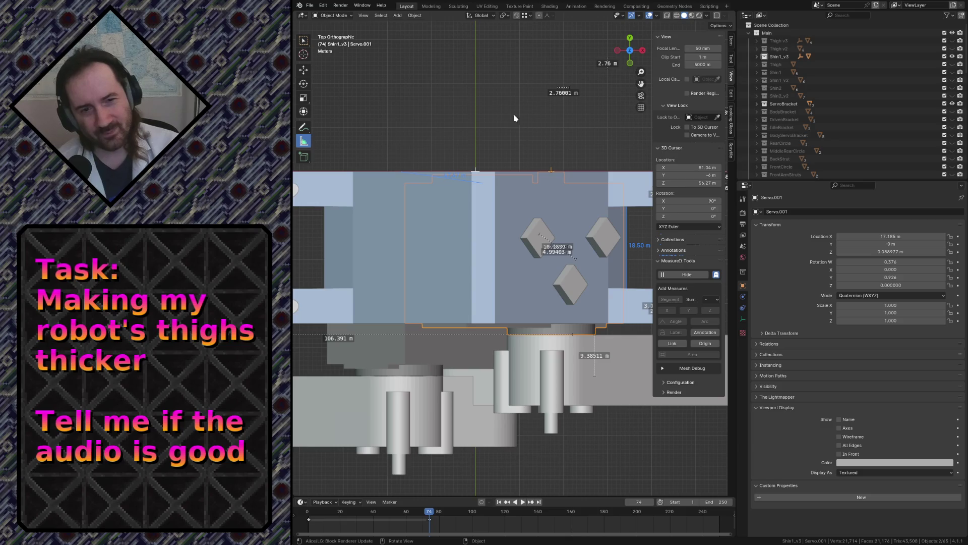
# Fly in toward the robot and select the upper servo block Servo.001, then the Servo plate
pyautogui.click(431, 104)
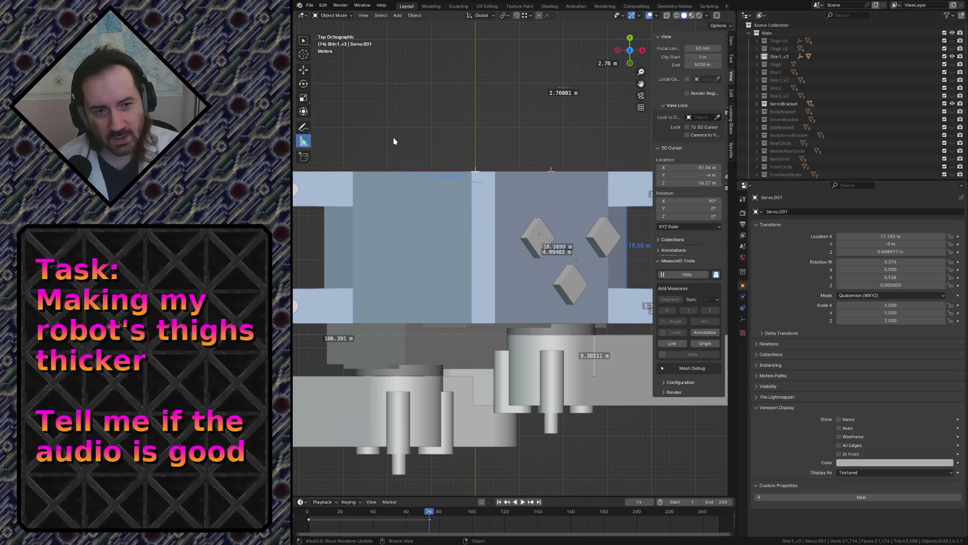
pyautogui.hotkey('shift', '`')
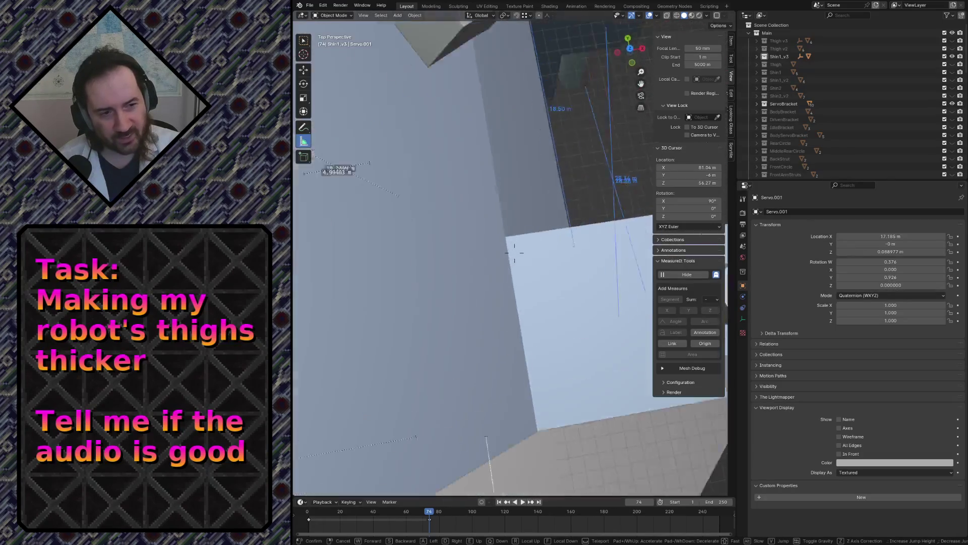
pyautogui.press('Escape')
pyautogui.click(409, 273)
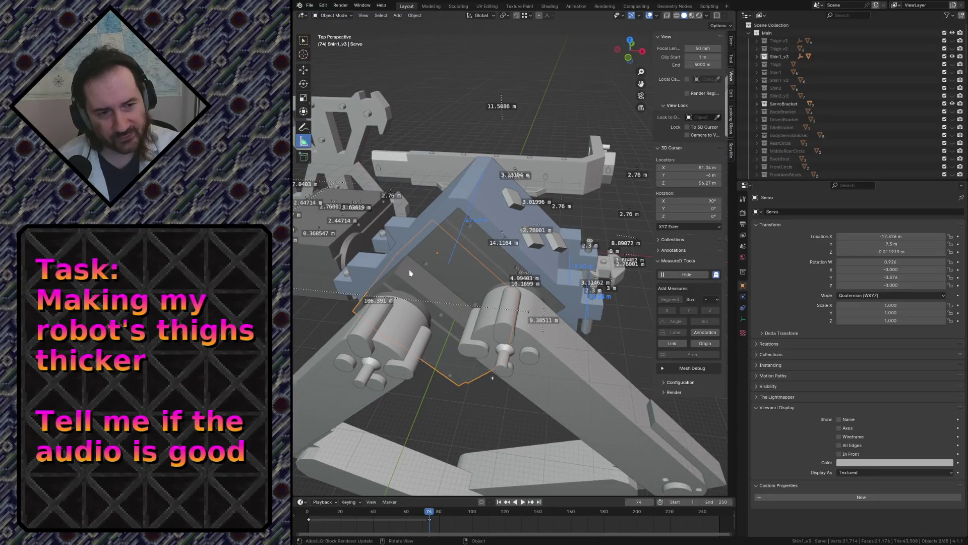
pyautogui.click(435, 265)
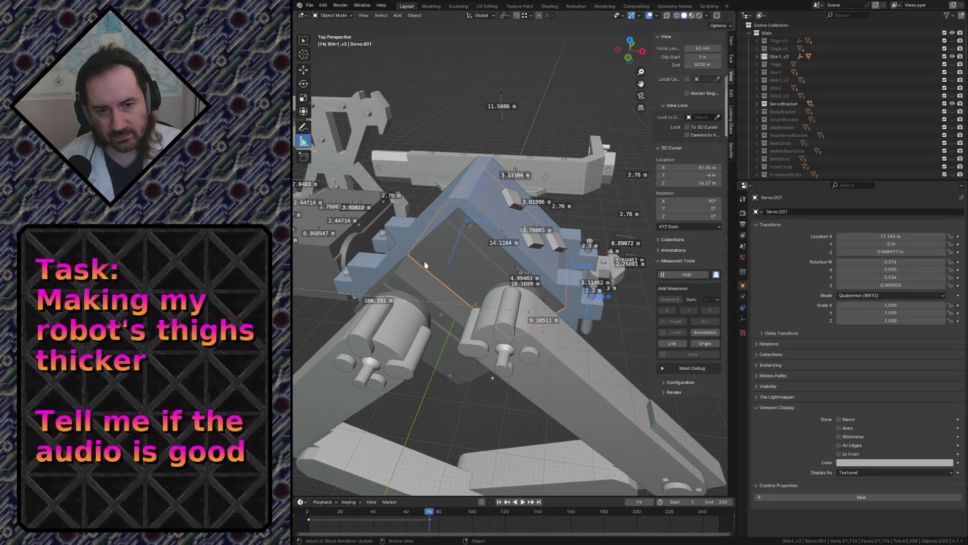
pyautogui.click(457, 93)
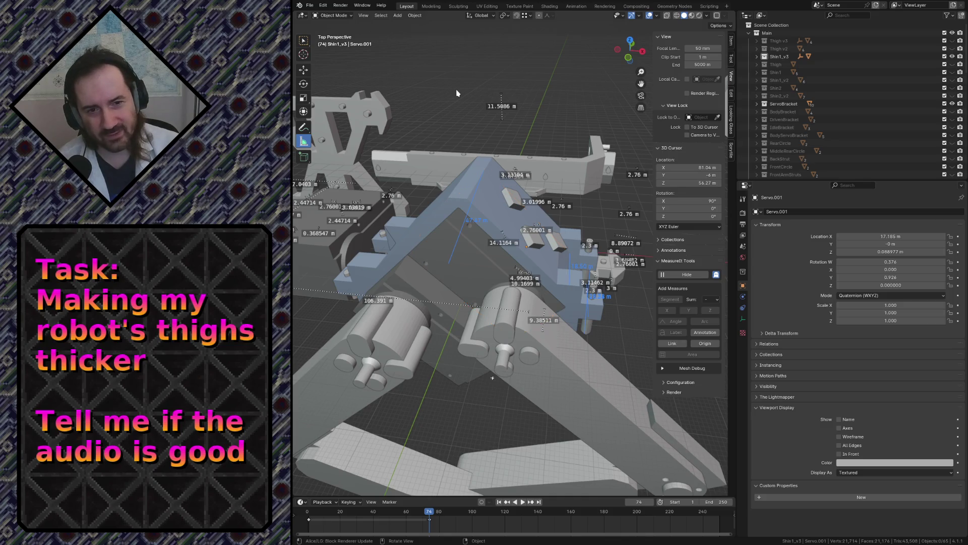
pyautogui.hotkey('shift', '`')
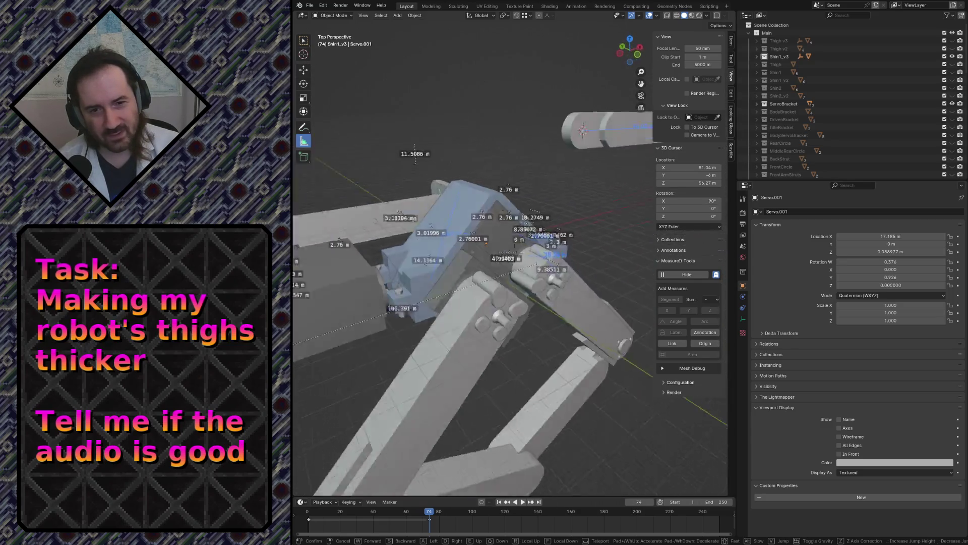
pyautogui.press('w')
pyautogui.click(423, 304)
pyautogui.click(449, 281)
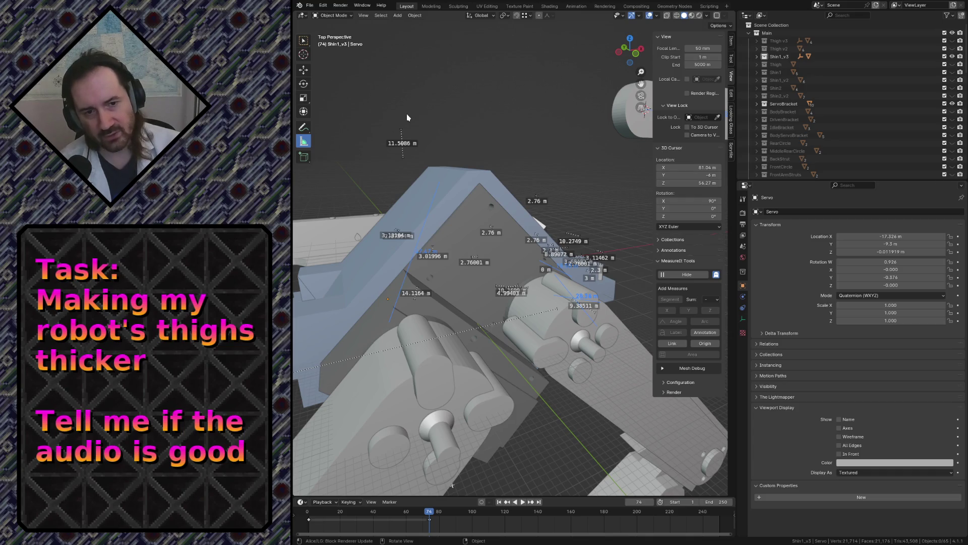
# Fly toward the robot legs and close in on the servo block from a new viewpoint
pyautogui.hotkey('shift', '`')
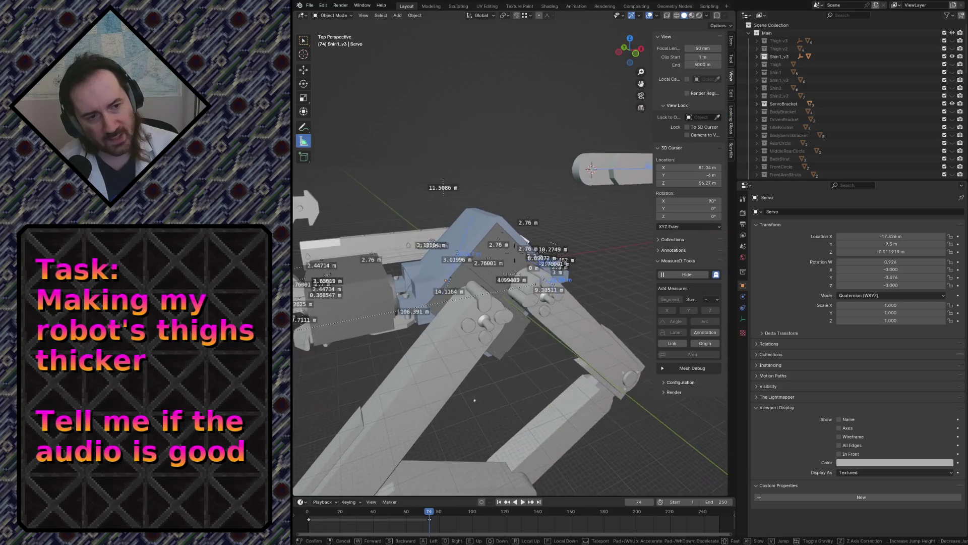
pyautogui.press('w')
pyautogui.click(459, 124)
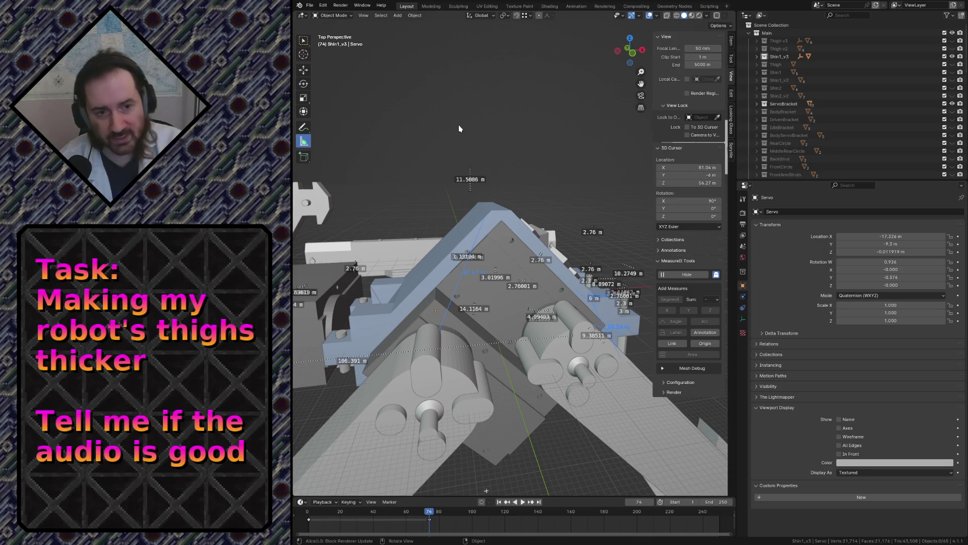
pyautogui.hotkey('shift', '`')
pyautogui.press('w')
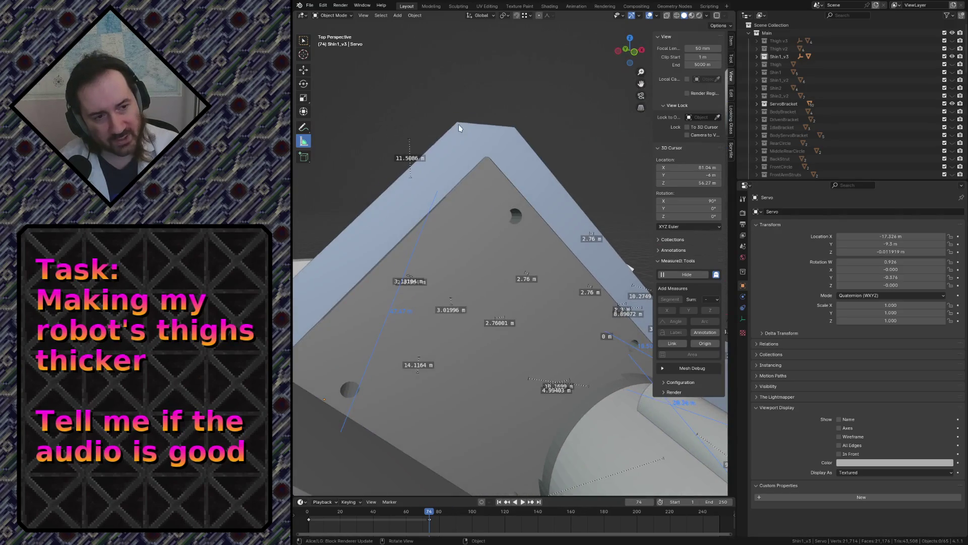
pyautogui.click(515, 253)
pyautogui.press('s')
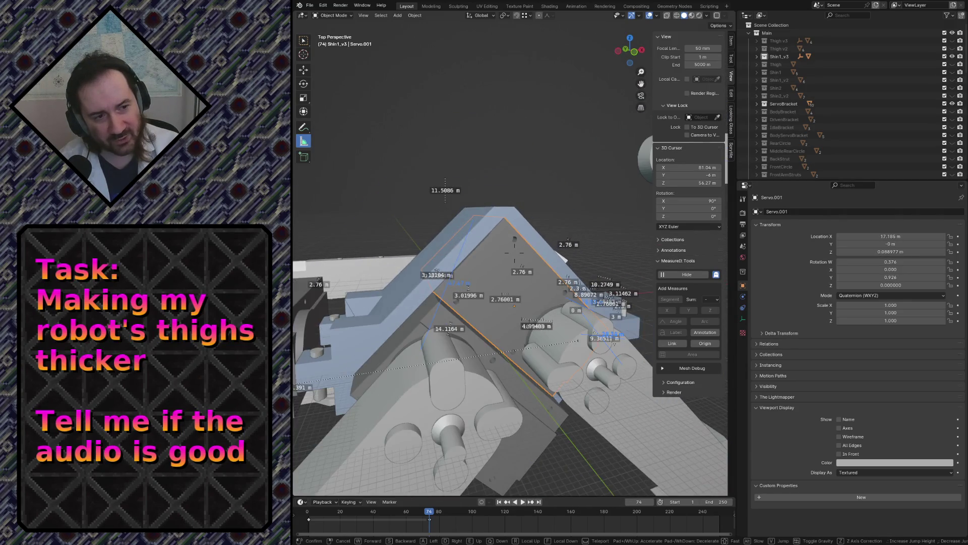
pyautogui.click(521, 278)
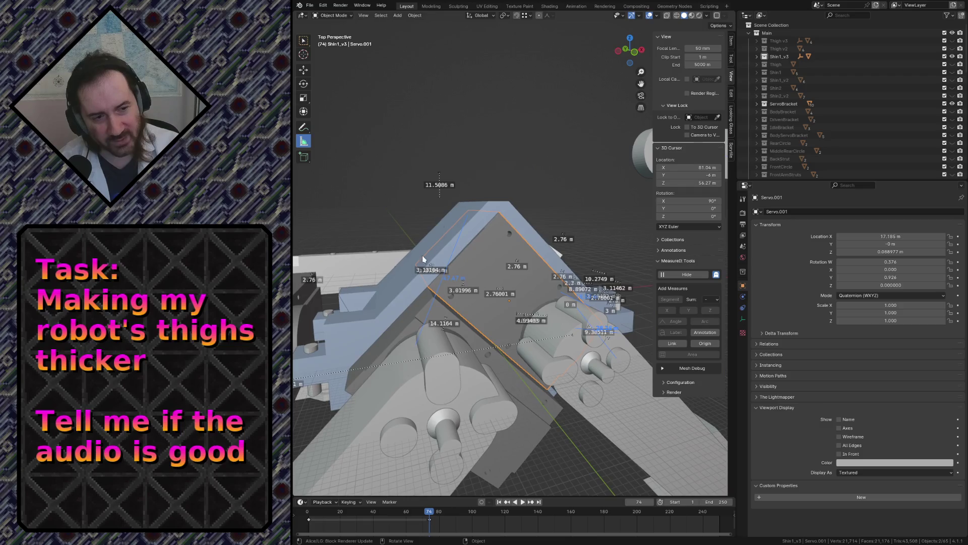
# Alternate selection between the upper servo block and the lower servo plate to compare them
pyautogui.click(481, 271)
pyautogui.click(488, 255)
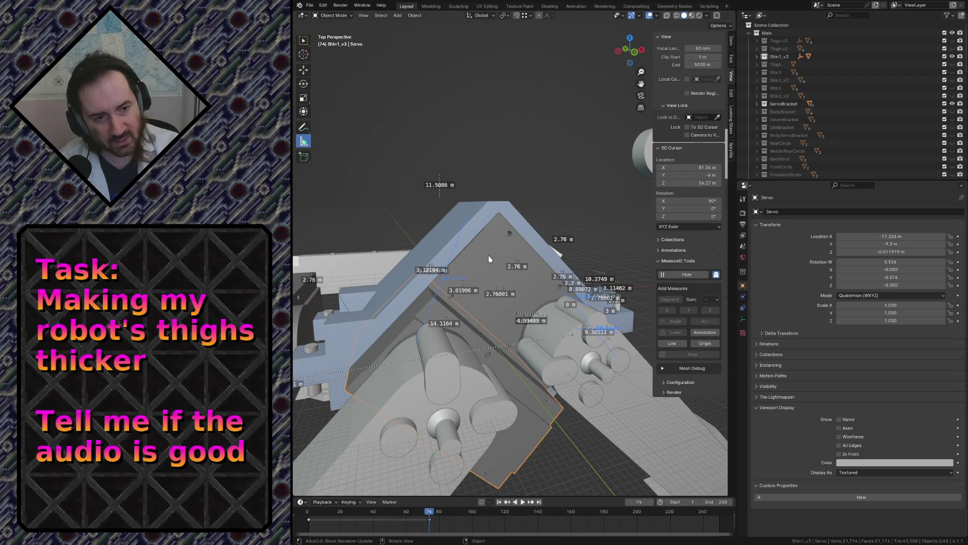
pyautogui.click(488, 255)
pyautogui.click(493, 251)
pyautogui.click(490, 256)
pyautogui.click(482, 259)
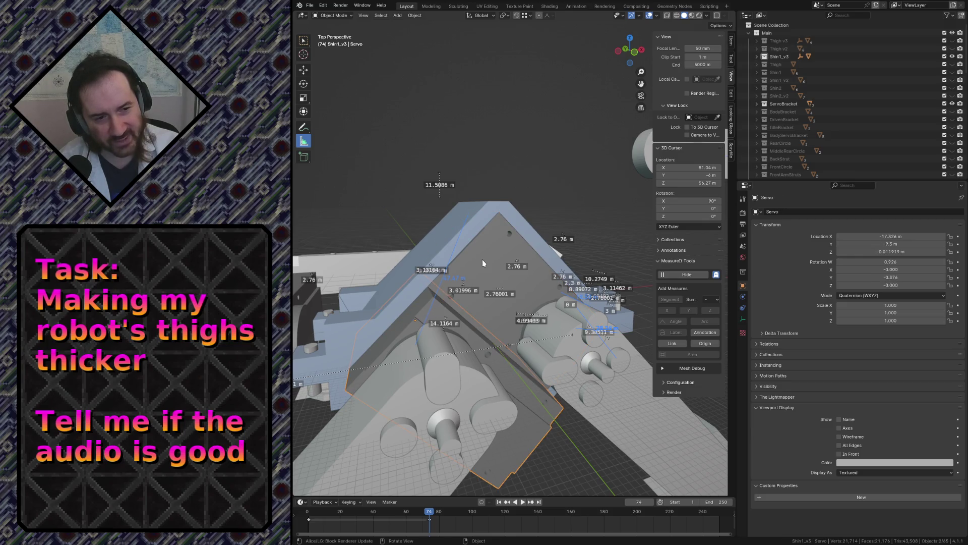
pyautogui.click(489, 260)
# Move to the servo bracket and select ServoBracket to check its Boolean modifiers, then Servo
pyautogui.hotkey('shift', '`')
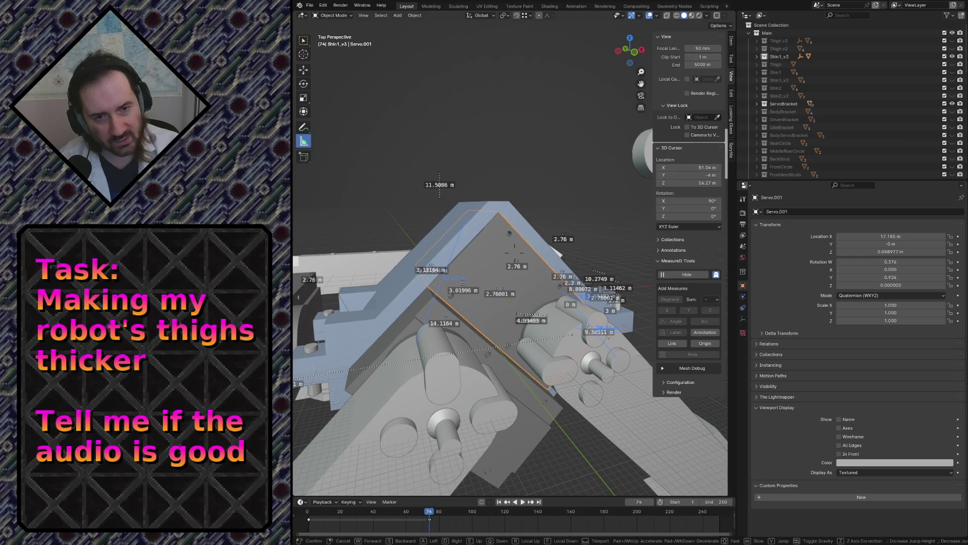
pyautogui.press('s')
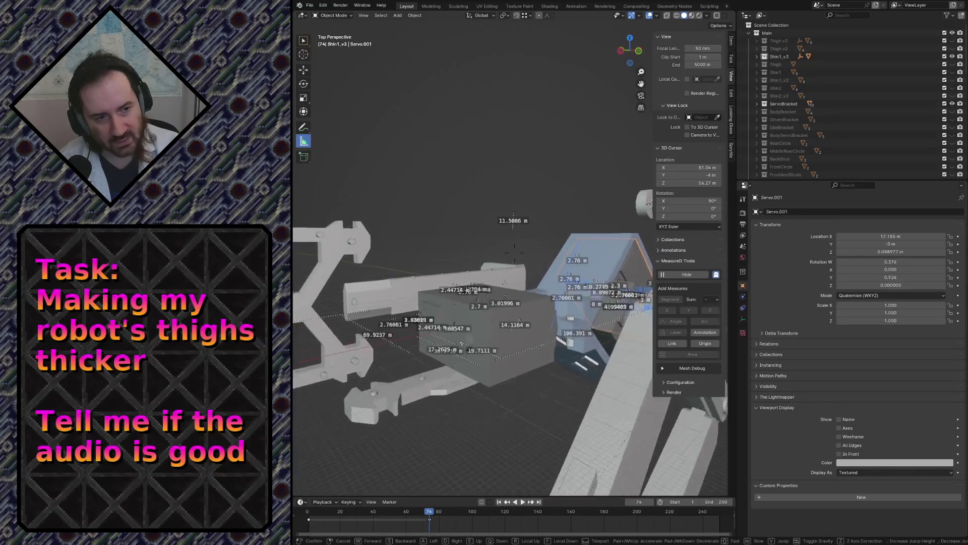
pyautogui.press('w')
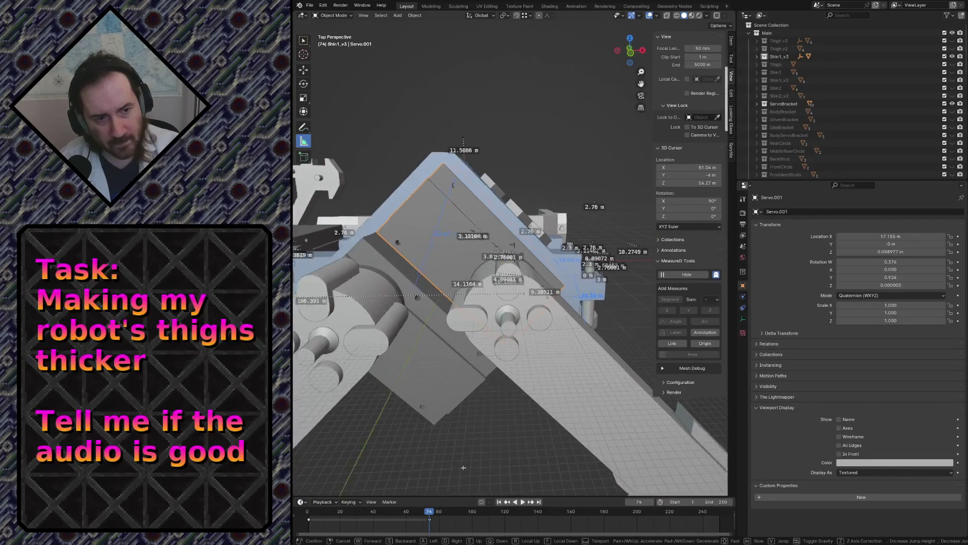
pyautogui.press('Return')
pyautogui.click(503, 279)
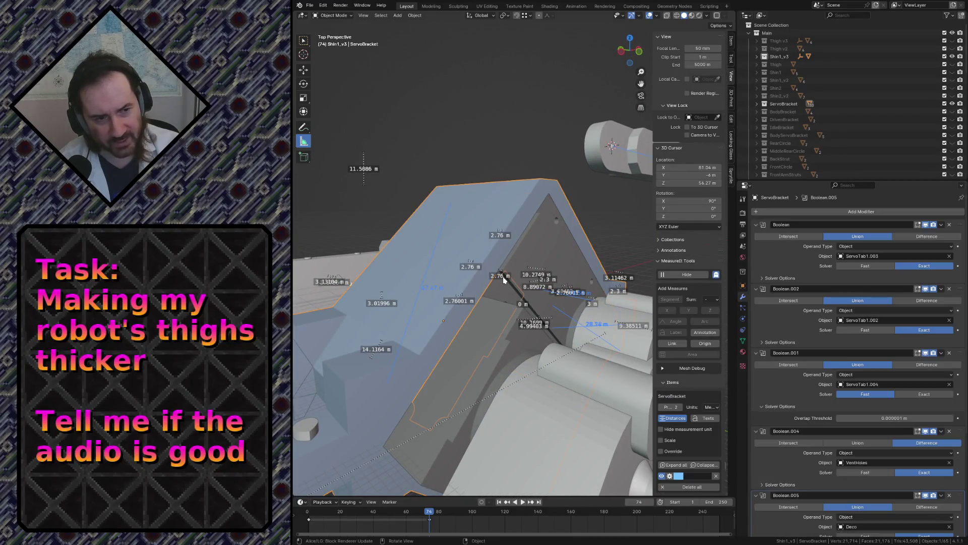
pyautogui.click(490, 326)
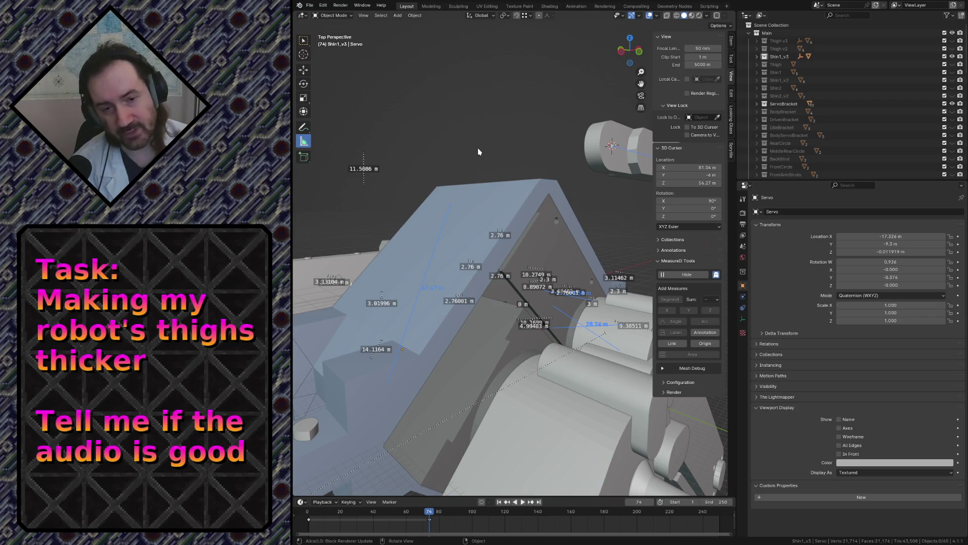
# Fly around the leg assembly and make the hidden object collection visible in the Outliner
pyautogui.hotkey('shift', '`')
pyautogui.press('s')
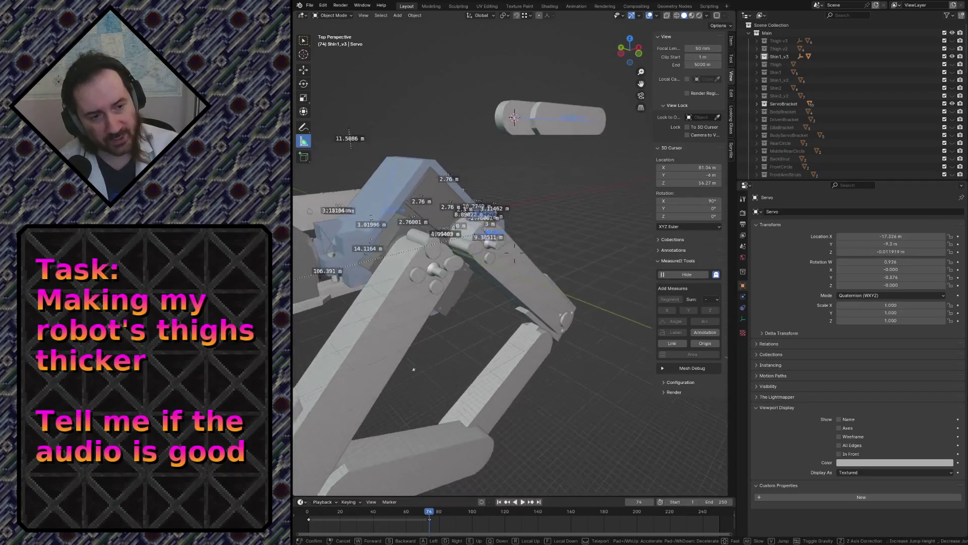
pyautogui.press('w')
pyautogui.press('s')
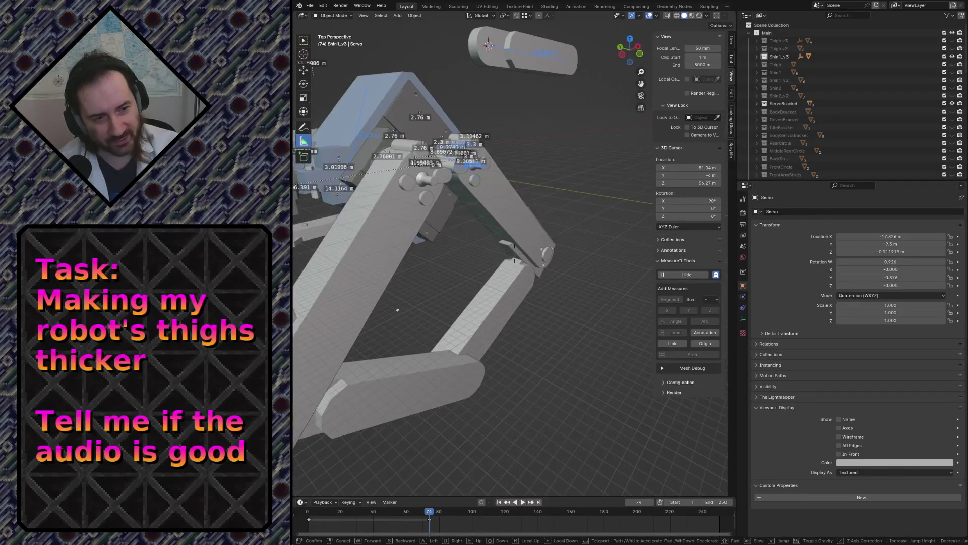
pyautogui.press('w')
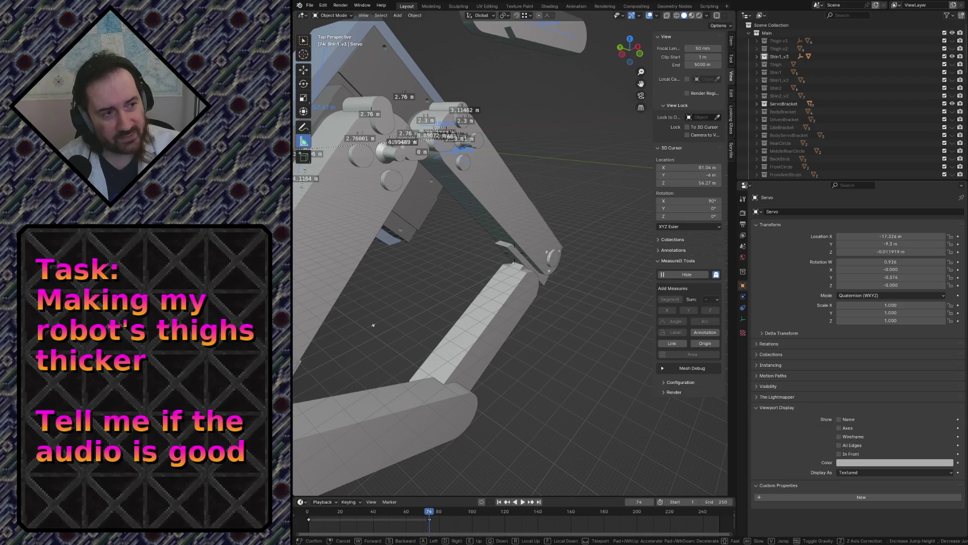
pyautogui.scroll(-5, 860, 147)
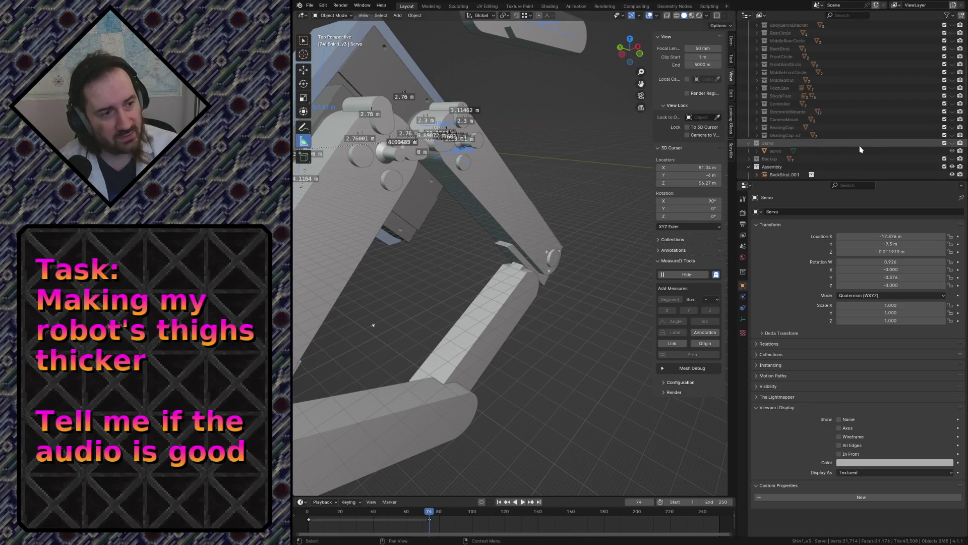
pyautogui.scroll(-1, 860, 148)
pyautogui.scroll(3, 859, 144)
pyautogui.scroll(3, 860, 130)
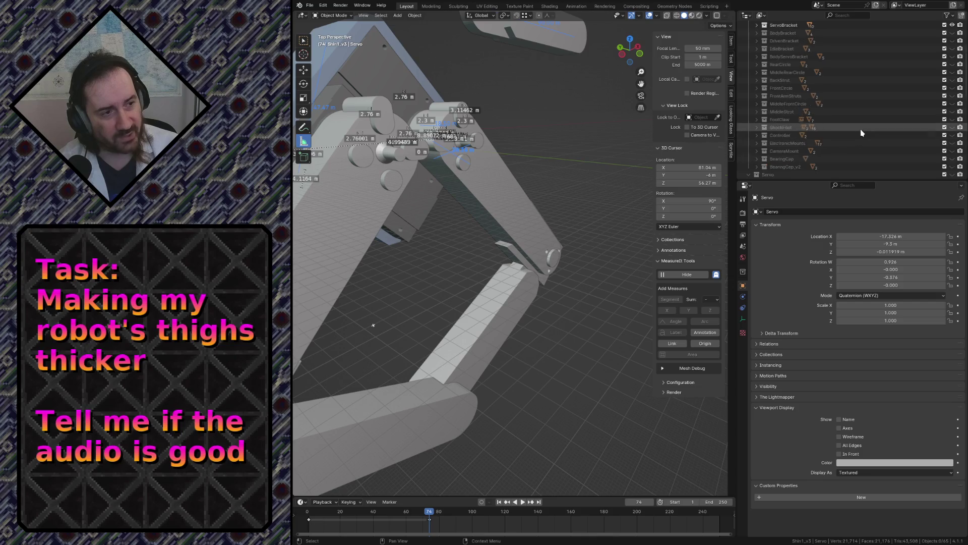
pyautogui.scroll(-2, 848, 98)
pyautogui.scroll(-1, 836, 80)
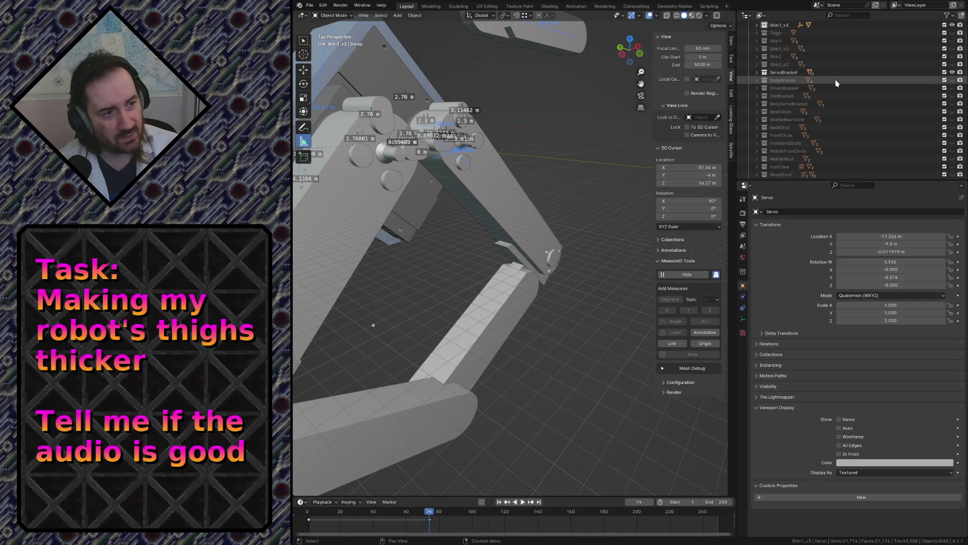
pyautogui.scroll(-3, 835, 102)
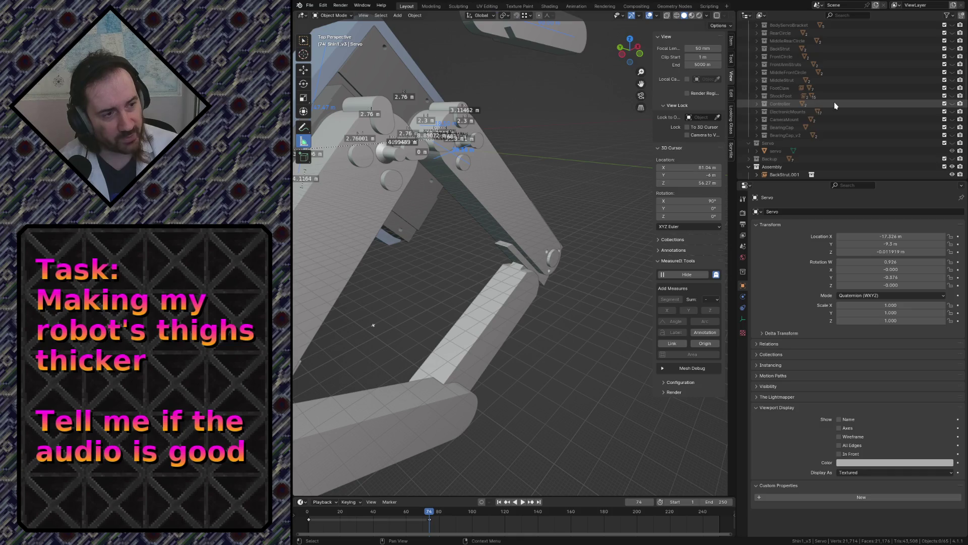
pyautogui.scroll(-2, 840, 112)
pyautogui.scroll(-2, 841, 113)
pyautogui.scroll(-1, 842, 113)
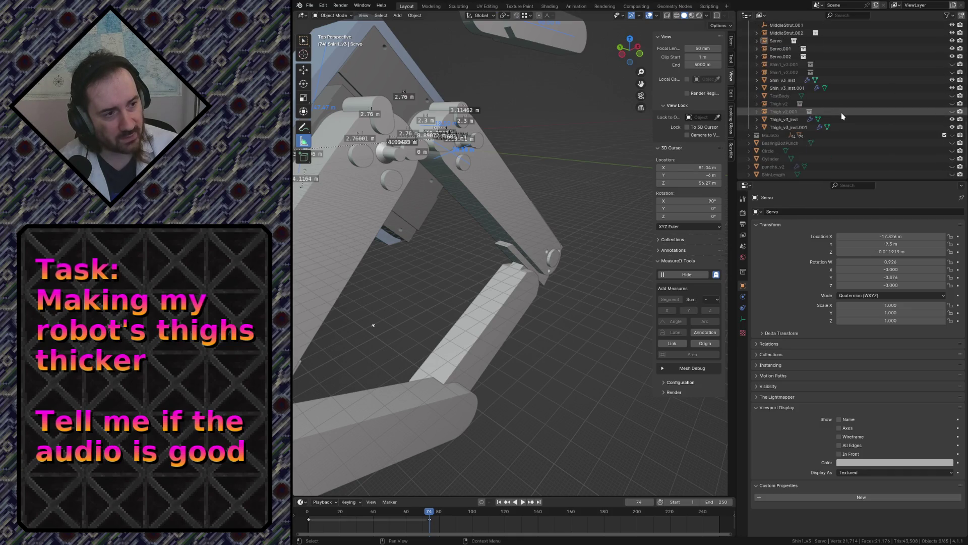
pyautogui.scroll(-2, 840, 118)
pyautogui.scroll(1, 840, 121)
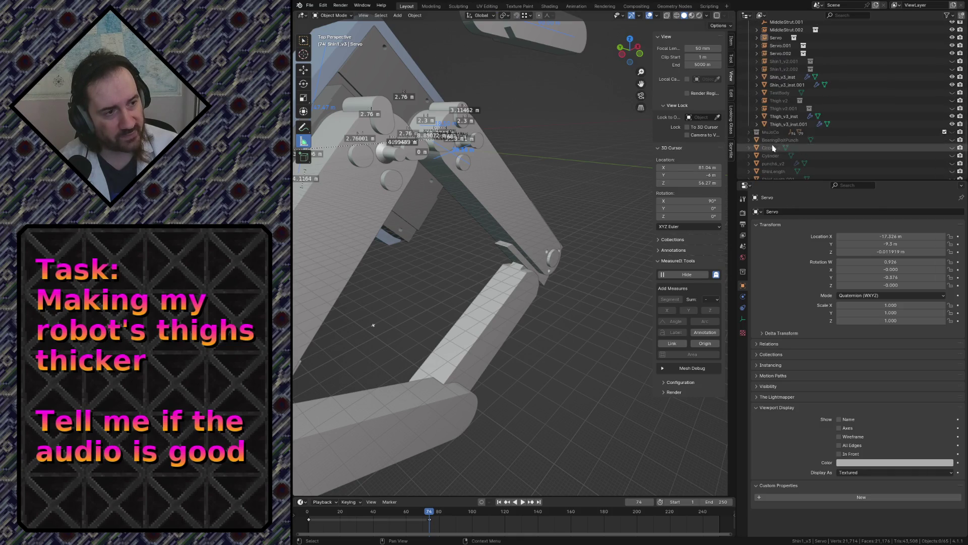
pyautogui.click(952, 131)
pyautogui.scroll(3, 953, 121)
pyautogui.scroll(4, 953, 99)
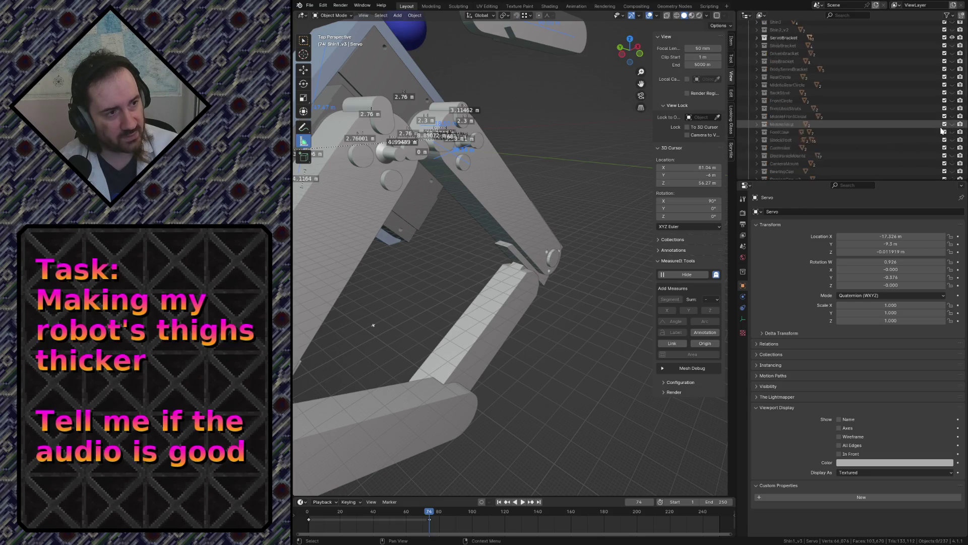
pyautogui.scroll(3, 955, 76)
pyautogui.hotkey('shift', '`')
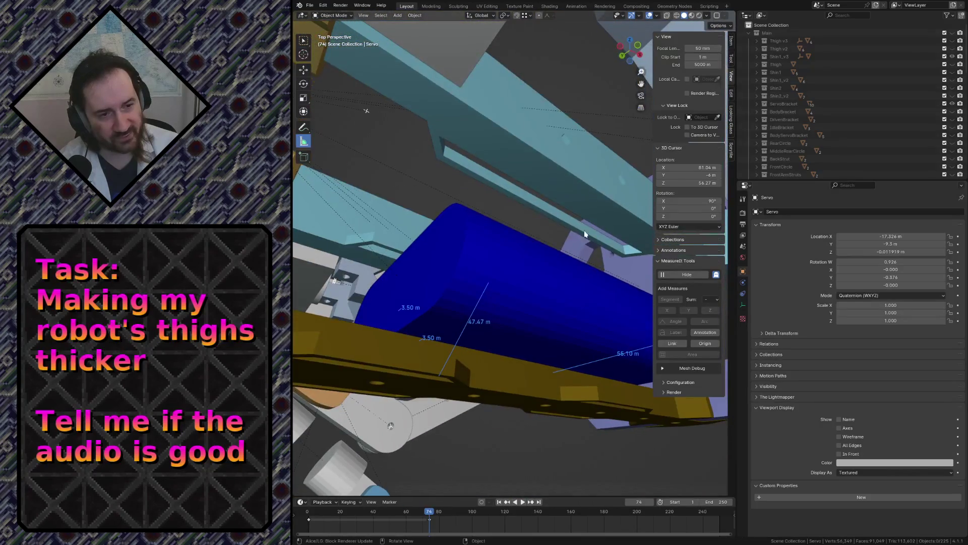
pyautogui.click(522, 271)
pyautogui.click(521, 271)
pyautogui.press('s')
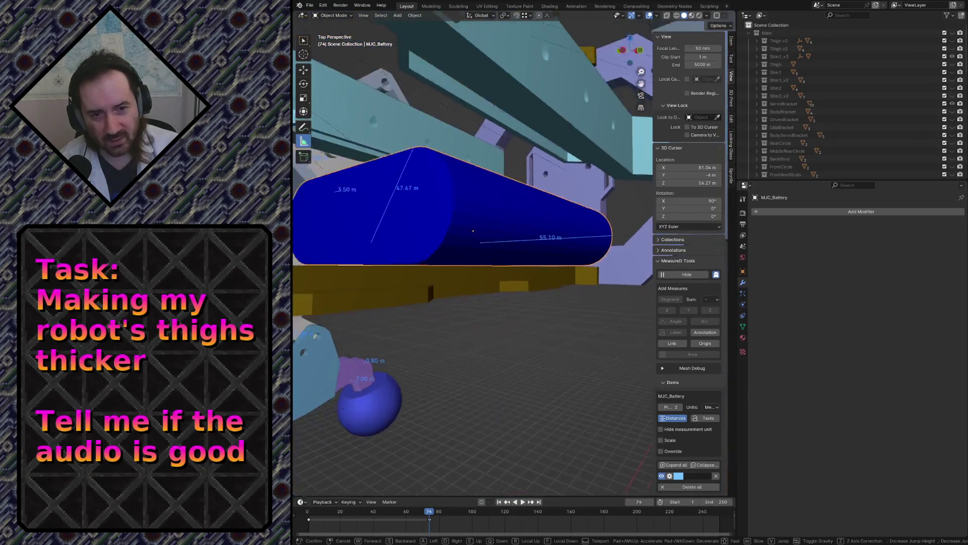
pyautogui.press('w')
pyautogui.press('s')
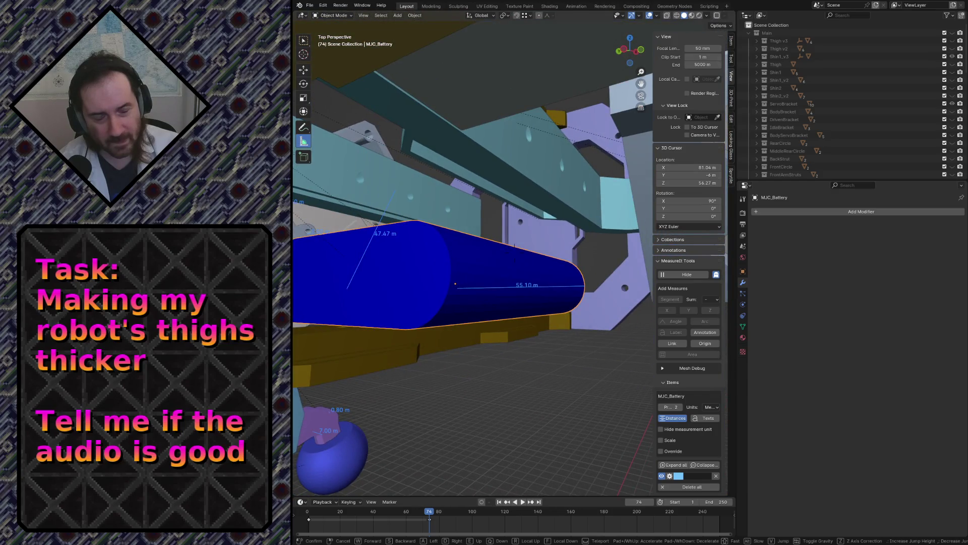
pyautogui.press('w')
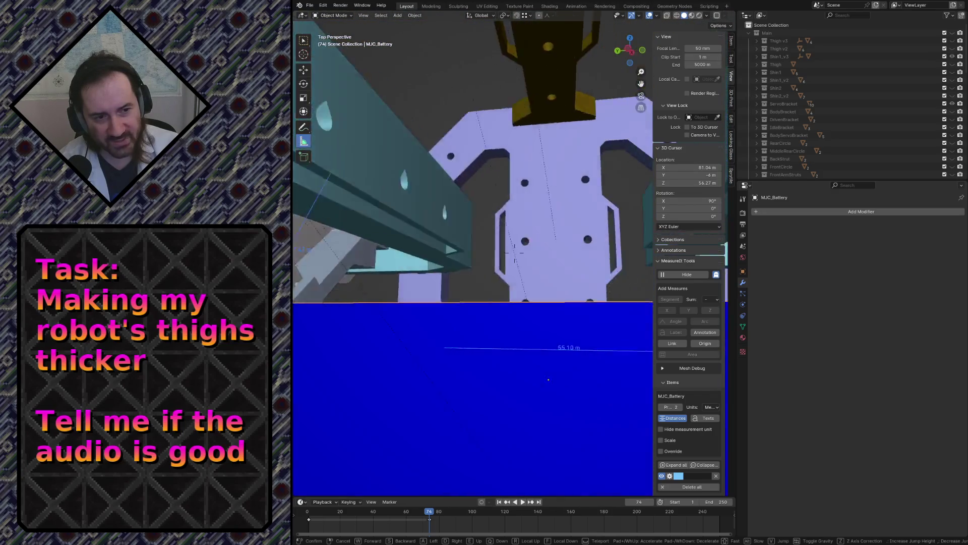
pyautogui.press('w')
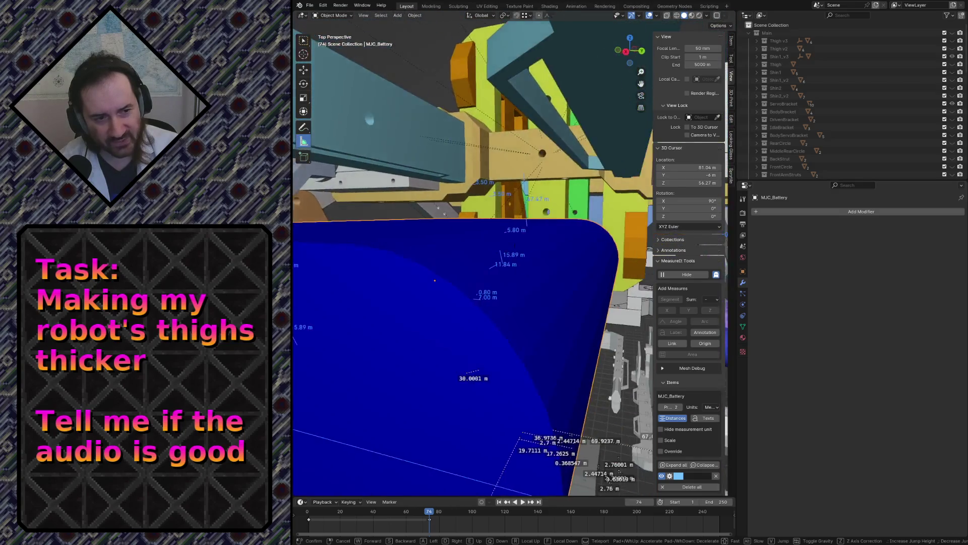
pyautogui.press('w')
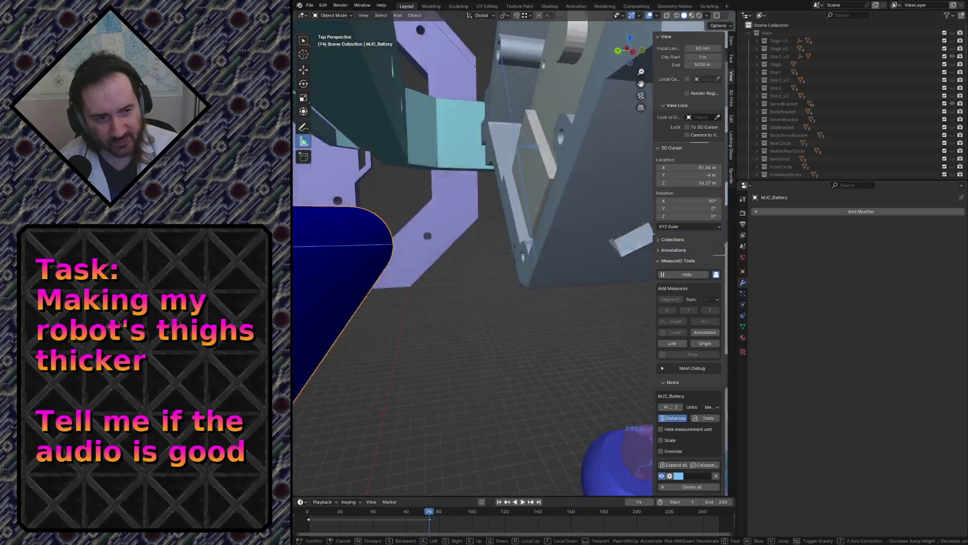
pyautogui.press('w')
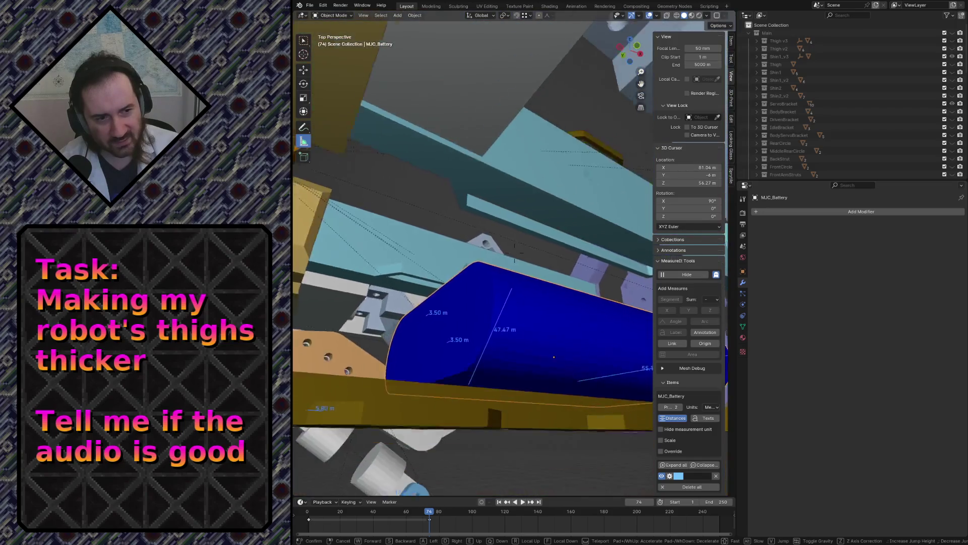
pyautogui.press('w')
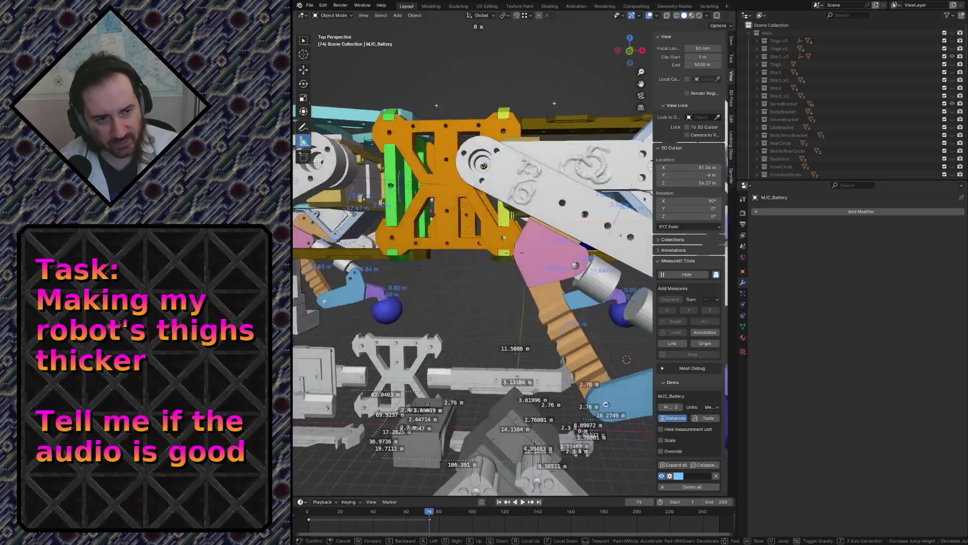
pyautogui.press('w')
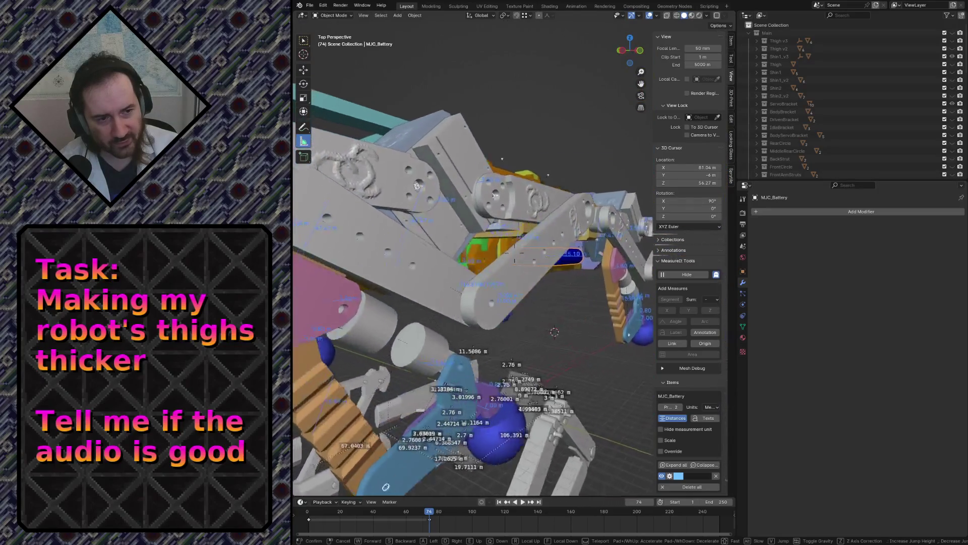
pyautogui.press('w')
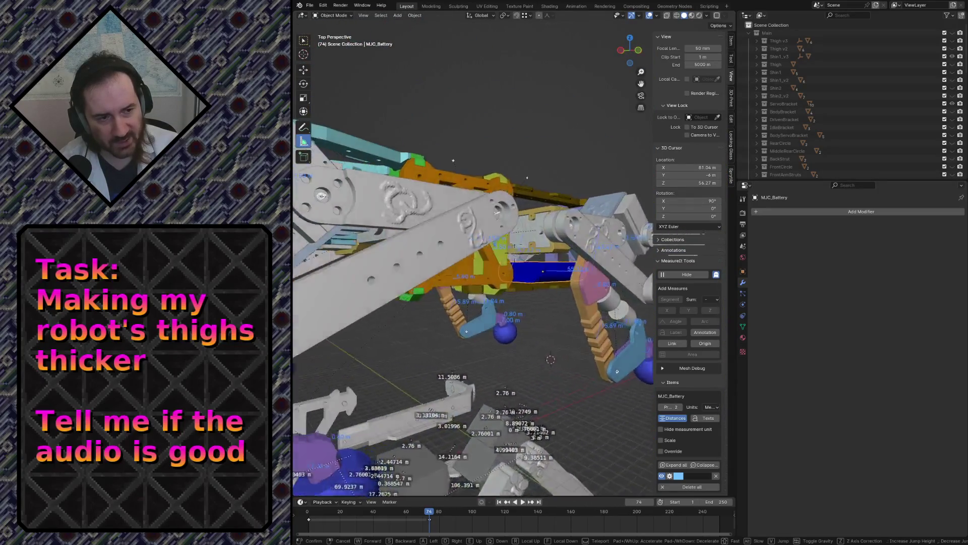
pyautogui.click(521, 269)
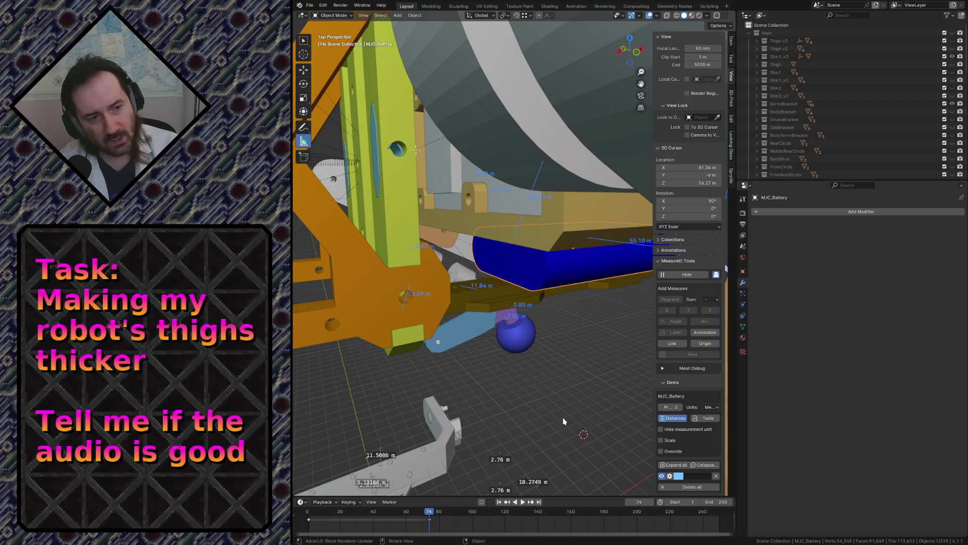
pyautogui.hotkey('shift', '`')
pyautogui.press('s')
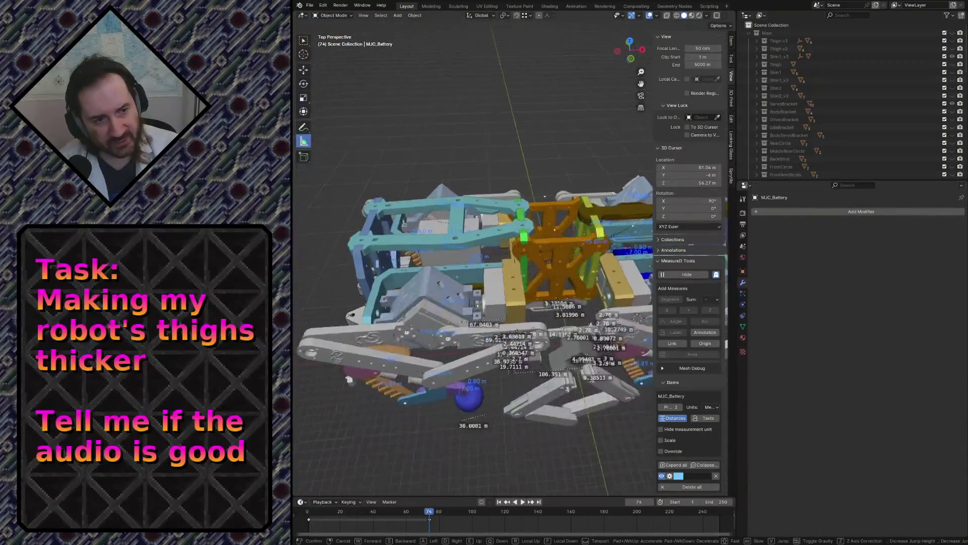
pyautogui.press('w')
pyautogui.click(522, 320)
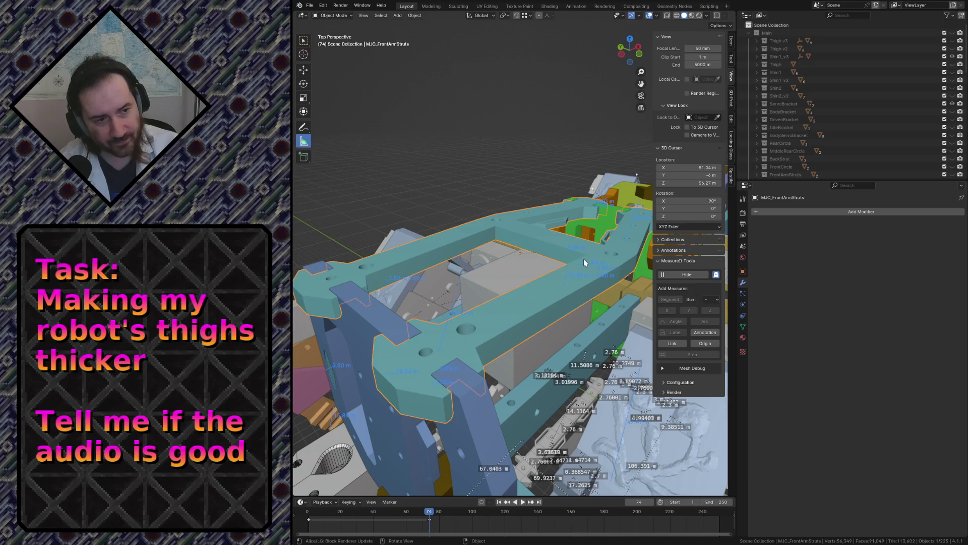
pyautogui.click(481, 170)
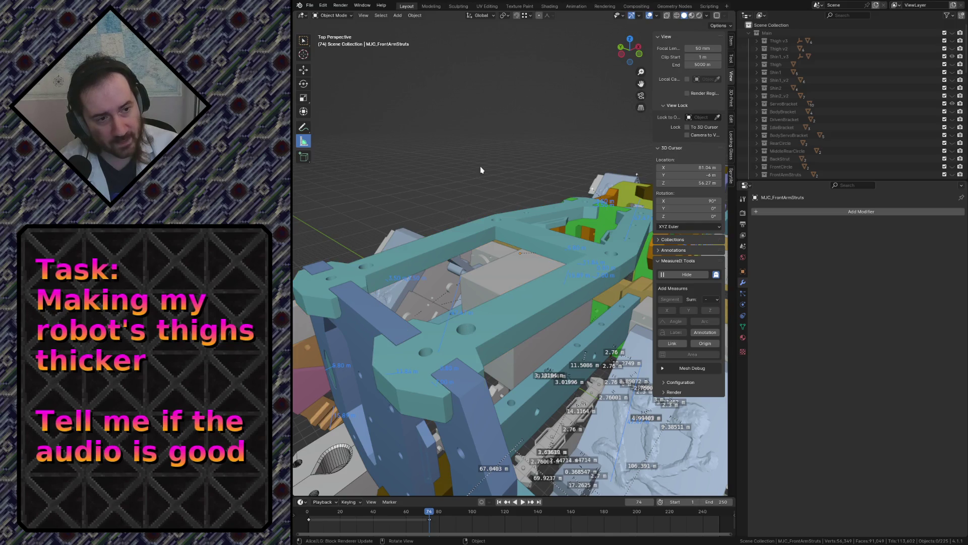
# Start switching files and save robot.blend when asked about unsaved changes
pyautogui.click(311, 5)
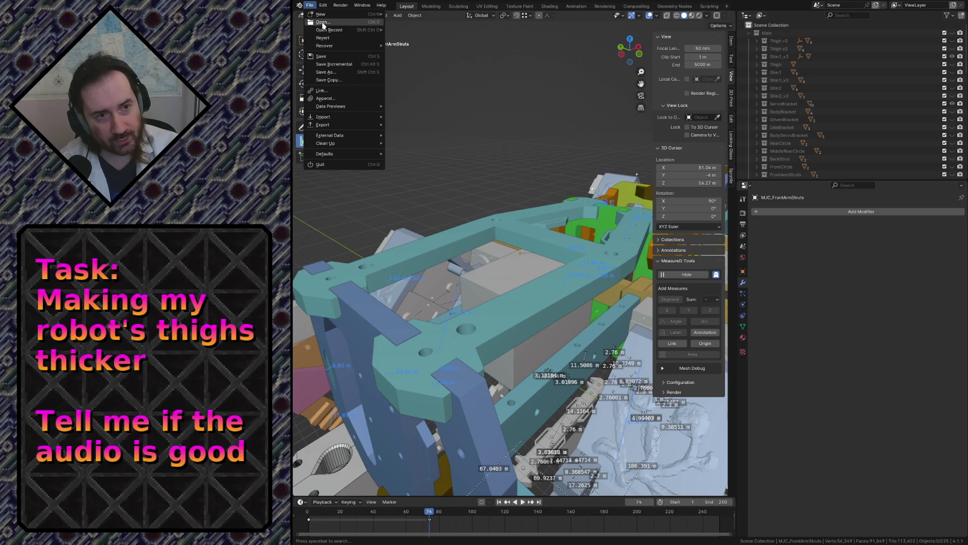
pyautogui.hotkey('ctrl', 'q')
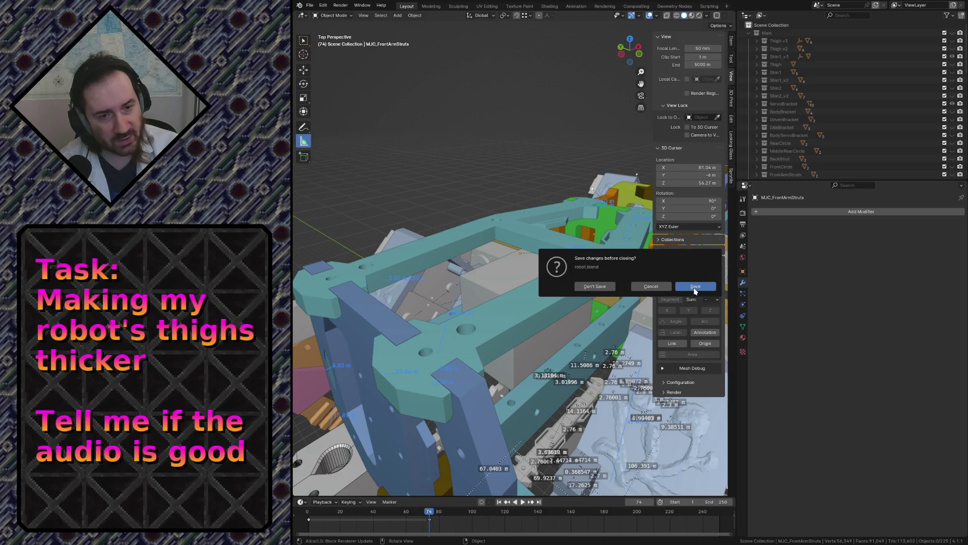
pyautogui.click(695, 287)
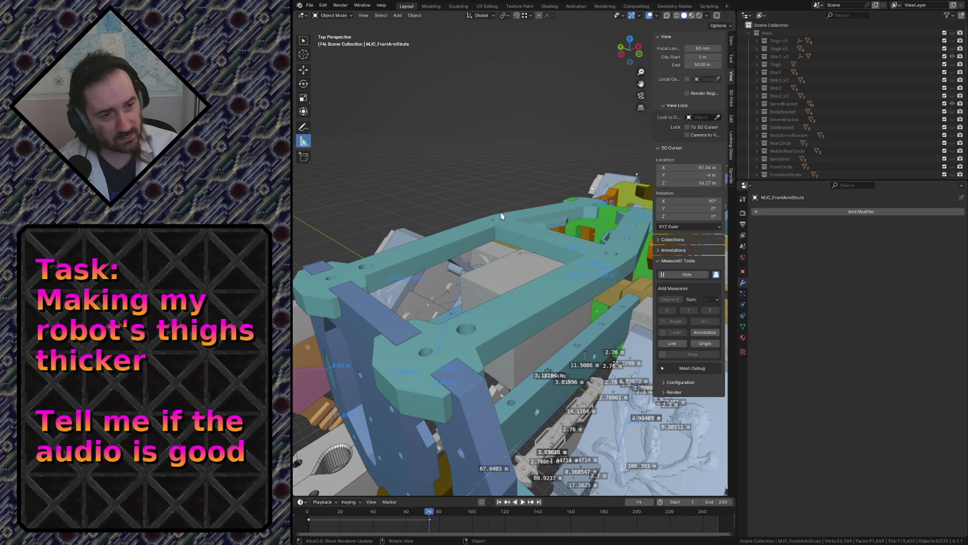
# Fly around the arm base model to inspect the thigh part, deselecting it
pyautogui.hotkey('shift', '`')
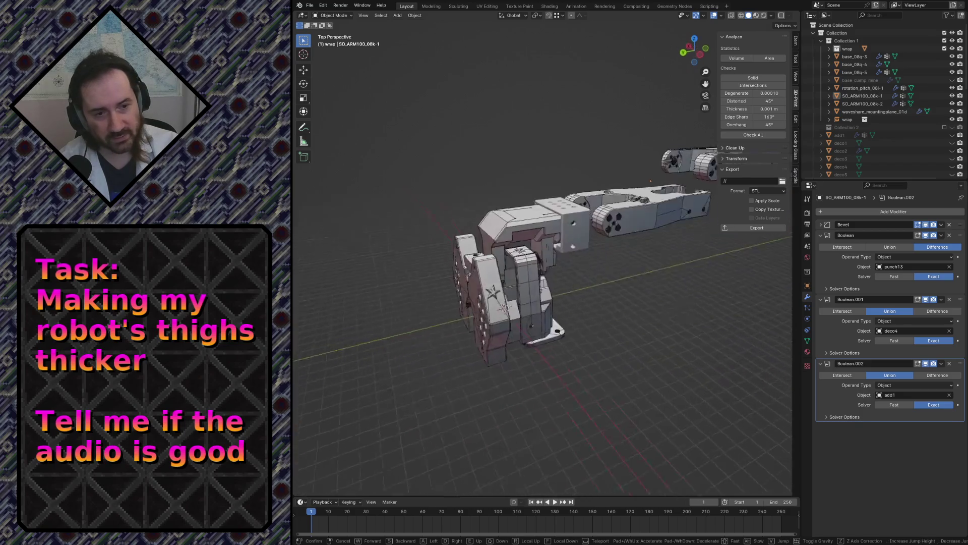
pyautogui.press('w')
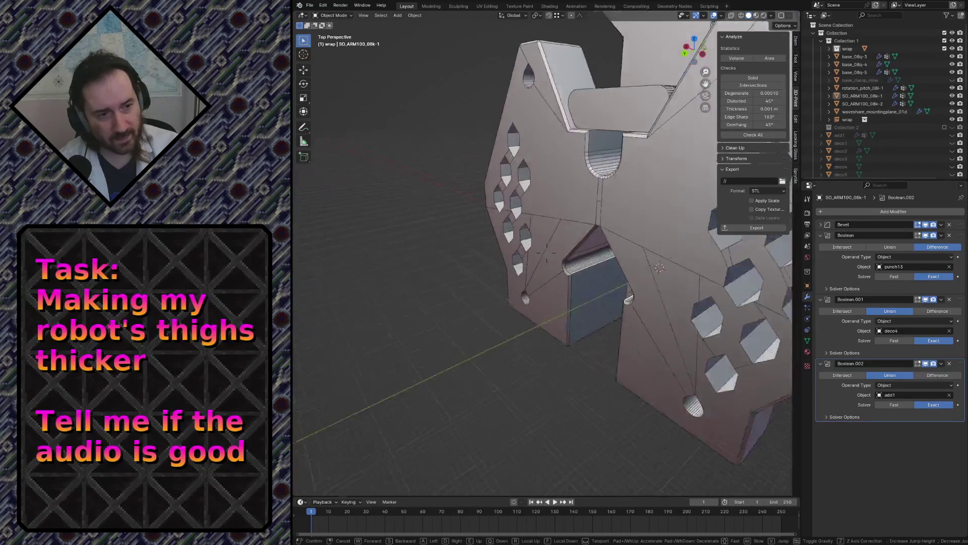
pyautogui.press('s')
pyautogui.click(457, 179)
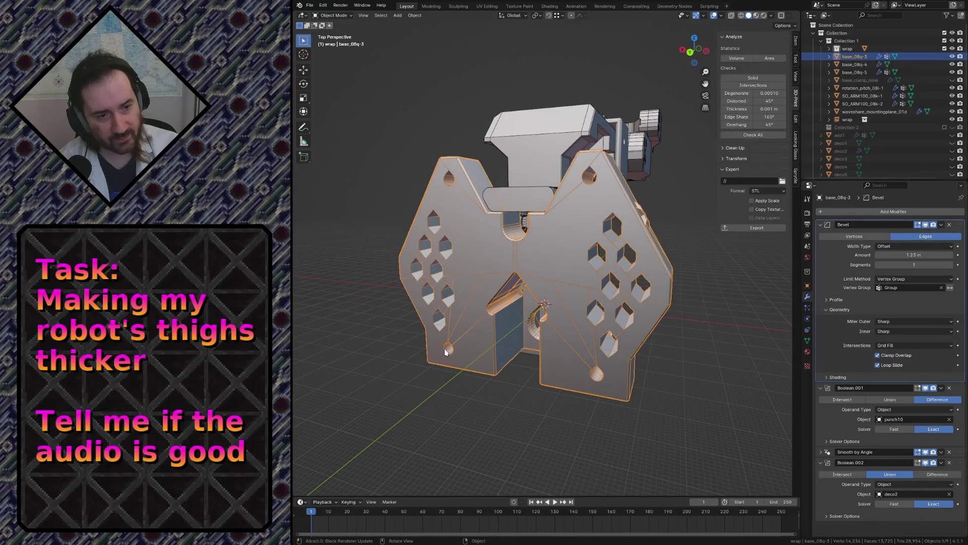
pyautogui.hotkey('alt', 'a')
pyautogui.hotkey('shift', '`')
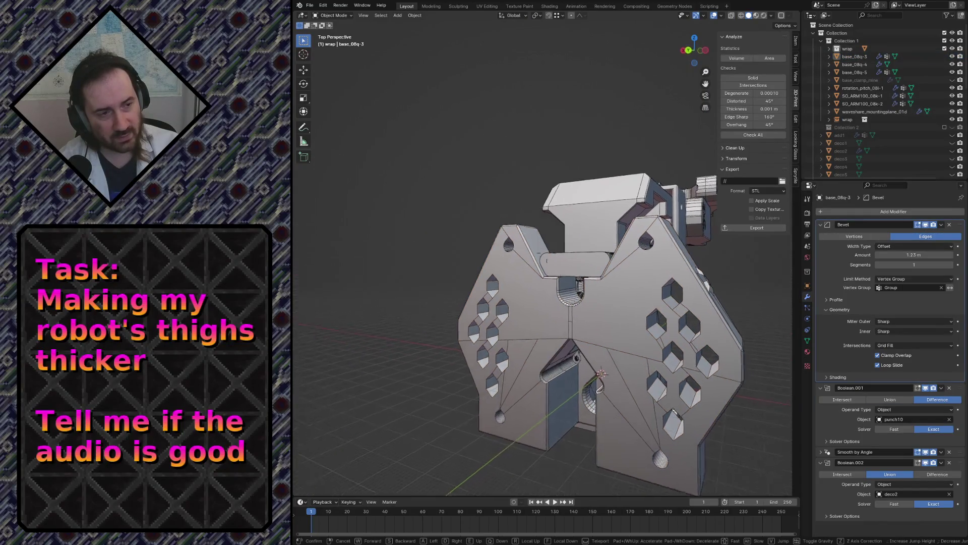
pyautogui.press('w')
pyautogui.press('s')
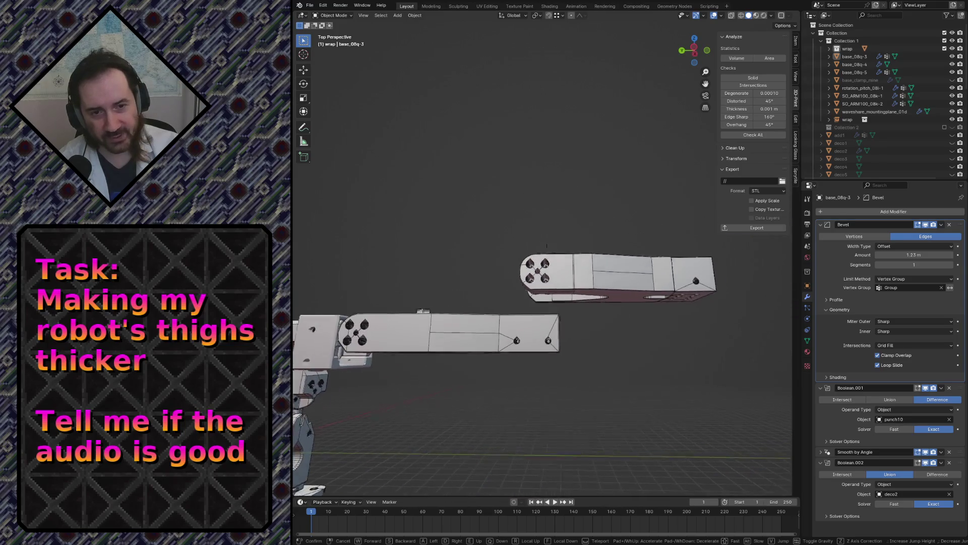
pyautogui.press('w')
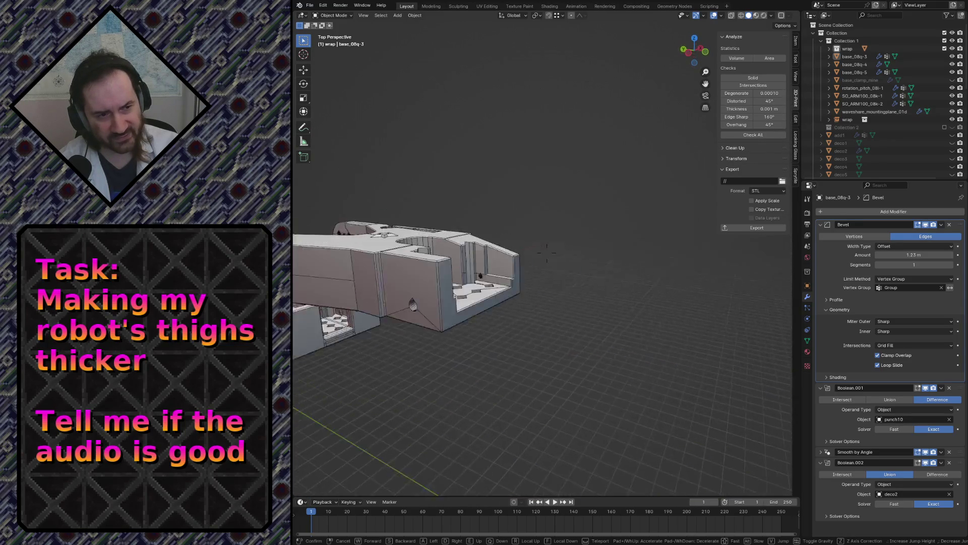
pyautogui.click(641, 176)
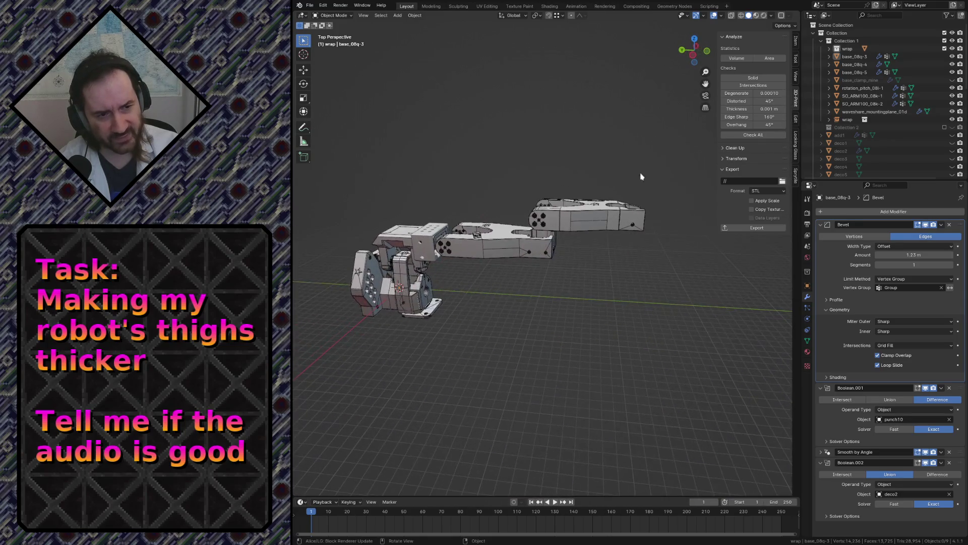
# Load the gripper file from Open Recent, discarding unsaved changes to the arm base file
pyautogui.click(312, 9)
pyautogui.click(315, 24)
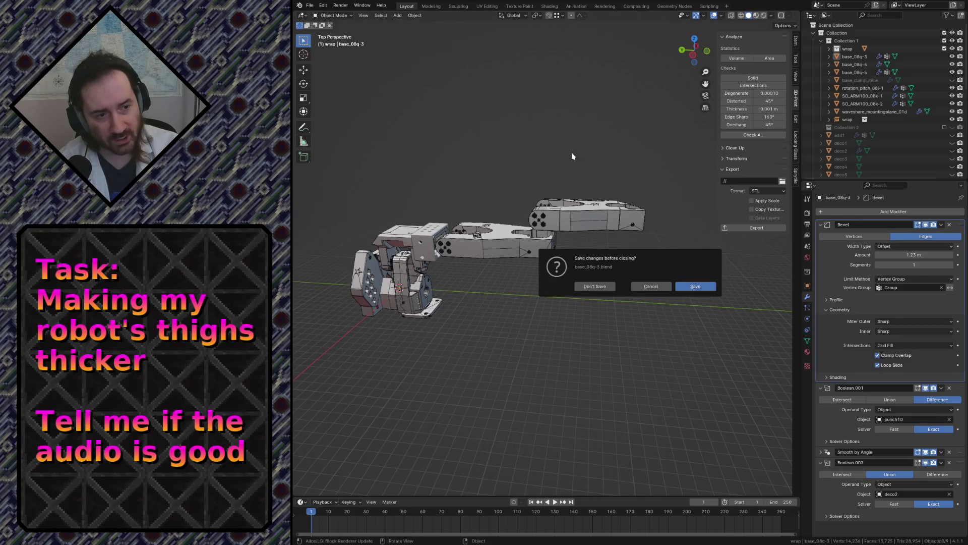
pyautogui.click(593, 286)
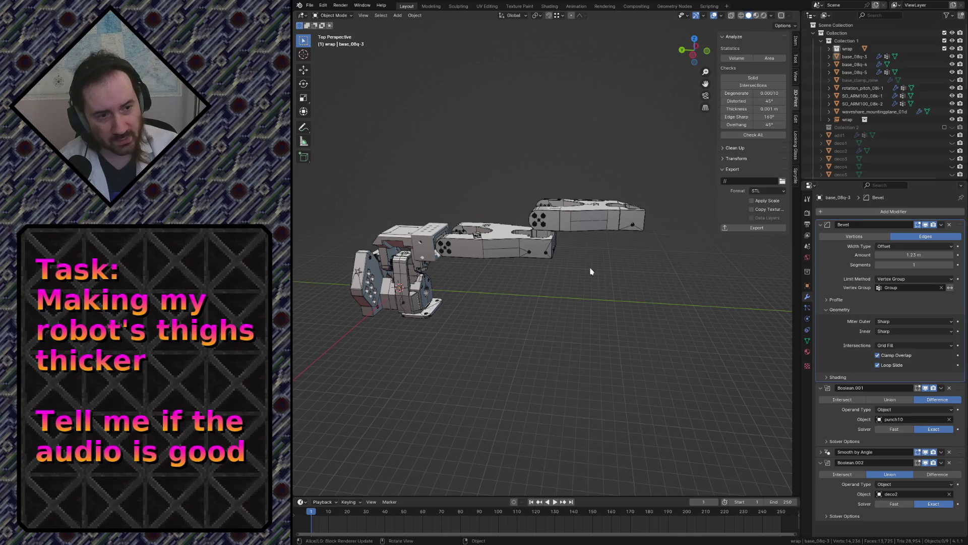
pyautogui.hotkey('shift', '`')
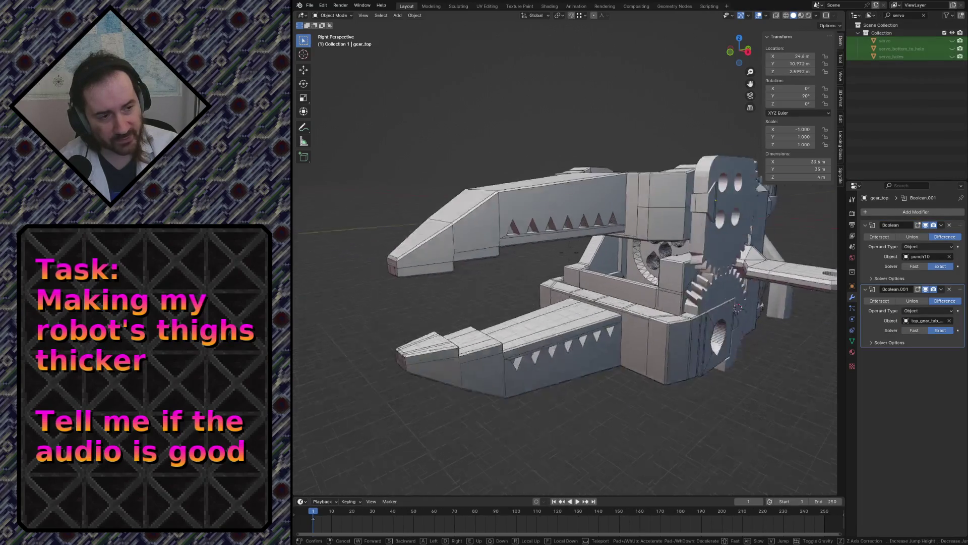
# Fly around the gripper teeth and gears, then bring up the recent files list
pyautogui.press('w')
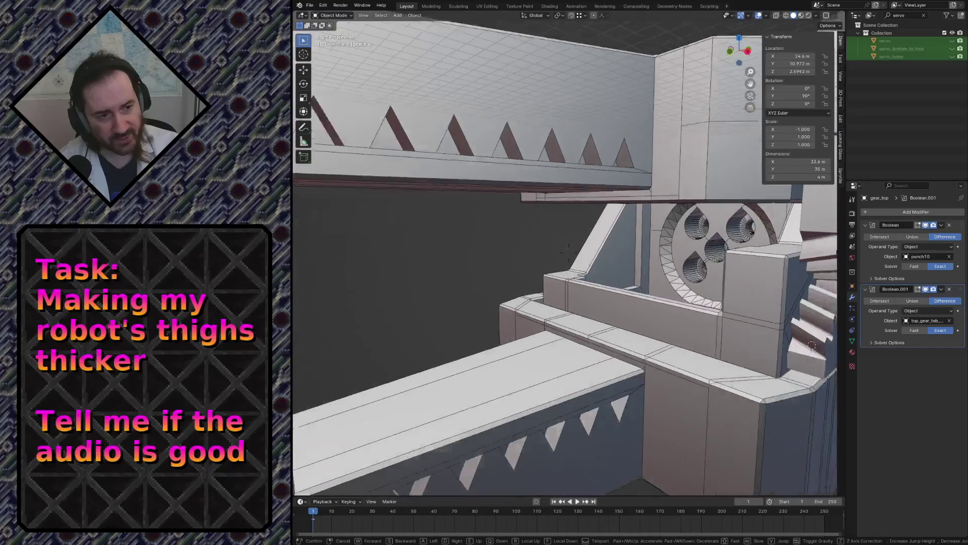
pyautogui.press('s')
pyautogui.click(569, 252)
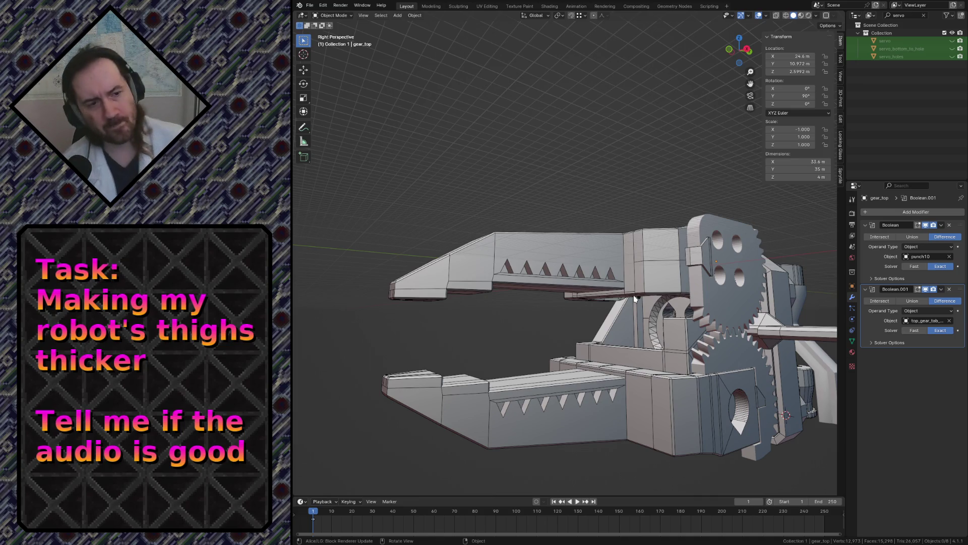
pyautogui.click(309, 5)
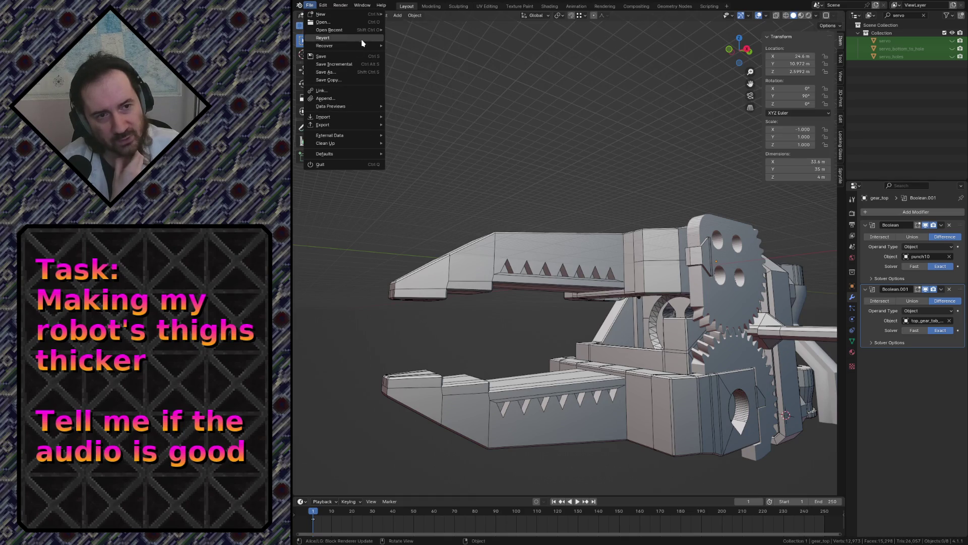
pyautogui.moveTo(330, 29)
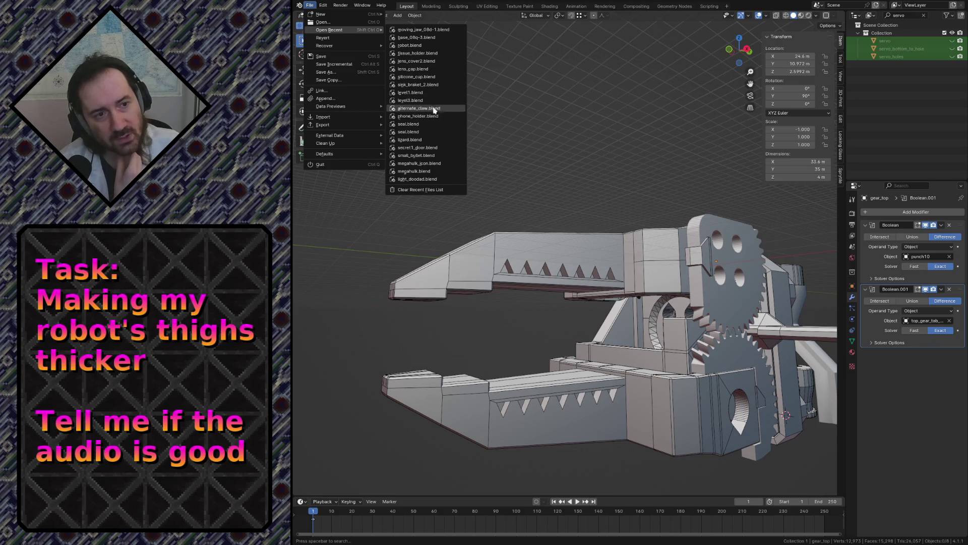
pyautogui.click(432, 46)
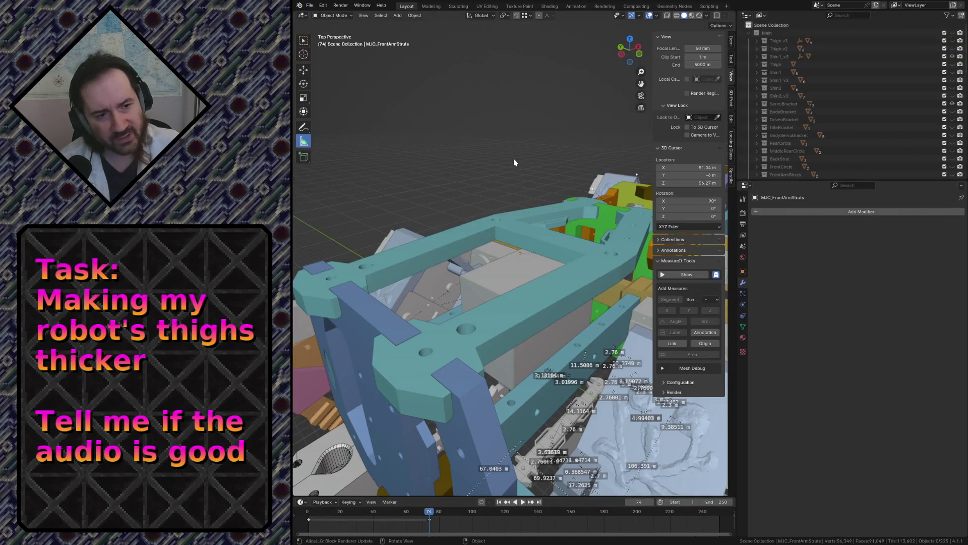
pyautogui.hotkey('shift', '`')
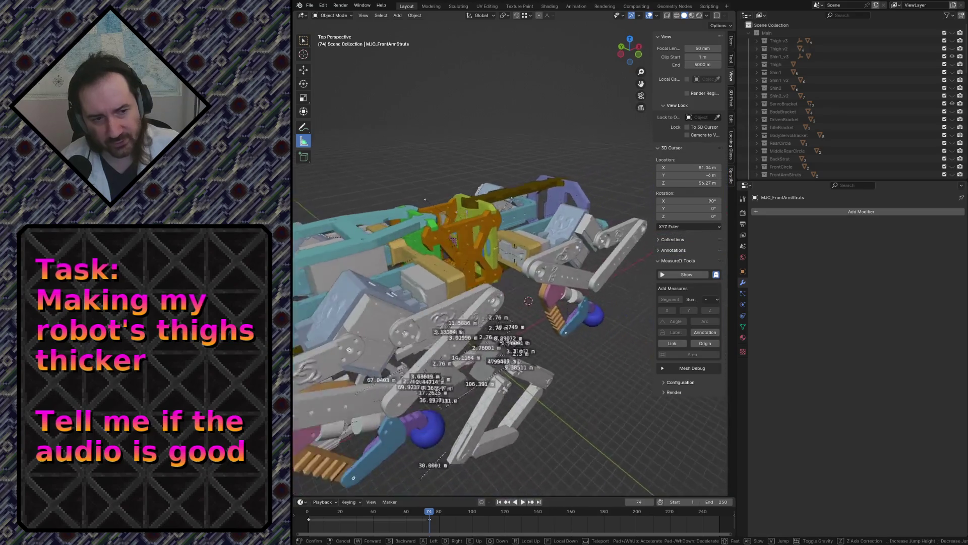
pyautogui.click(511, 268)
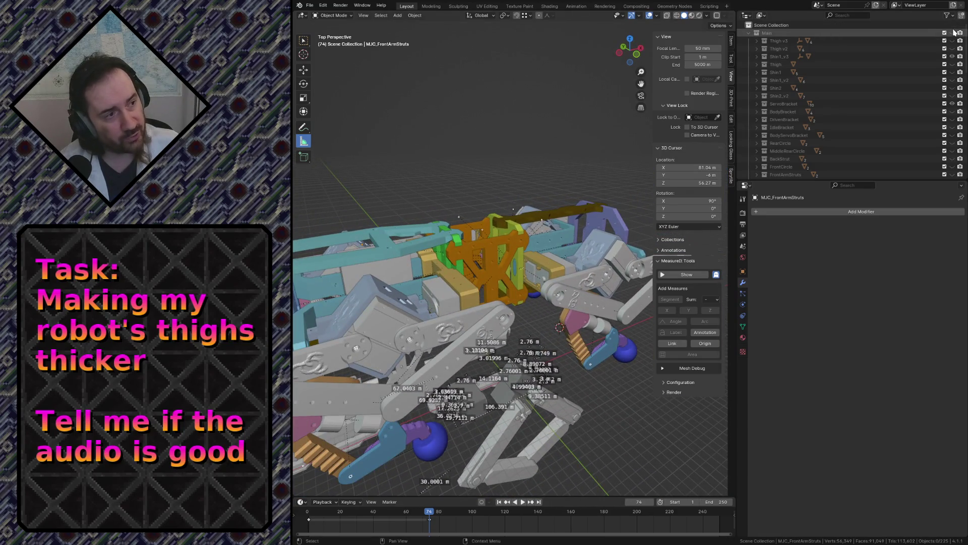
pyautogui.scroll(-3, 923, 75)
pyautogui.scroll(-3, 900, 99)
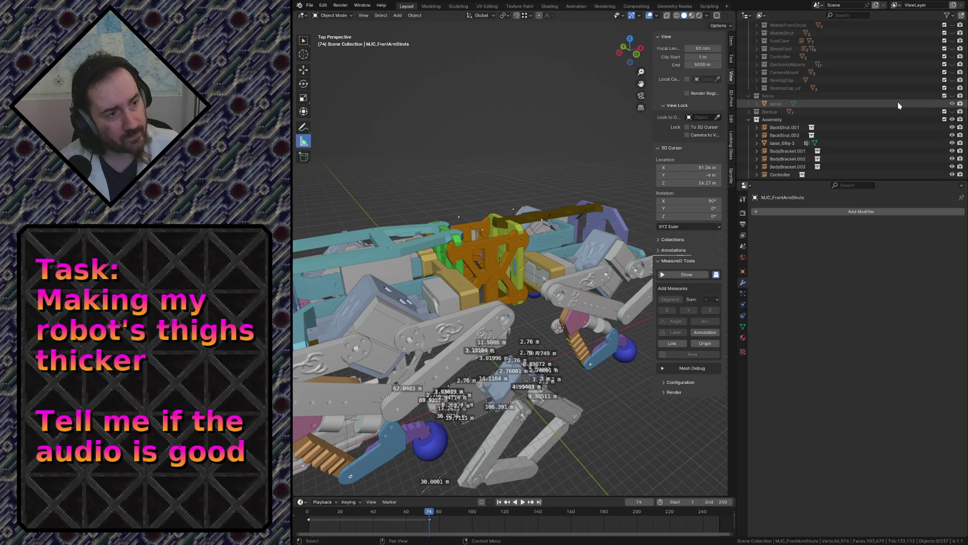
# Exclude the Assembly collection, then hide the MuJoCo collection so only the grey leg linkages show
pyautogui.click(945, 119)
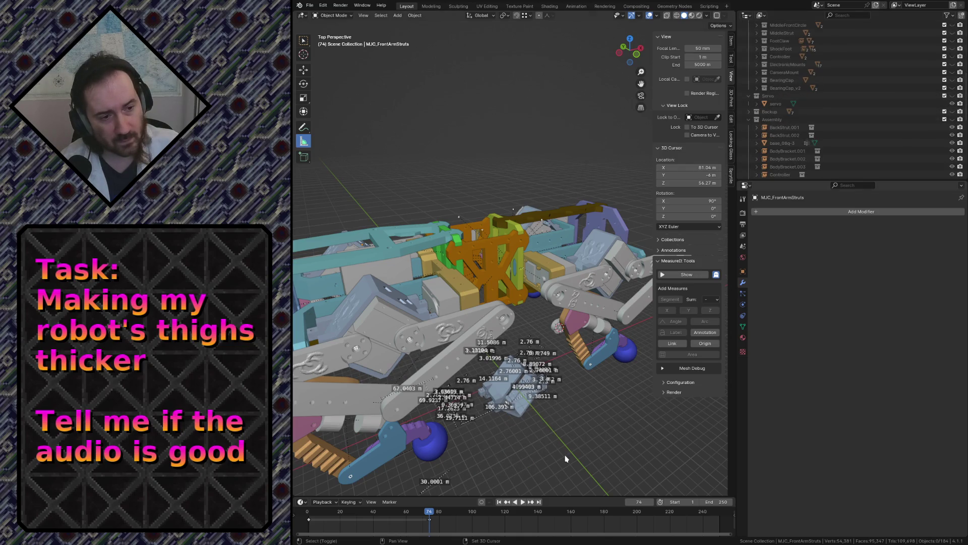
pyautogui.hotkey('shift', '`')
pyautogui.press('w')
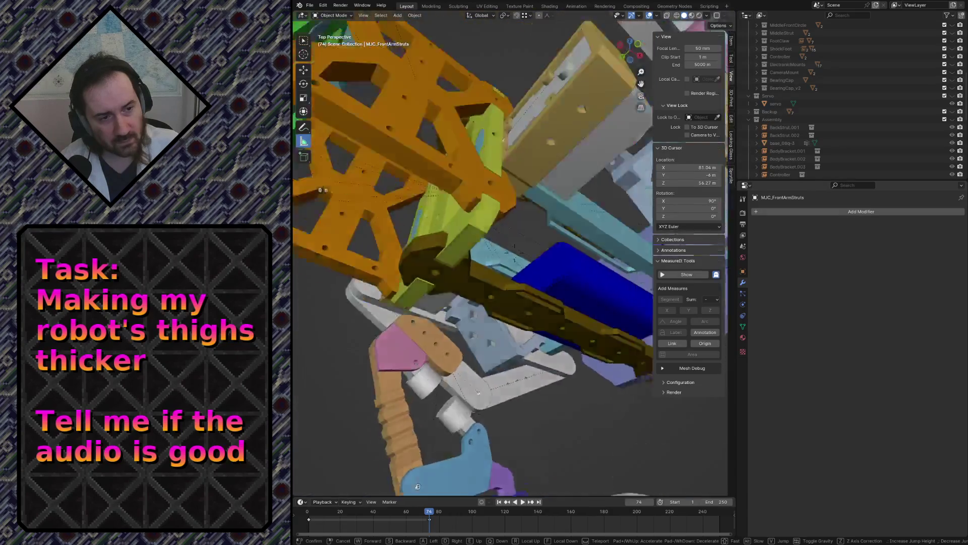
pyautogui.press('Escape')
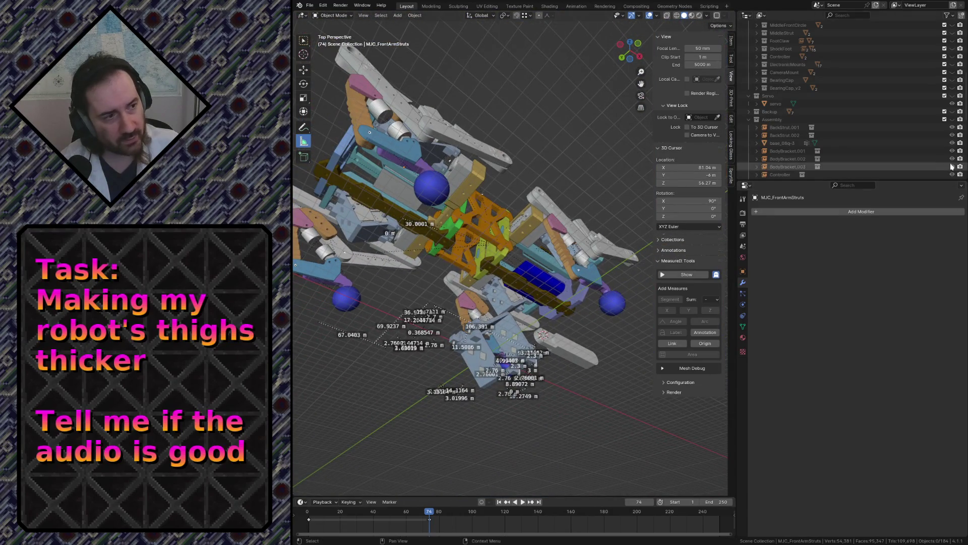
pyautogui.scroll(-2, 952, 166)
pyautogui.click(954, 121)
pyautogui.scroll(-2, 955, 121)
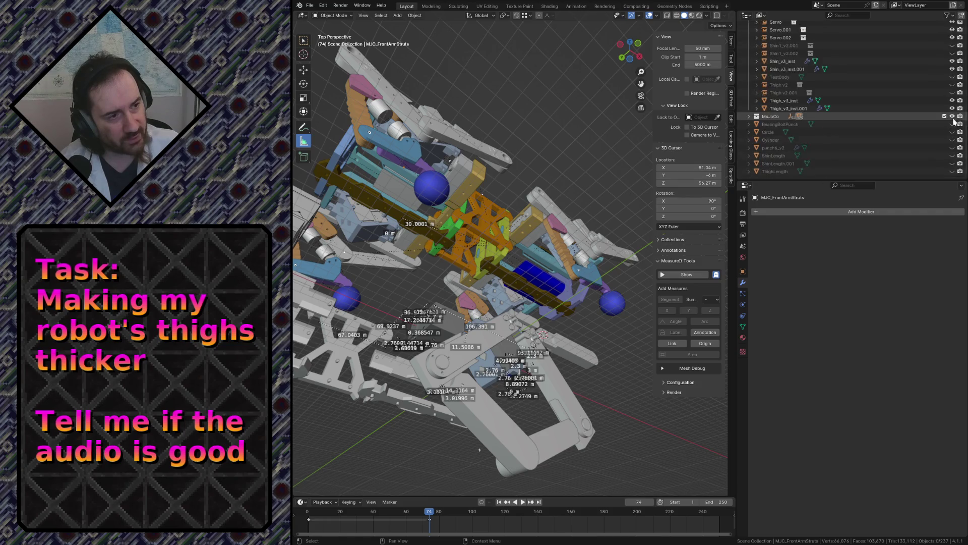
pyautogui.click(953, 119)
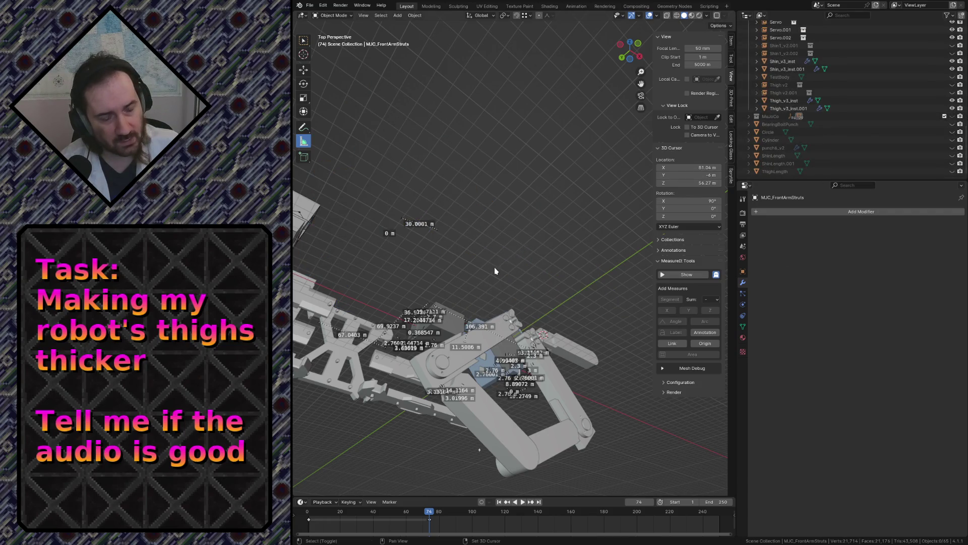
# Walk the view in close to the leg parts, then back out to see the cylinders
pyautogui.hotkey('shift', '`')
pyautogui.press('w')
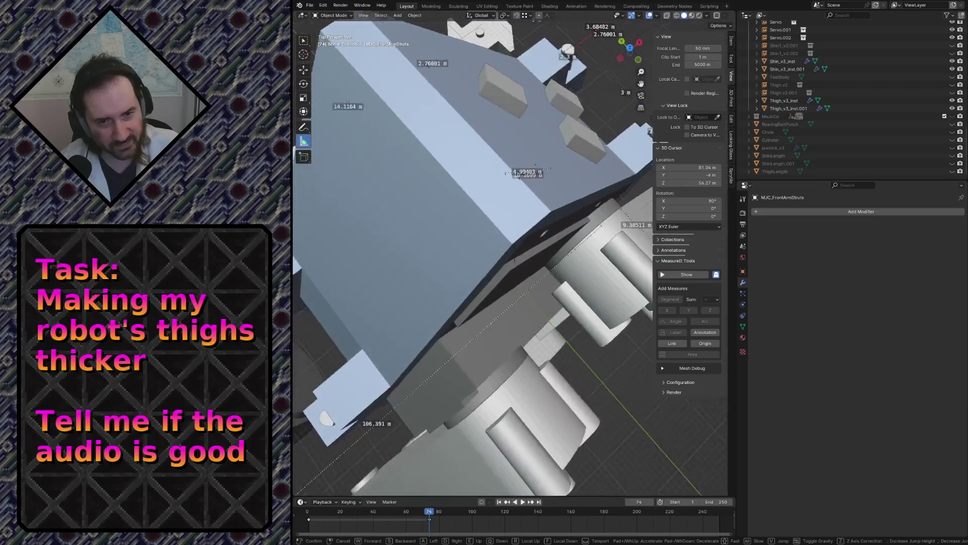
pyautogui.click(514, 254)
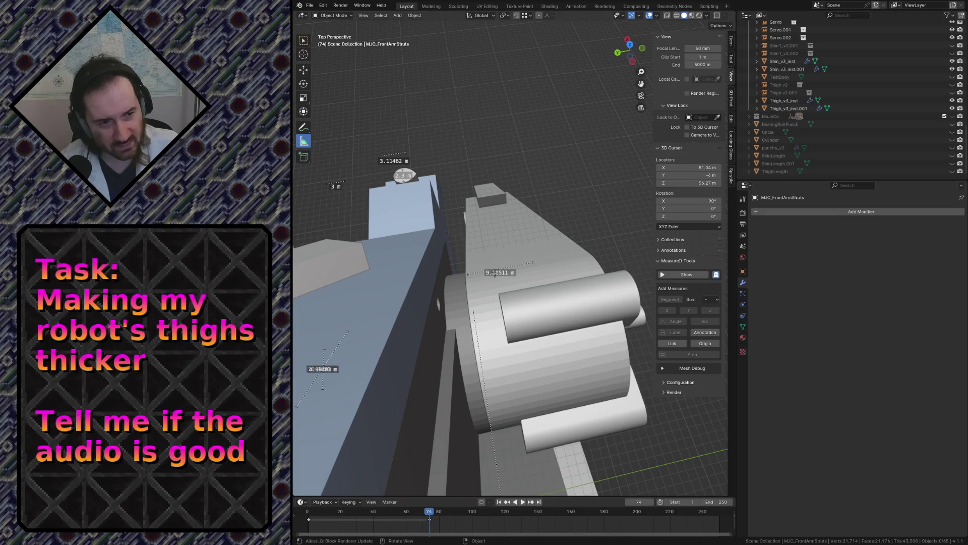
pyautogui.hotkey('shift', '`')
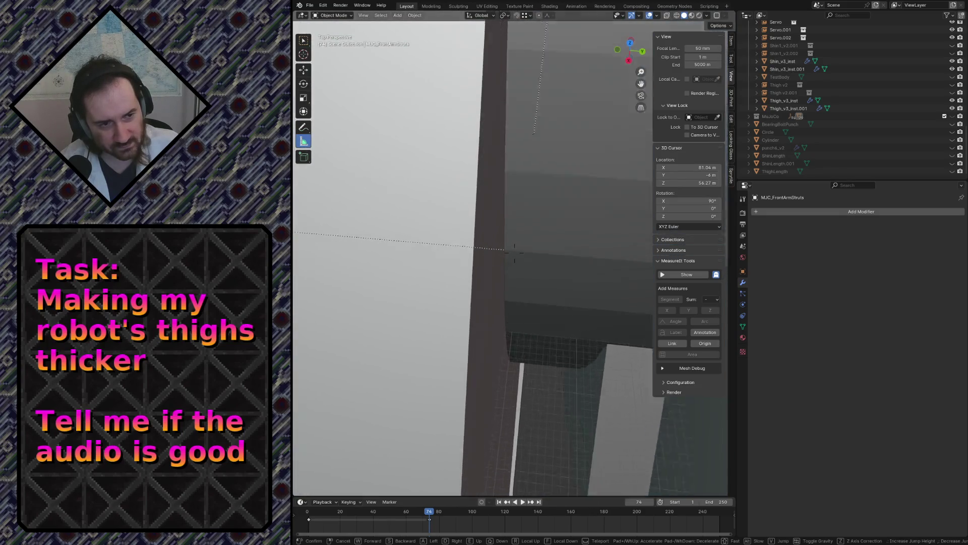
pyautogui.press('s')
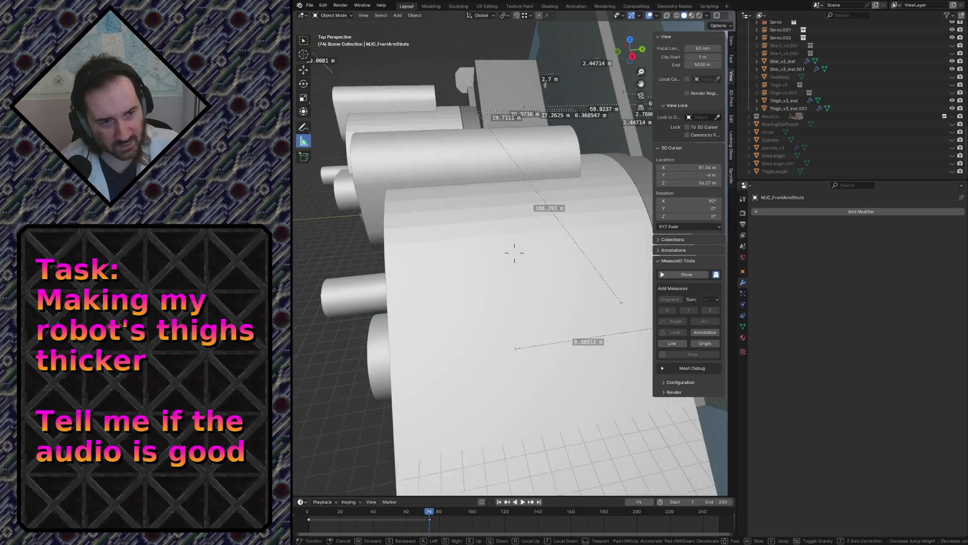
pyautogui.click(481, 134)
# Select the Servo object and view it from the right in orthographic projection
pyautogui.click(497, 103)
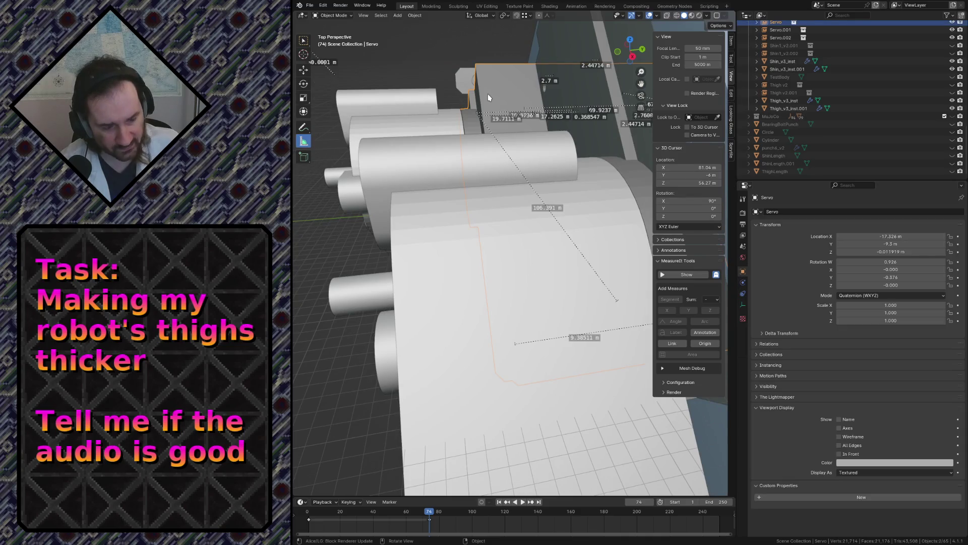
pyautogui.press('KP_Decimal')
pyautogui.press('KP_3')
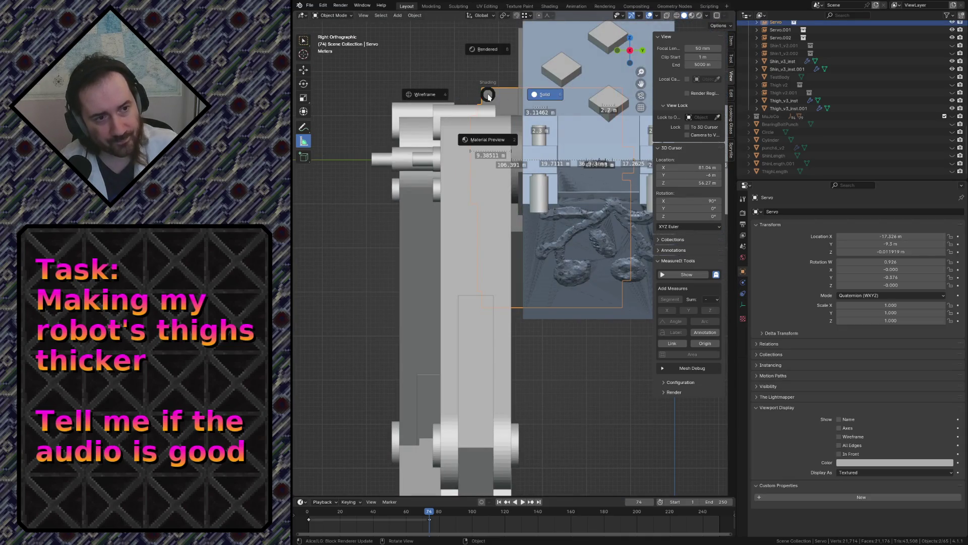
# In wireframe shading, select Thigh_v3_inst.001 and measure distances from the 20° angle point
pyautogui.hotkey('shift', 'z')
pyautogui.scroll(3, 450, 104)
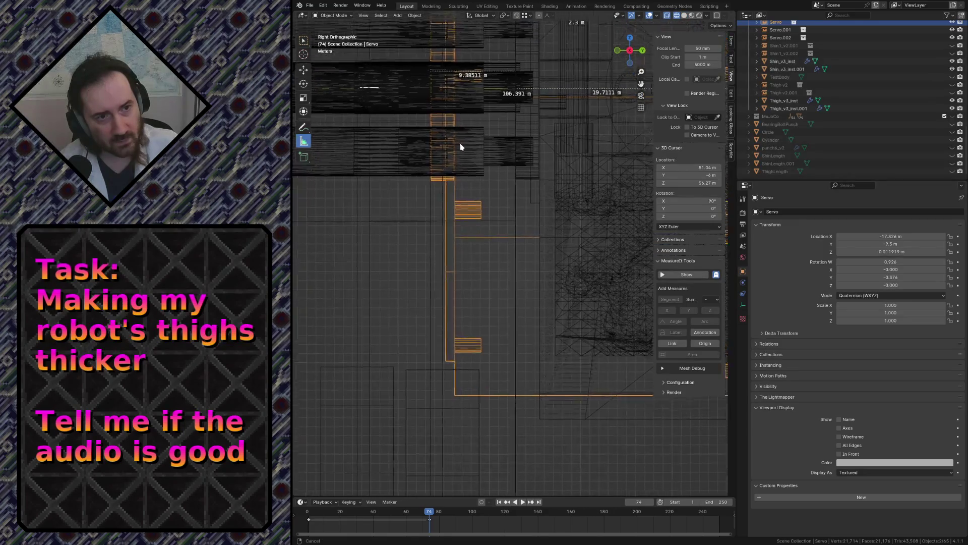
pyautogui.scroll(3, 460, 147)
pyautogui.scroll(3, 512, 370)
pyautogui.scroll(1, 512, 371)
pyautogui.scroll(1, 454, 305)
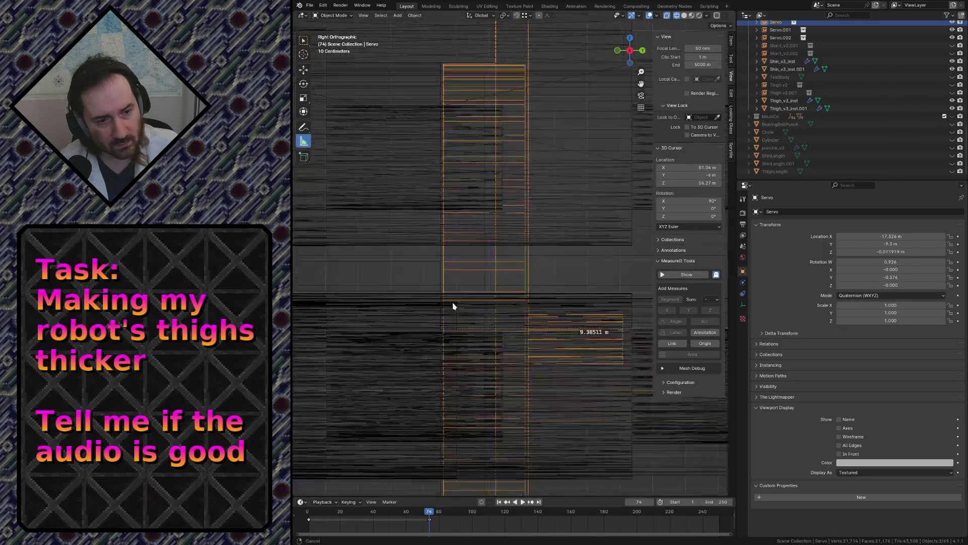
pyautogui.scroll(1, 455, 282)
pyautogui.click(453, 236)
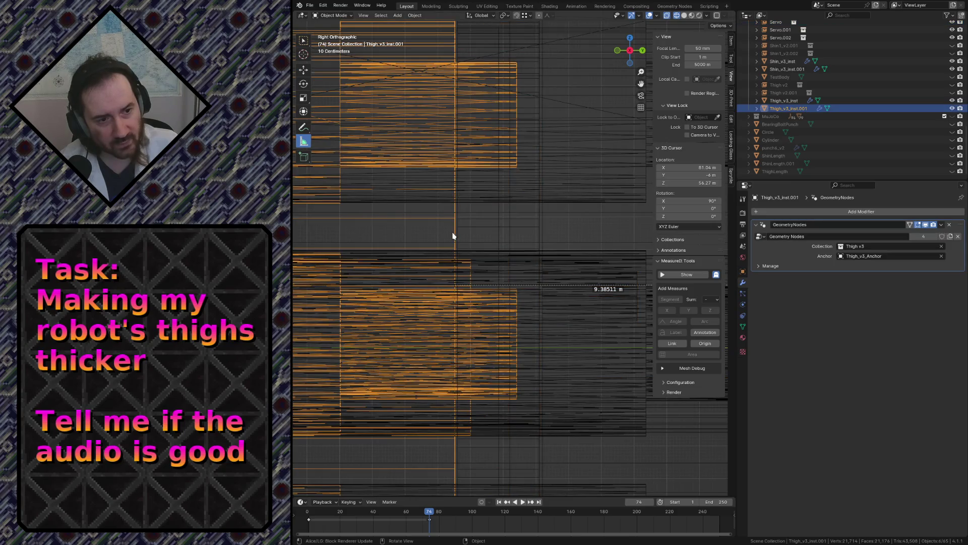
pyautogui.scroll(1, 449, 323)
pyautogui.scroll(1, 449, 323)
pyautogui.scroll(-2, 441, 328)
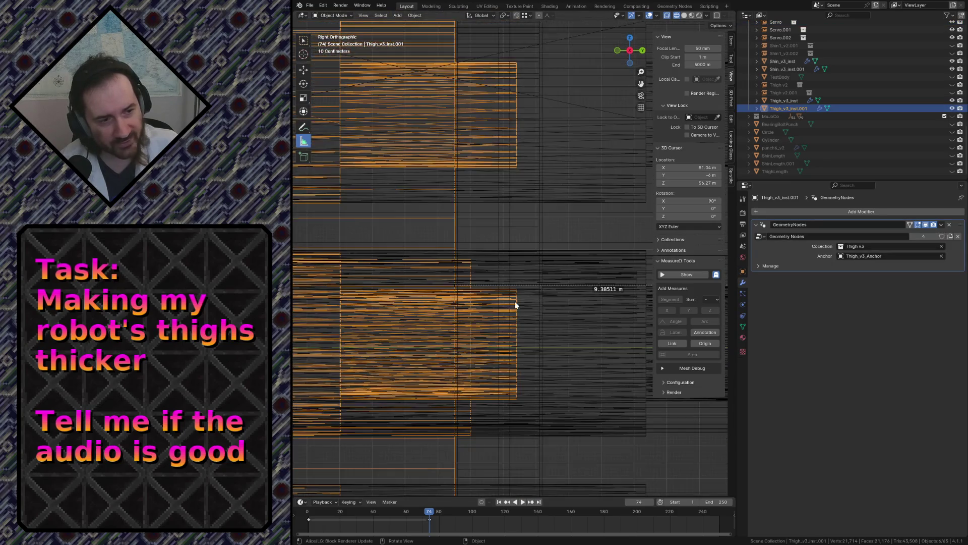
pyautogui.moveTo(455, 287); pyautogui.dragTo(604, 289)
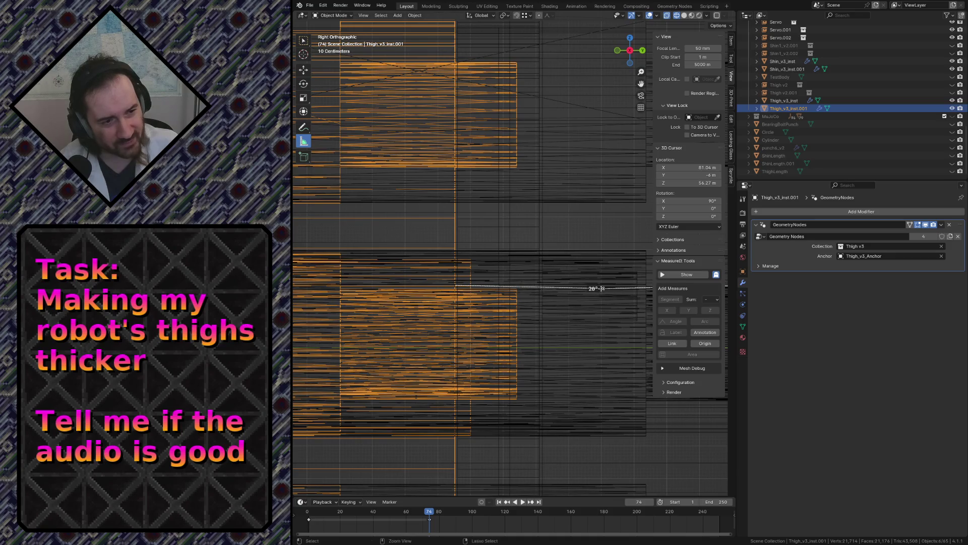
pyautogui.click(602, 288)
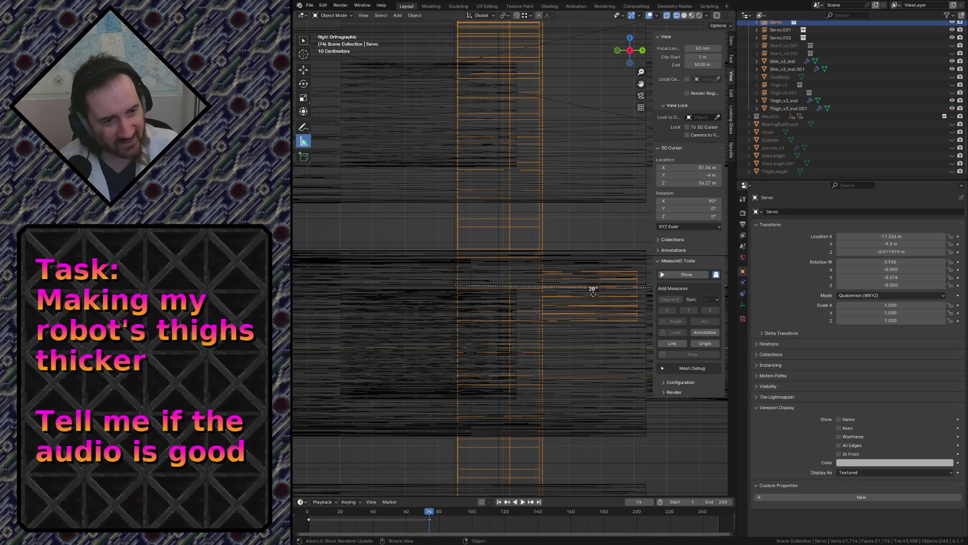
pyautogui.moveTo(593, 294)
pyautogui.mouseDown()
pyautogui.moveTo(585, 251)
pyautogui.moveTo(456, 248)
pyautogui.mouseUp()
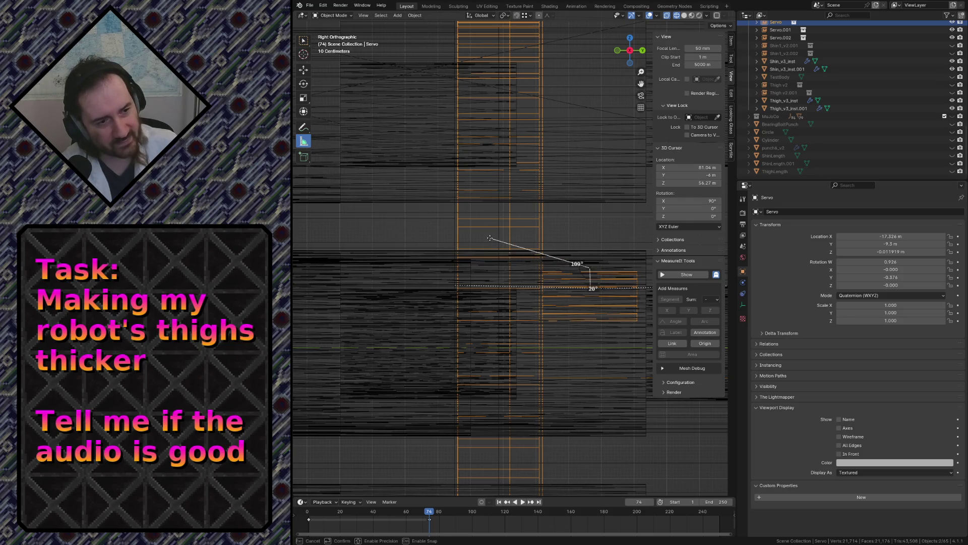
pyautogui.press('Escape')
# Delete the Servo object, undo to restore it, and measure another distance in the side view
pyautogui.press('Delete')
pyautogui.scroll(-3, 496, 236)
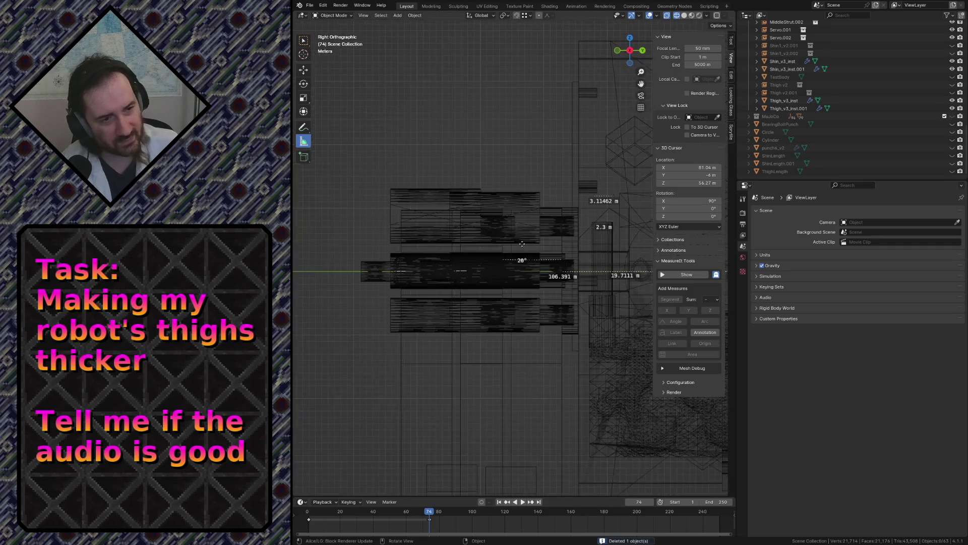
pyautogui.hotkey('ctrl', 'z')
pyautogui.scroll(2, 556, 273)
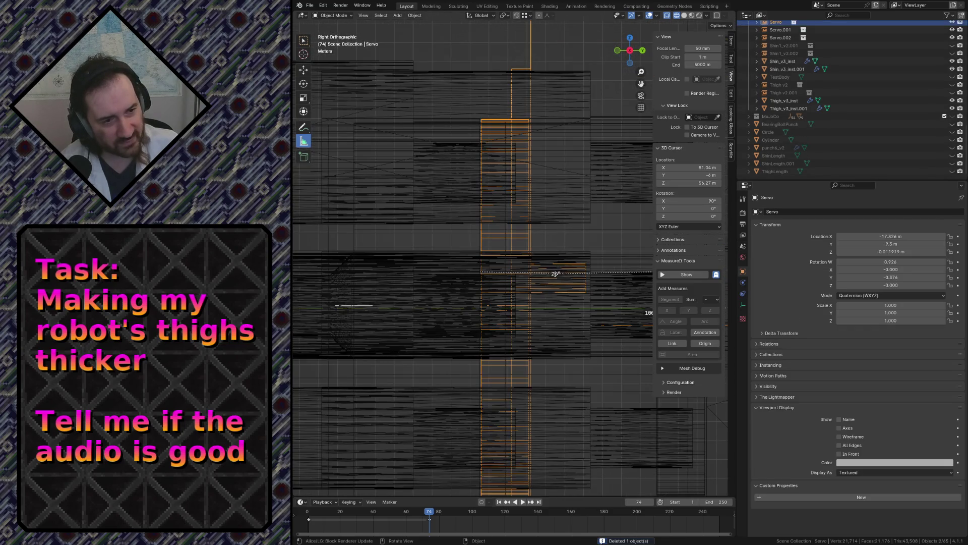
pyautogui.hotkey('ctrl', 'z')
pyautogui.hotkey('ctrl', 'shift', 'z')
pyautogui.moveTo(607, 271); pyautogui.dragTo(595, 234)
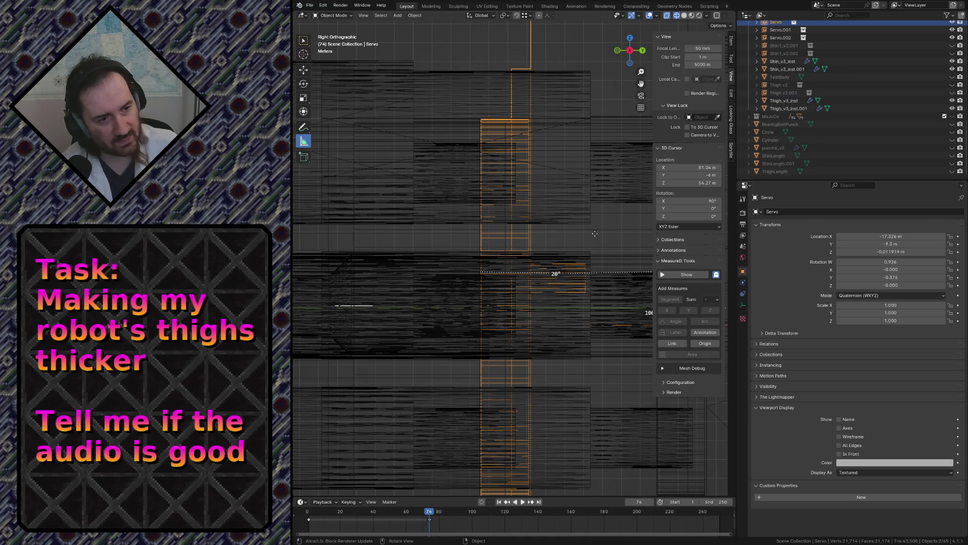
# Adjust the ruler legs, then measure 9.3 m across the thigh parts from above and return to perspective
pyautogui.hotkey('shift', '`')
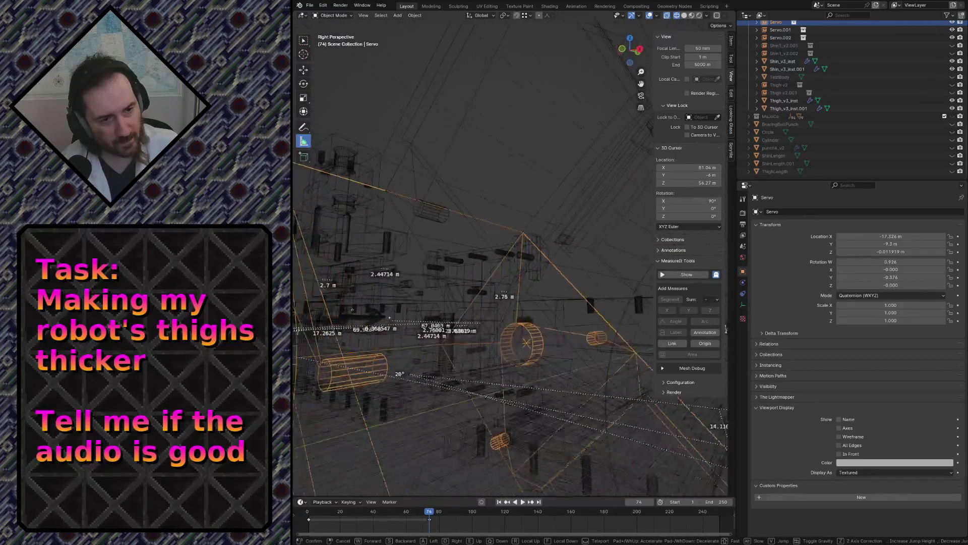
pyautogui.click(642, 80)
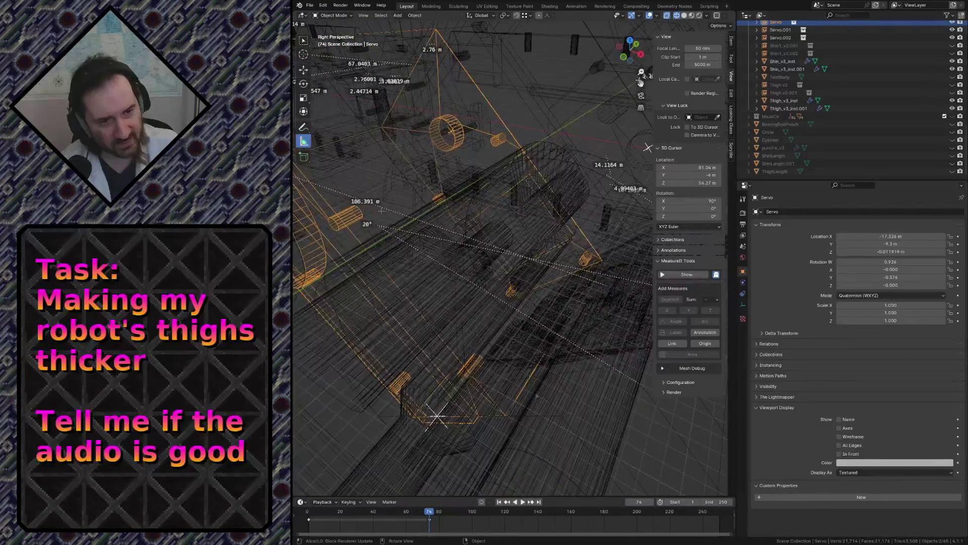
pyautogui.moveTo(372, 223); pyautogui.dragTo(477, 277)
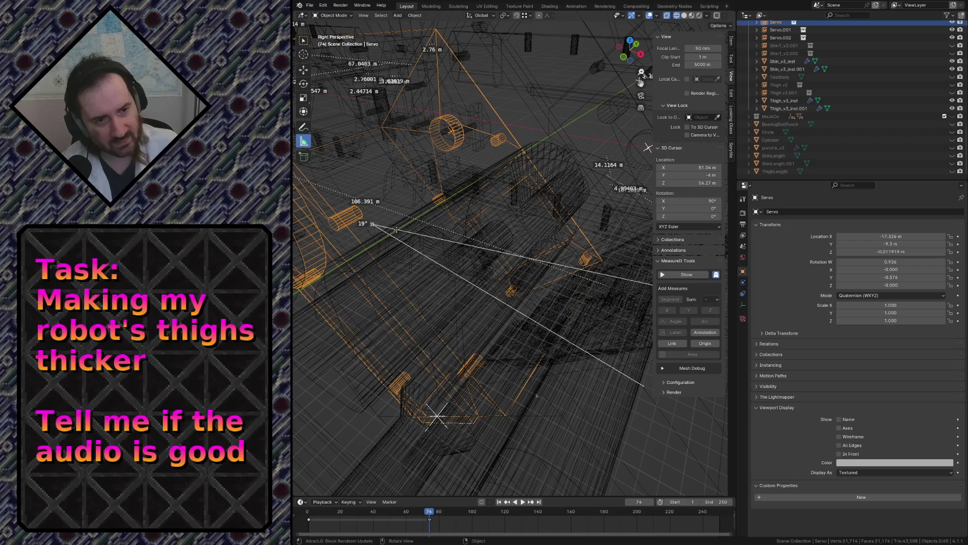
pyautogui.moveTo(477, 277); pyautogui.dragTo(548, 354, button='middle')
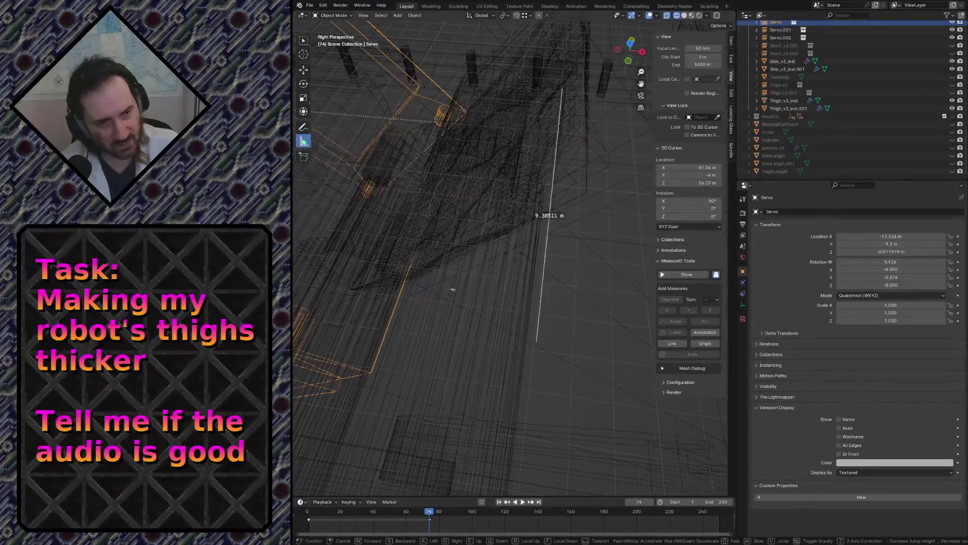
pyautogui.moveTo(534, 342)
pyautogui.mouseDown()
pyautogui.moveTo(543, 355)
pyautogui.moveTo(546, 319)
pyautogui.mouseUp()
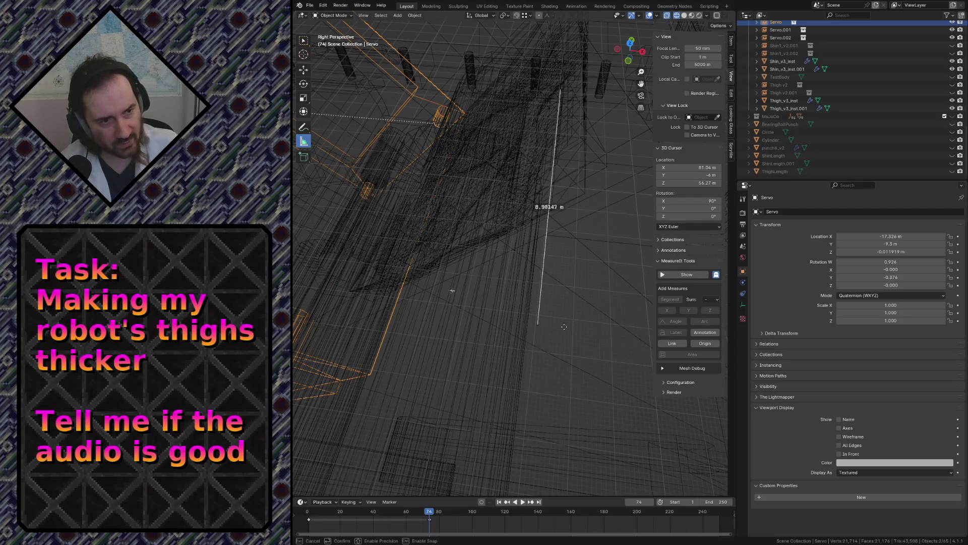
pyautogui.keyDown('alt'); pyautogui.moveTo(564, 327); pyautogui.dragTo(595, 293, button='middle'); pyautogui.keyUp('alt')
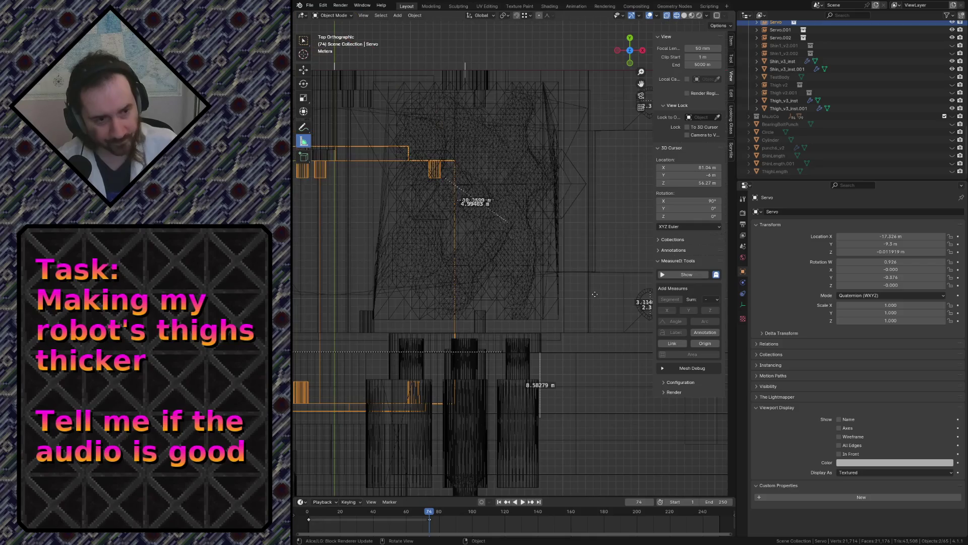
pyautogui.scroll(4, 595, 294)
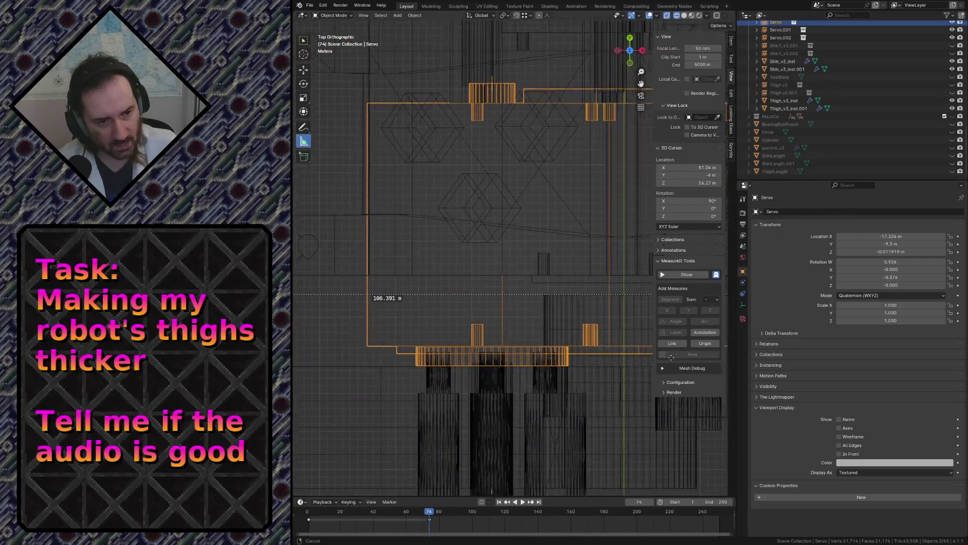
pyautogui.scroll(2, 541, 241)
pyautogui.scroll(2, 541, 241)
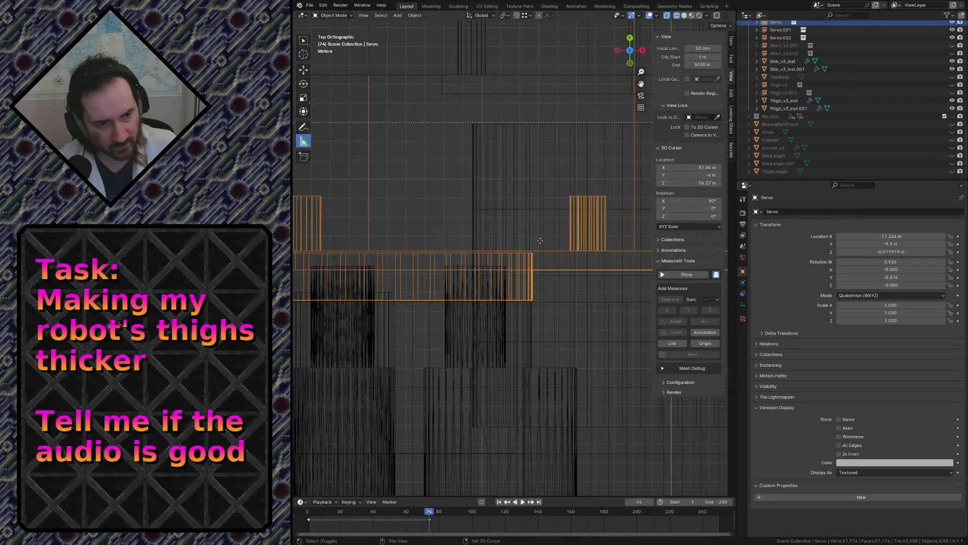
pyautogui.scroll(3, 565, 358)
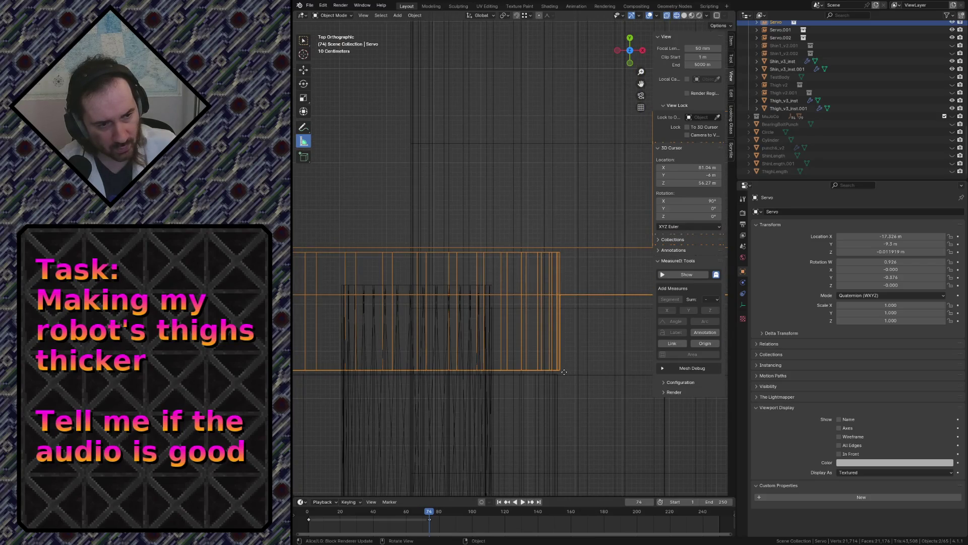
pyautogui.scroll(-3, 564, 372)
pyautogui.scroll(-3, 588, 329)
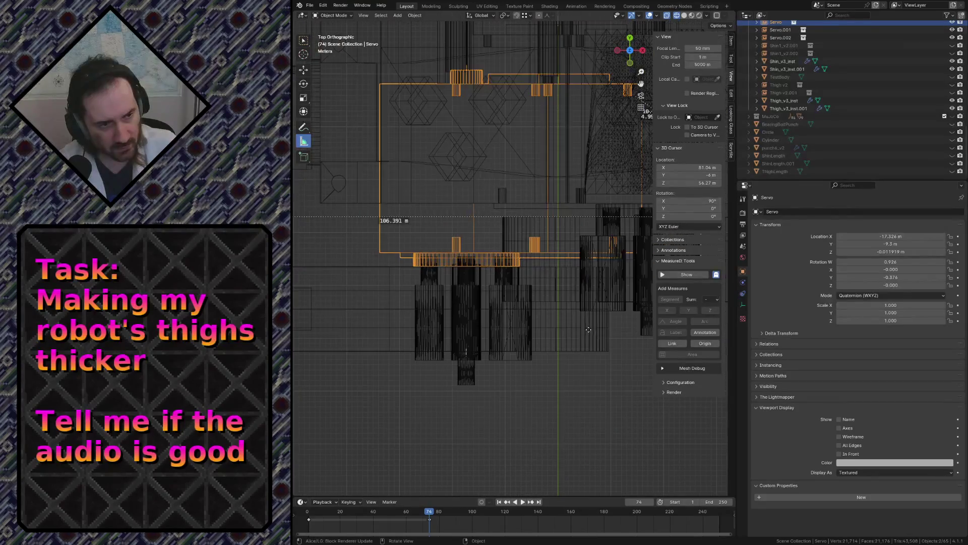
pyautogui.keyDown('shift'); pyautogui.moveTo(599, 309); pyautogui.dragTo(537, 345, button='middle'); pyautogui.keyUp('shift')
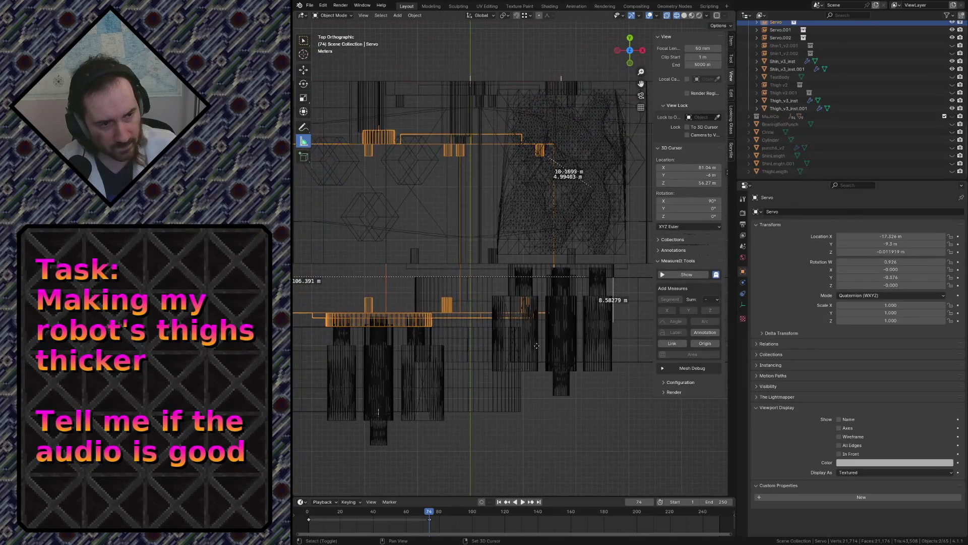
pyautogui.moveTo(612, 280)
pyautogui.mouseDown()
pyautogui.moveTo(428, 342)
pyautogui.moveTo(430, 325)
pyautogui.mouseUp()
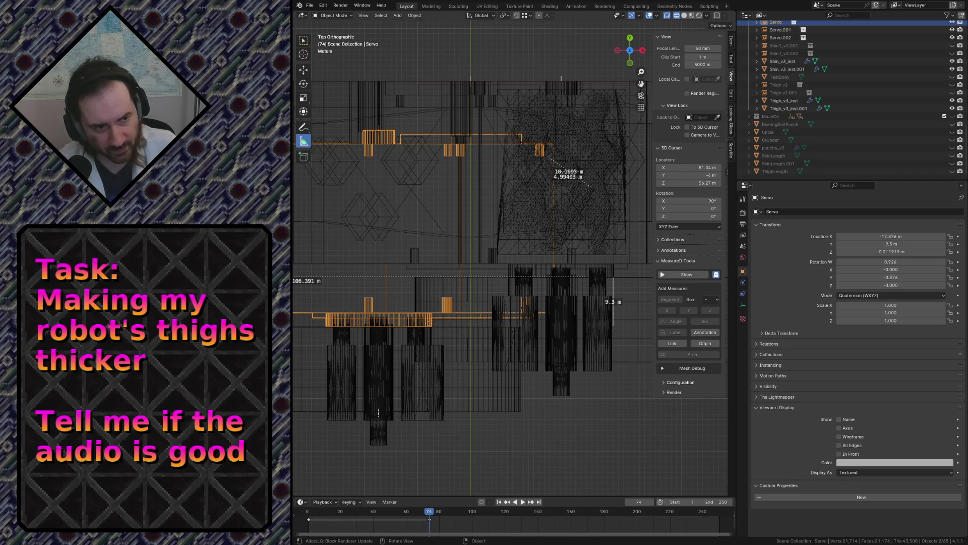
pyautogui.scroll(2, 454, 341)
pyautogui.scroll(2, 477, 355)
pyautogui.scroll(2, 495, 365)
pyautogui.scroll(-3, 494, 365)
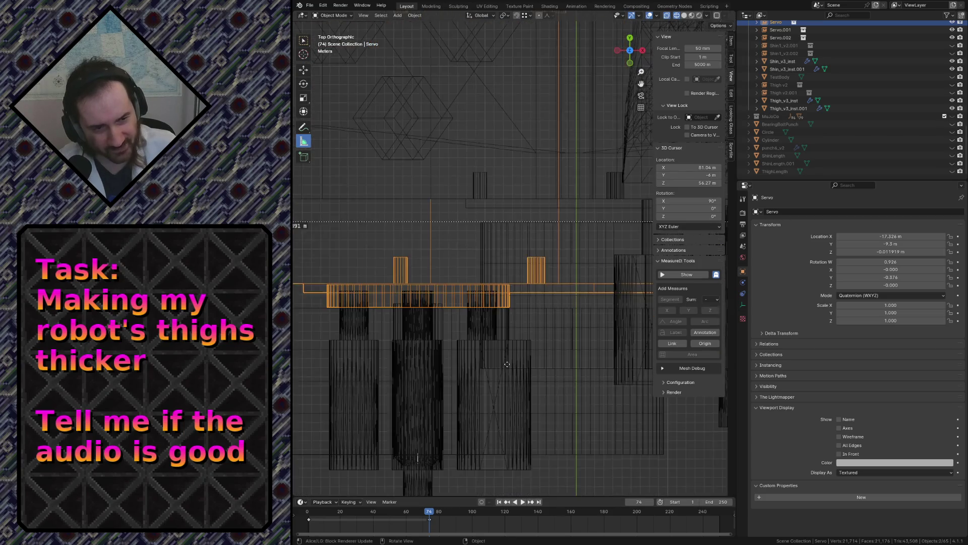
pyautogui.scroll(-2, 455, 318)
pyautogui.scroll(2, 364, 265)
pyautogui.scroll(3, 341, 250)
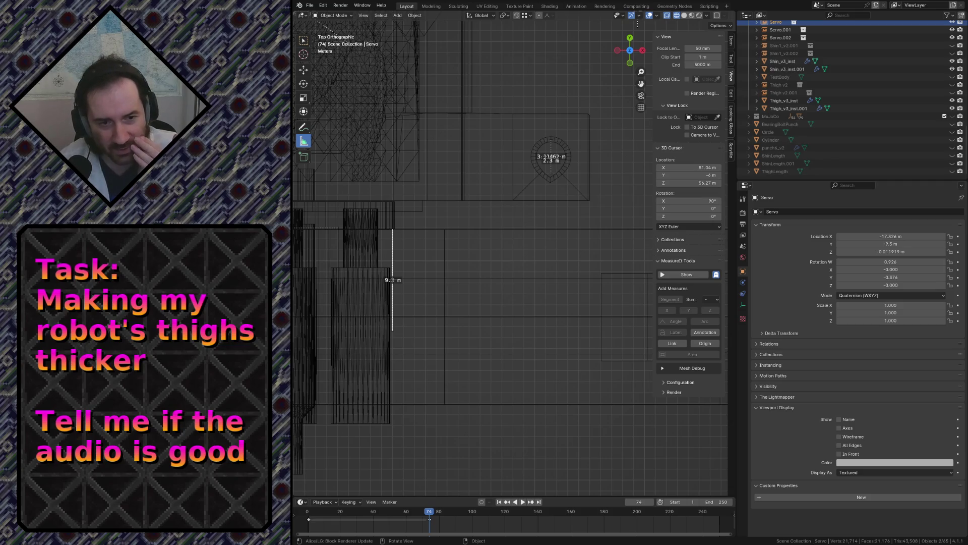
pyautogui.moveTo(467, 325); pyautogui.dragTo(517, 328, button='middle')
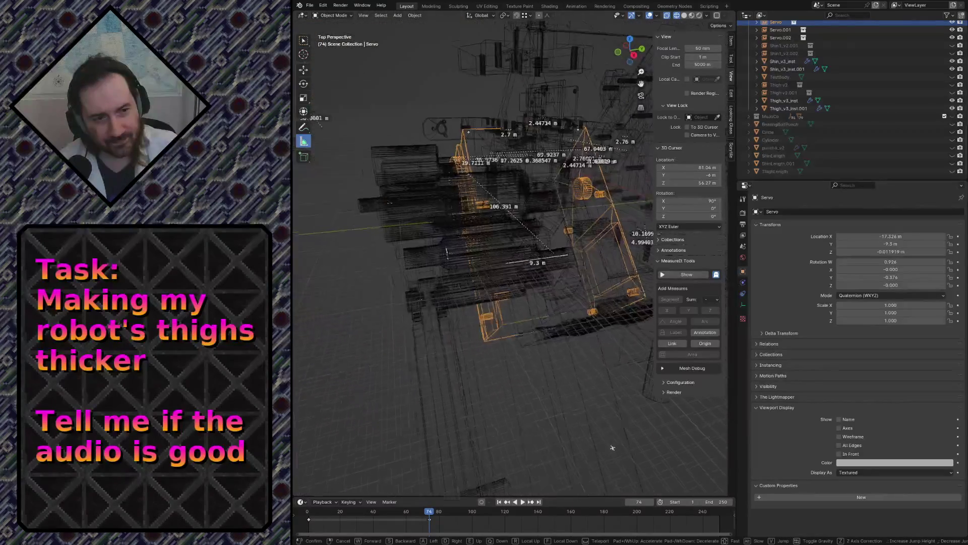
# Walk to the blue thigh part in solid shading, select Thigh_v3_inst and frame it from the top
pyautogui.hotkey('shift', 'z')
pyautogui.hotkey('shift', '`')
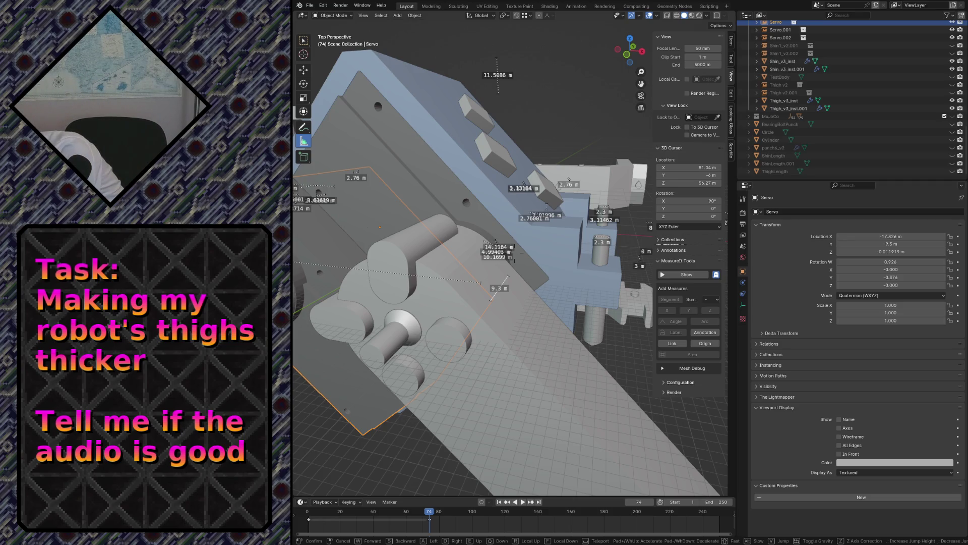
pyautogui.press('w')
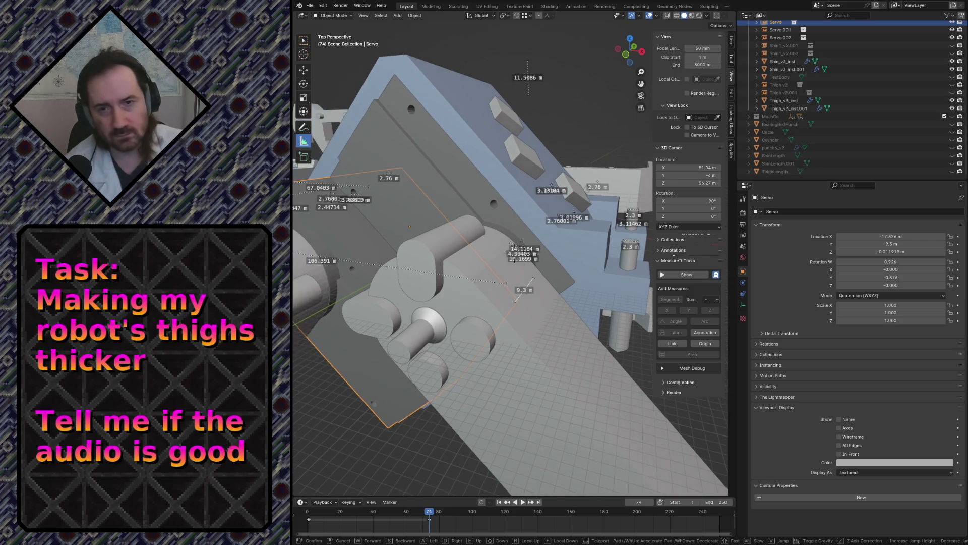
pyautogui.click(517, 326)
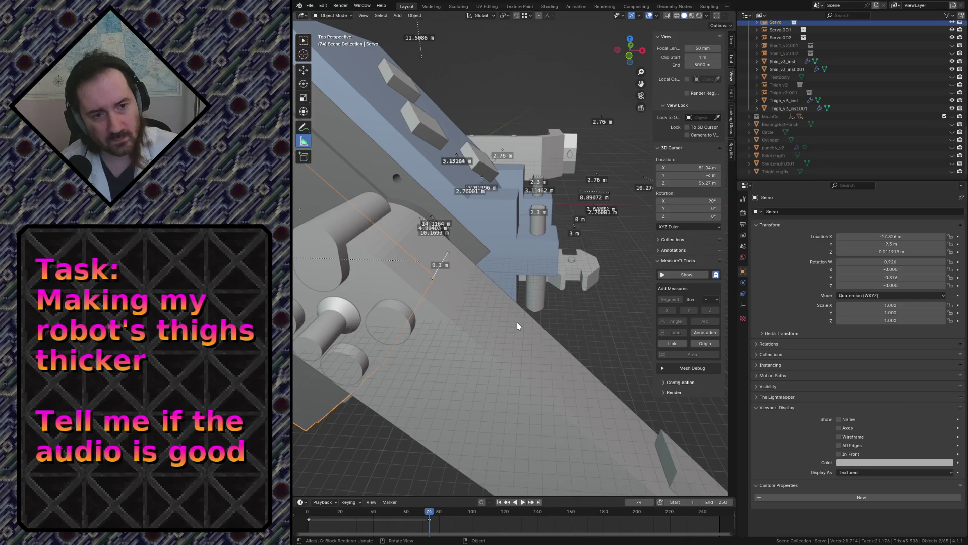
pyautogui.hotkey('shift', '`')
pyautogui.click(591, 343)
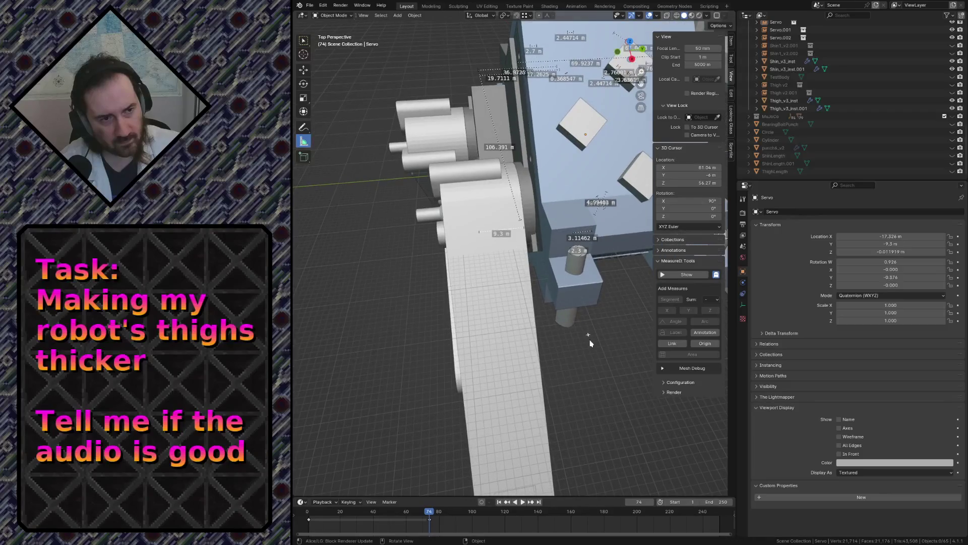
pyautogui.click(521, 354)
pyautogui.press('KP_7')
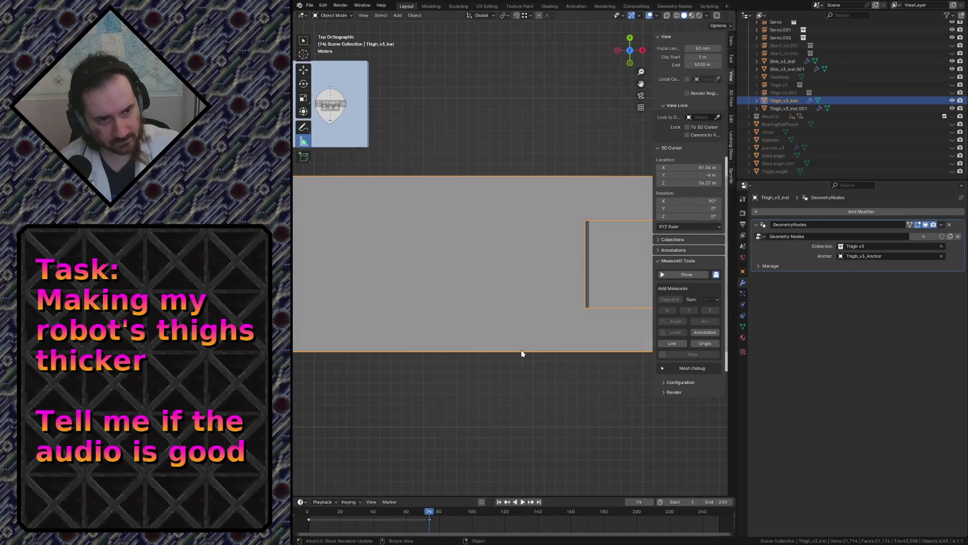
# Deselect the thigh, toggle wireframe then solid shading over it, and switch to GIMP
pyautogui.press('KP_Decimal')
pyautogui.hotkey('alt', 'a')
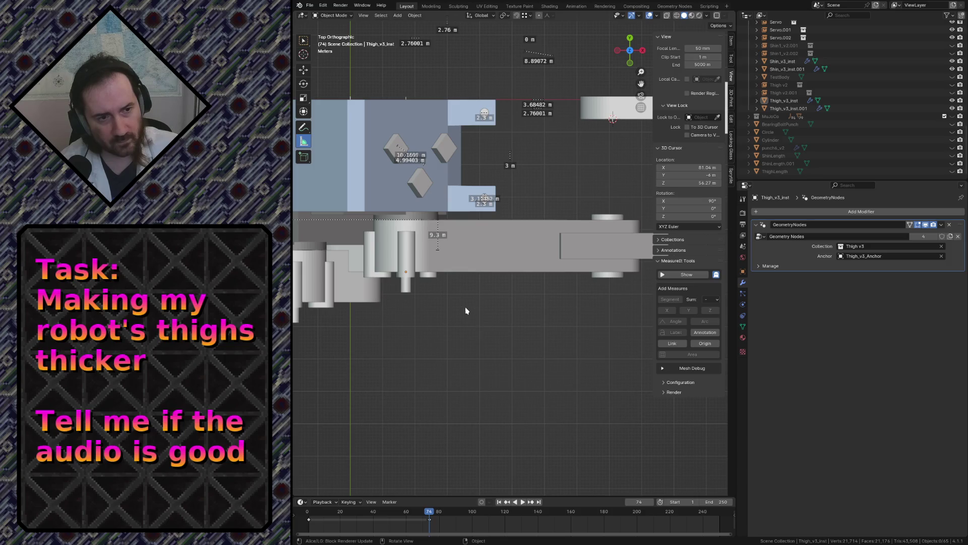
pyautogui.press('z')
pyautogui.click(396, 305)
pyautogui.keyDown('shift'); pyautogui.moveTo(396, 298); pyautogui.dragTo(575, 226, button='middle'); pyautogui.keyUp('shift')
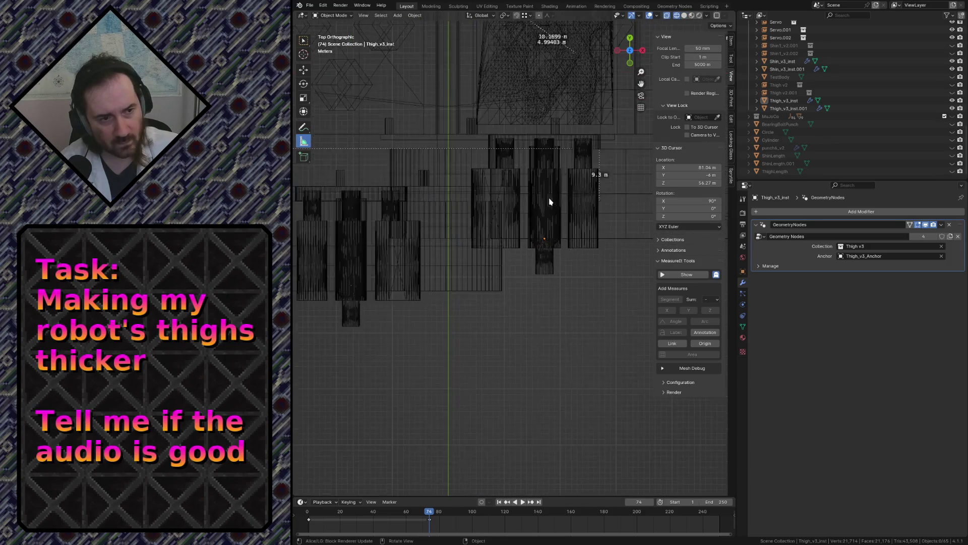
pyautogui.scroll(1, 537, 275)
pyautogui.scroll(1, 537, 275)
pyautogui.press('z')
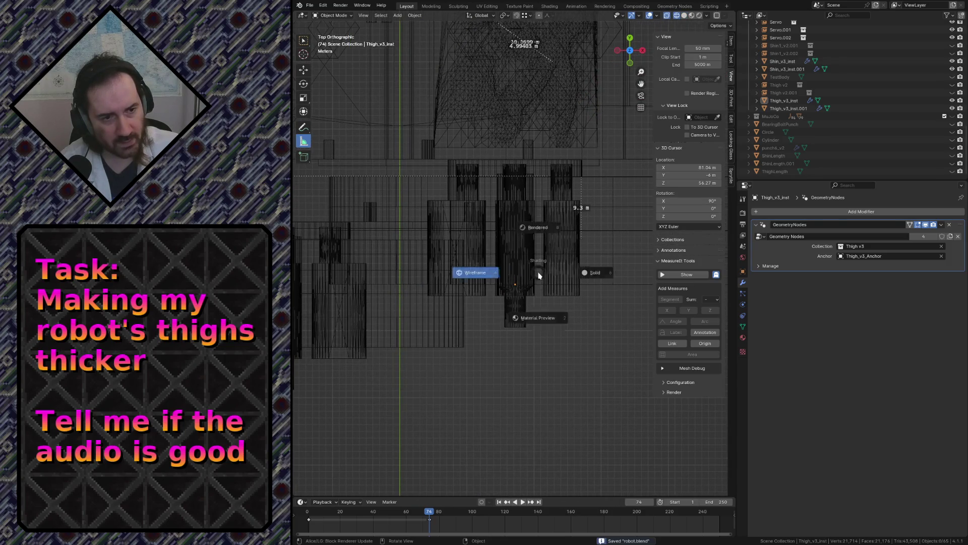
pyautogui.click(604, 273)
pyautogui.scroll(-2, 581, 195)
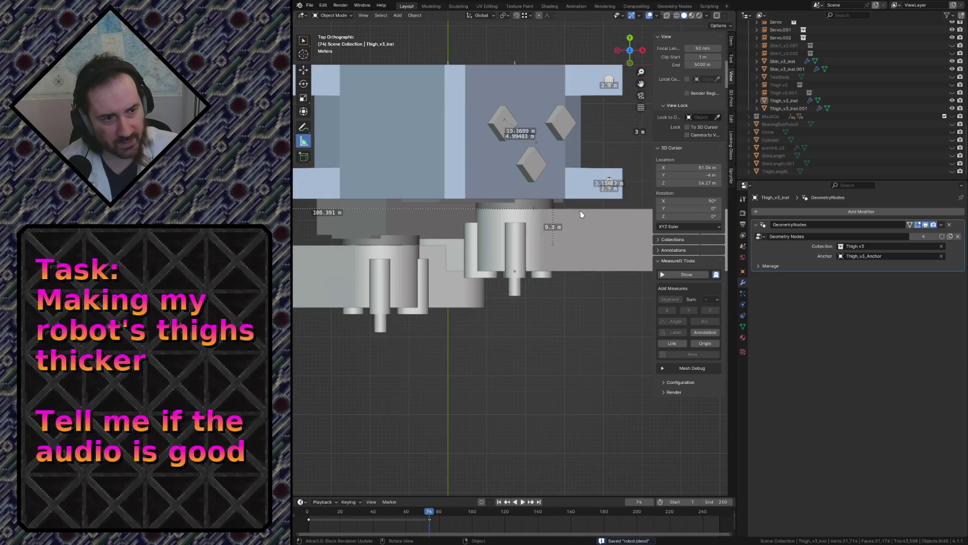
pyautogui.scroll(-2, 572, 227)
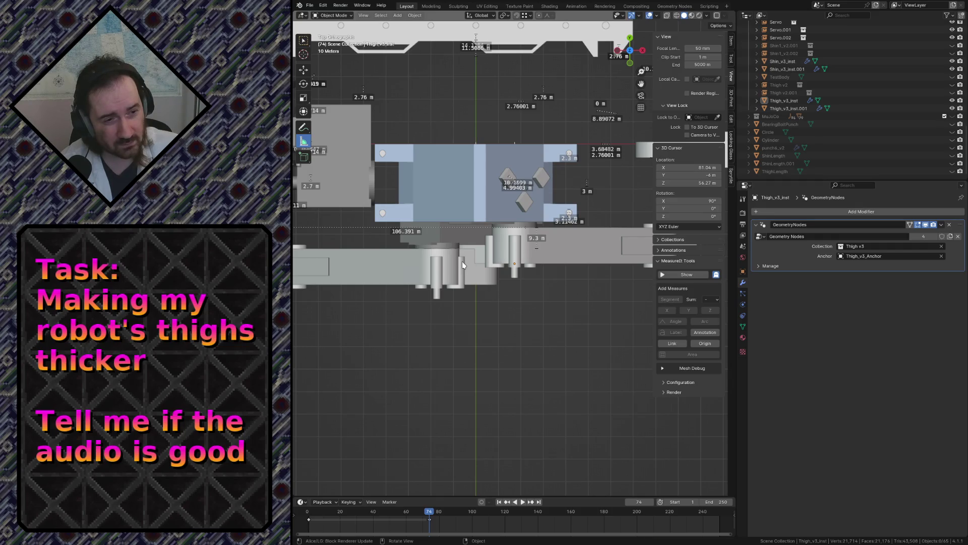
pyautogui.scroll(3, 462, 262)
pyautogui.scroll(-2, 462, 260)
pyautogui.scroll(-1, 473, 259)
pyautogui.scroll(2, 577, 258)
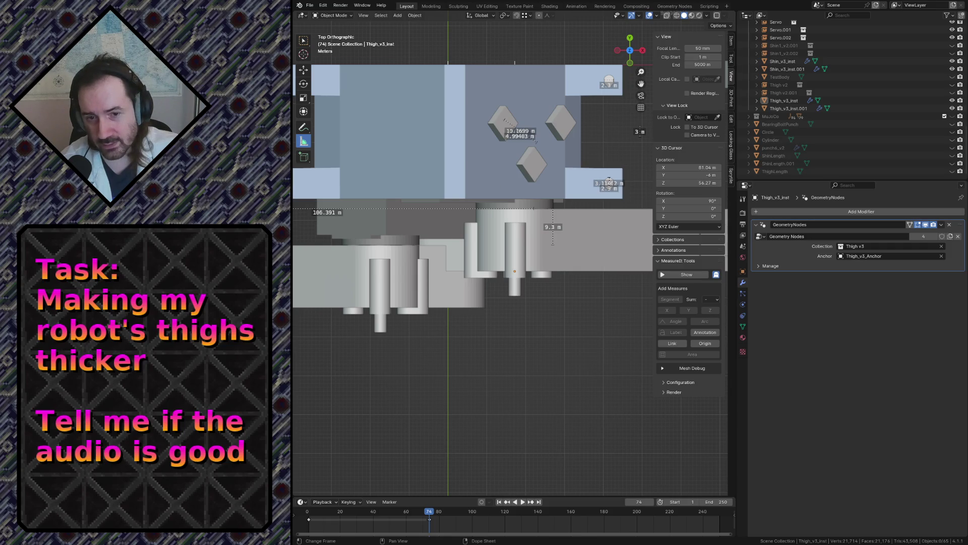
pyautogui.hotkey('alt', 'Tab')
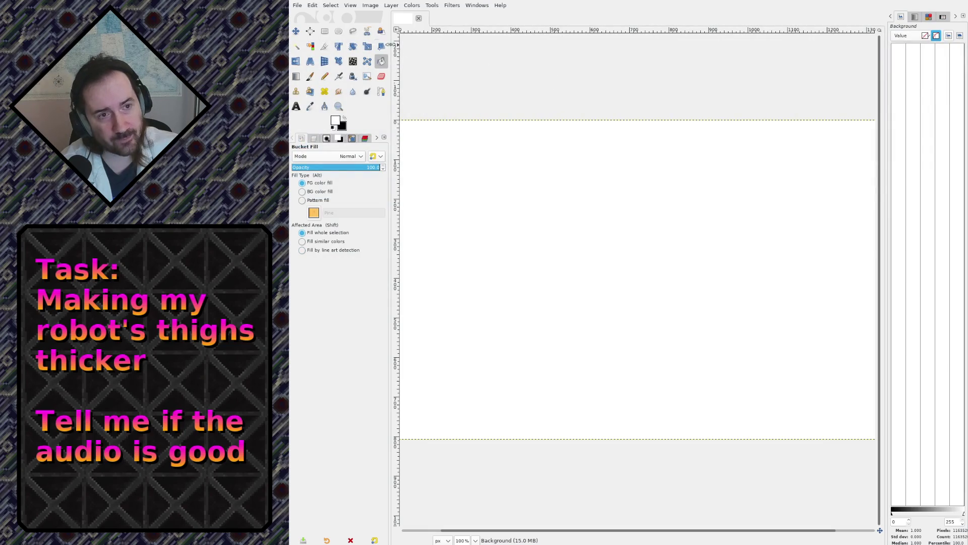
# Choose the Pencil tool in place of the bucket fill
pyautogui.click(325, 76)
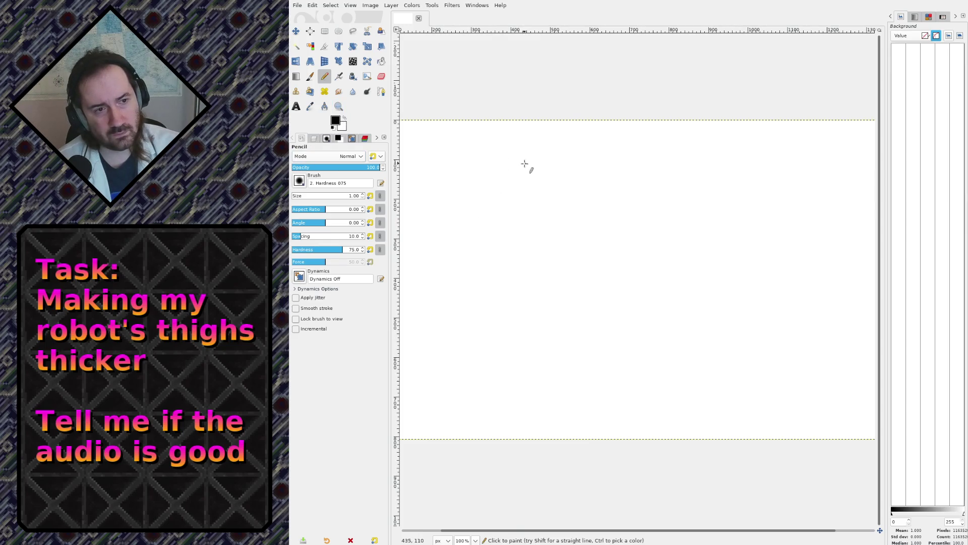
# Make and undo two test pencil strokes, framing the image's top edge
pyautogui.moveTo(523, 162)
pyautogui.mouseDown()
pyautogui.moveTo(545, 245)
pyautogui.moveTo(568, 227)
pyautogui.mouseUp()
pyautogui.hotkey('ctrl', 'z')
pyautogui.keyDown('ctrl'); pyautogui.scroll(2, 551, 171); pyautogui.keyUp('ctrl')
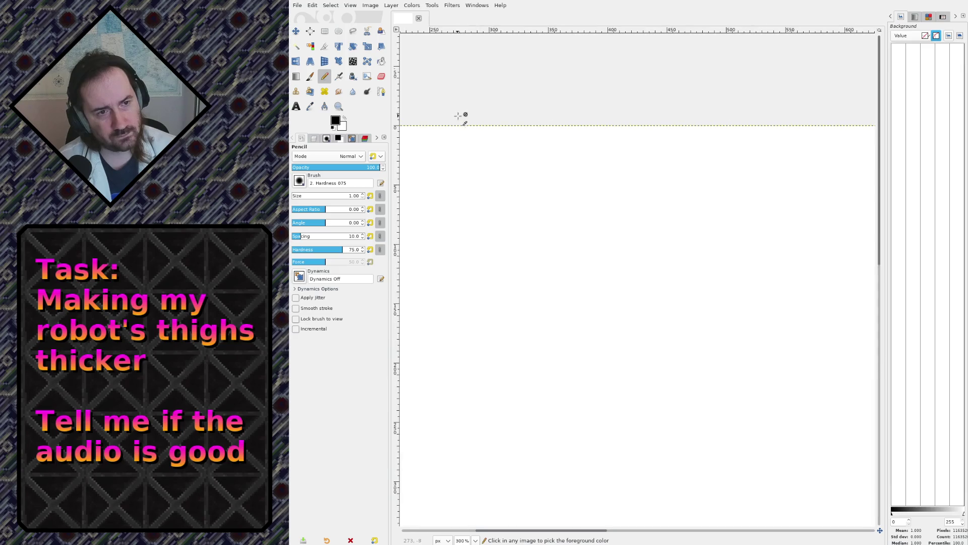
pyautogui.keyDown('ctrl'); pyautogui.scroll(2, 461, 114); pyautogui.keyUp('ctrl')
pyautogui.keyDown('ctrl'); pyautogui.scroll(2, 526, 219); pyautogui.keyUp('ctrl')
pyautogui.keyDown('ctrl'); pyautogui.scroll(1, 545, 225); pyautogui.keyUp('ctrl')
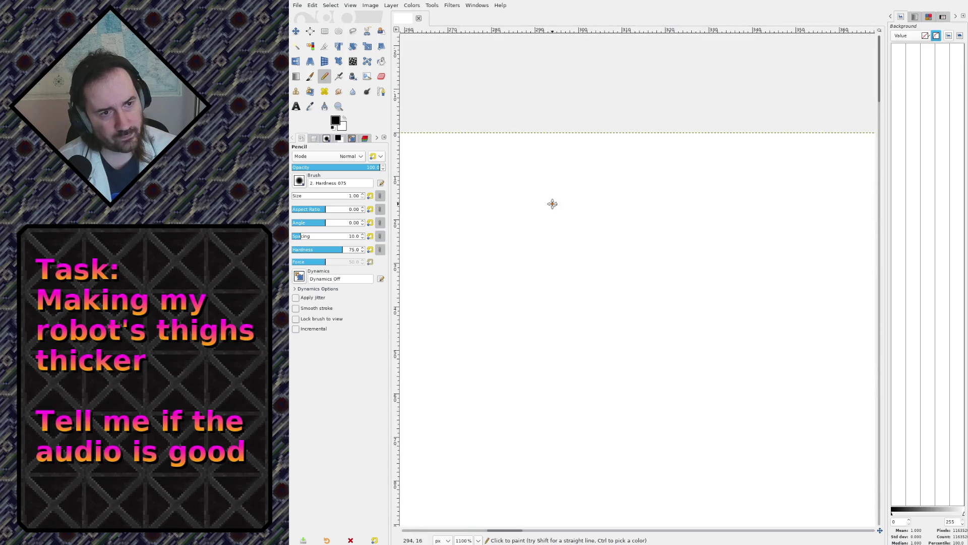
pyautogui.moveTo(551, 203); pyautogui.dragTo(678, 135, button='middle')
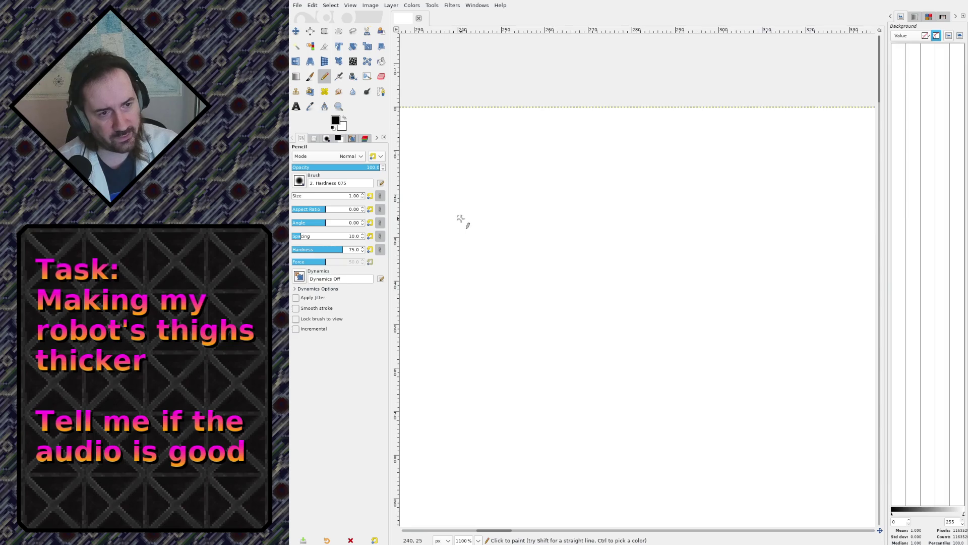
pyautogui.moveTo(461, 218); pyautogui.dragTo(512, 212)
pyautogui.hotkey('ctrl', 'z')
pyautogui.keyDown('ctrl'); pyautogui.scroll(-3, 522, 194); pyautogui.keyUp('ctrl')
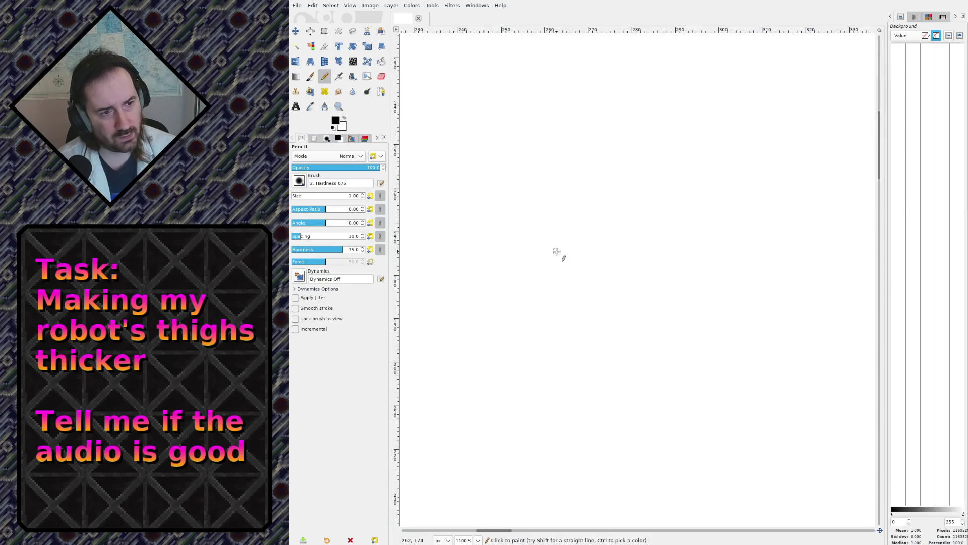
pyautogui.keyDown('ctrl'); pyautogui.scroll(-2, 527, 203); pyautogui.keyUp('ctrl')
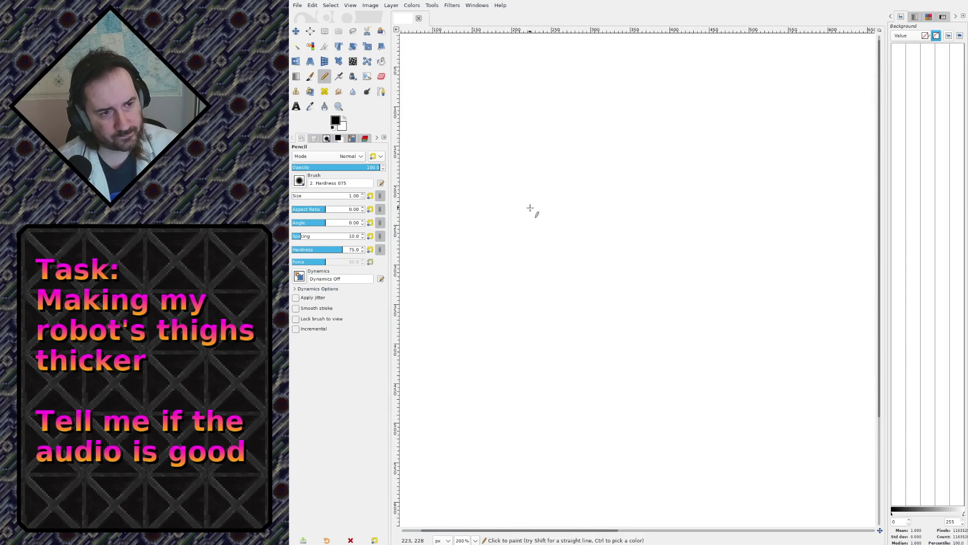
# Draw a straight black horizontal line with short upturned ticks at both ends, forming a bracket
pyautogui.press('shift')
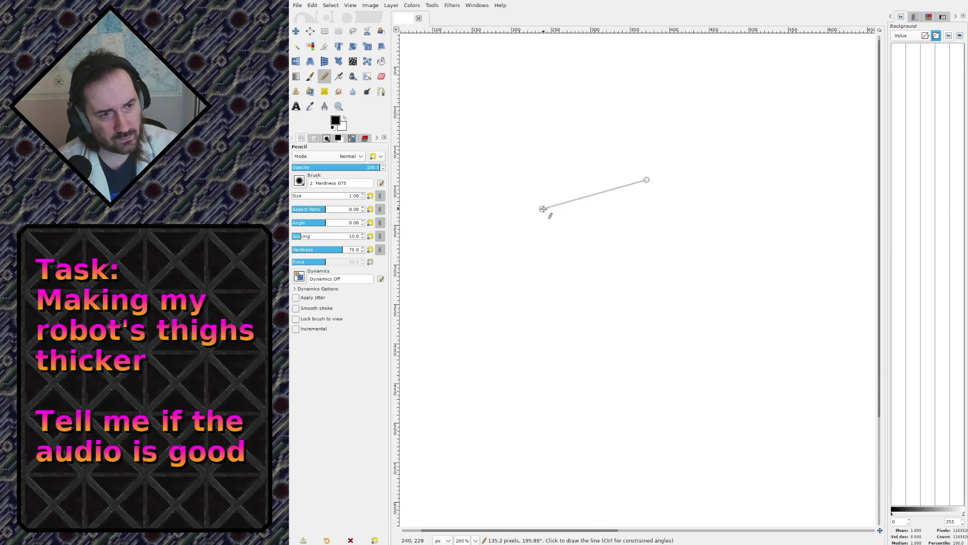
pyautogui.keyDown('shift'); pyautogui.click(486, 185); pyautogui.keyUp('shift')
pyautogui.moveTo(489, 166); pyautogui.dragTo(492, 175)
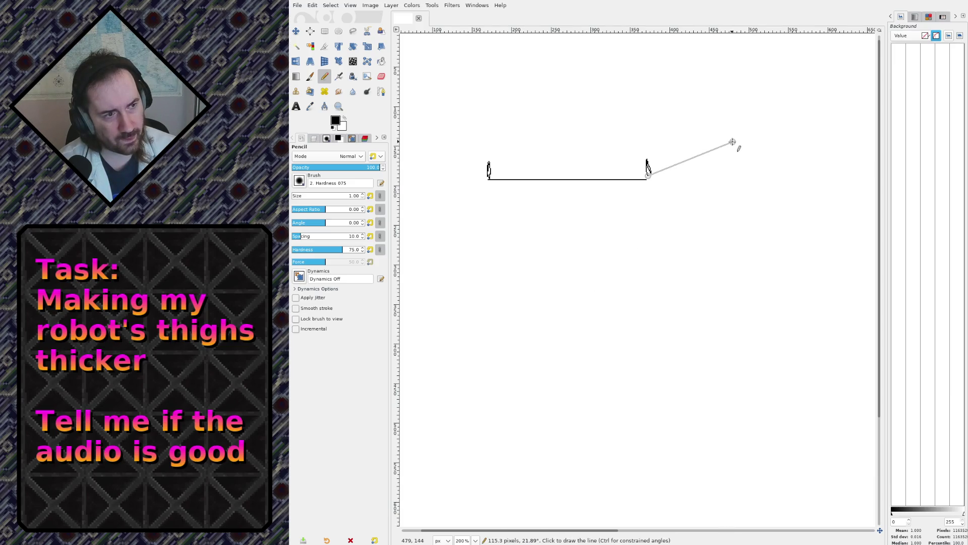
pyautogui.moveTo(732, 143)
pyautogui.keyDown('shift'); pyautogui.mouseDown(button='middle')
pyautogui.moveTo(635, 207)
pyautogui.moveTo(731, 149)
pyautogui.moveTo(749, 154)
pyautogui.mouseUp(button='middle'); pyautogui.keyUp('shift')
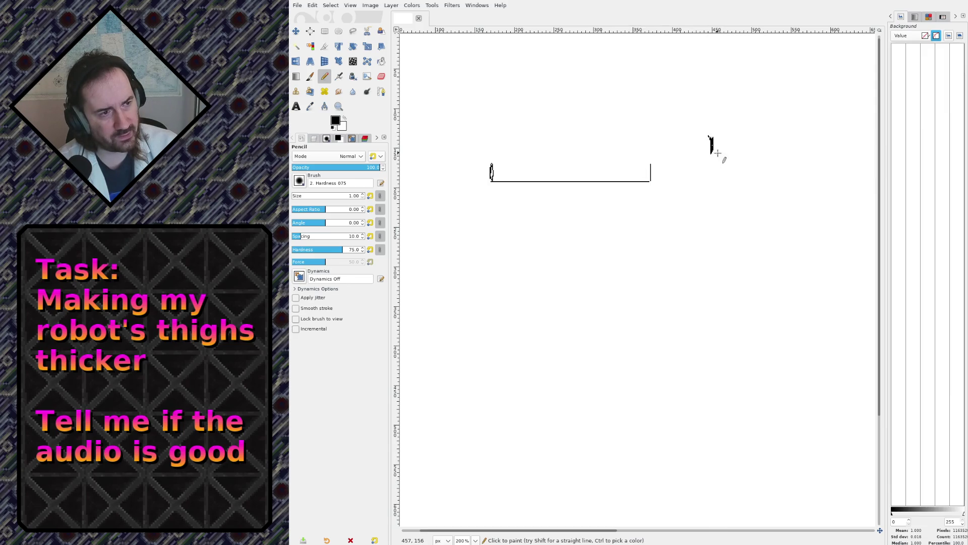
# Finish the upper bracket line, thicken the pencil to size 2, and redraw the 9 and the left tick boldly
pyautogui.keyDown('shift'); pyautogui.click(843, 151); pyautogui.keyUp('shift')
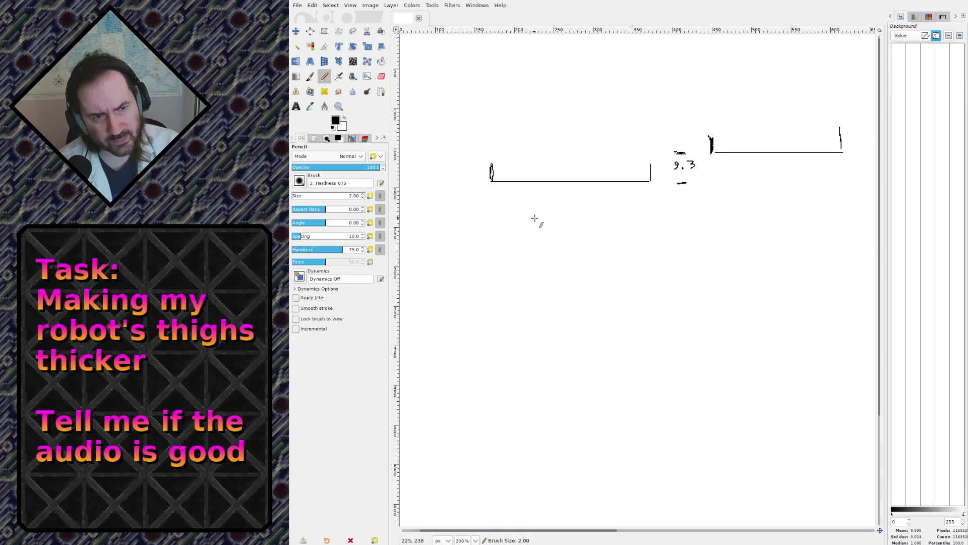
pyautogui.press(']')
pyautogui.hotkey('ctrl', 'z')
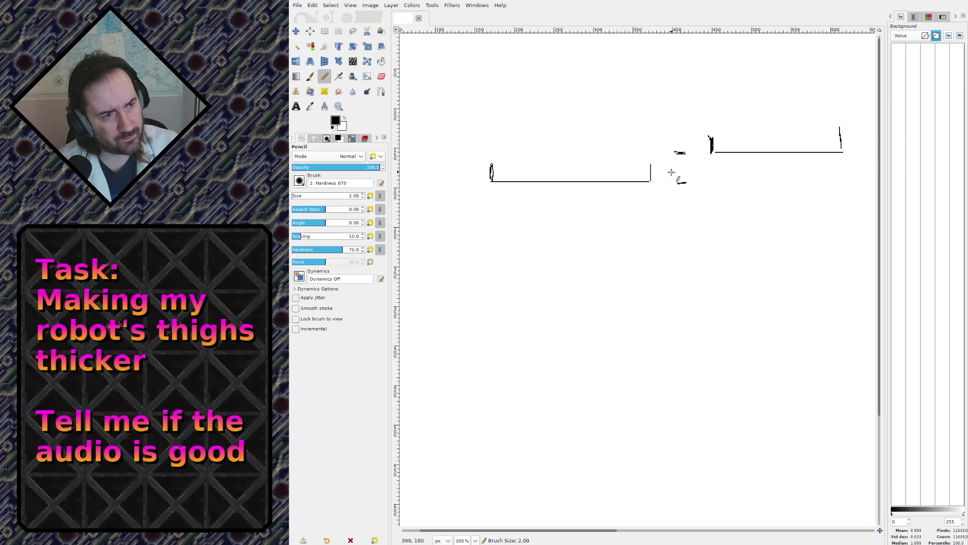
pyautogui.moveTo(677, 162); pyautogui.dragTo(690, 173)
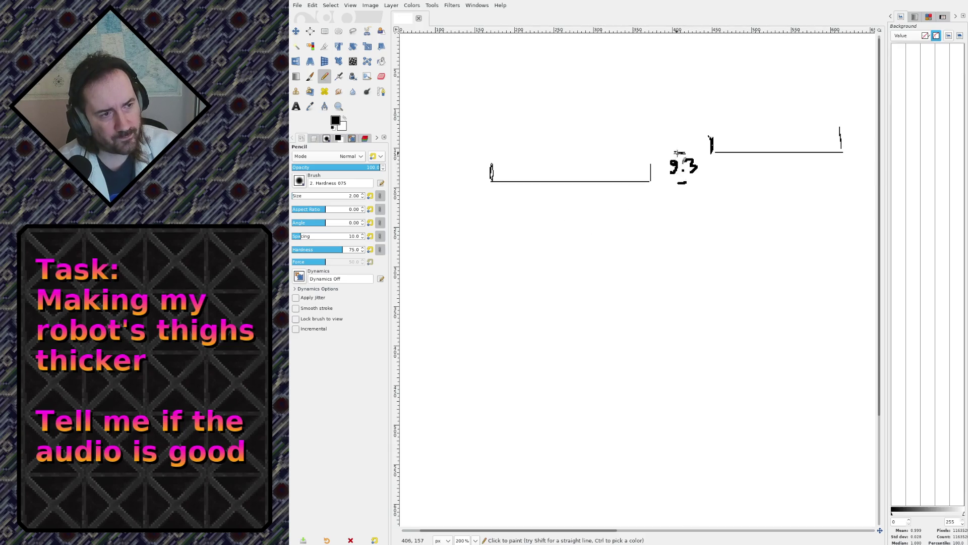
pyautogui.moveTo(492, 165); pyautogui.dragTo(492, 182)
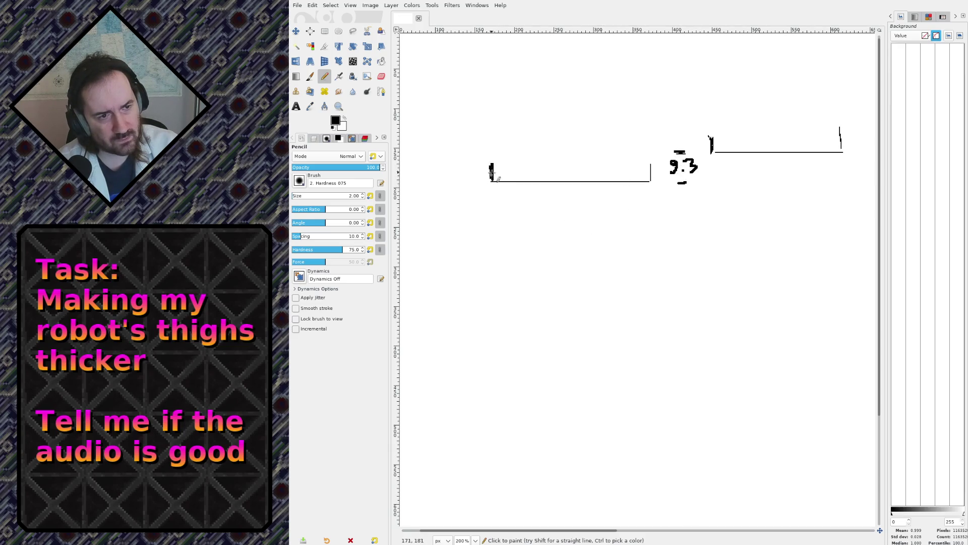
# Retrace both black bracket lines and the upper right end tick in the thicker stroke
pyautogui.click(651, 180)
pyautogui.keyDown('shift'); pyautogui.click(492, 183); pyautogui.keyUp('shift')
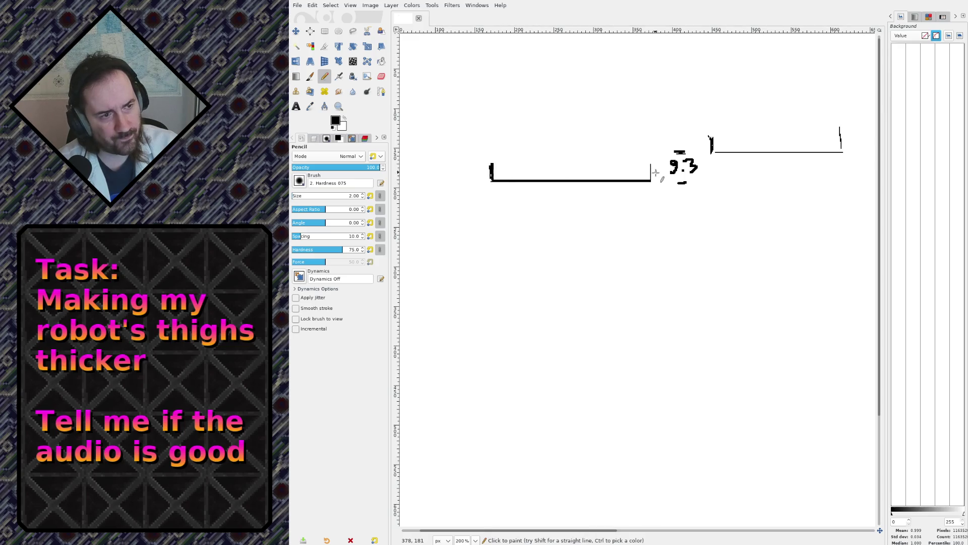
pyautogui.click(712, 152)
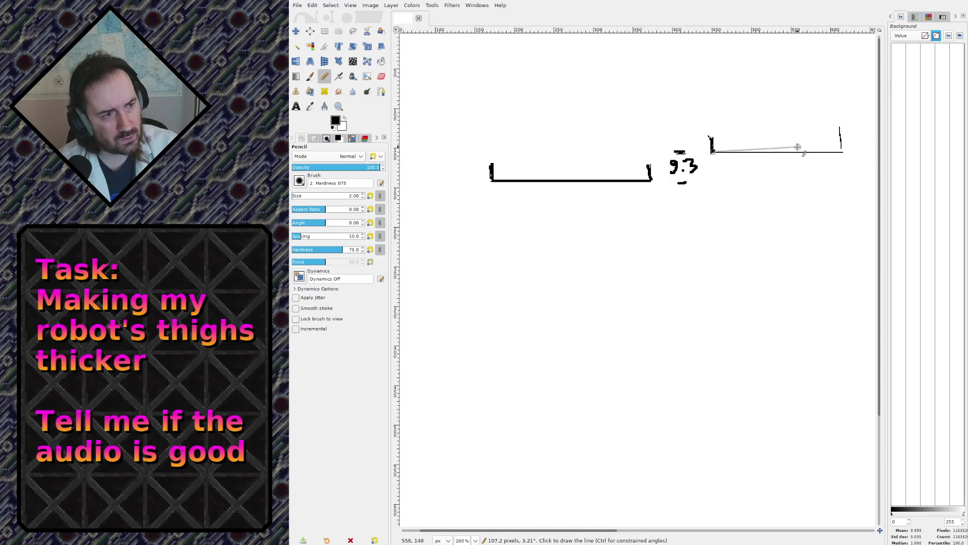
pyautogui.keyDown('shift'); pyautogui.click(843, 152); pyautogui.keyUp('shift')
pyautogui.keyDown('shift'); pyautogui.click(841, 129); pyautogui.keyUp('shift')
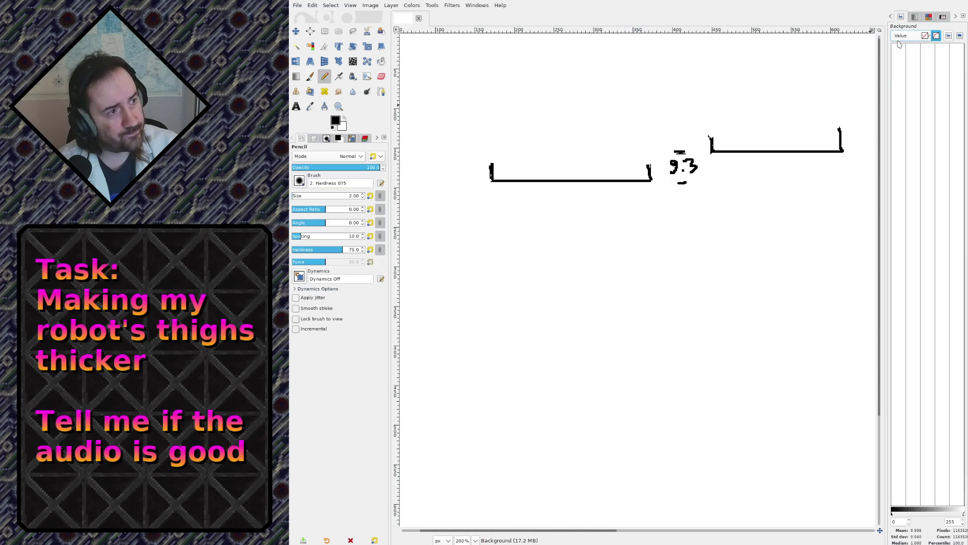
pyautogui.click(929, 17)
# Bring up the Palettes list in the dock
pyautogui.click(943, 17)
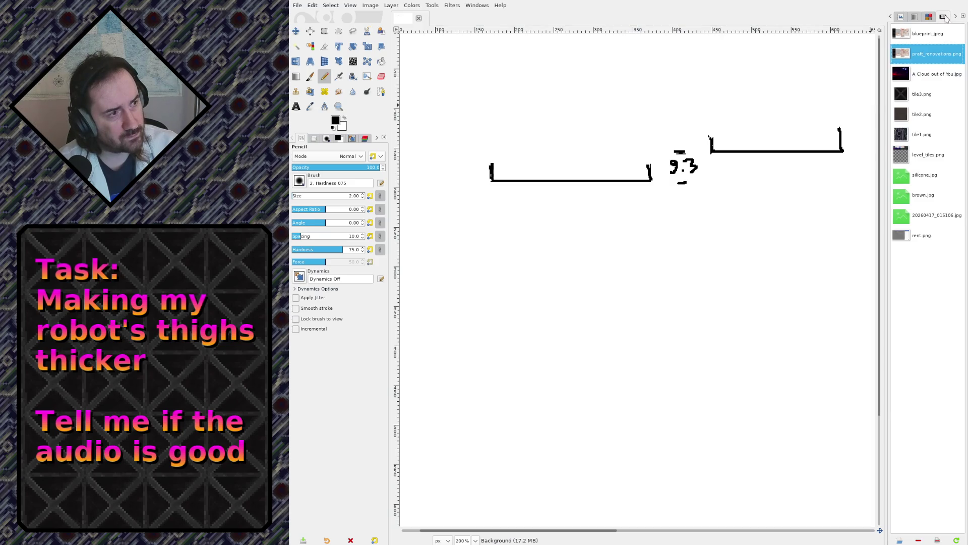
pyautogui.click(956, 16)
pyautogui.click(955, 17)
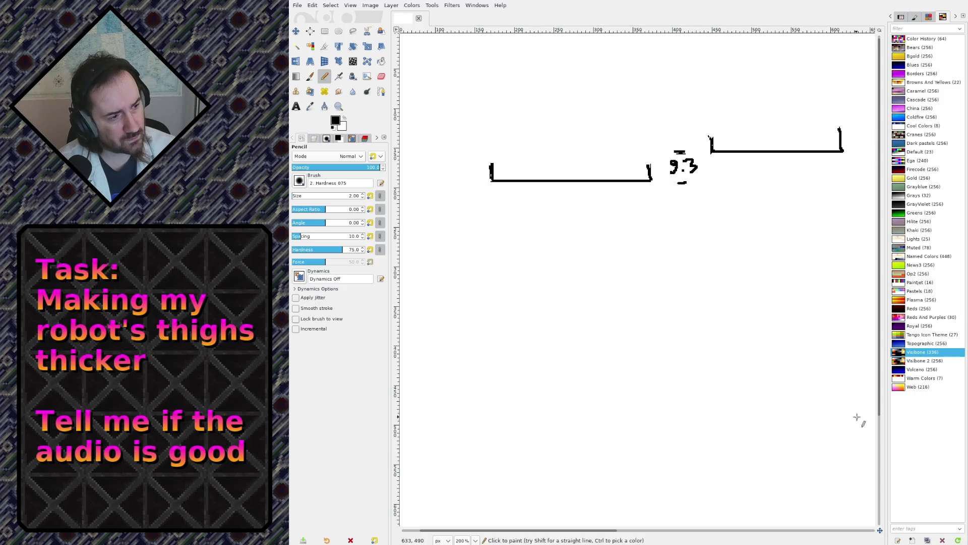
# Choose bright green from the Visibone palette as the drawing colour
pyautogui.doubleClick(896, 353)
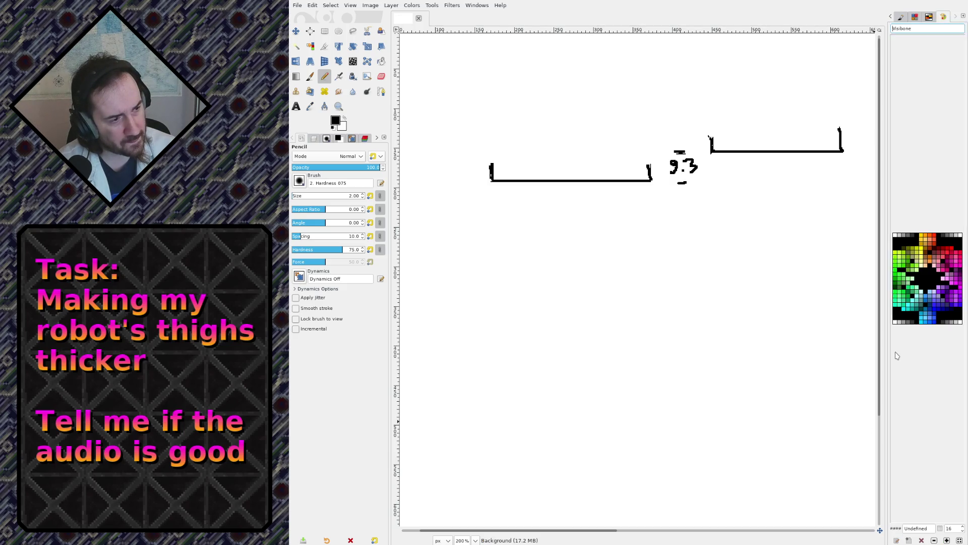
pyautogui.click(896, 266)
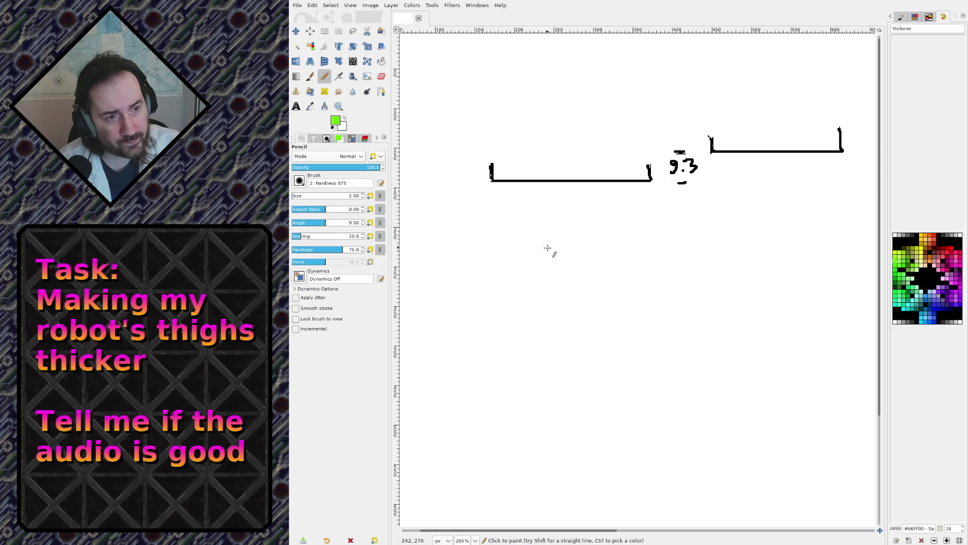
# Draw a green L-shaped line dropping below the left bracket and running leftward
pyautogui.moveTo(630, 183); pyautogui.dragTo(631, 208)
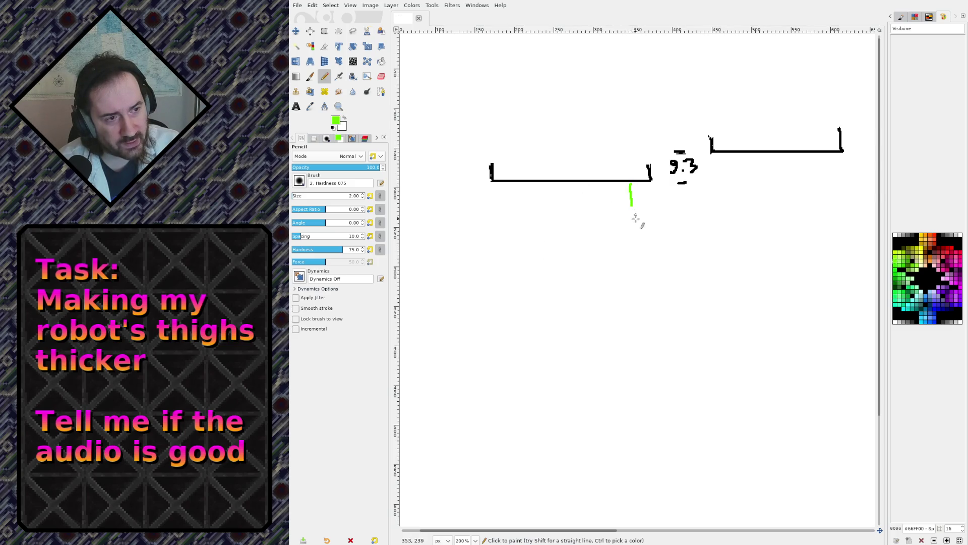
pyautogui.keyDown('shift'); pyautogui.click(631, 288); pyautogui.keyUp('shift')
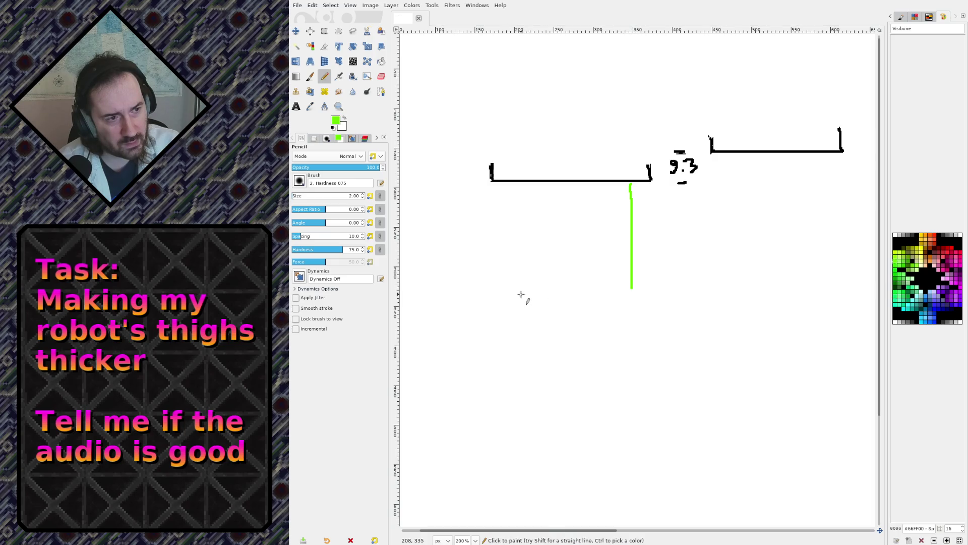
pyautogui.hotkey('ctrl', 'z')
pyautogui.moveTo(632, 200); pyautogui.dragTo(633, 253)
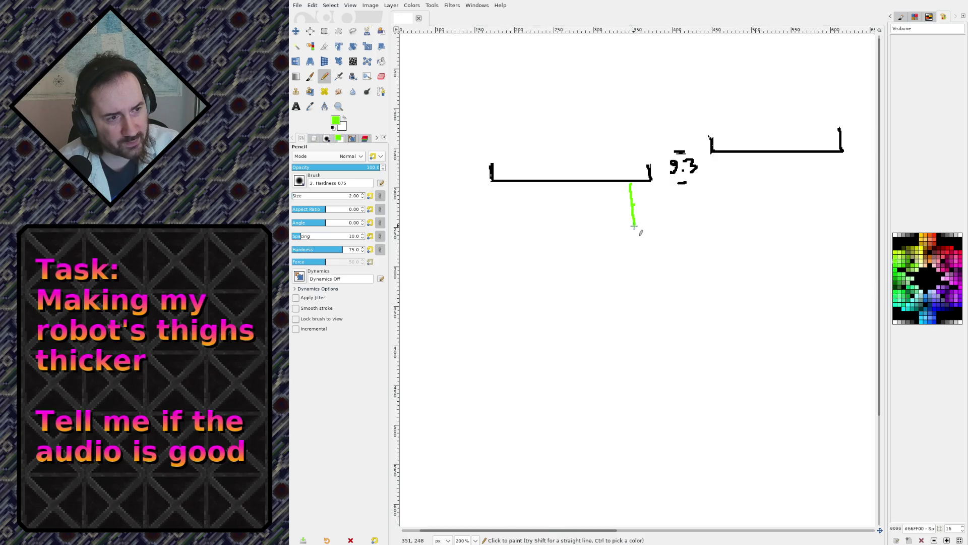
pyautogui.keyDown('shift'); pyautogui.click(462, 251); pyautogui.keyUp('shift')
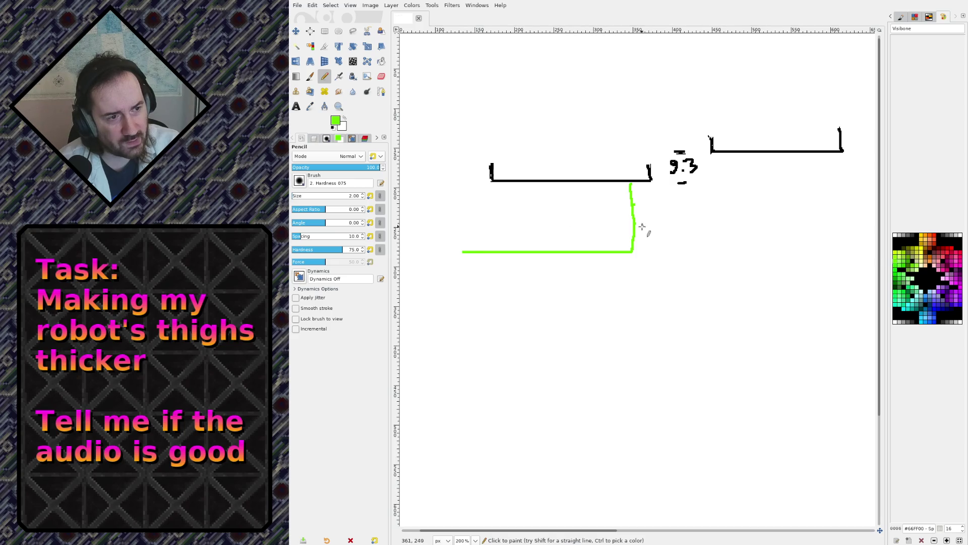
# Write a green 16 beside the line and start the green line under the right bracket
pyautogui.moveTo(646, 211)
pyautogui.mouseDown()
pyautogui.moveTo(647, 225)
pyautogui.moveTo(684, 224)
pyautogui.mouseUp()
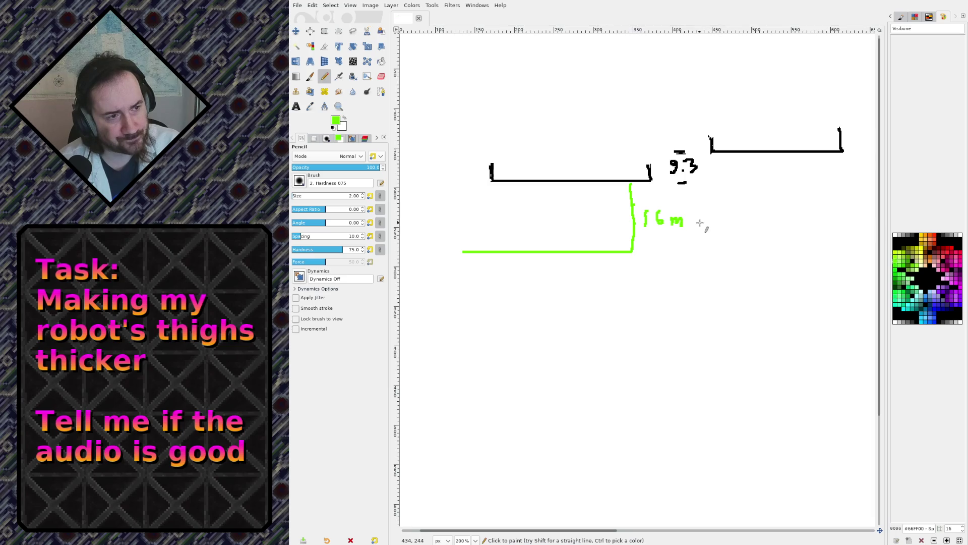
pyautogui.hotkey('ctrl', 'z')
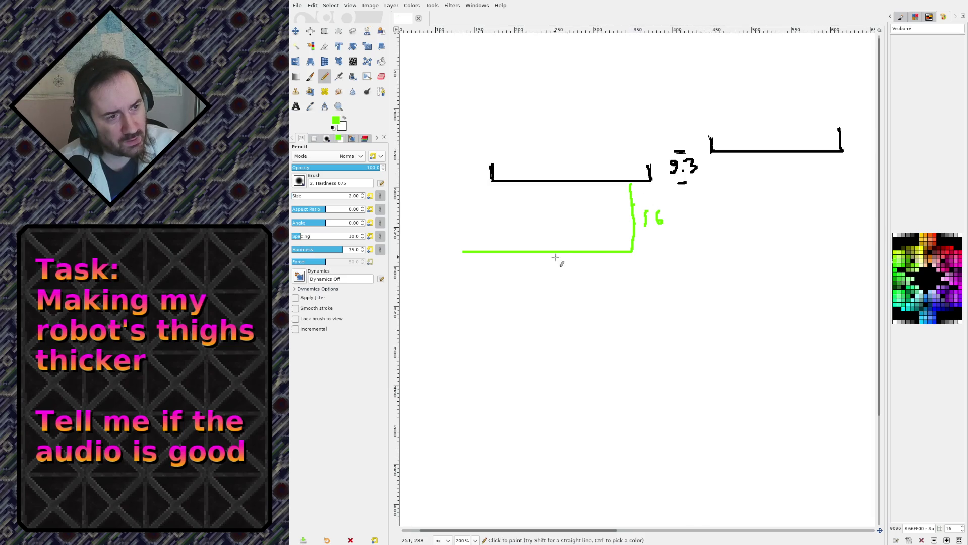
pyautogui.click(710, 157)
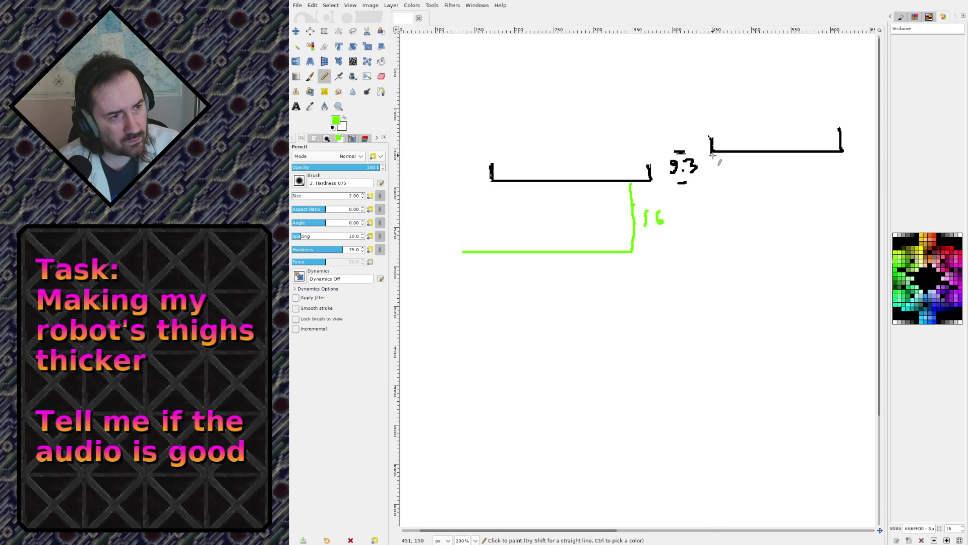
# Draw a green L-shaped line under the right bracket running rightward
pyautogui.keyDown('shift'); pyautogui.click(710, 214); pyautogui.keyUp('shift')
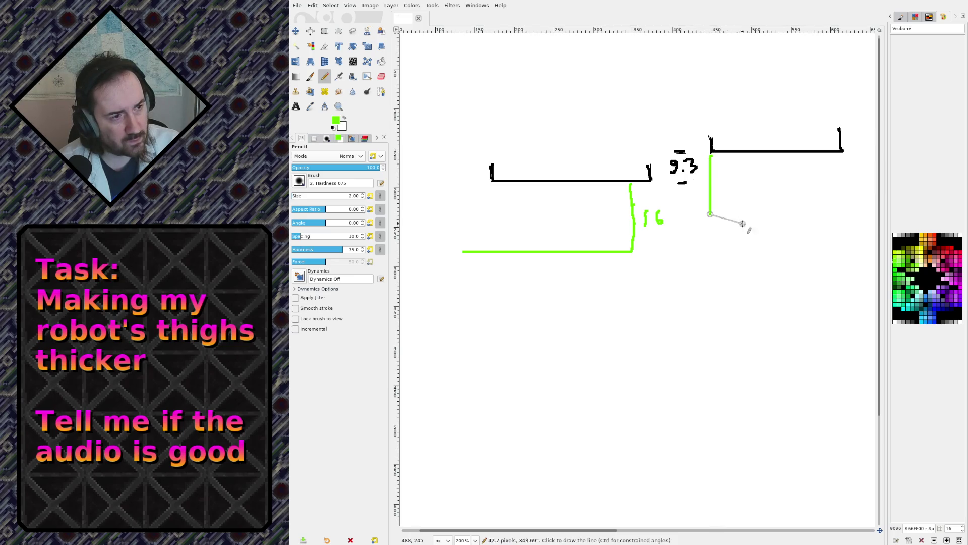
pyautogui.keyDown('shift'); pyautogui.click(849, 213); pyautogui.keyUp('shift')
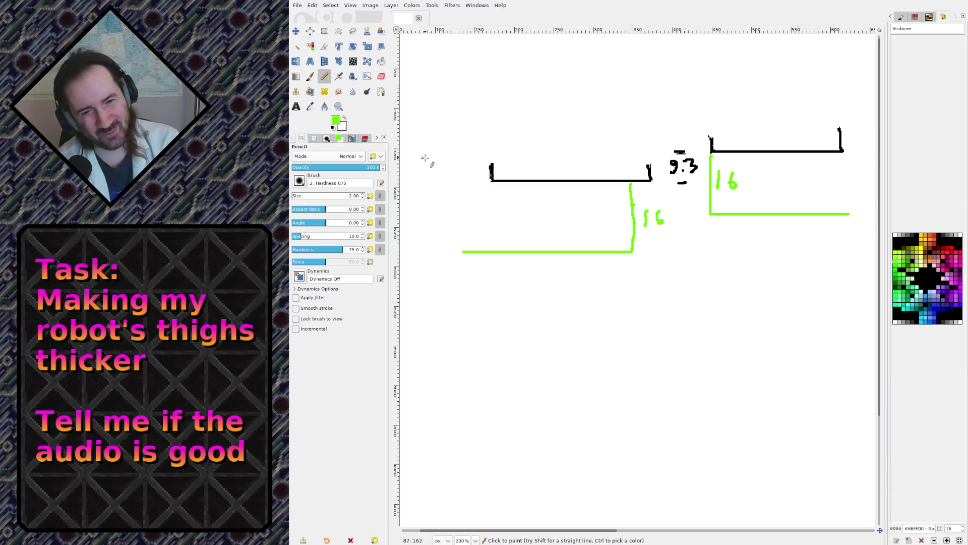
pyautogui.moveTo(676, 162)
pyautogui.keyDown('shift'); pyautogui.mouseDown(button='middle')
pyautogui.moveTo(718, 172)
pyautogui.moveTo(660, 216)
pyautogui.mouseUp(button='middle'); pyautogui.keyUp('shift')
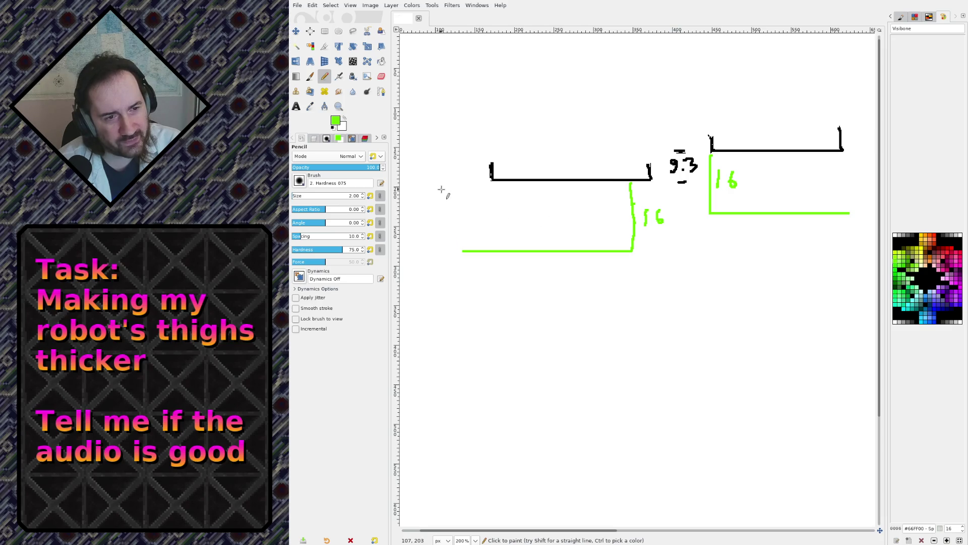
# Sketch a small green box at the left joined to the long line, rotating the canvas slightly
pyautogui.moveTo(441, 189)
pyautogui.mouseDown()
pyautogui.moveTo(474, 201)
pyautogui.moveTo(451, 188)
pyautogui.moveTo(467, 193)
pyautogui.mouseUp()
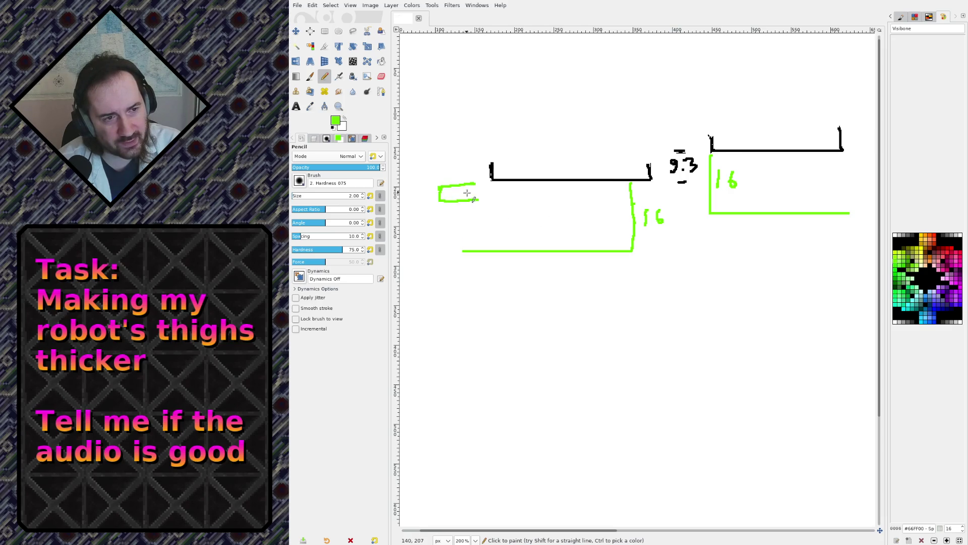
pyautogui.moveTo(446, 253)
pyautogui.mouseDown()
pyautogui.moveTo(482, 247)
pyautogui.moveTo(472, 236)
pyautogui.mouseUp()
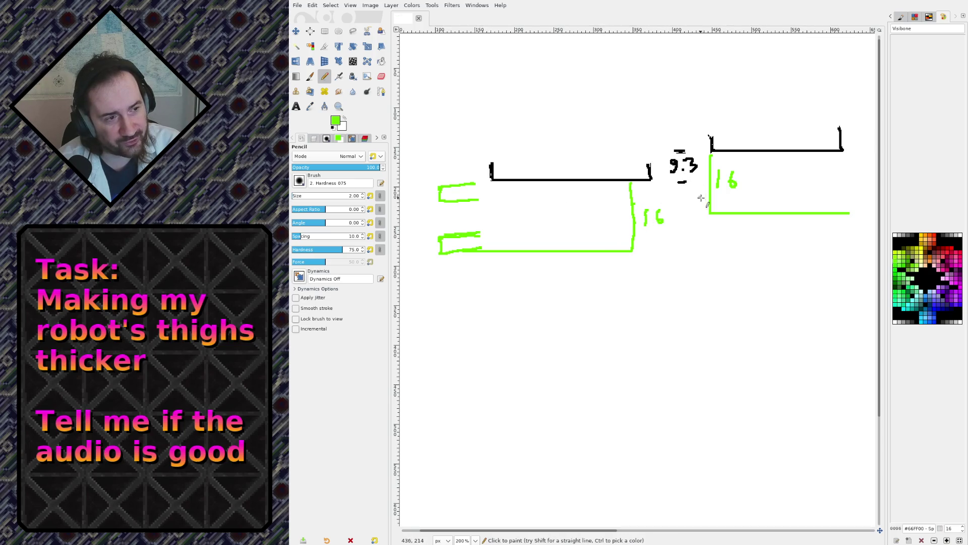
pyautogui.moveTo(668, 155)
pyautogui.keyDown('shift'); pyautogui.mouseDown(button='middle')
pyautogui.moveTo(679, 164)
pyautogui.moveTo(678, 155)
pyautogui.moveTo(598, 145)
pyautogui.moveTo(612, 169)
pyautogui.mouseUp(button='middle'); pyautogui.keyUp('shift')
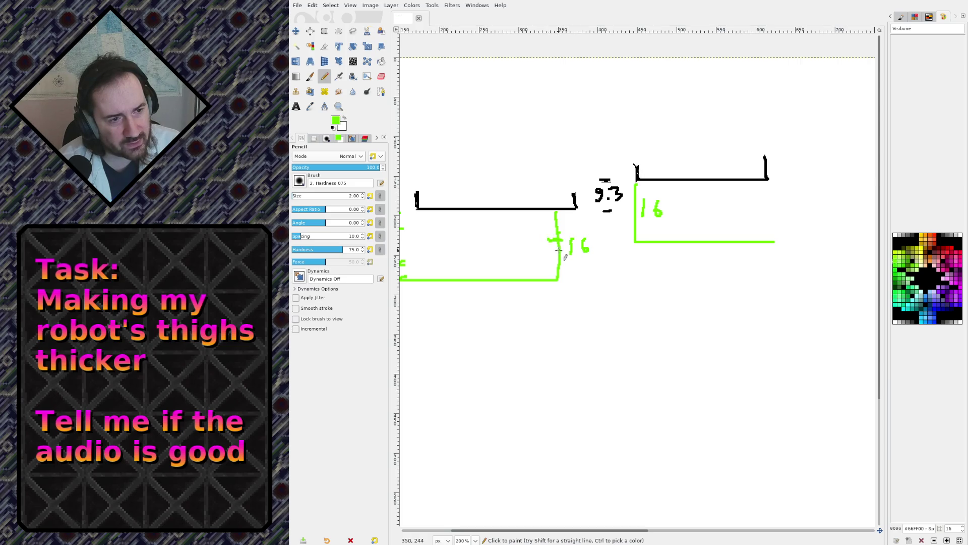
# Switch to magenta and mark a tick on the green line near the 16 label
pyautogui.click(955, 265)
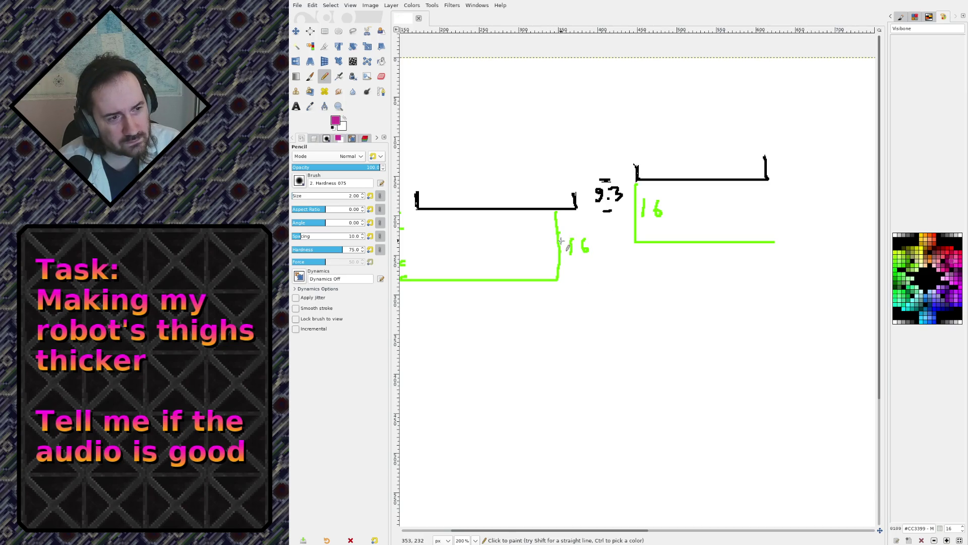
pyautogui.moveTo(558, 239); pyautogui.dragTo(561, 240)
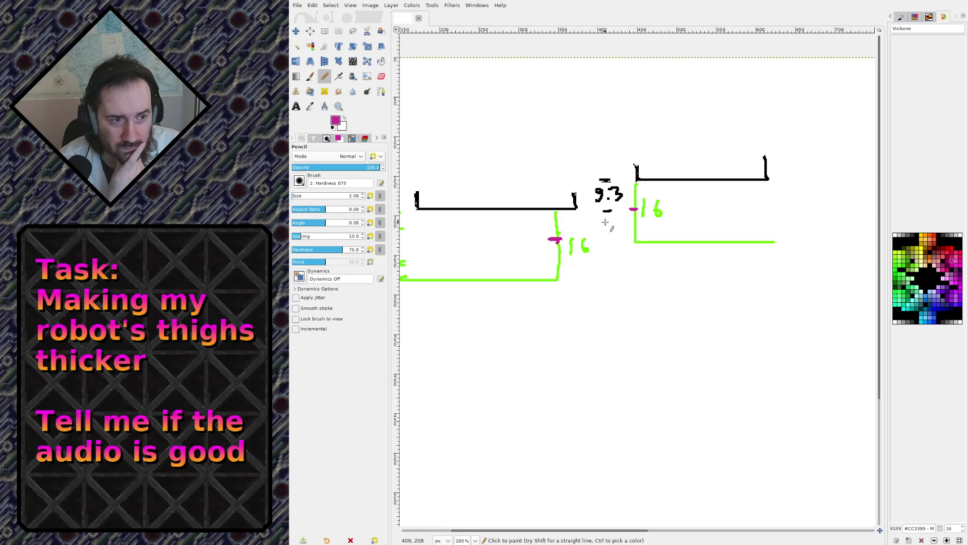
# Write a magenta 6.7 below the 9.3 label, then return to Blender
pyautogui.moveTo(605, 221); pyautogui.dragTo(608, 233)
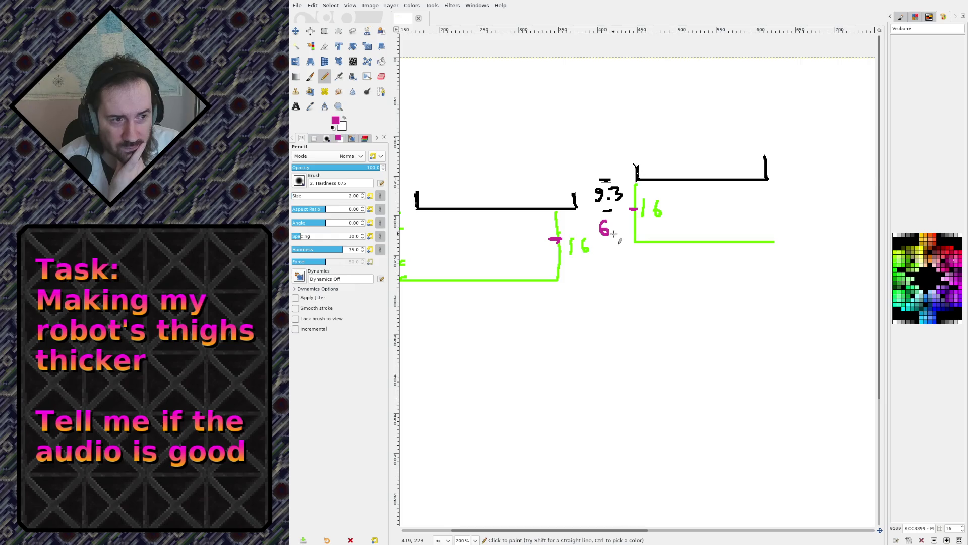
pyautogui.moveTo(616, 223); pyautogui.dragTo(622, 235)
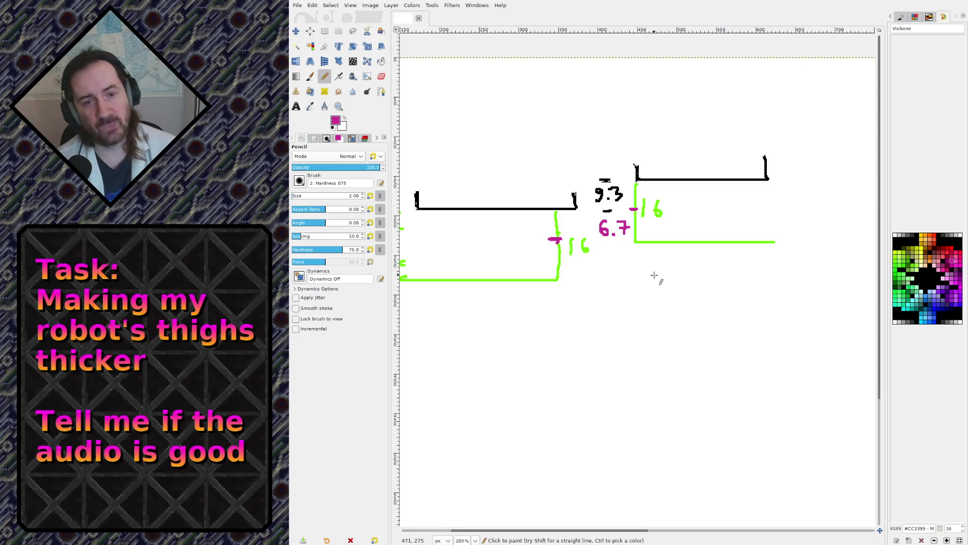
pyautogui.hotkey('alt', 'Tab')
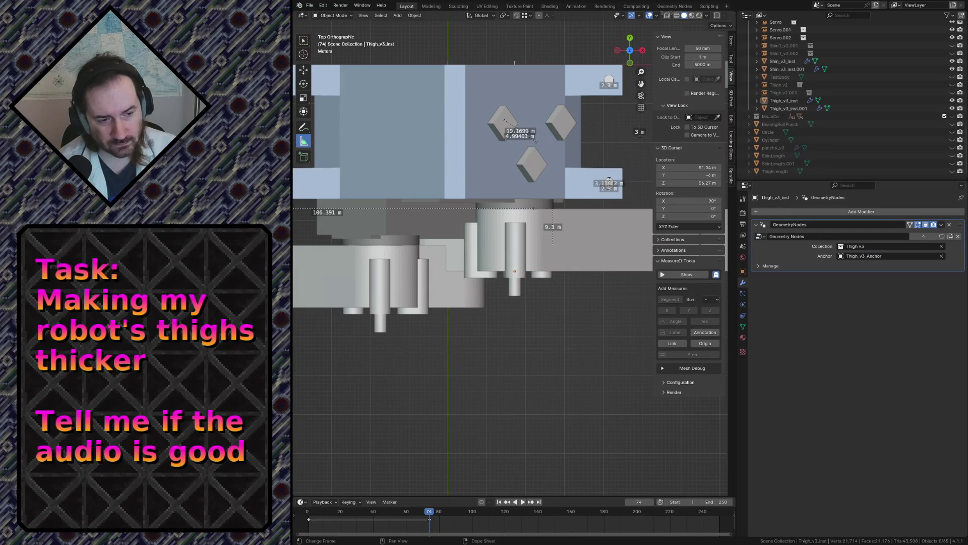
# Save robot.blend and make Shin1_v3 the active object in the Outliner
pyautogui.hotkey('ctrl', 's')
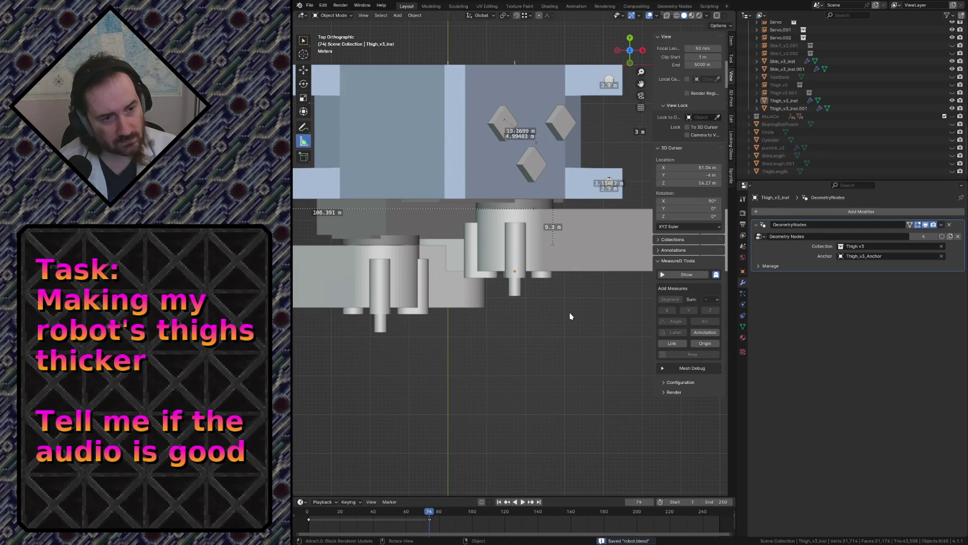
pyautogui.scroll(-2, 513, 277)
pyautogui.scroll(-1, 509, 282)
pyautogui.scroll(4, 499, 269)
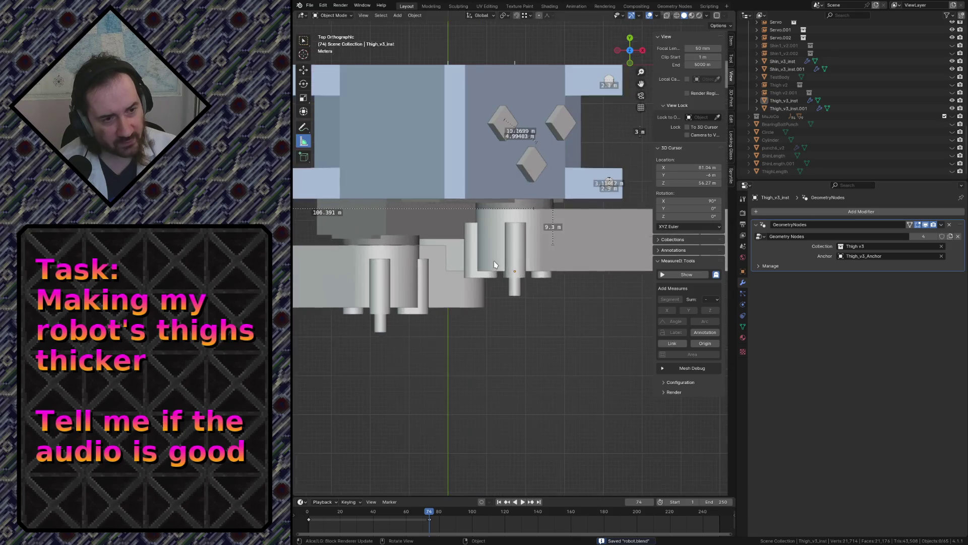
pyautogui.scroll(4, 492, 263)
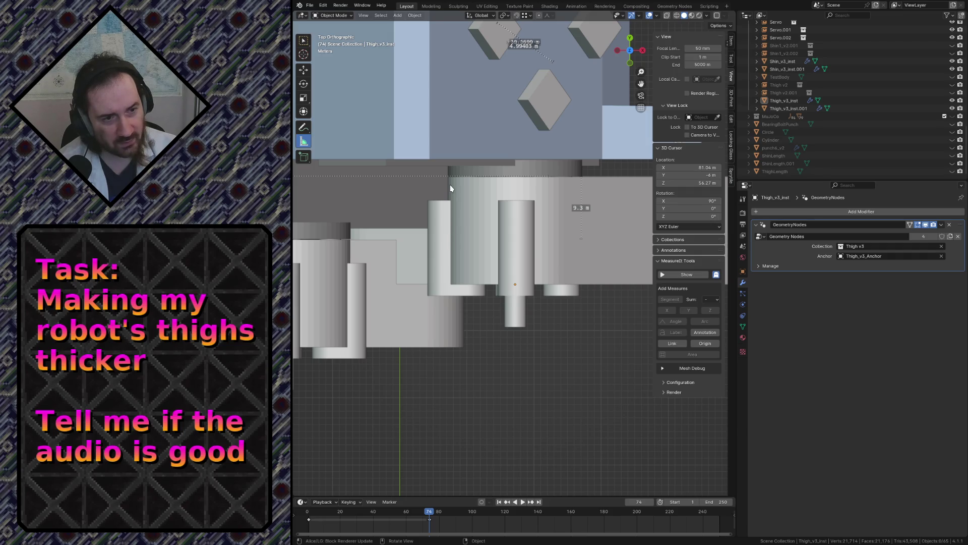
pyautogui.scroll(-3, 450, 185)
pyautogui.scroll(1, 484, 227)
pyautogui.scroll(-5, 871, 100)
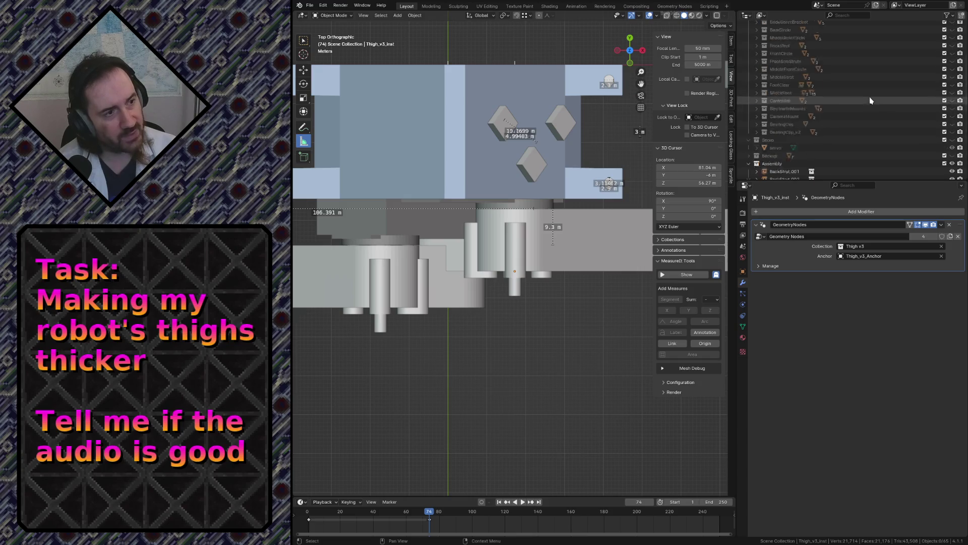
pyautogui.scroll(5, 870, 101)
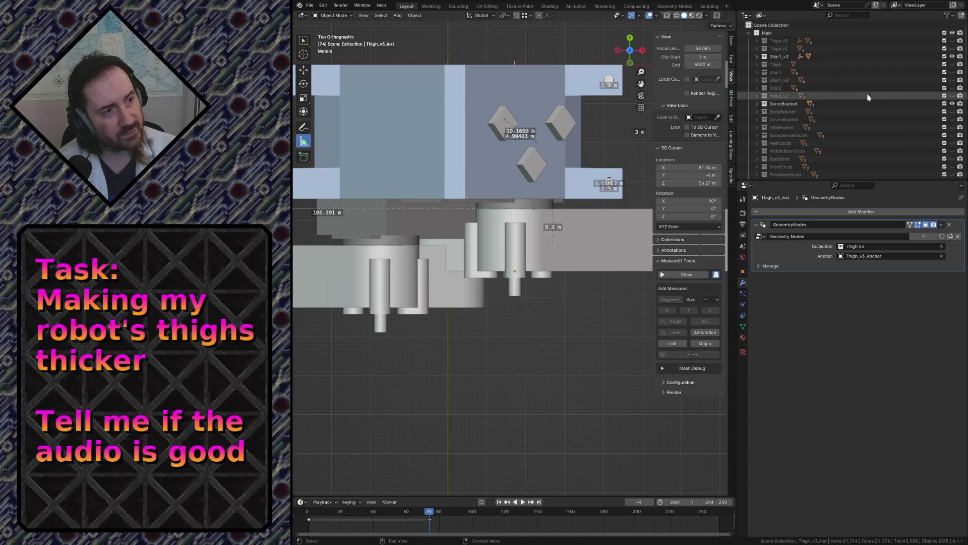
pyautogui.click(776, 43)
pyautogui.click(779, 57)
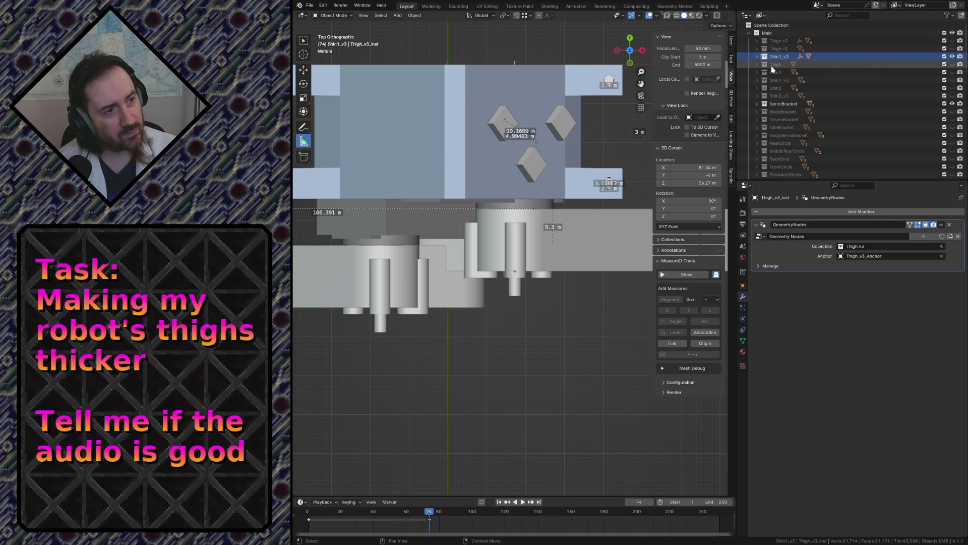
pyautogui.hotkey('shift', '`')
# Fly around the robot's legs and select the long shin piece
pyautogui.press('s')
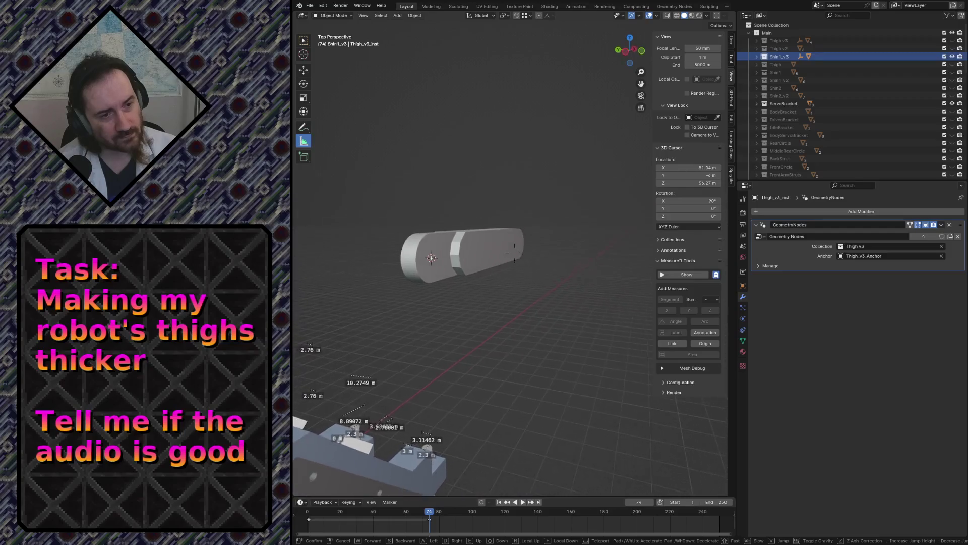
pyautogui.press('w')
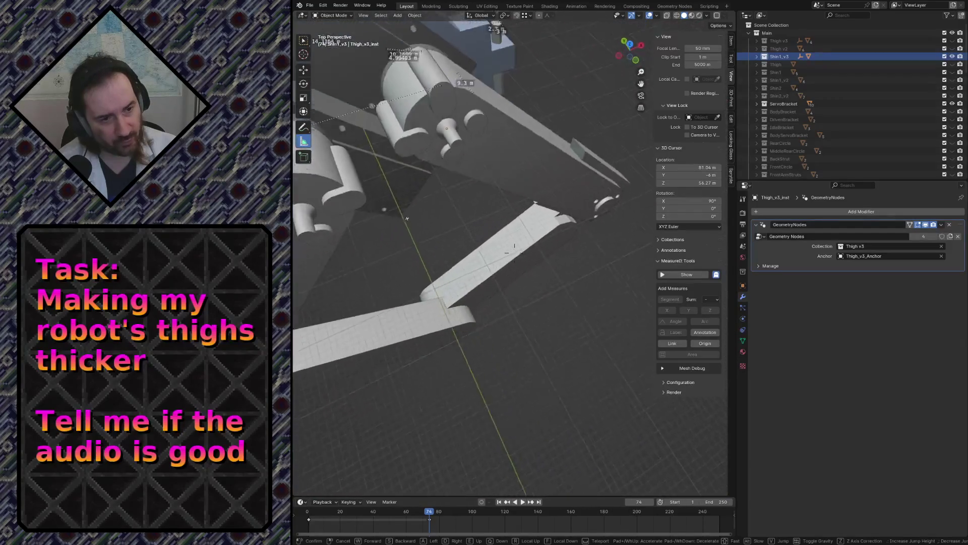
pyautogui.press('s')
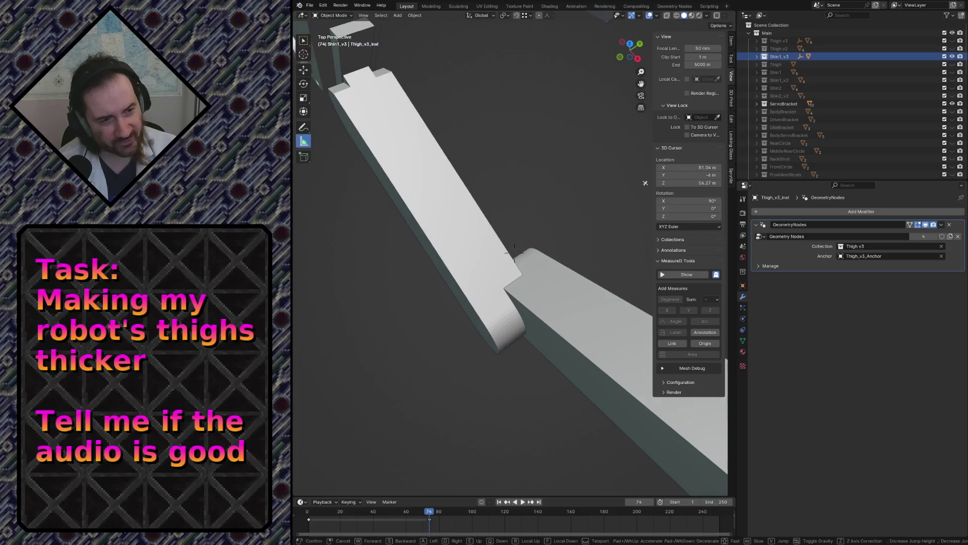
pyautogui.press('w')
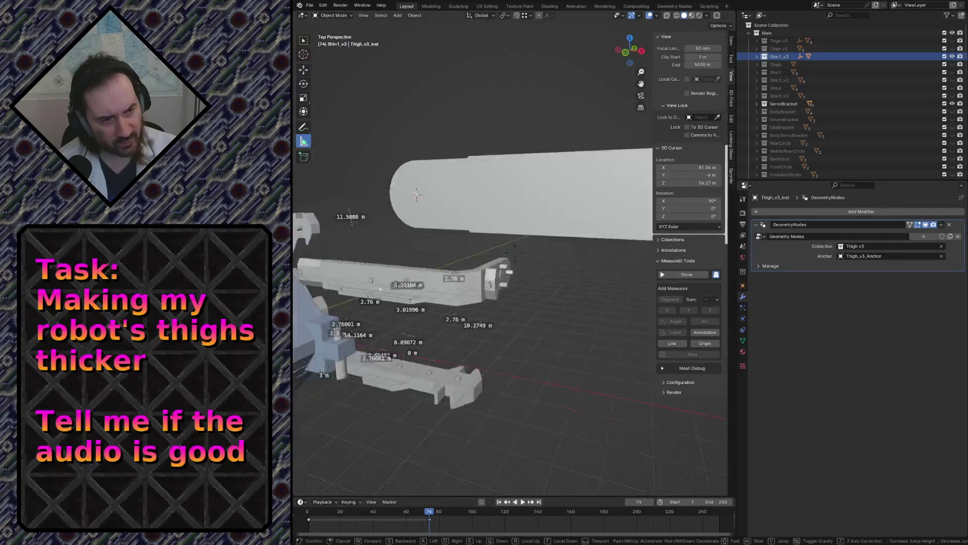
pyautogui.press('w')
pyautogui.press('w')
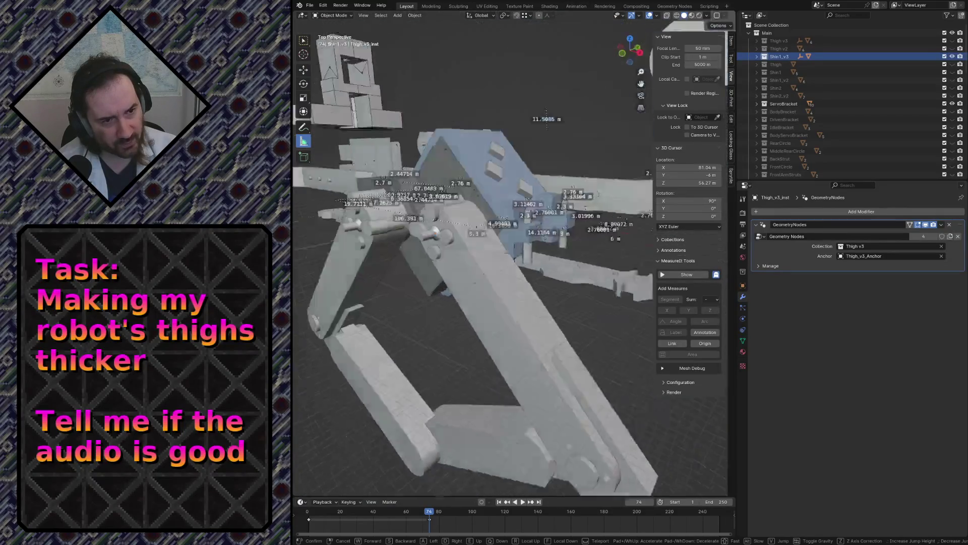
pyautogui.click(515, 252)
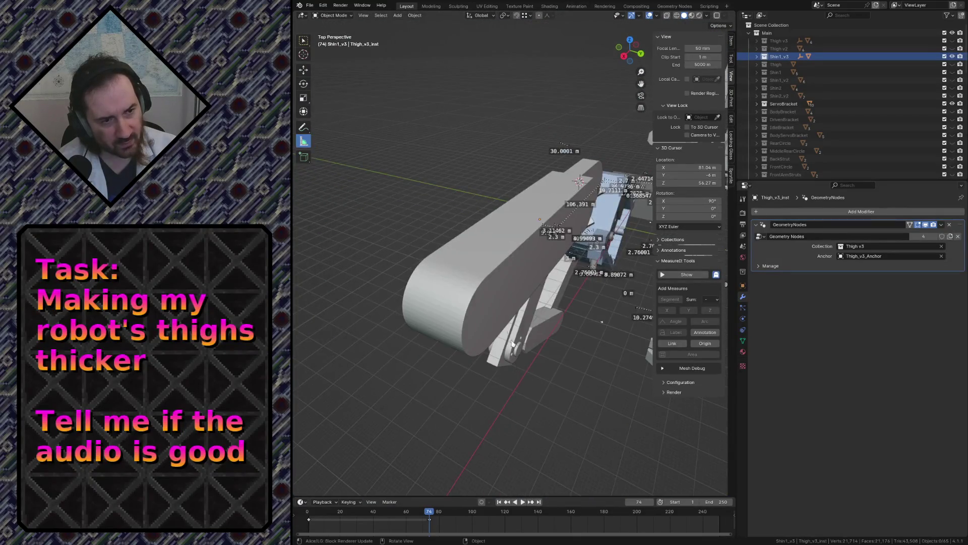
pyautogui.press('Tab')
pyautogui.press('Tab')
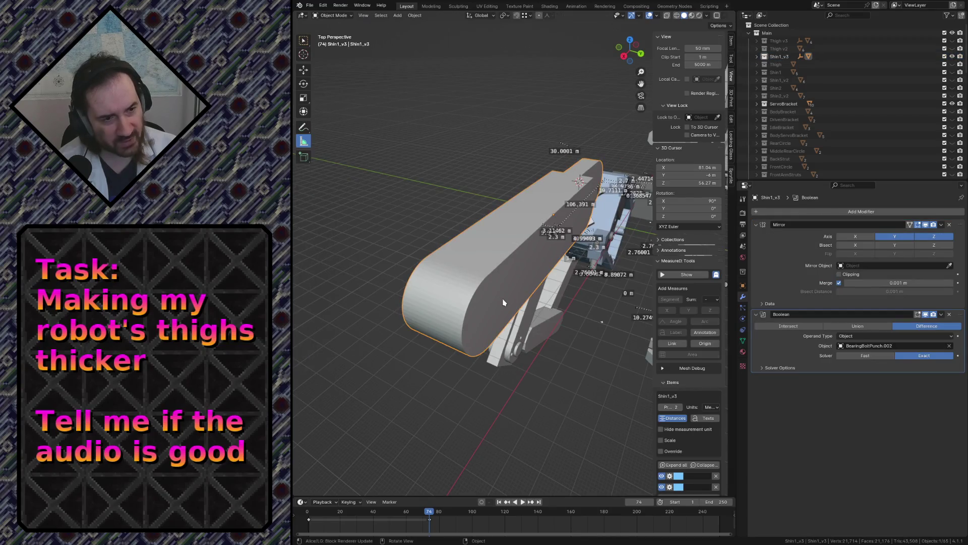
# Fly back out over the whole robot and in close to the shin from another angle
pyautogui.hotkey('shift', '`')
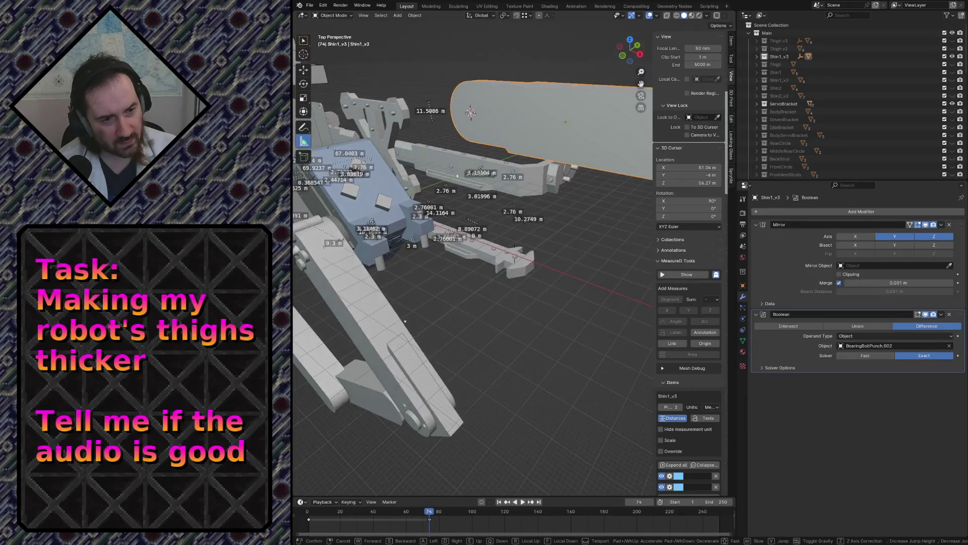
pyautogui.press('s')
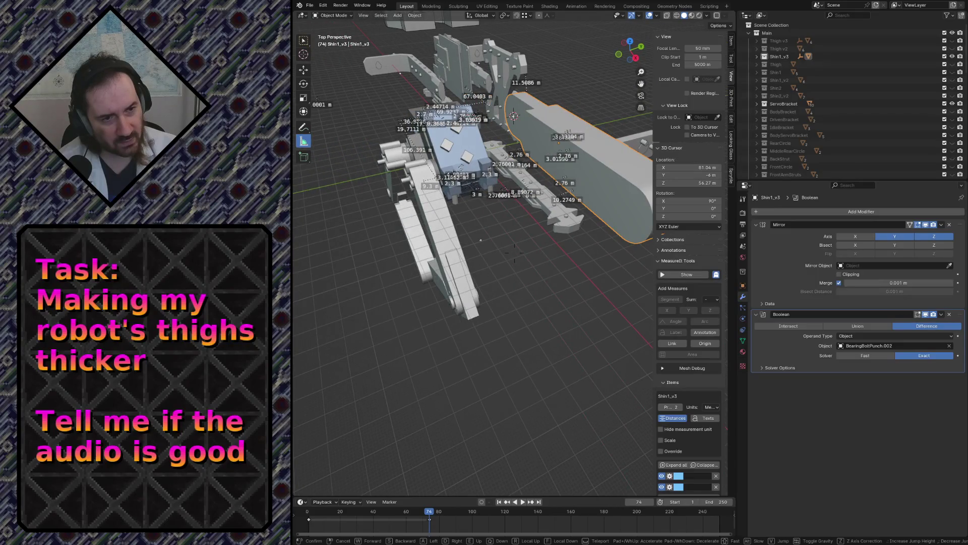
pyautogui.press('w')
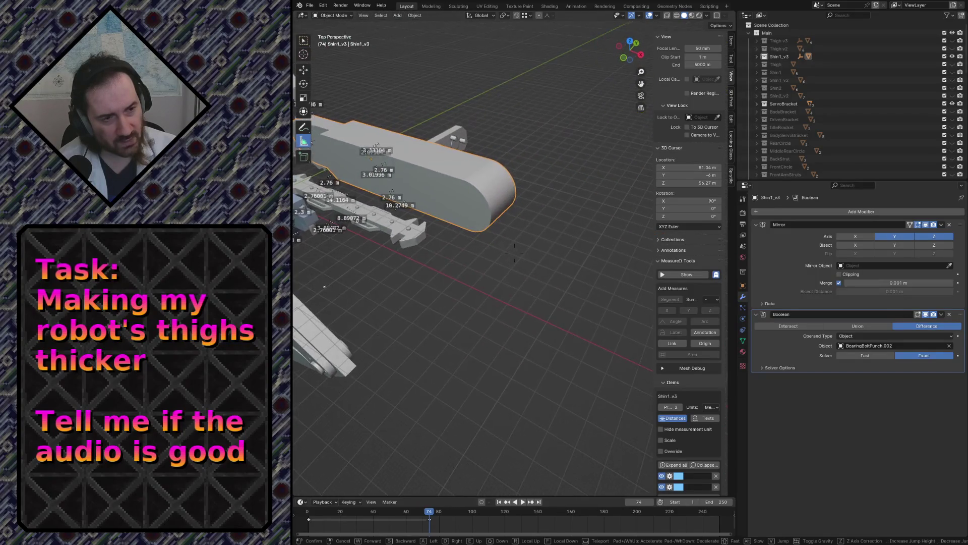
pyautogui.press('w')
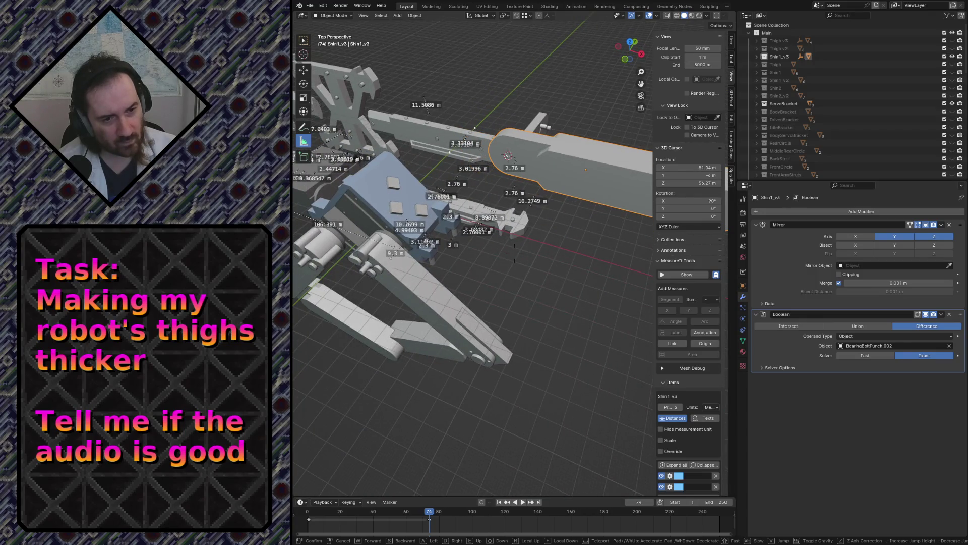
pyautogui.press('w')
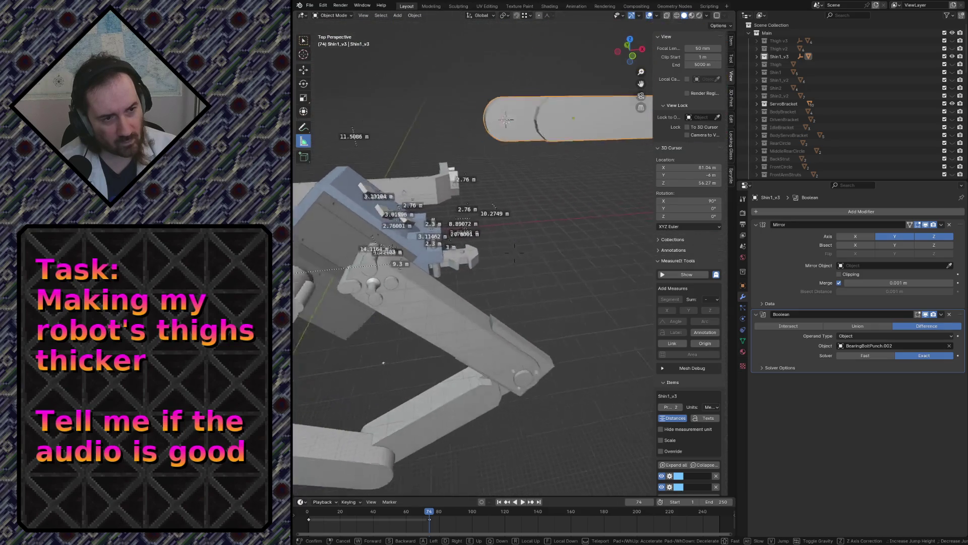
pyautogui.press('w')
# Enter Edit Mode on the shin and fly in over its rounded top end
pyautogui.click(515, 253)
pyautogui.press('Tab')
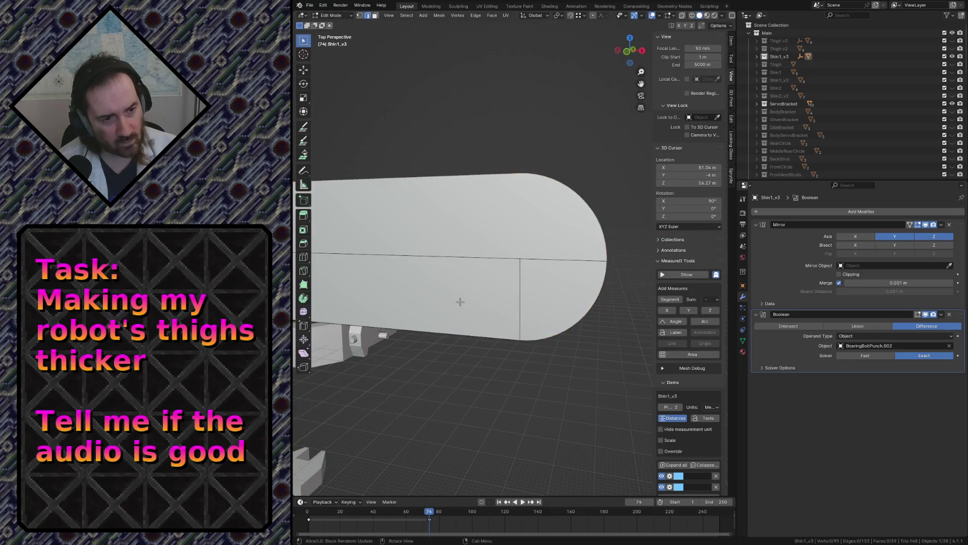
pyautogui.hotkey('shift', '`')
pyautogui.press('s')
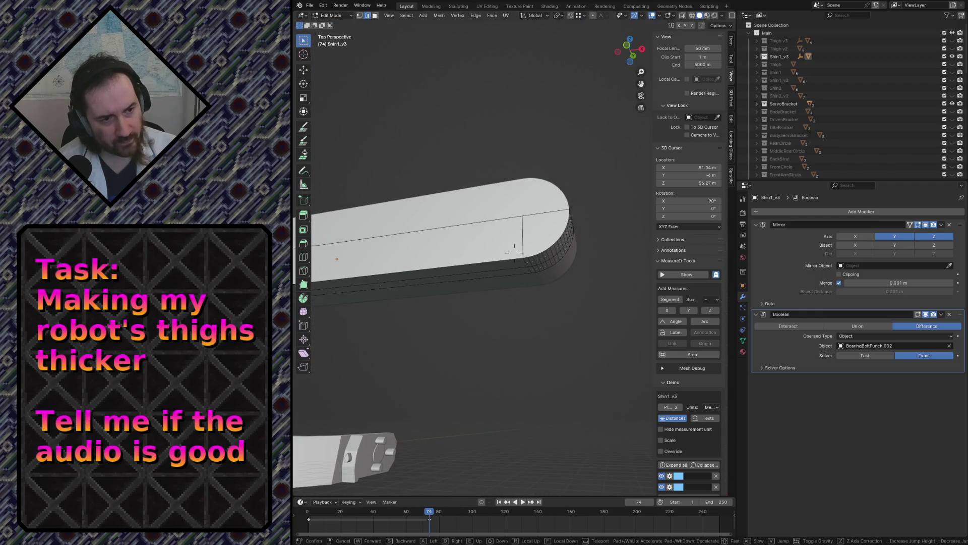
pyautogui.press('s')
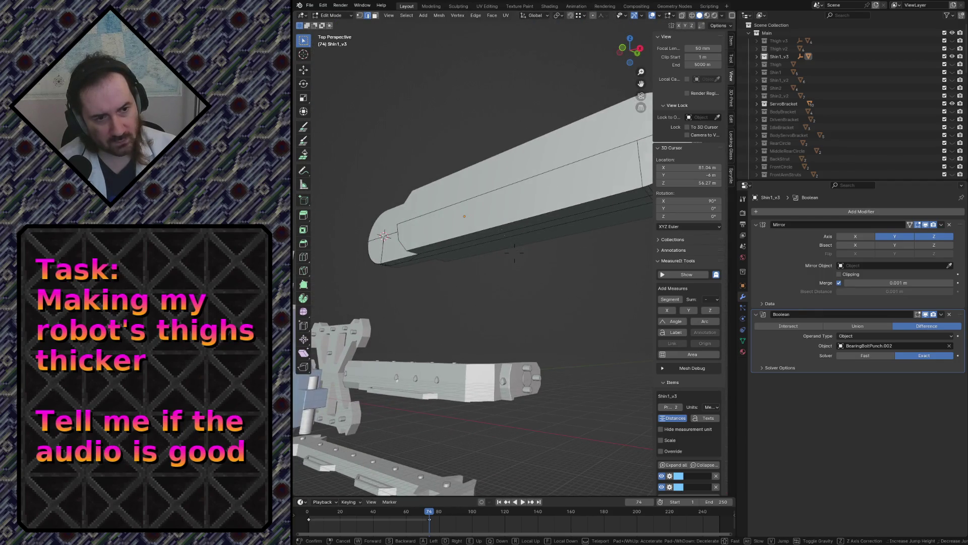
pyautogui.press('w')
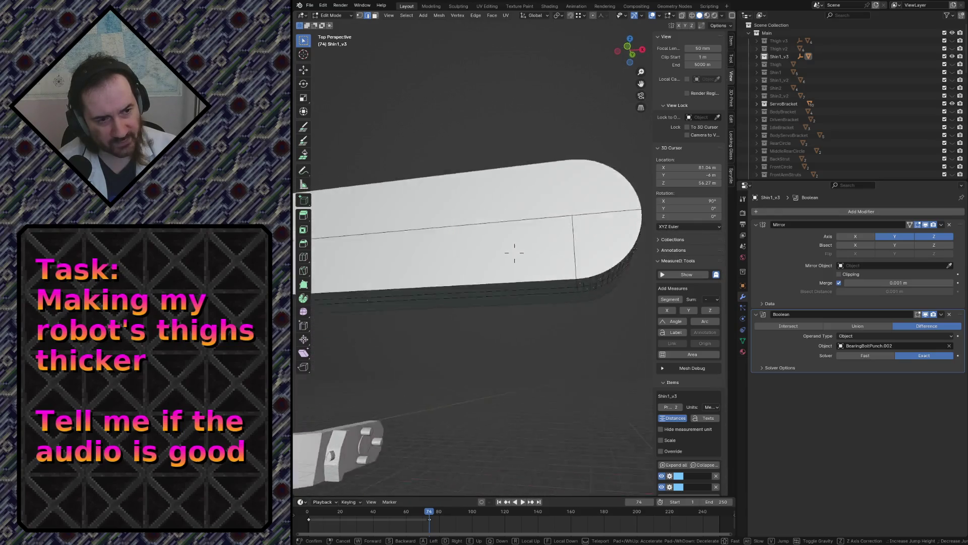
pyautogui.click(514, 252)
# Knife-cut across the shin's top face along the Y axis and select the new face
pyautogui.press('k')
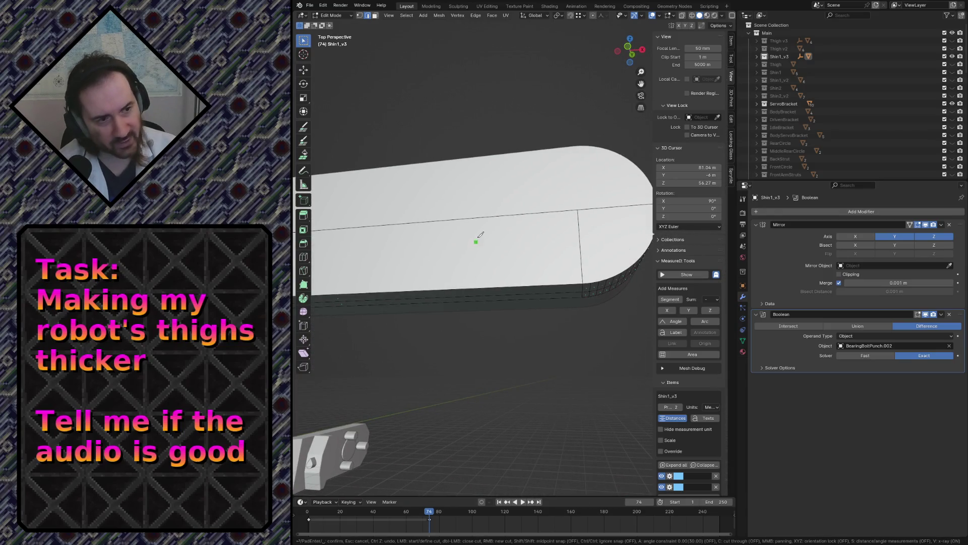
pyautogui.press('z')
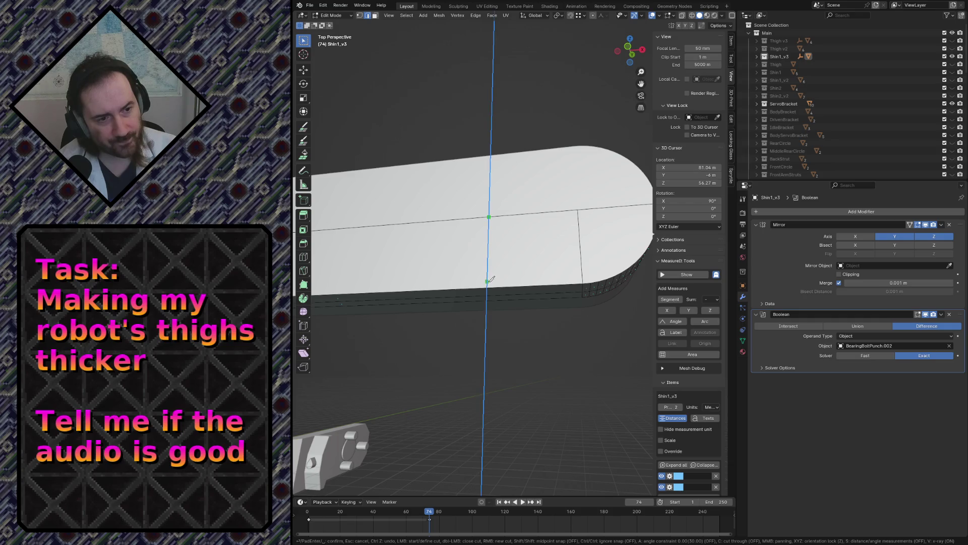
pyautogui.click(488, 287)
pyautogui.press('y')
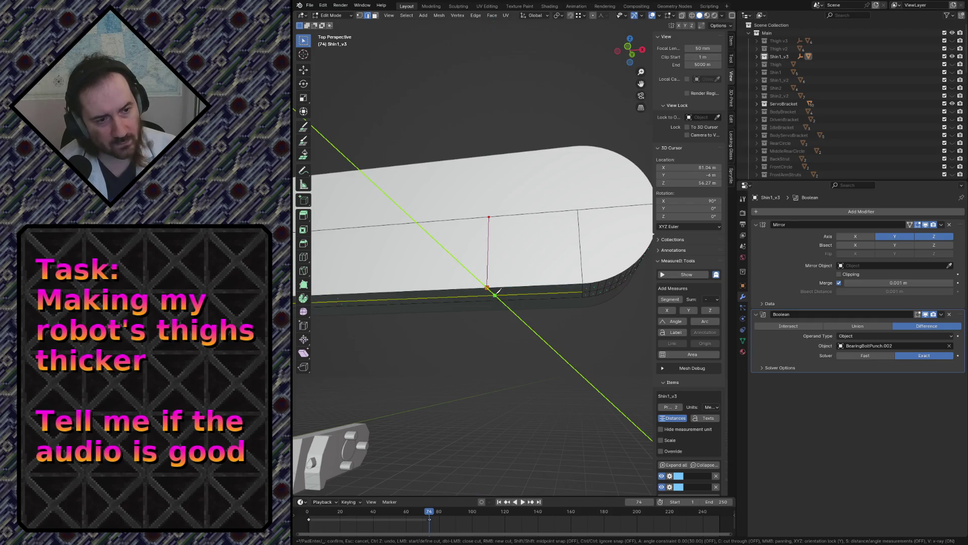
pyautogui.press('Return')
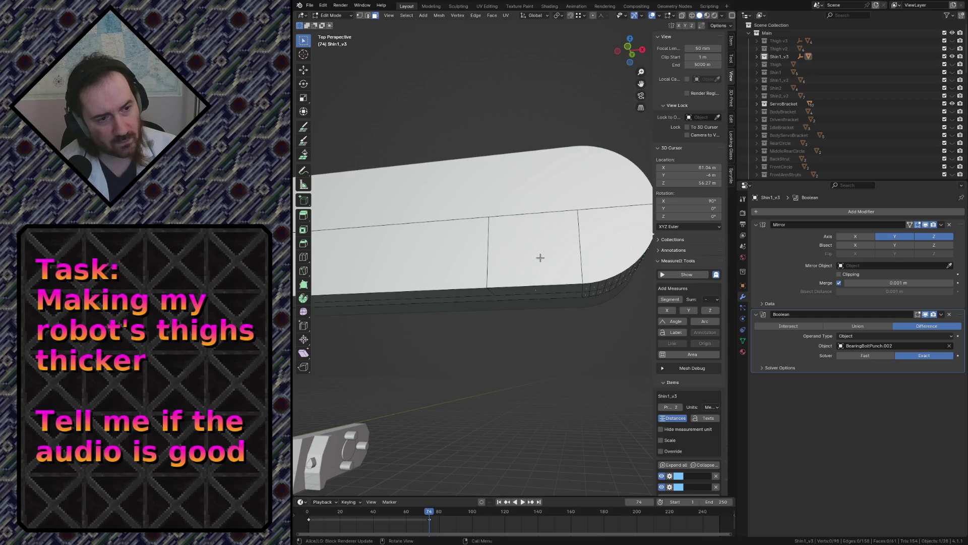
pyautogui.click(540, 258)
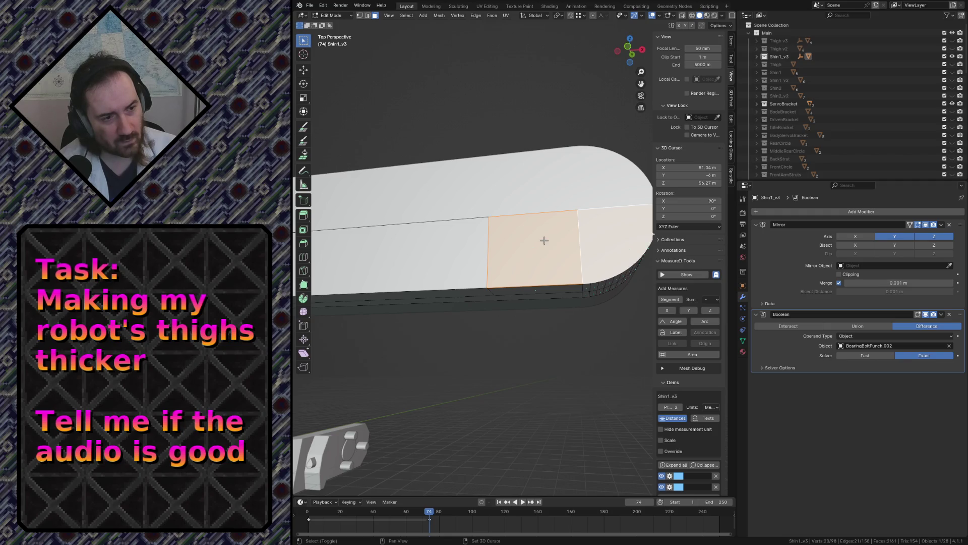
# Fly back out to view the whole robot
pyautogui.hotkey('shift', '`')
pyautogui.press('s')
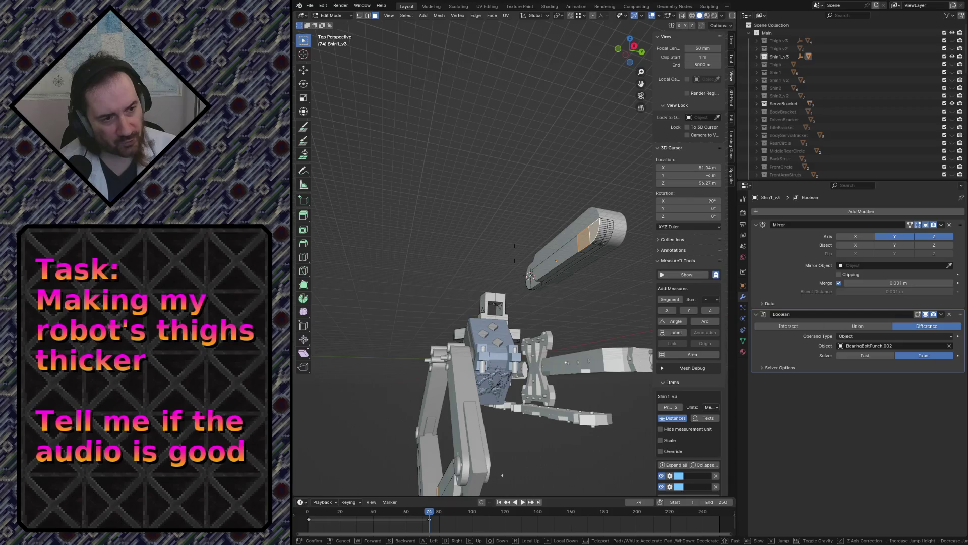
pyautogui.press('w')
pyautogui.press('s')
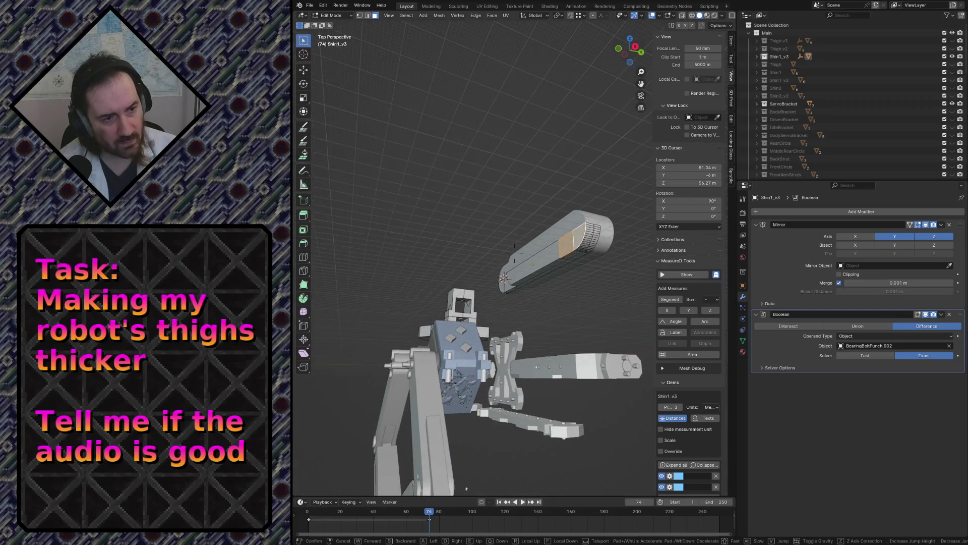
pyautogui.click(553, 183)
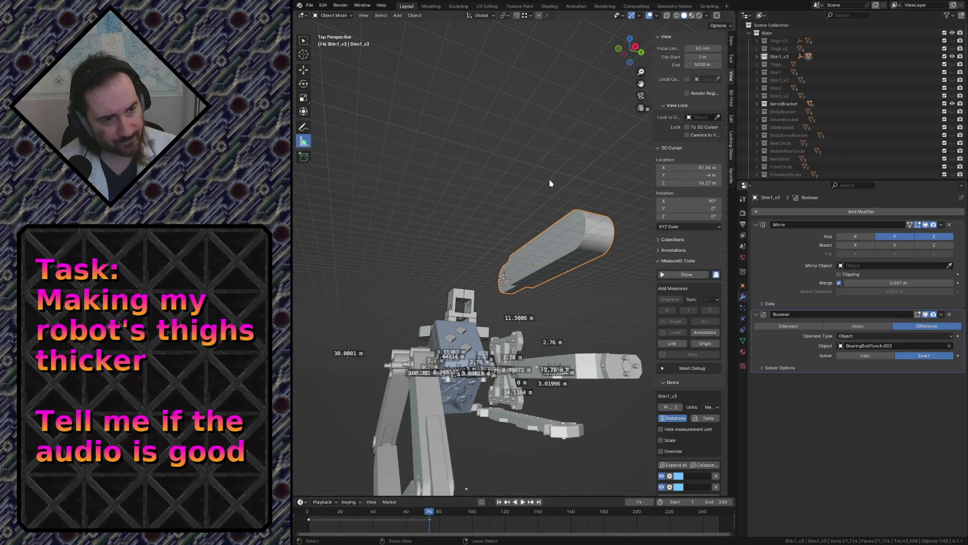
# Return to Object Mode and make the Shin1_v3 collection active for new objects
pyautogui.hotkey('shift', '`')
pyautogui.press('w')
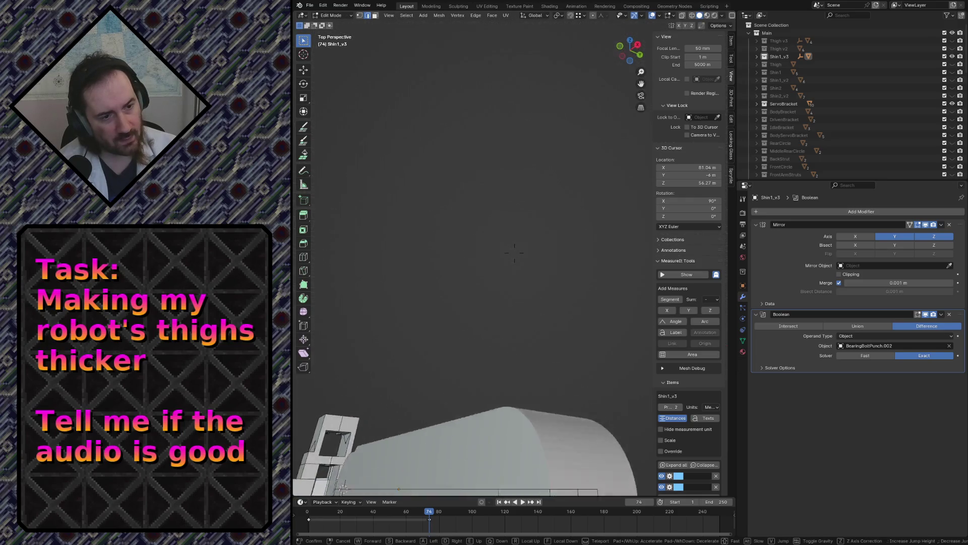
pyautogui.click(574, 182)
pyautogui.press('Tab')
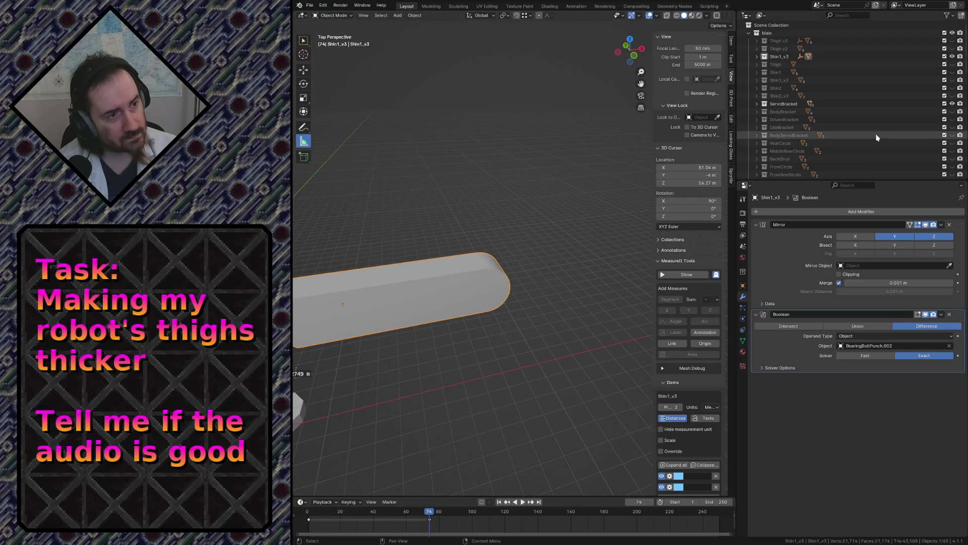
pyautogui.click(759, 56)
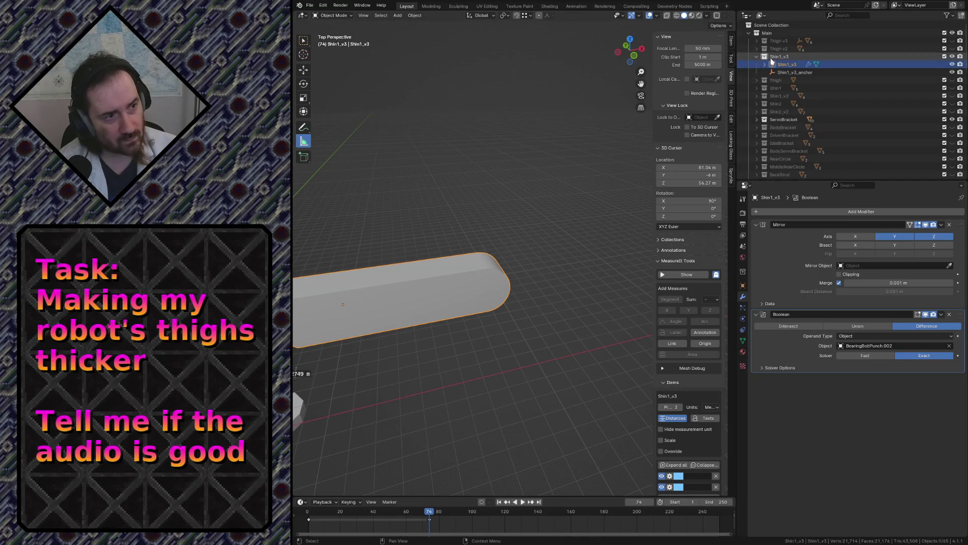
pyautogui.click(484, 165)
# Add a 7.7 m cube (Cube.002) via Shift+A and view the parts from the top
pyautogui.hotkey('shift', 'a')
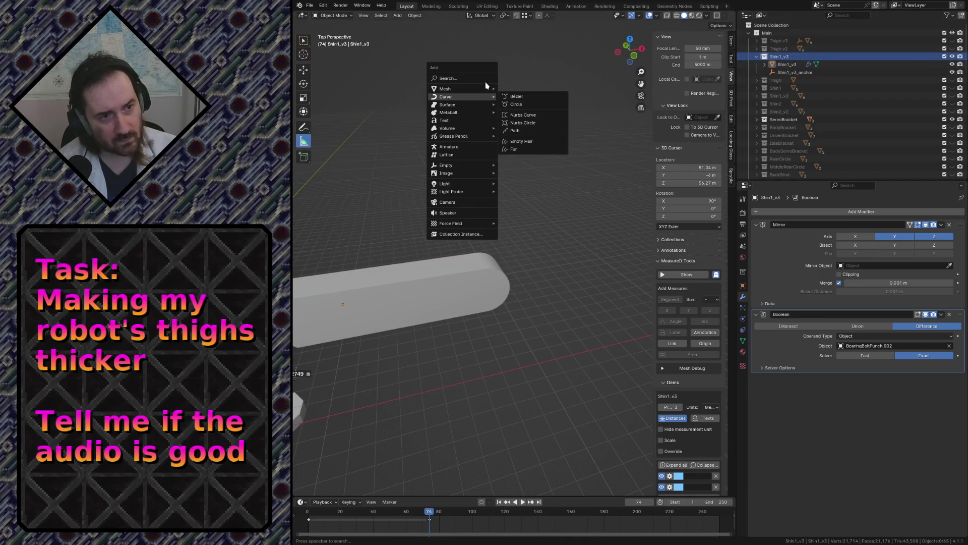
pyautogui.moveTo(447, 89)
pyautogui.click(516, 97)
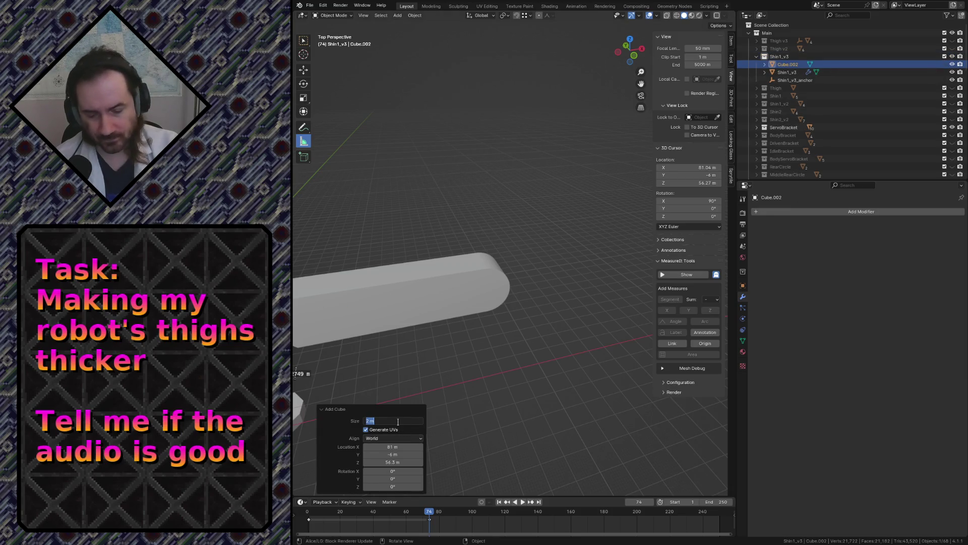
pyautogui.write('6')
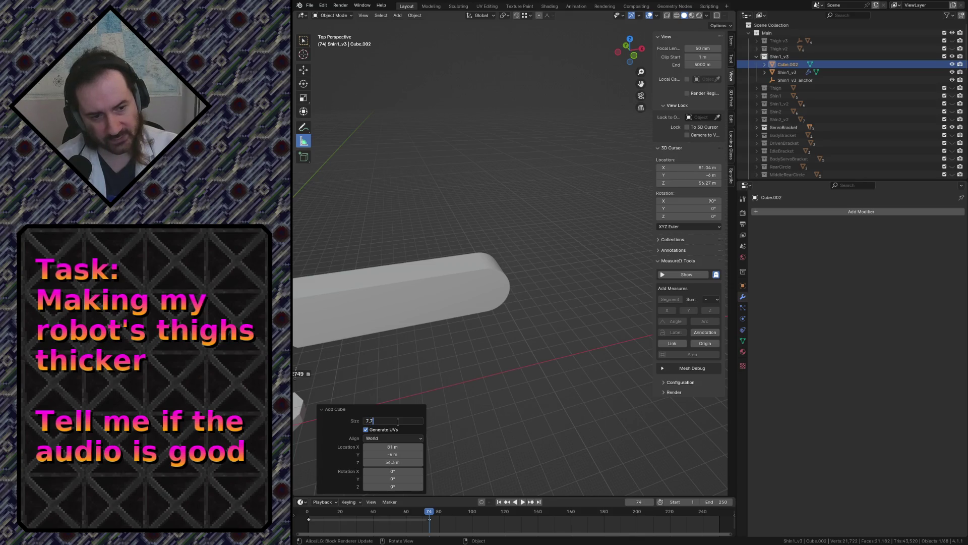
pyautogui.press('Return')
pyautogui.hotkey('shift', '`')
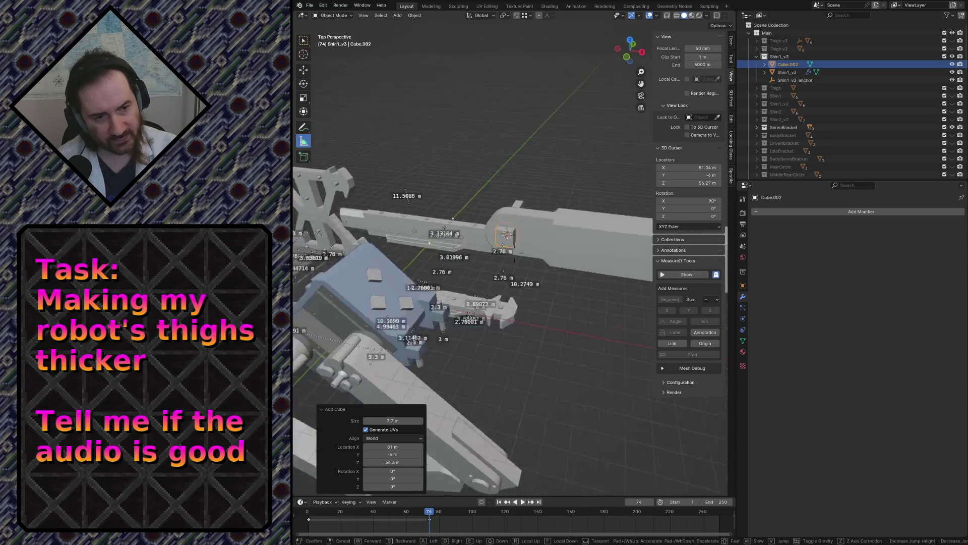
pyautogui.click(514, 254)
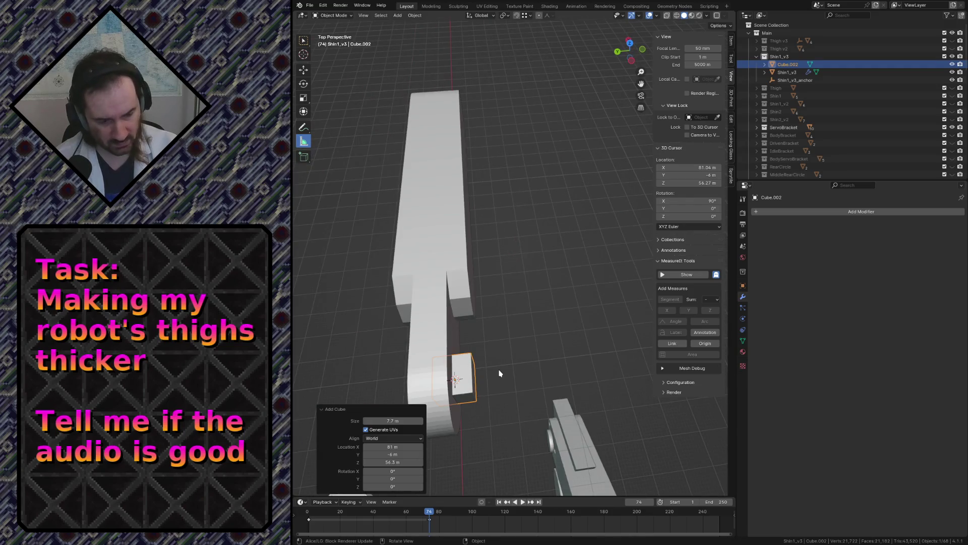
pyautogui.press('KP_7')
pyautogui.scroll(-2, 500, 373)
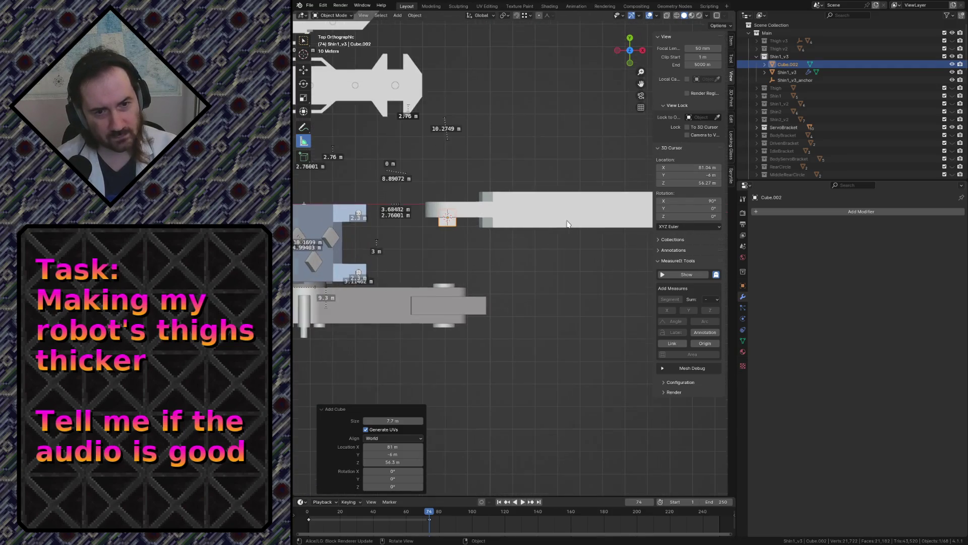
# Move the cube to sit just below the shin's far end in top view
pyautogui.moveTo(500, 373)
pyautogui.keyDown('shift'); pyautogui.mouseDown(button='middle')
pyautogui.moveTo(456, 205)
pyautogui.moveTo(445, 208)
pyautogui.mouseUp(button='middle'); pyautogui.keyUp('shift')
pyautogui.press('g')
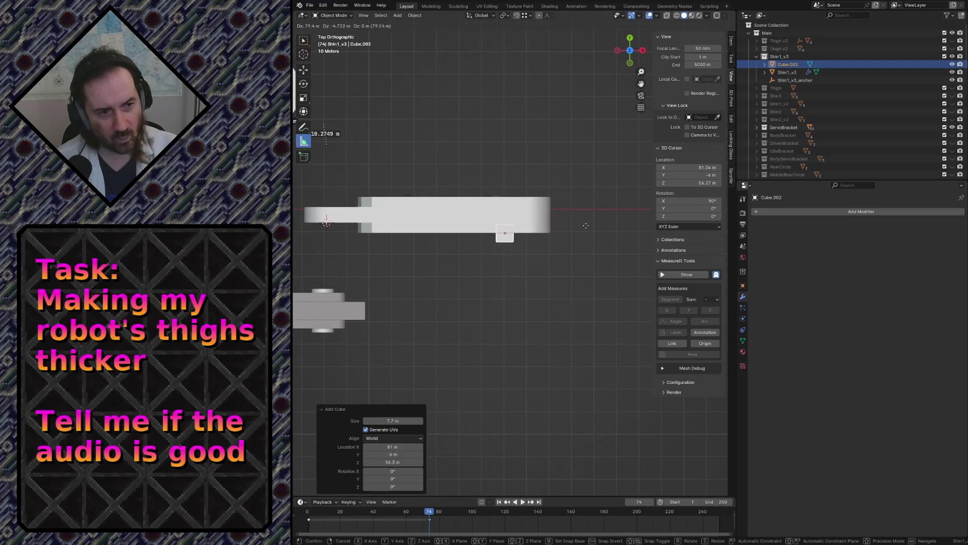
pyautogui.click(599, 235)
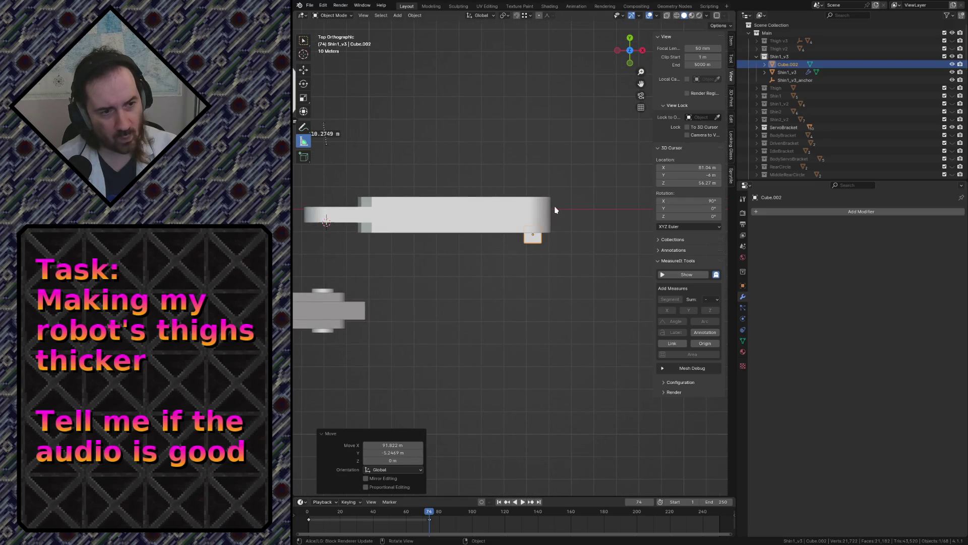
pyautogui.scroll(3, 555, 209)
pyautogui.keyDown('shift'); pyautogui.moveTo(623, 219); pyautogui.dragTo(561, 288, button='middle'); pyautogui.keyUp('shift')
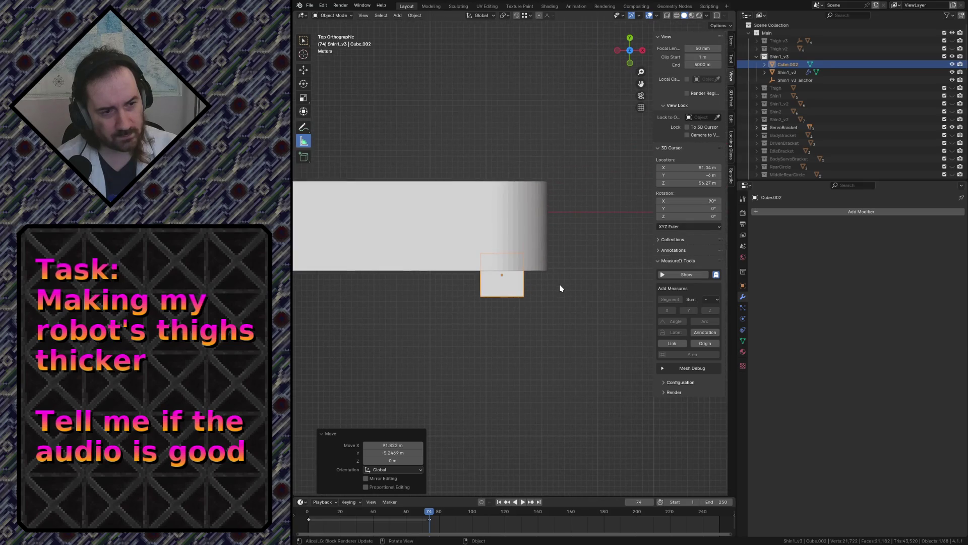
# Enter Edit Mode on the cube and switch the viewport to Wireframe shading
pyautogui.press('Tab')
pyautogui.press('z')
pyautogui.click(508, 325)
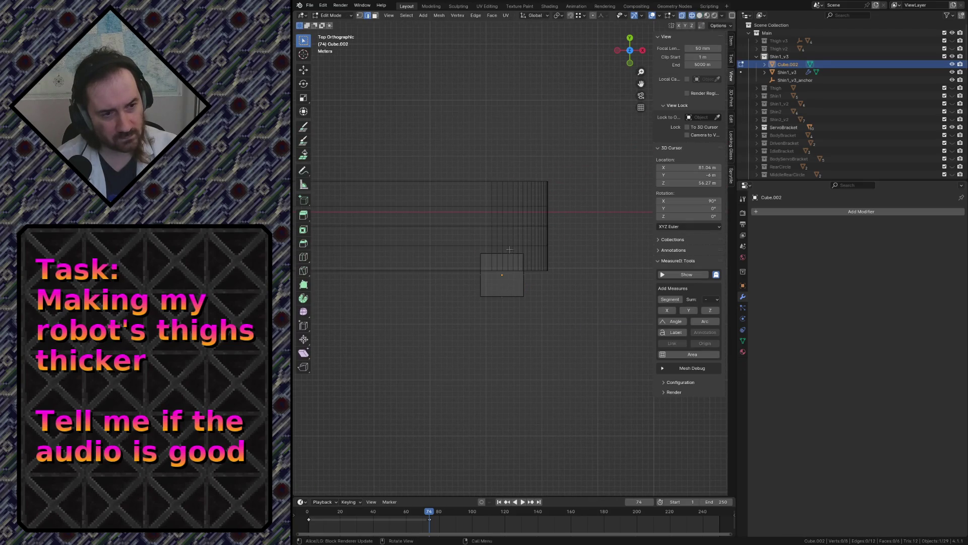
# Stretch Cube.002 along X past the shin on the right, then extend its left vertices leftward
pyautogui.press('g')
pyautogui.press('y')
pyautogui.press('x')
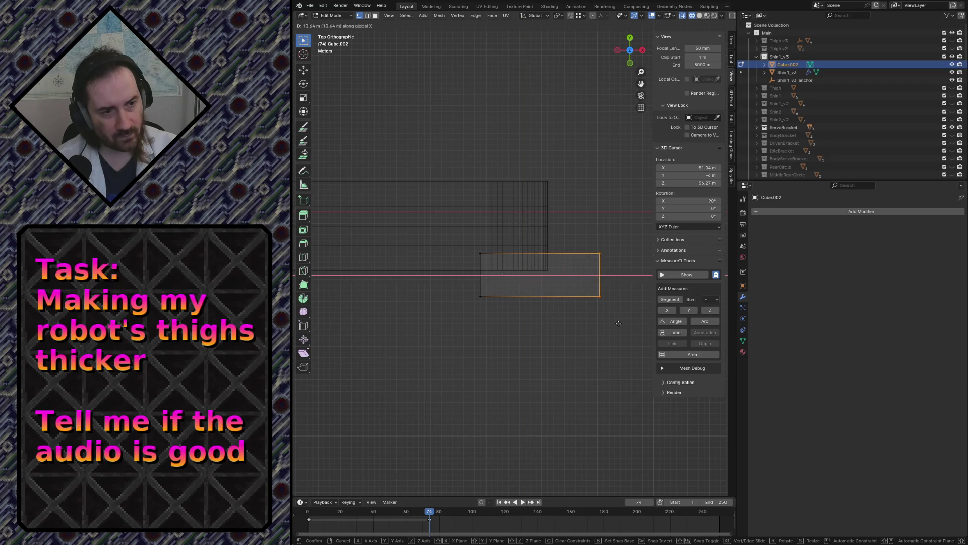
pyautogui.press('Return')
pyautogui.moveTo(455, 212); pyautogui.dragTo(503, 310)
pyautogui.press('g')
pyautogui.press('x')
pyautogui.click(457, 331)
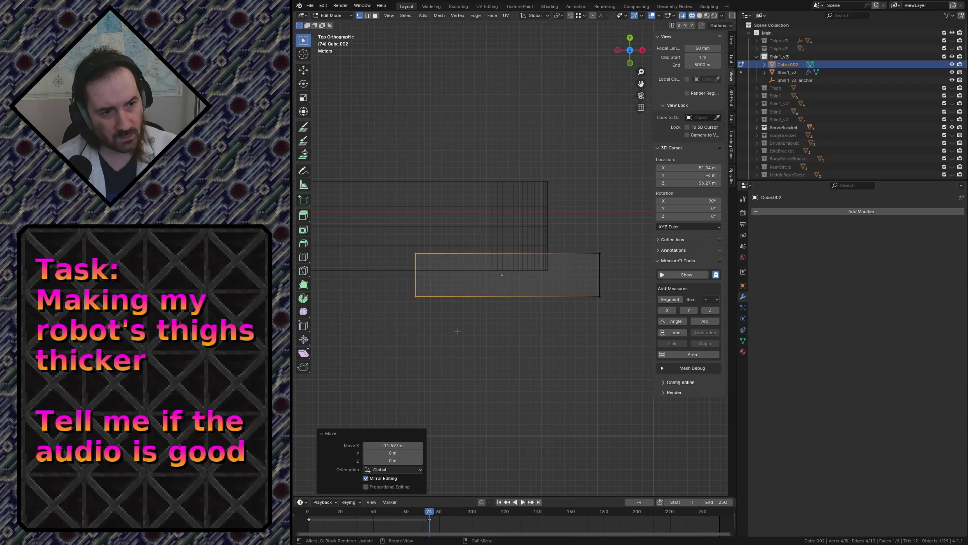
# Move the whole stretched box along Y so it overlaps the shin's lower edge, then go to snapping options
pyautogui.moveTo(389, 234); pyautogui.dragTo(627, 336)
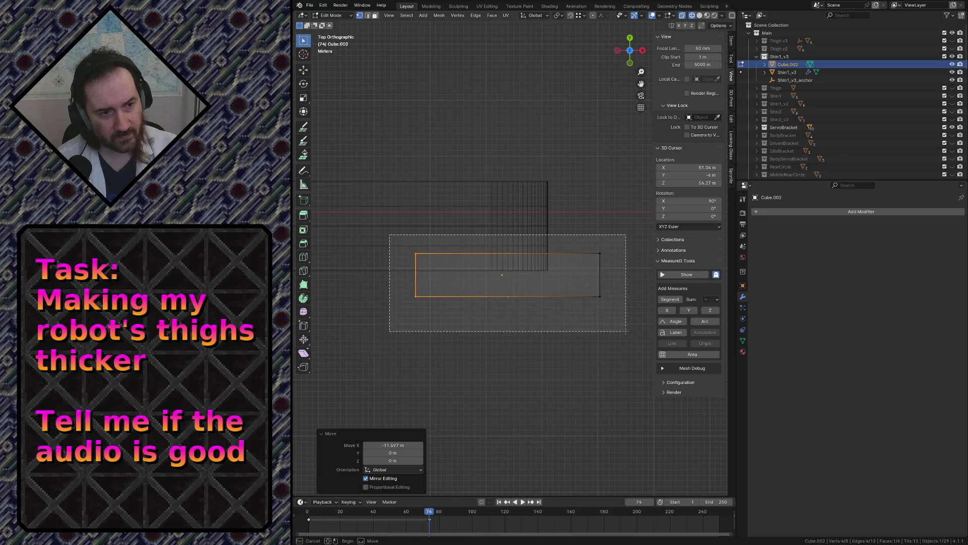
pyautogui.press('g')
pyautogui.press('y')
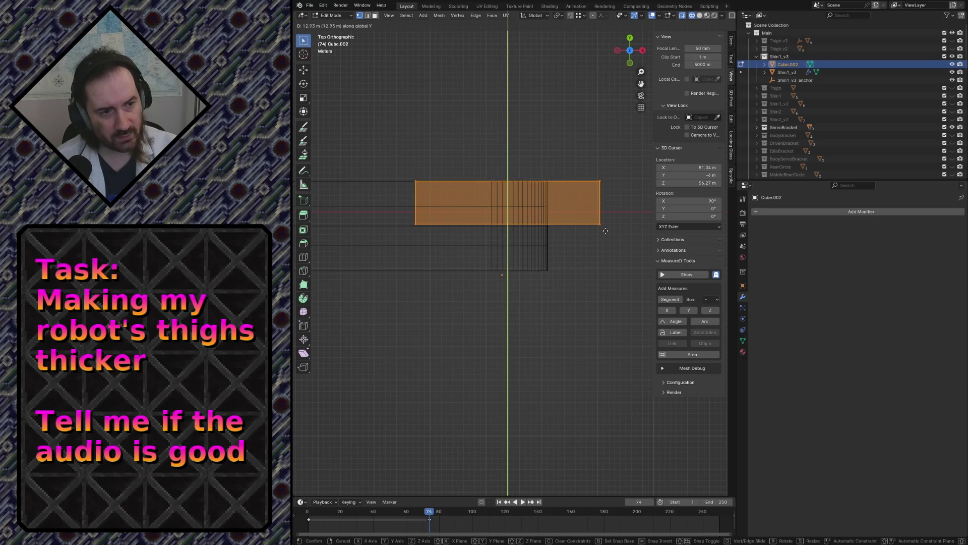
pyautogui.click(549, 252)
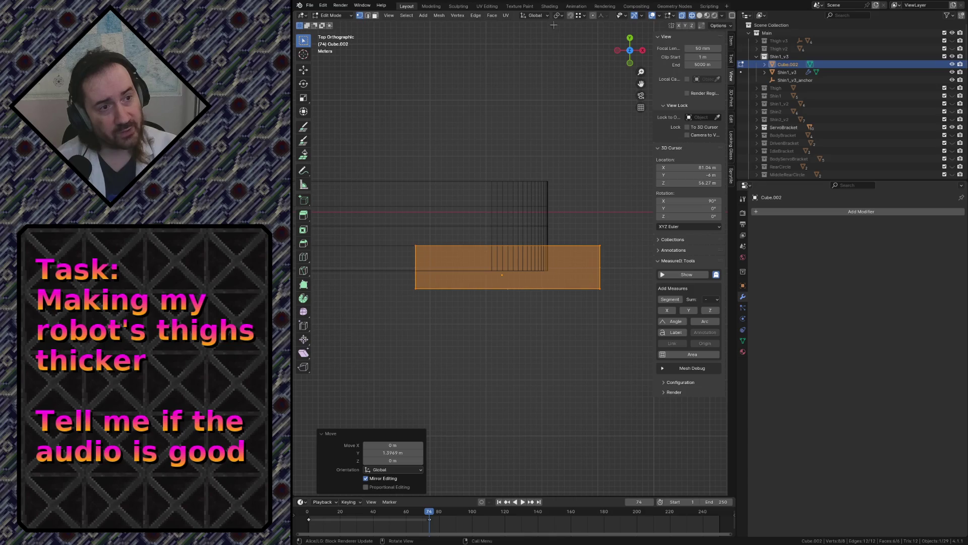
pyautogui.click(581, 16)
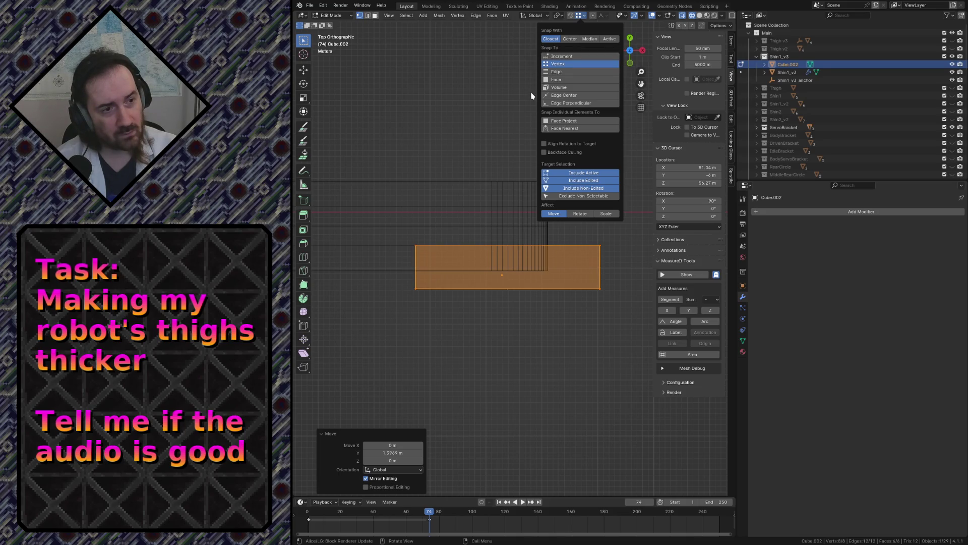
# Raise the box's selected face along Y to overlap the shin and fly through to check it
pyautogui.click(443, 294)
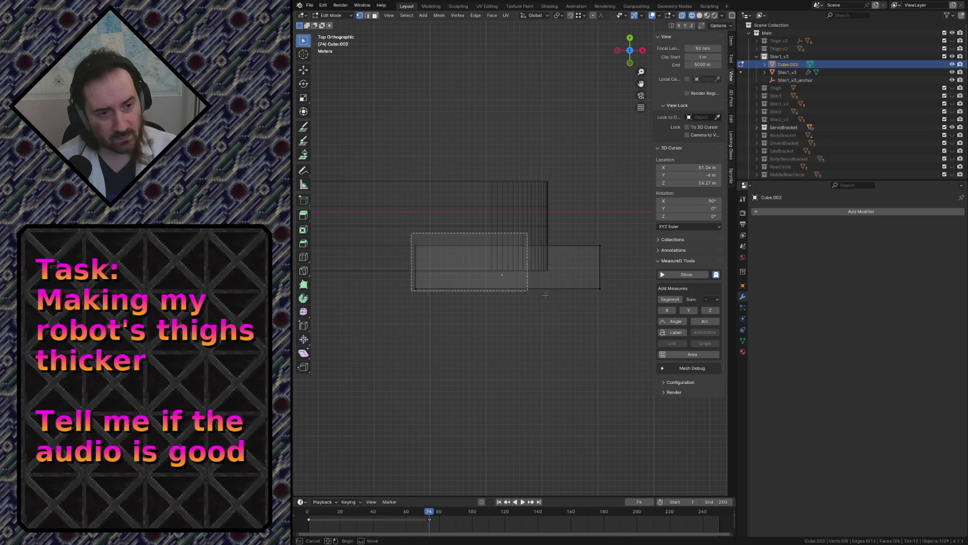
pyautogui.moveTo(410, 233); pyautogui.dragTo(613, 321)
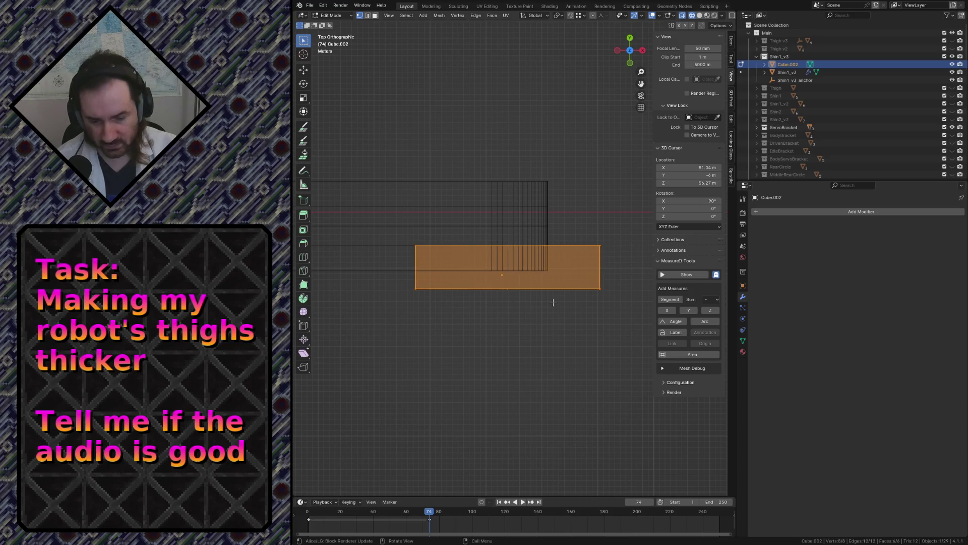
pyautogui.press('g')
pyautogui.press('x')
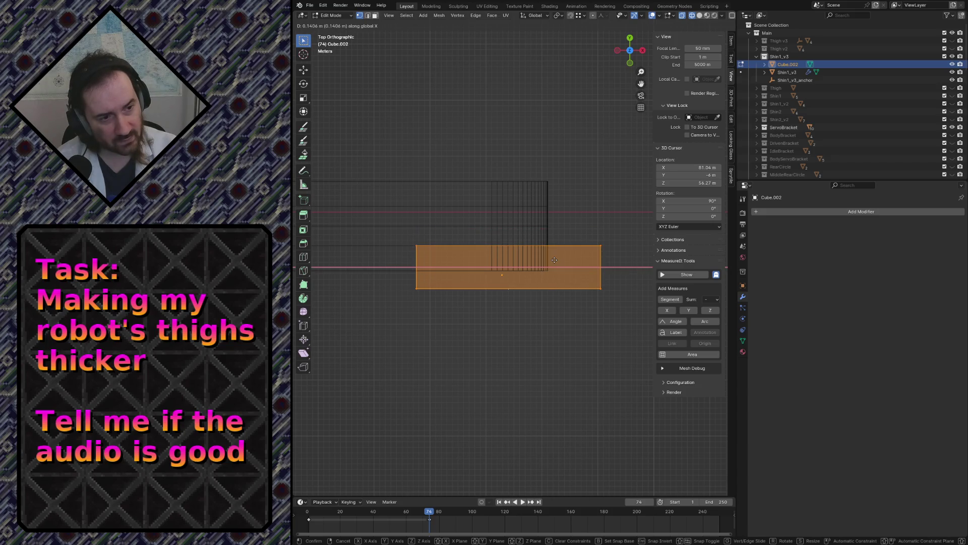
pyautogui.press('y')
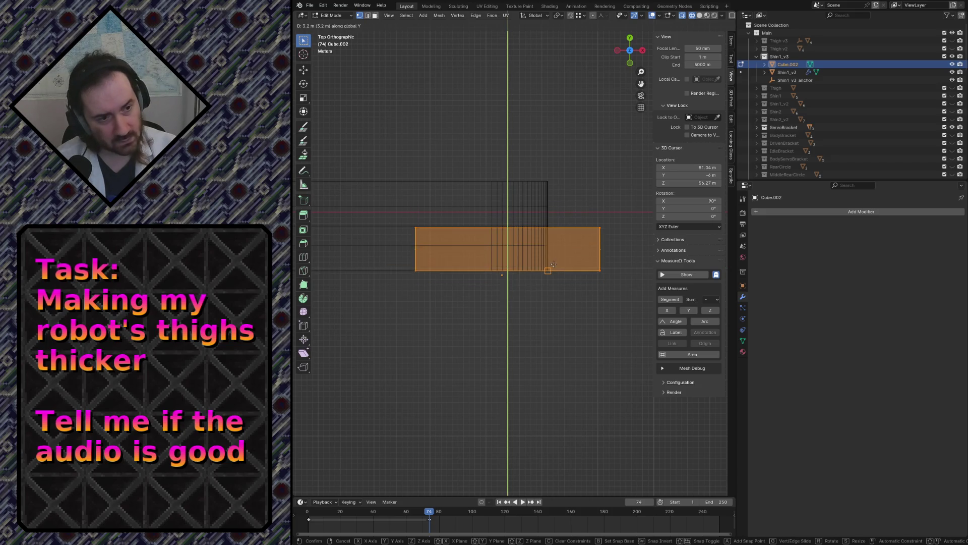
pyautogui.click(547, 269)
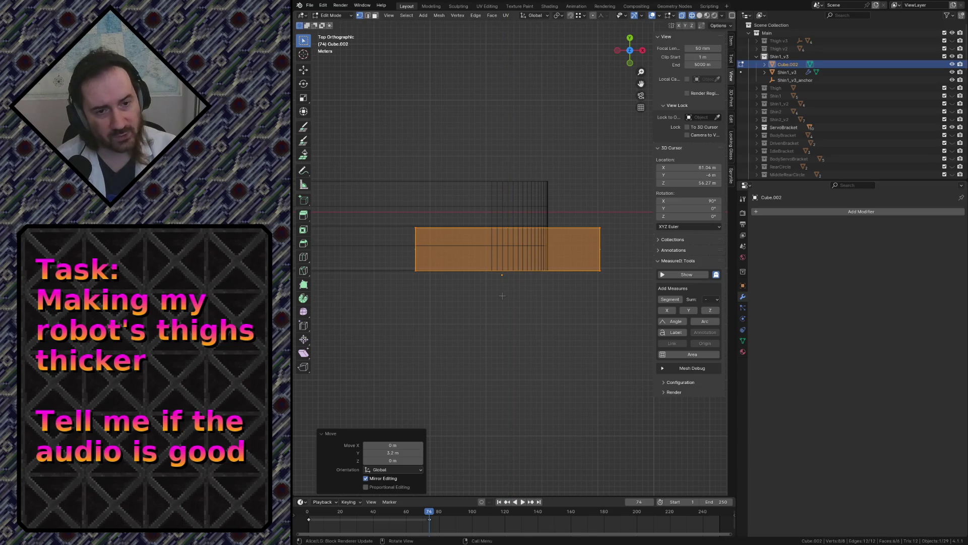
pyautogui.hotkey('shift', '`')
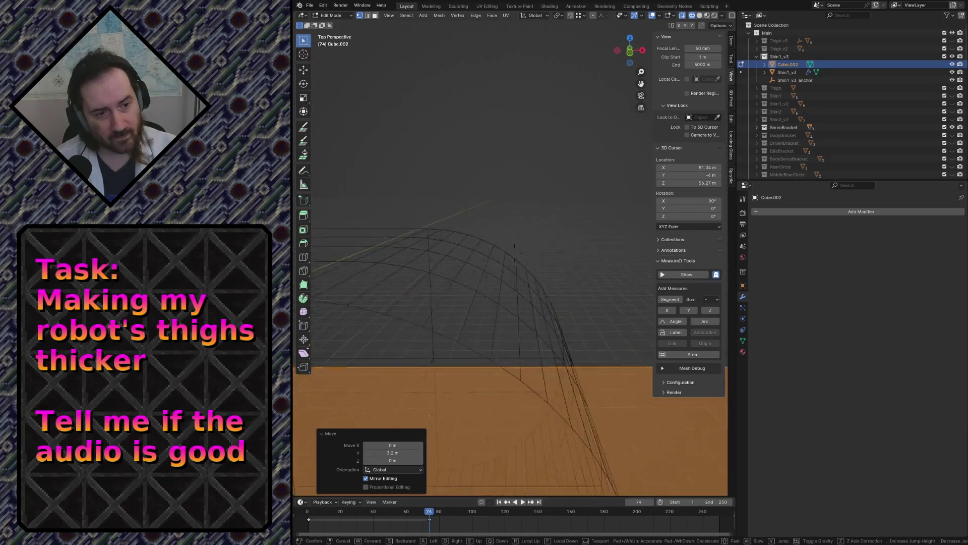
pyautogui.press('Escape')
# Shift the box along Y again and set the move's Y offset to exactly -1 m
pyautogui.press('g')
pyautogui.press('y')
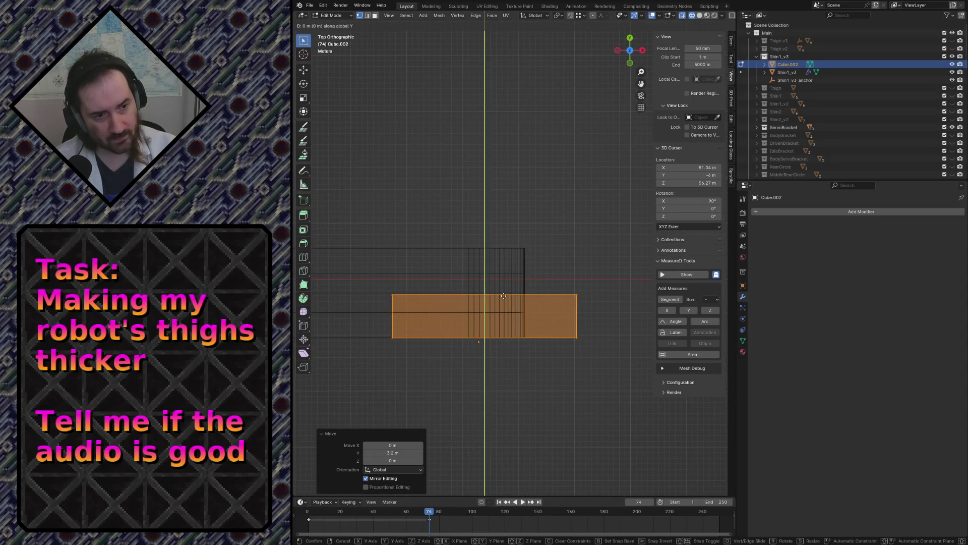
pyautogui.click(503, 302)
pyautogui.click(393, 453)
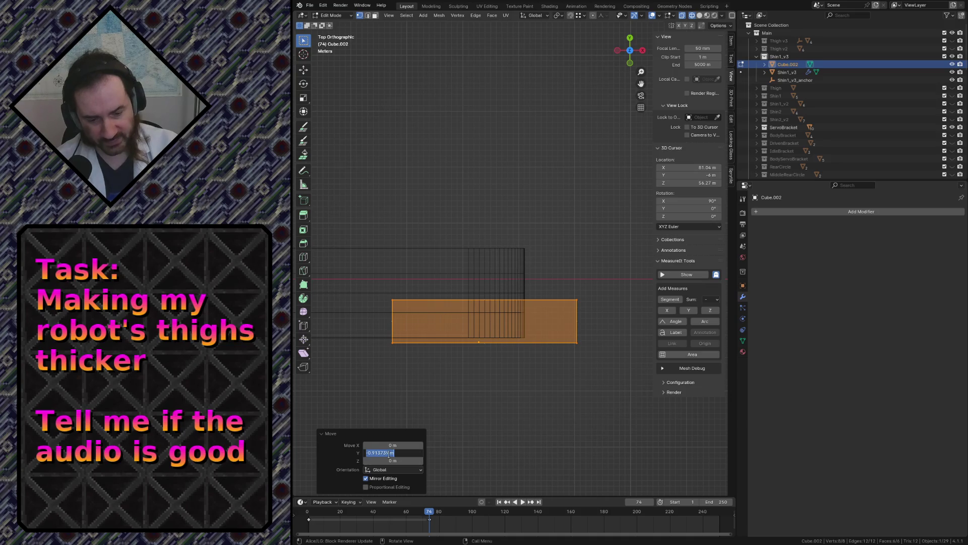
pyautogui.write('-1')
pyautogui.press('Return')
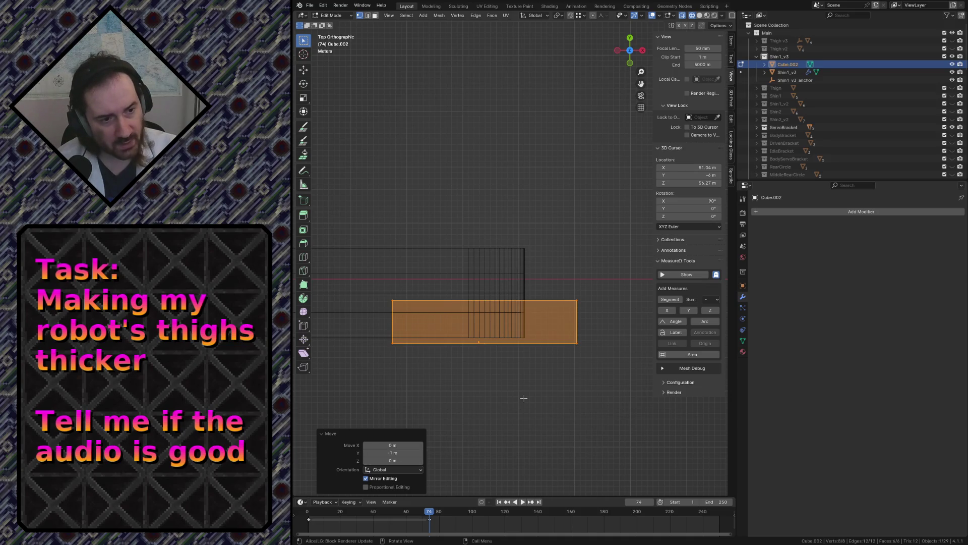
pyautogui.hotkey('shift', '`')
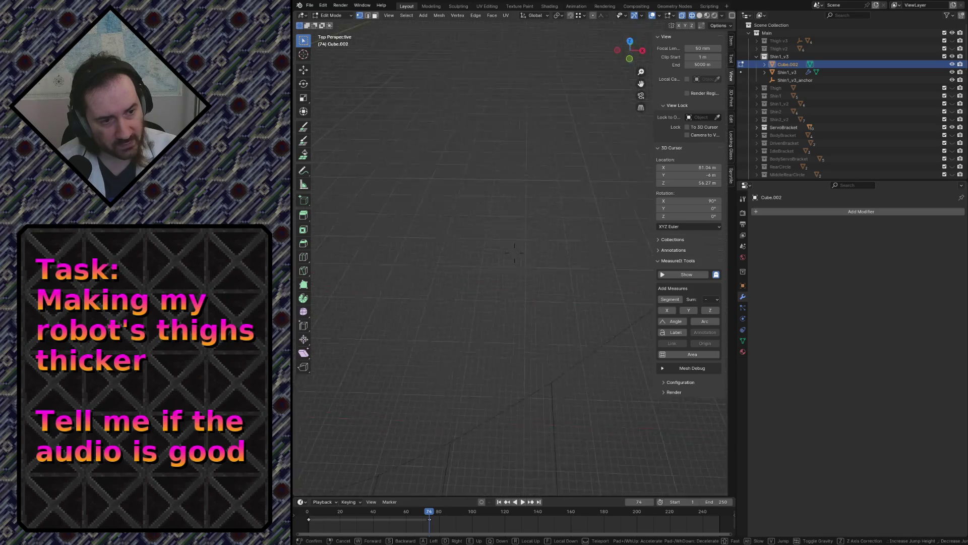
# Scale the cutter box's top and bottom faces along Z, squashing it to about two-thirds height
pyautogui.click(492, 263)
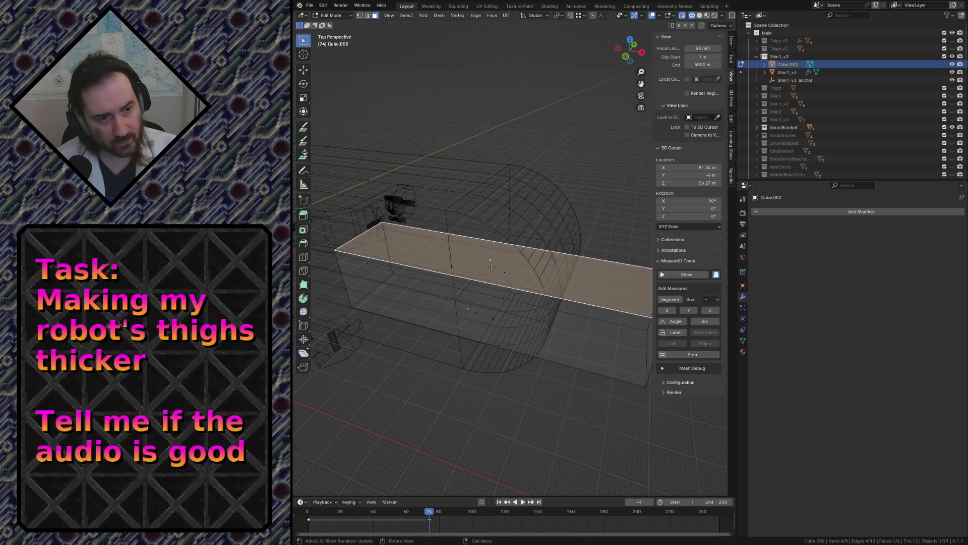
pyautogui.press('s')
pyautogui.press('z')
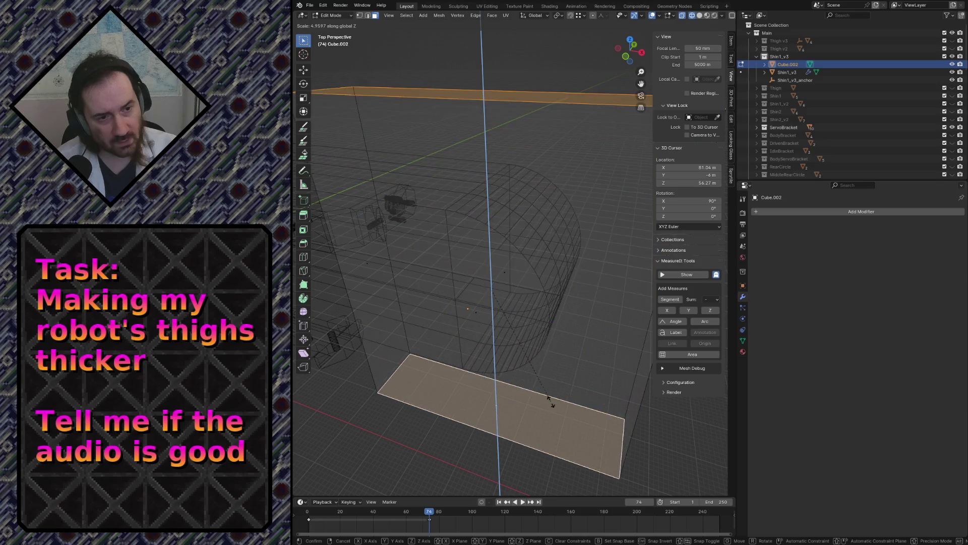
pyautogui.click(549, 378)
pyautogui.press('Tab')
pyautogui.press('Tab')
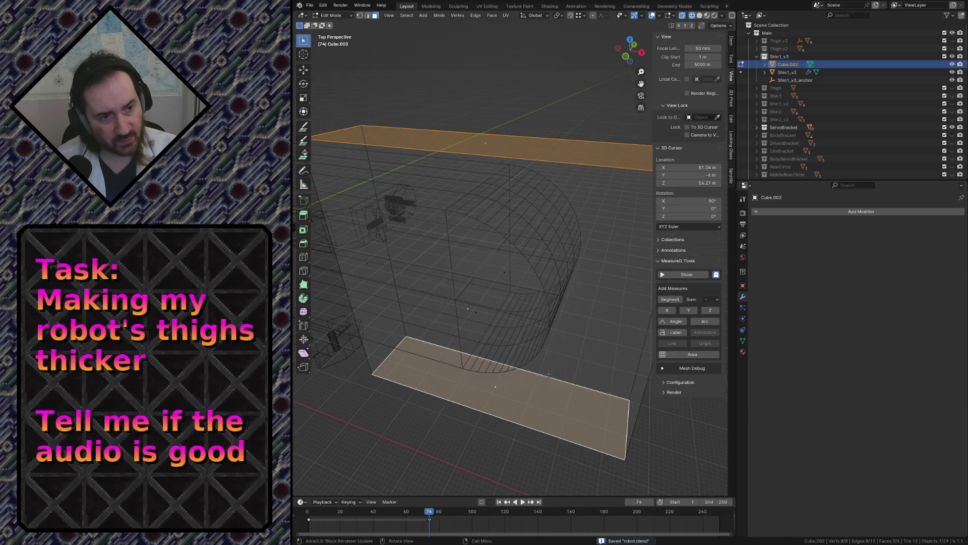
pyautogui.press('s')
pyautogui.press('z')
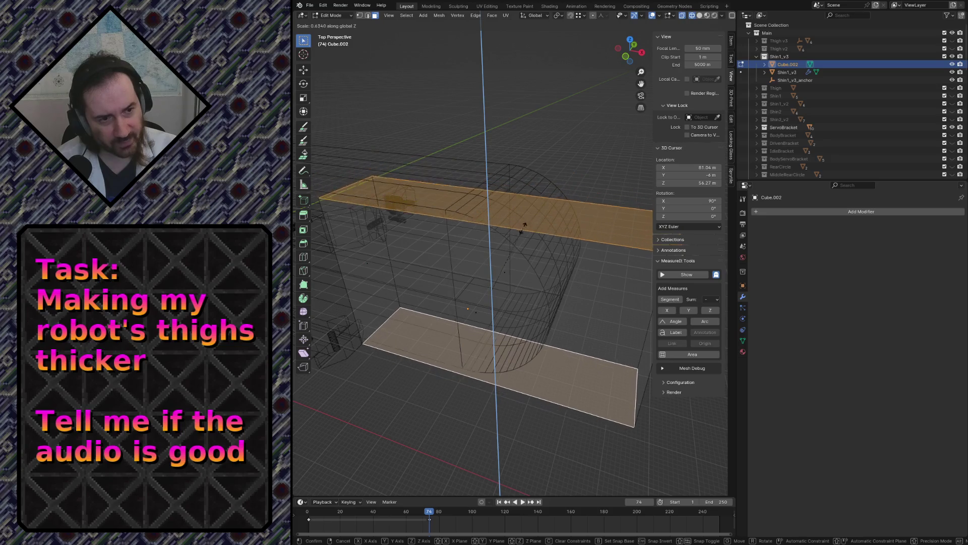
pyautogui.click(526, 226)
pyautogui.scroll(-3, 522, 227)
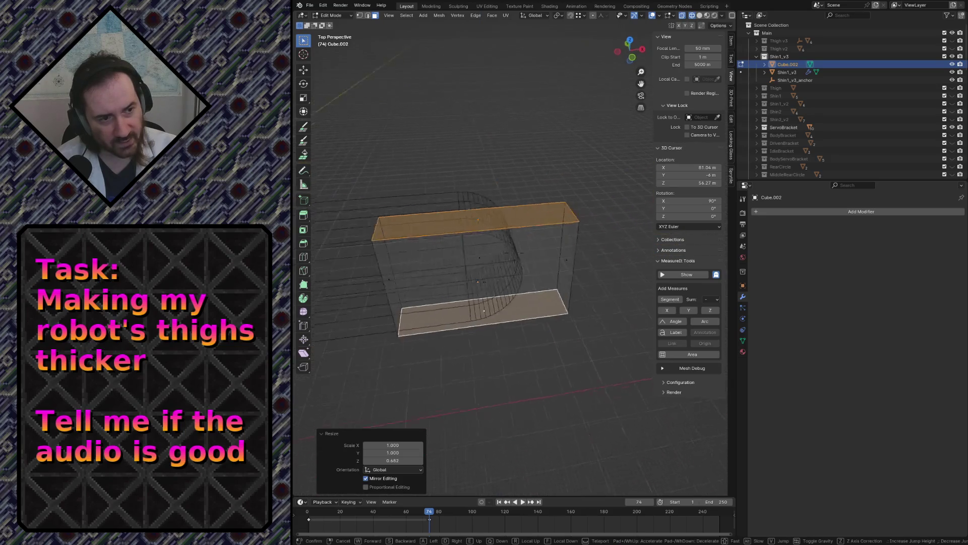
# Pull the cutter box's end face in about -8.76 m along X, leaving a thin slab
pyautogui.moveTo(522, 227); pyautogui.dragTo(490, 221, button='middle')
pyautogui.click(458, 264)
pyautogui.press('g')
pyautogui.press('y')
pyautogui.press('x')
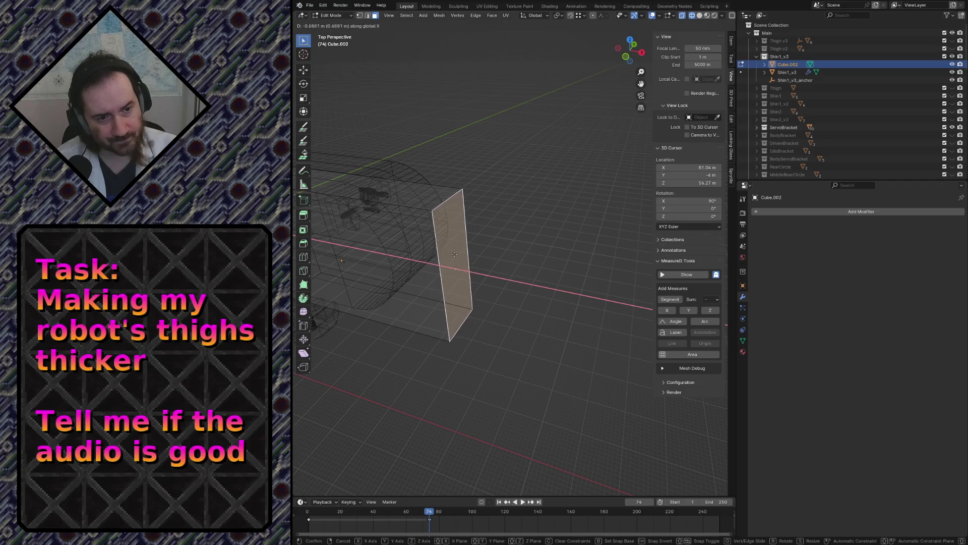
pyautogui.click(401, 248)
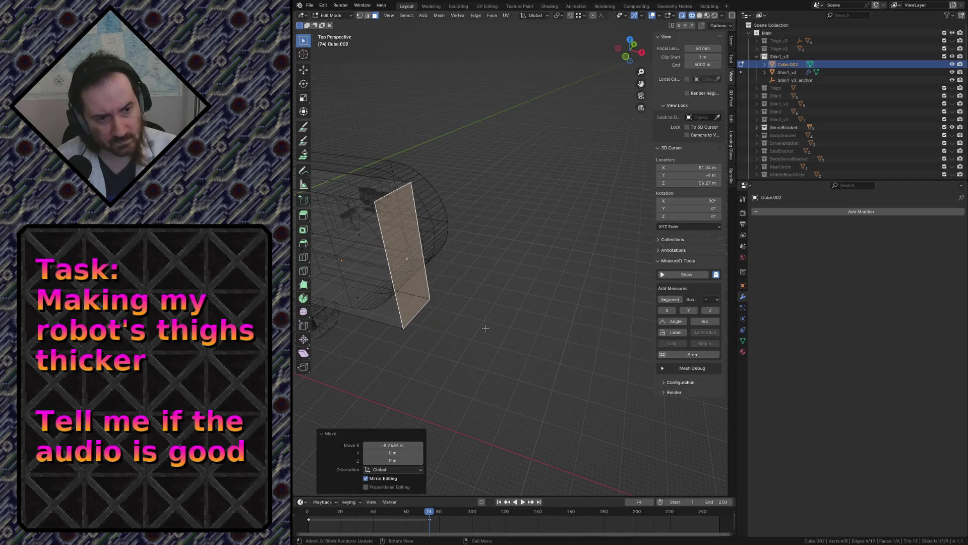
# Return to Object Mode, select Shin1_v3 and save the file
pyautogui.hotkey('shift', '`')
pyautogui.press('Tab')
pyautogui.click(391, 255)
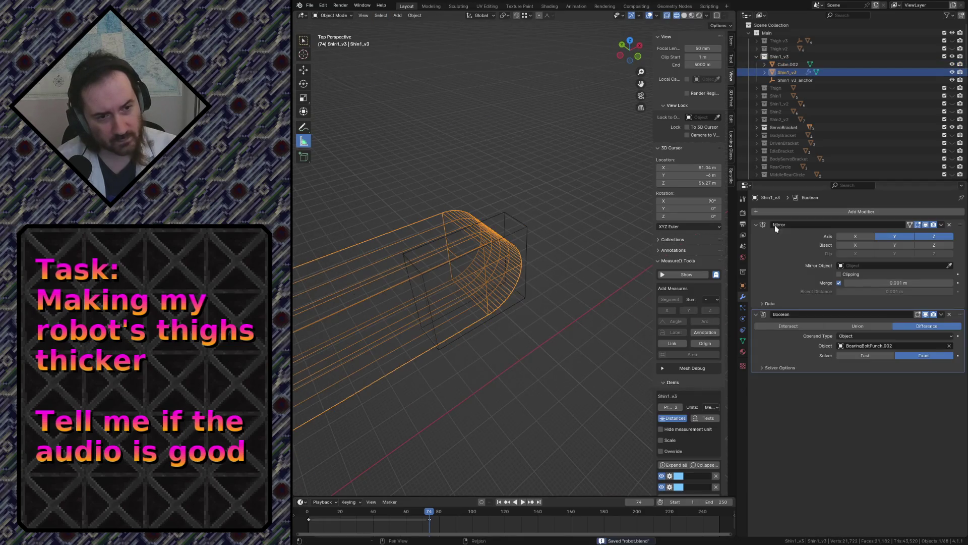
pyautogui.hotkey('ctrl', 's')
# Add a Boolean modifier (Boolean.001) to Shin1_v3 using Cube.002, save, and view the notch in solid shading
pyautogui.click(776, 213)
pyautogui.moveTo(740, 243)
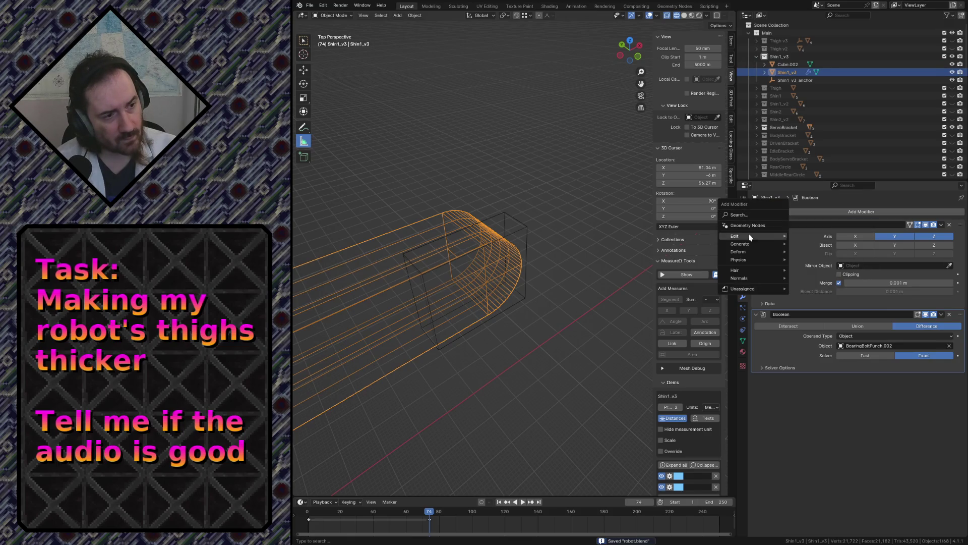
pyautogui.click(828, 259)
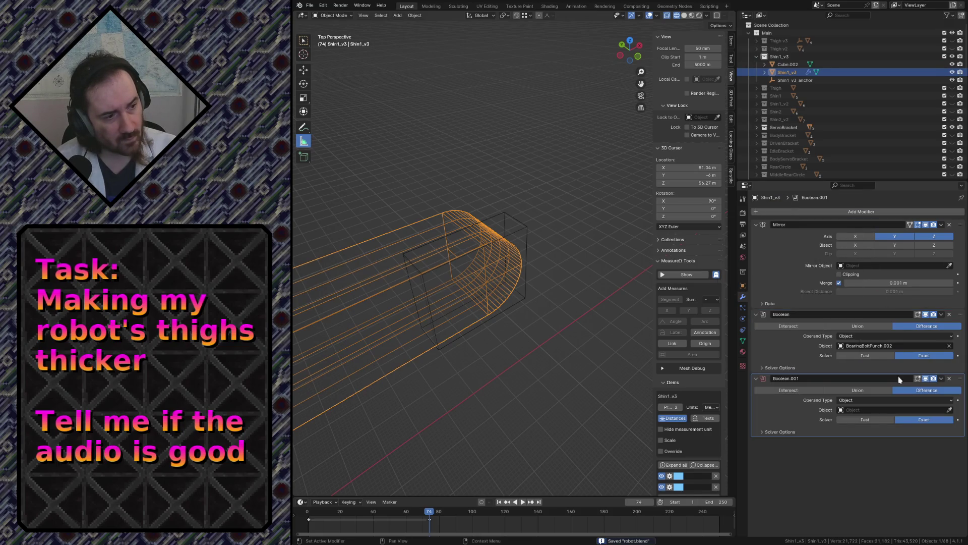
pyautogui.click(523, 229)
pyautogui.hotkey('ctrl', 's')
pyautogui.press('z')
pyautogui.click(575, 234)
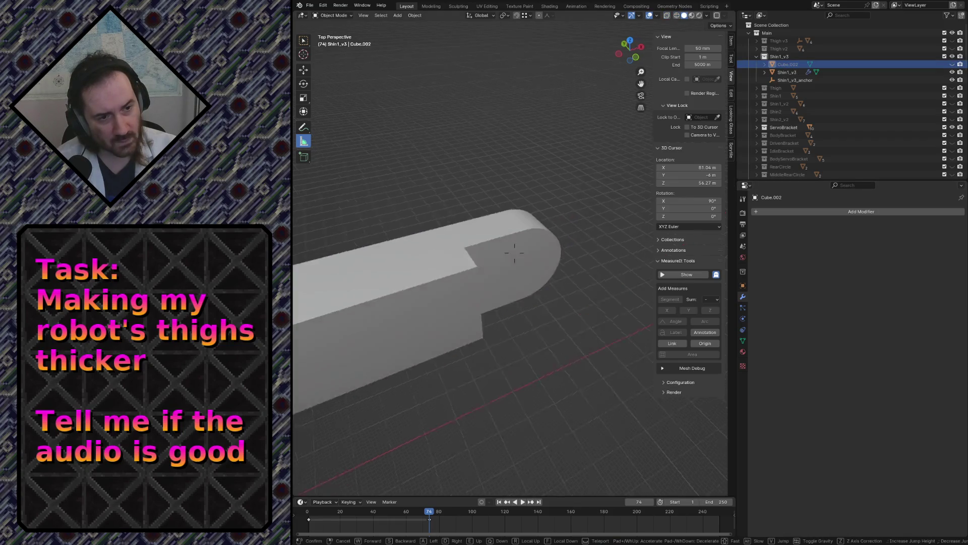
pyautogui.scroll(-5, 577, 234)
pyautogui.moveTo(577, 234); pyautogui.dragTo(579, 233, button='middle')
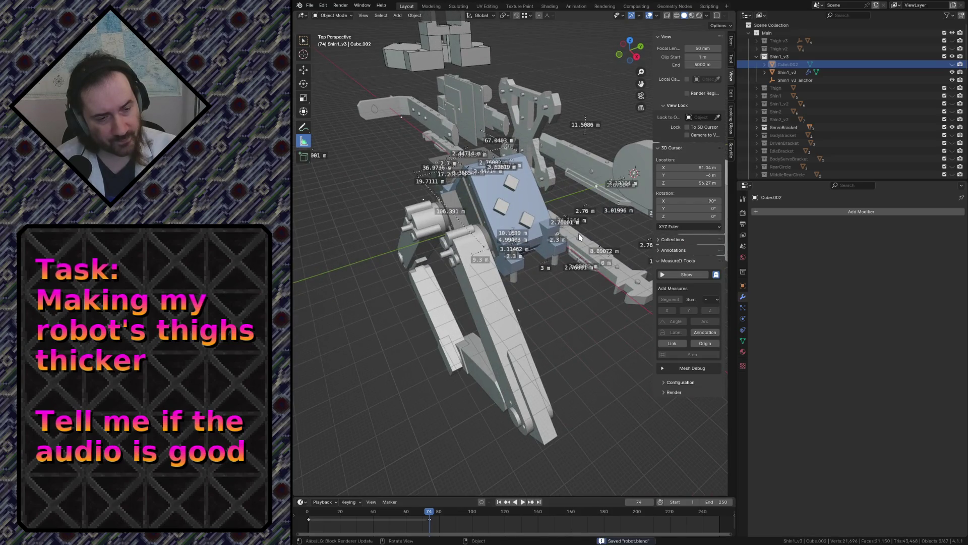
pyautogui.hotkey('shift', '`')
pyautogui.press('w')
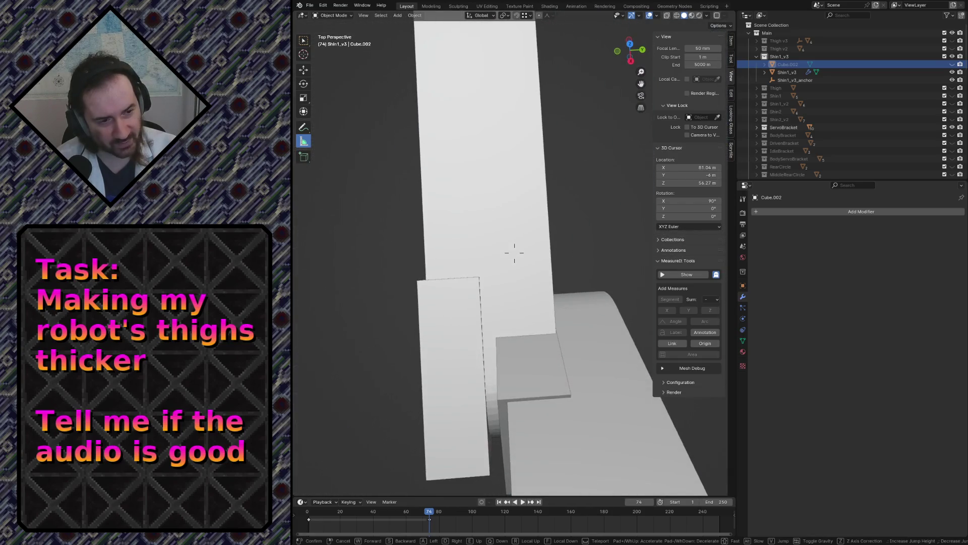
pyautogui.press('s')
pyautogui.press('w')
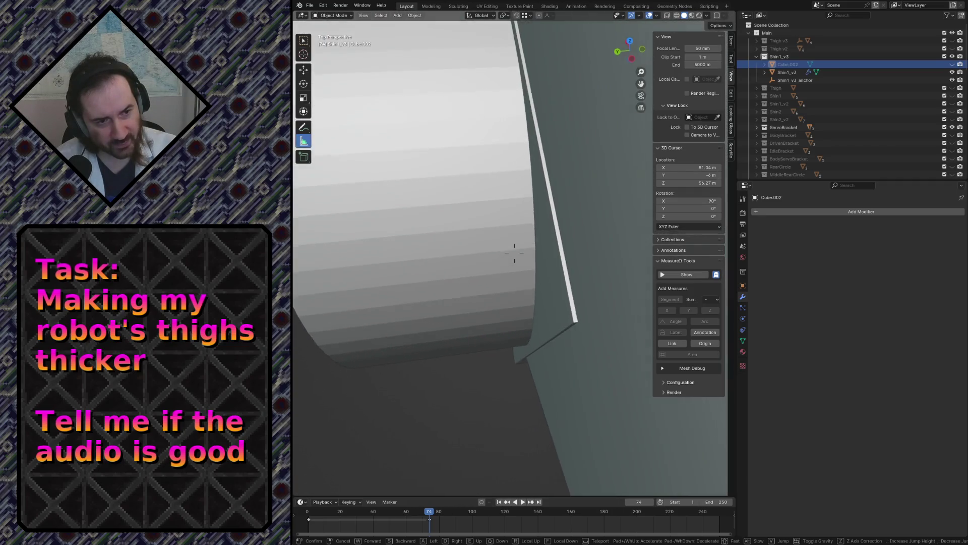
pyautogui.press('s')
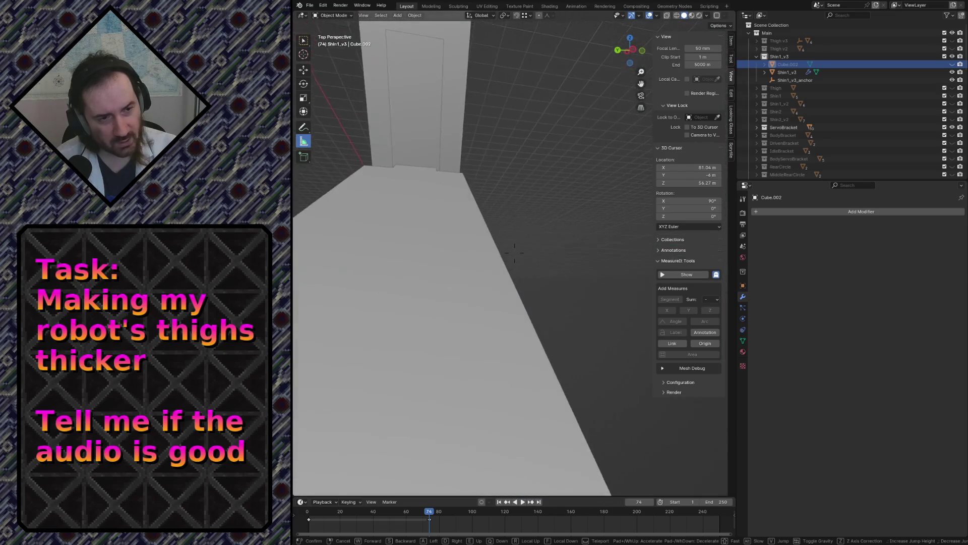
pyautogui.press('w')
pyautogui.press('w')
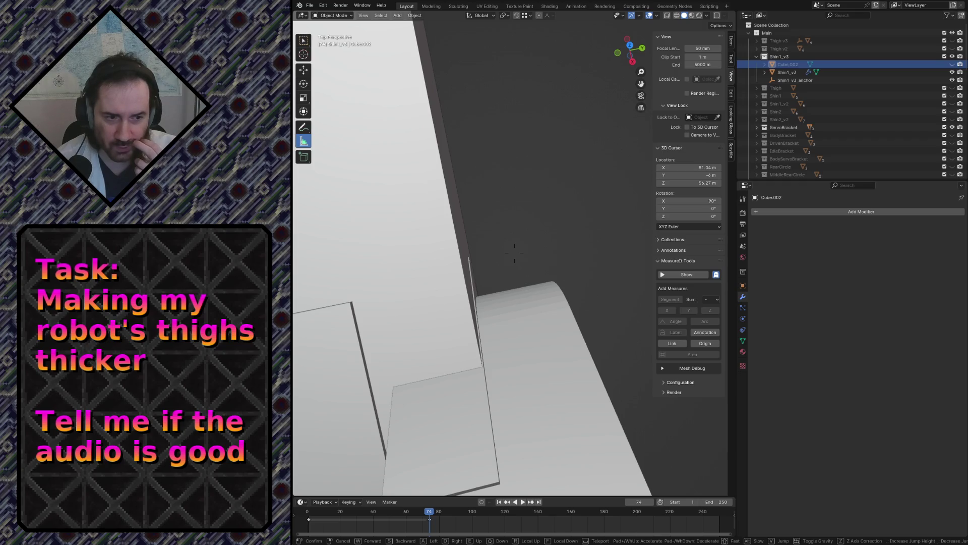
pyautogui.press('s')
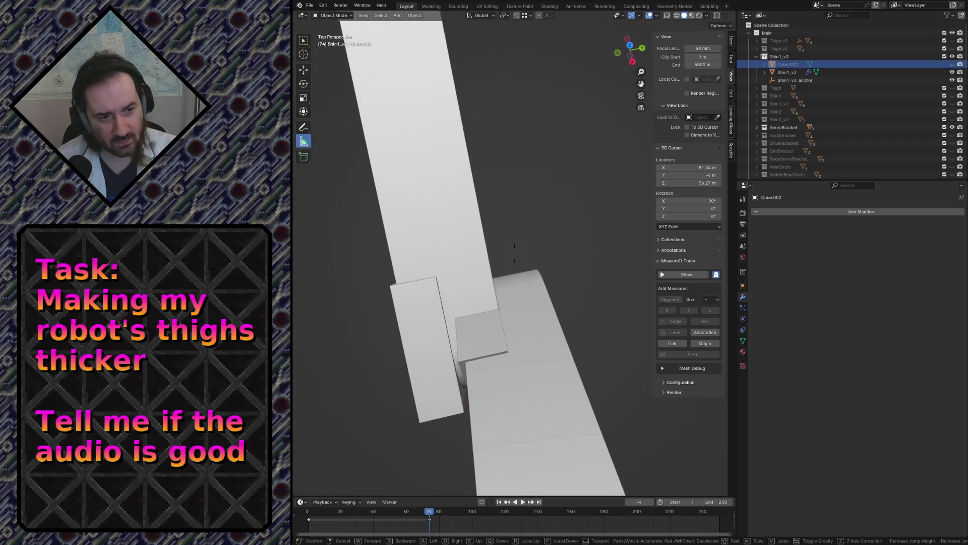
pyautogui.press('w')
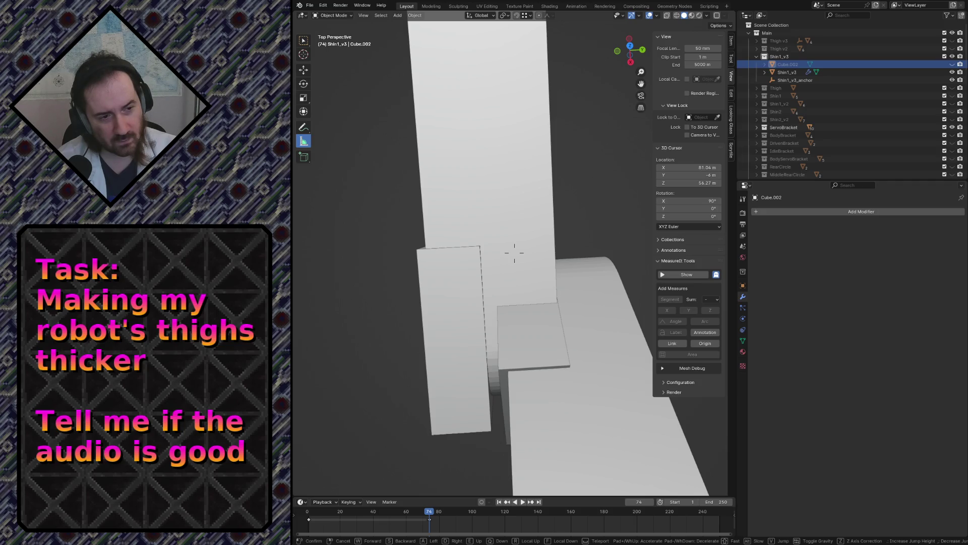
pyautogui.press('w')
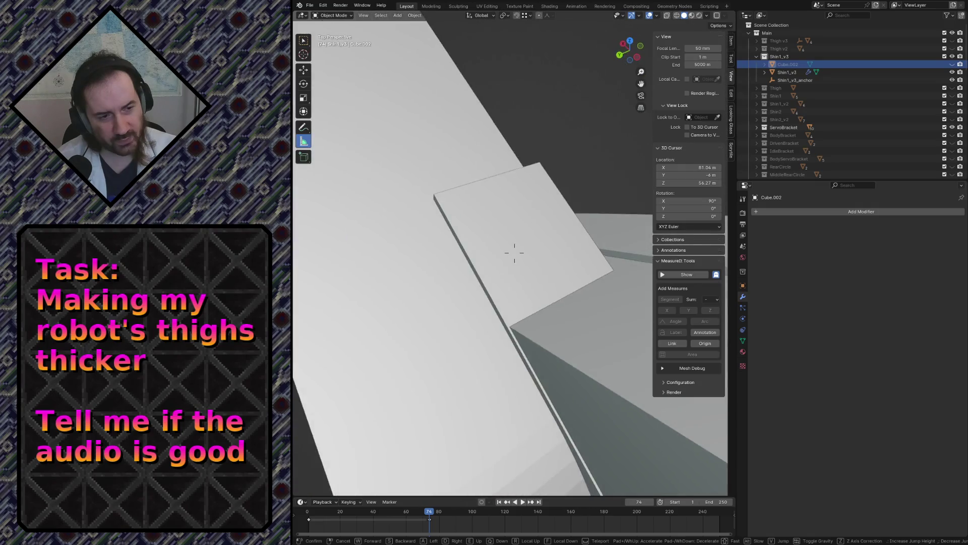
pyautogui.press('w')
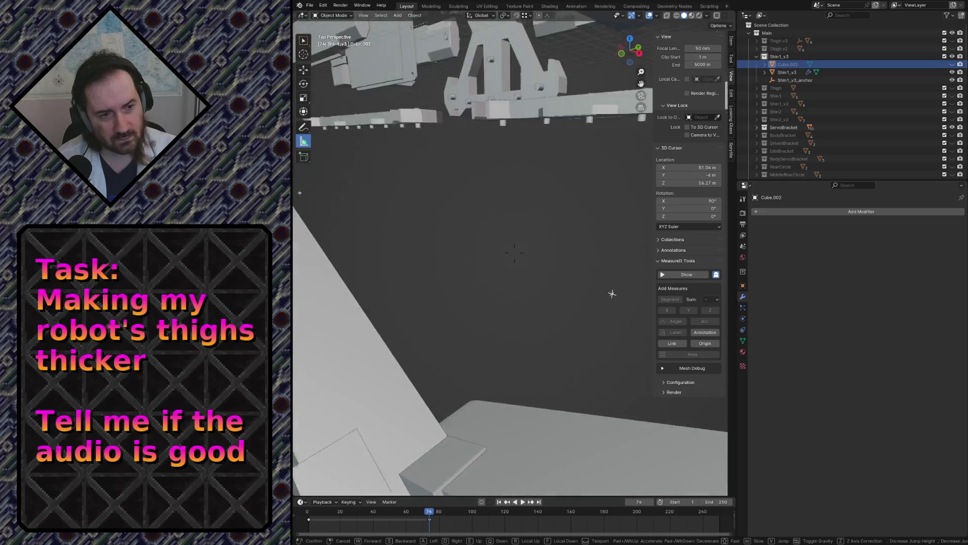
pyautogui.click(471, 293)
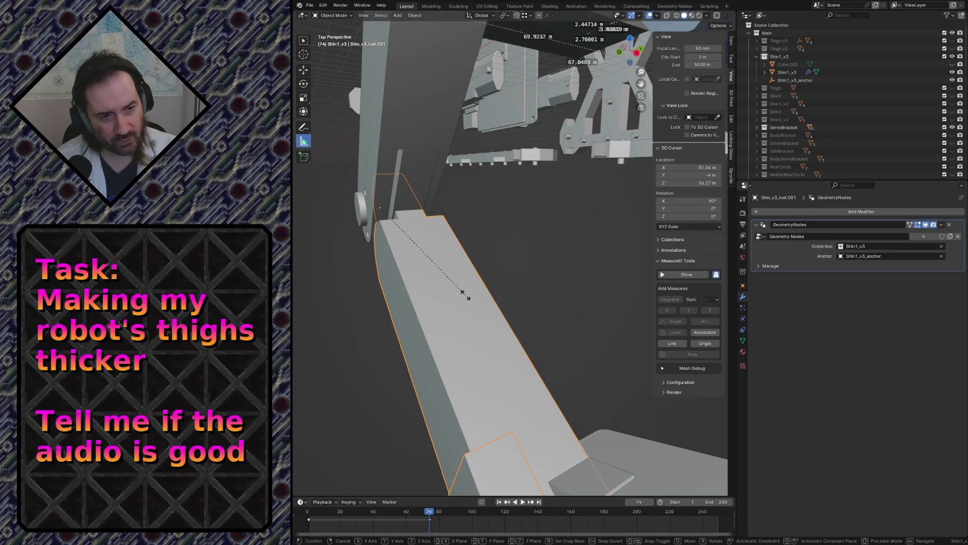
# Mirror the geometry-nodes shin instance by scaling it -1 along Y
pyautogui.press('s')
pyautogui.press('x')
pyautogui.press('y')
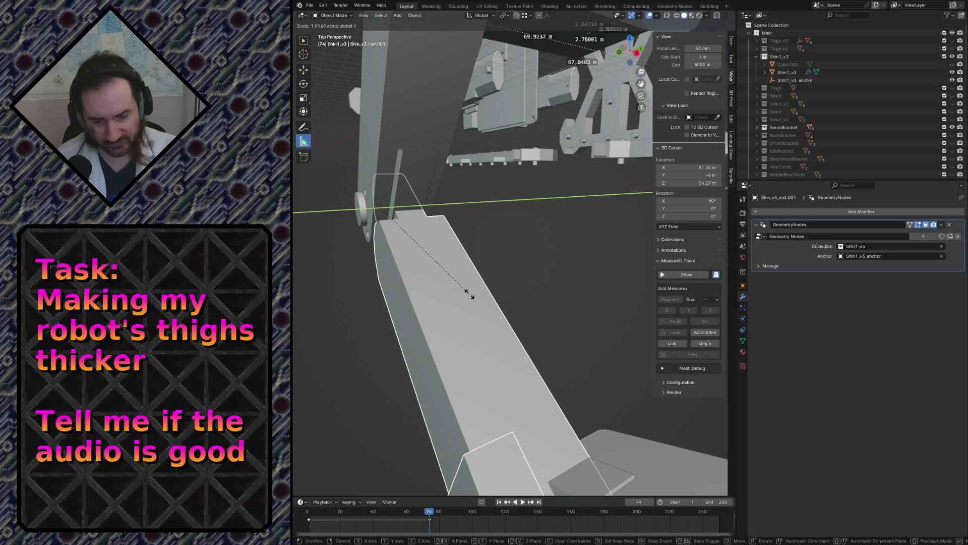
pyautogui.write('-1')
pyautogui.press('Return')
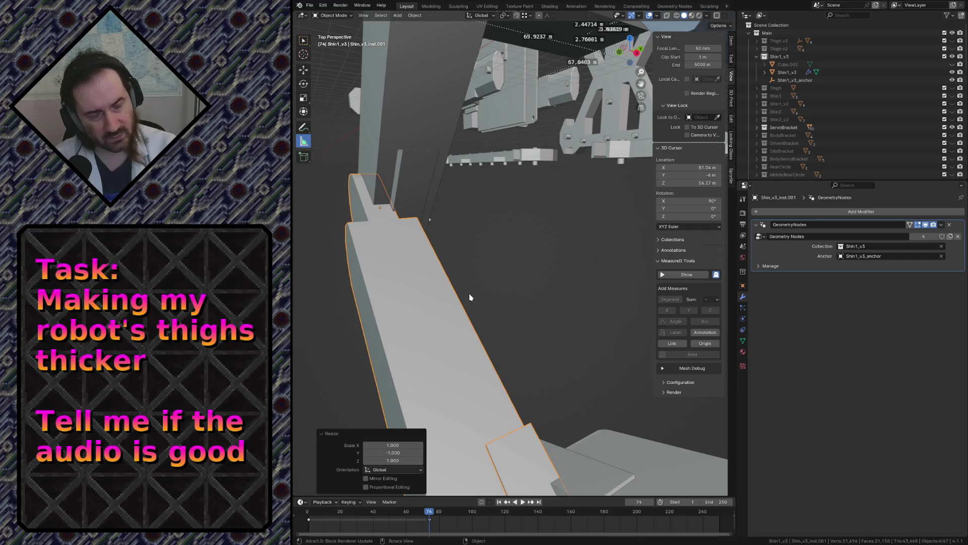
# From the top orthographic view, begin shifting the mirrored instance along Y
pyautogui.press('KP_7')
pyautogui.scroll(-2, 469, 293)
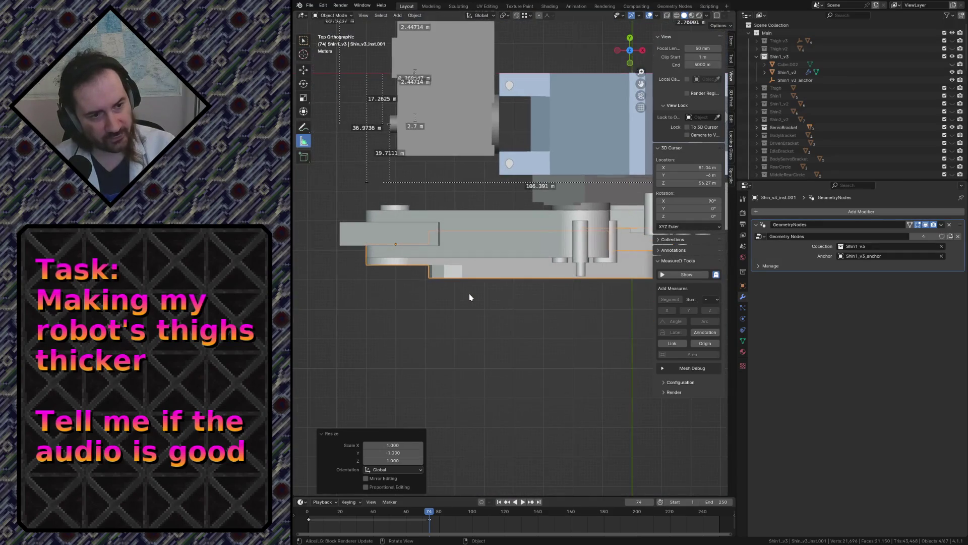
pyautogui.scroll(3, 377, 182)
pyautogui.scroll(-1, 409, 230)
pyautogui.press('g')
pyautogui.press('y')
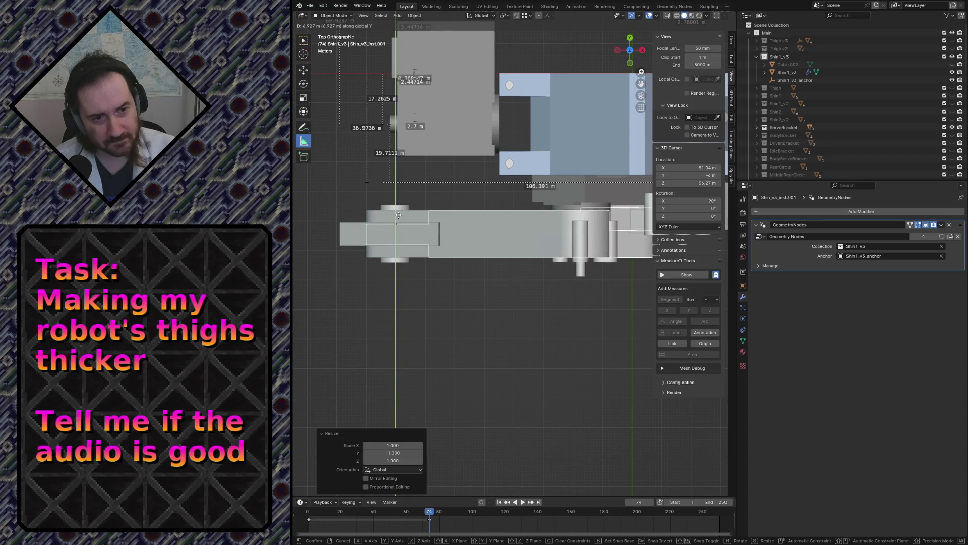
# Place the instance 0.7696 m along -Y, fly in to check its notch cut, and switch to wireframe
pyautogui.click(398, 215)
pyautogui.hotkey('shift', '`')
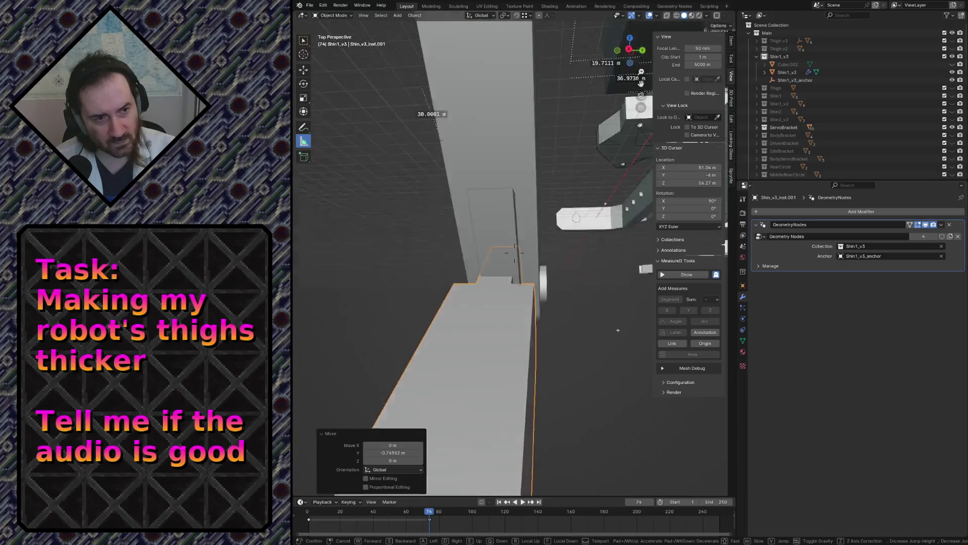
pyautogui.press('w')
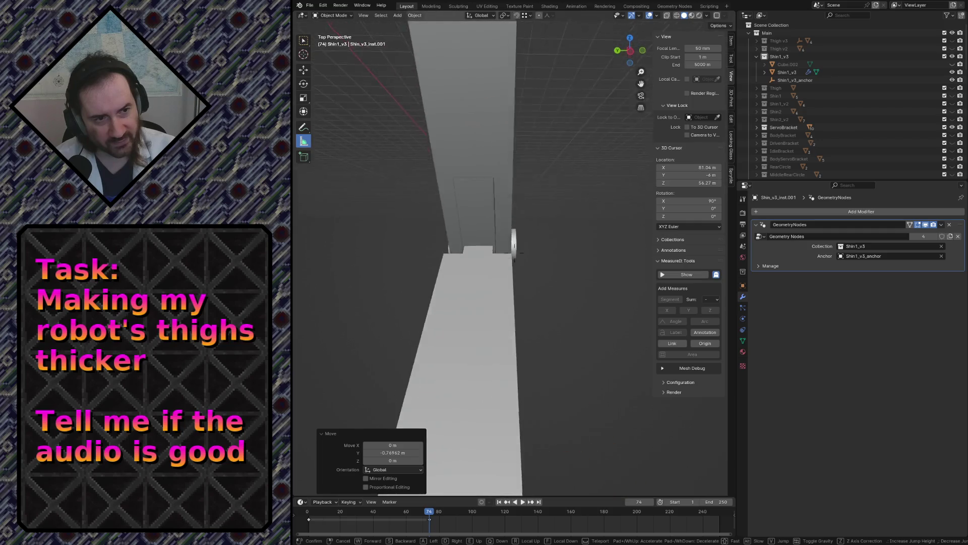
pyautogui.press('w')
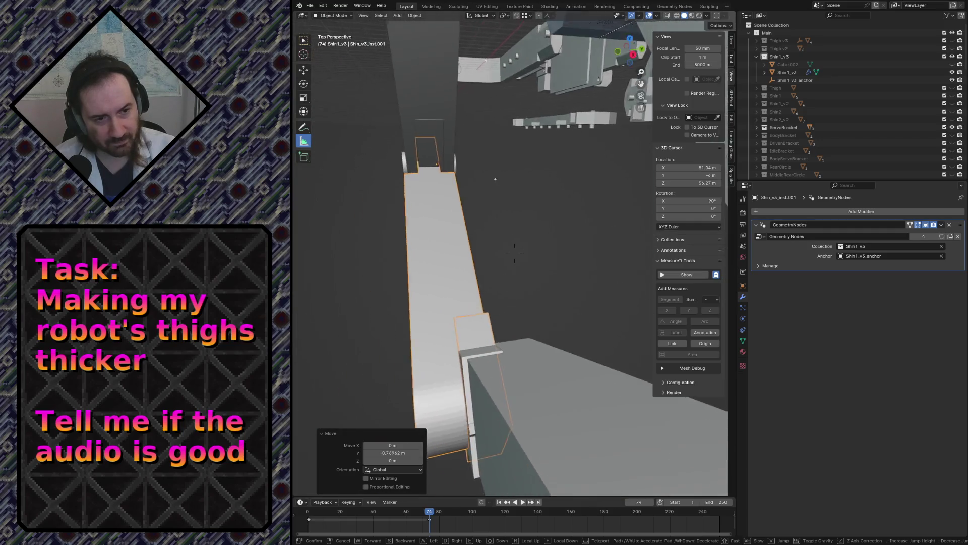
pyautogui.press('w')
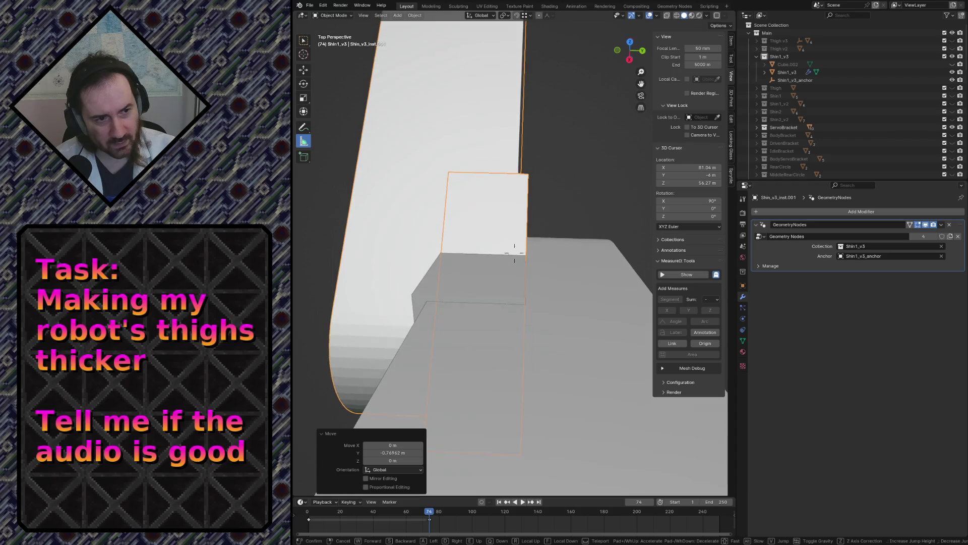
pyautogui.click(514, 249)
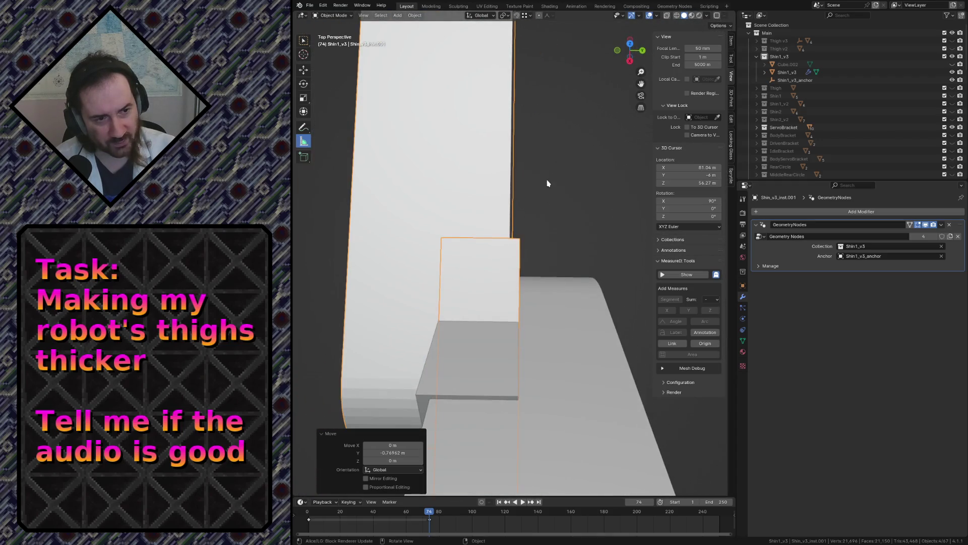
pyautogui.press('z')
pyautogui.click(463, 241)
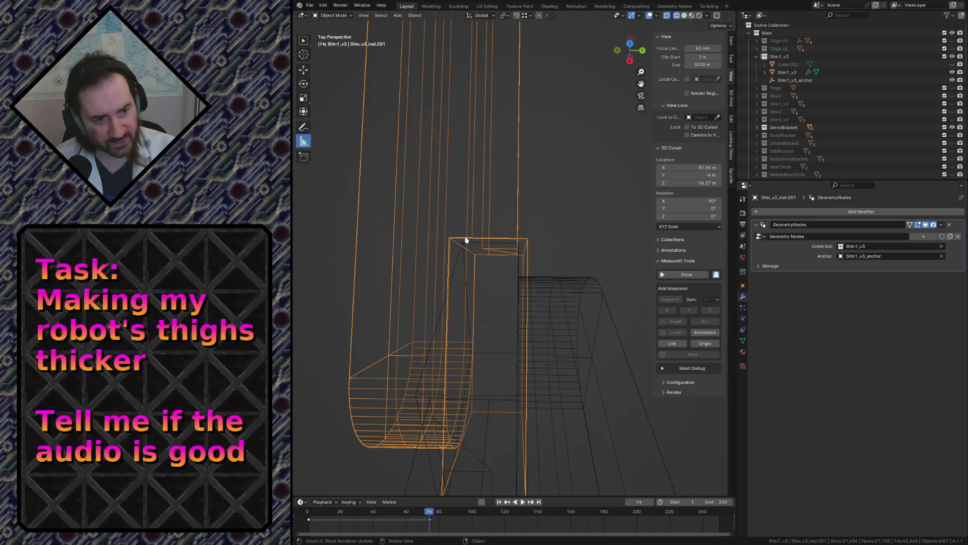
# Walk around the shin wireframe to inspect the cut, then save the blend file
pyautogui.hotkey('shift', '`')
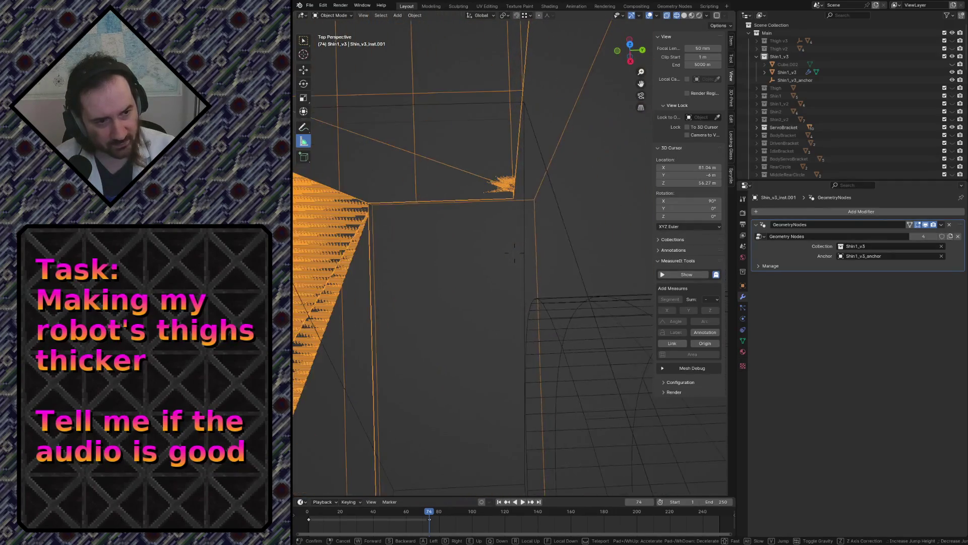
pyautogui.press('s')
pyautogui.press('w')
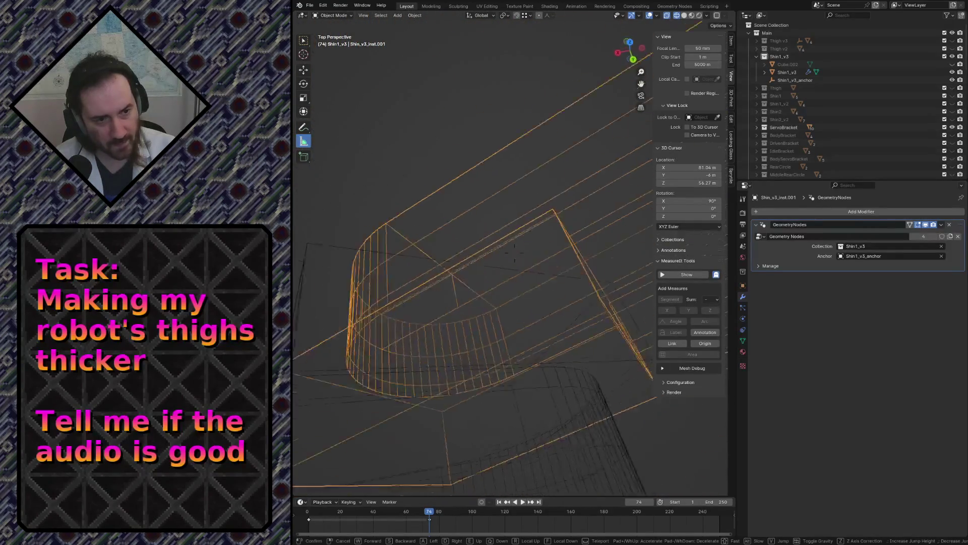
pyautogui.press('s')
pyautogui.click(514, 253)
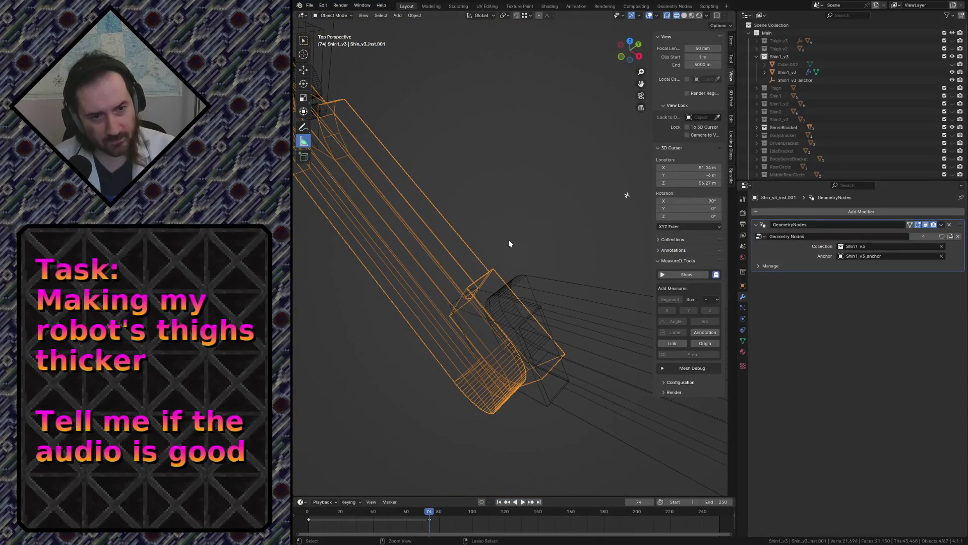
pyautogui.hotkey('ctrl', 's')
# Switch the viewport to solid shading and walk up close to the shin's notched end
pyautogui.press('z')
pyautogui.click(564, 241)
pyautogui.hotkey('shift', '`')
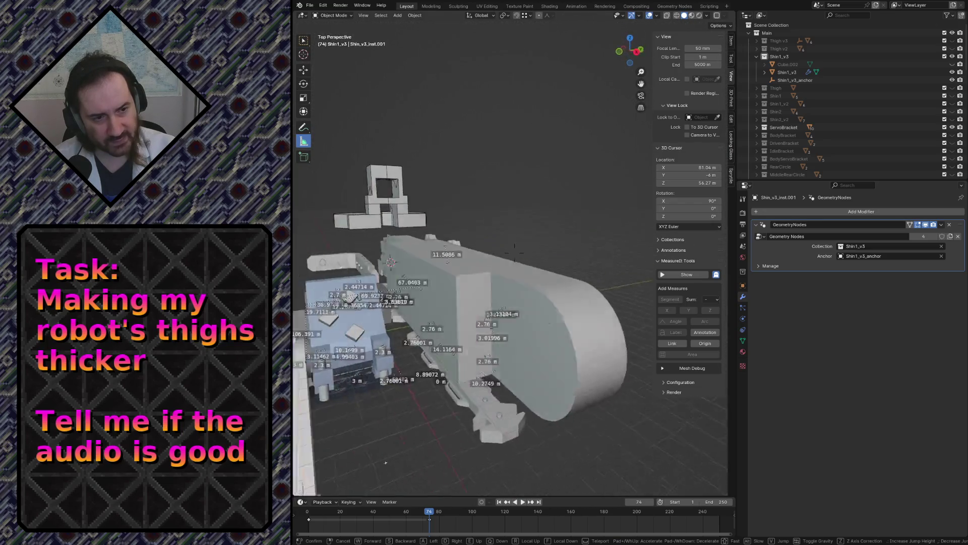
pyautogui.click(566, 241)
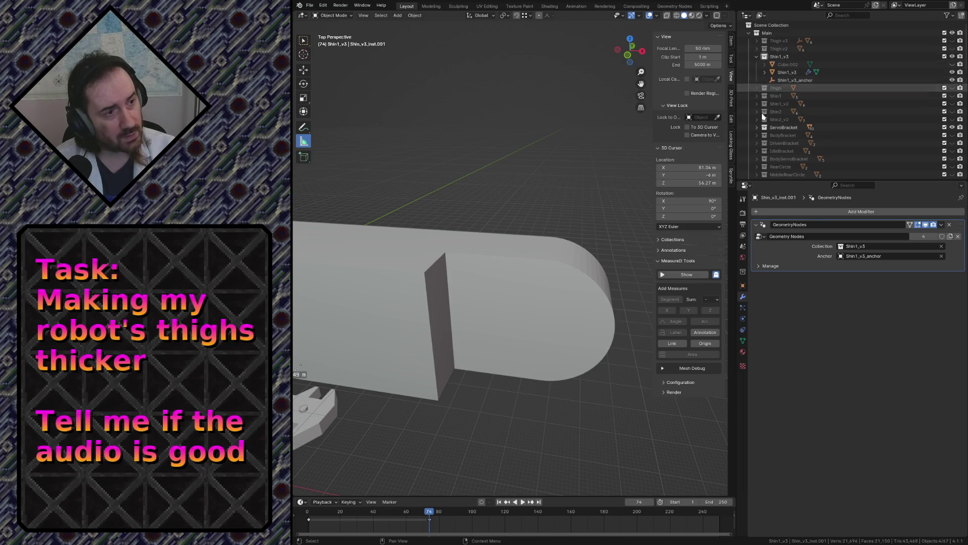
# Deselect the shin, toggle the ServoBracket collection in the Outliner, and select Shin1_v3_anchor to view its transform
pyautogui.click(573, 281)
pyautogui.click(573, 196)
pyautogui.scroll(-5, 871, 98)
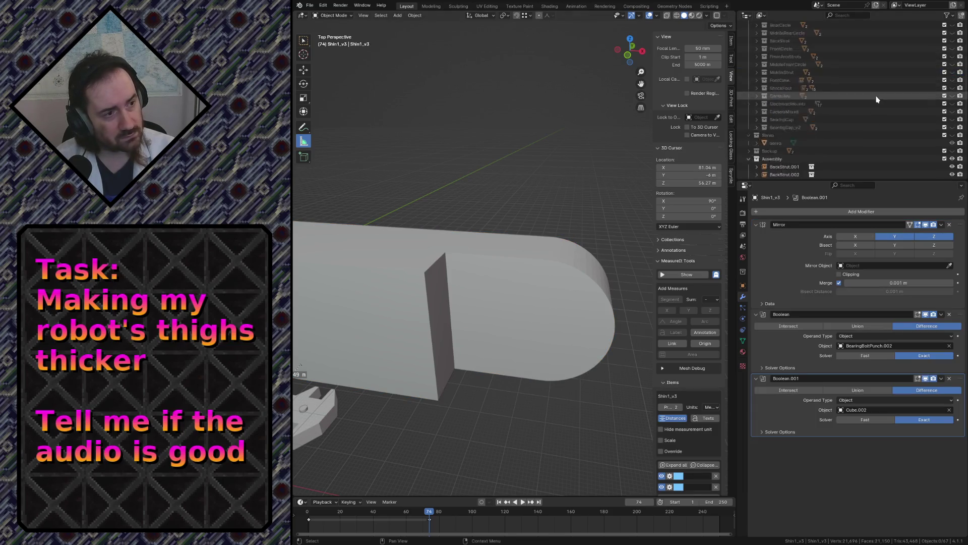
pyautogui.scroll(-2, 815, 62)
pyautogui.scroll(-1, 791, 107)
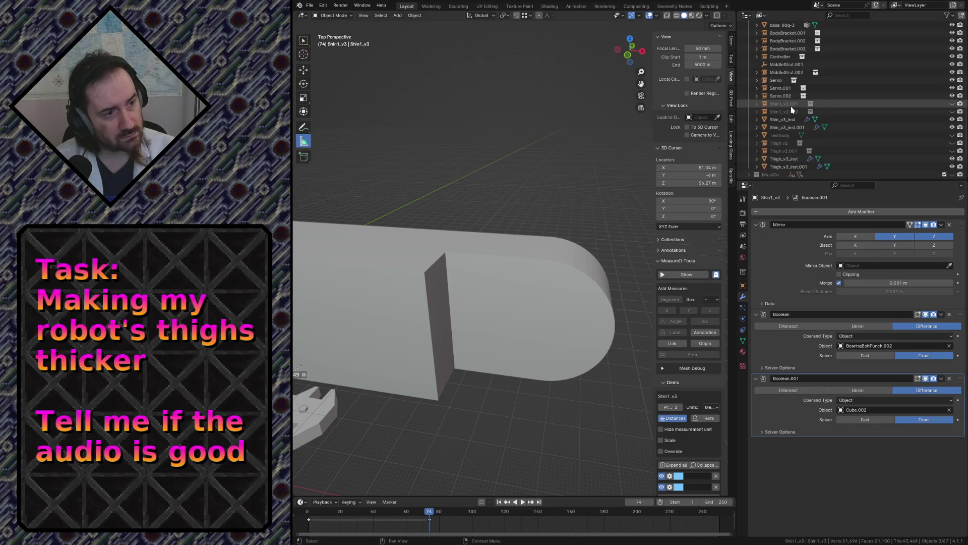
pyautogui.scroll(-2, 791, 107)
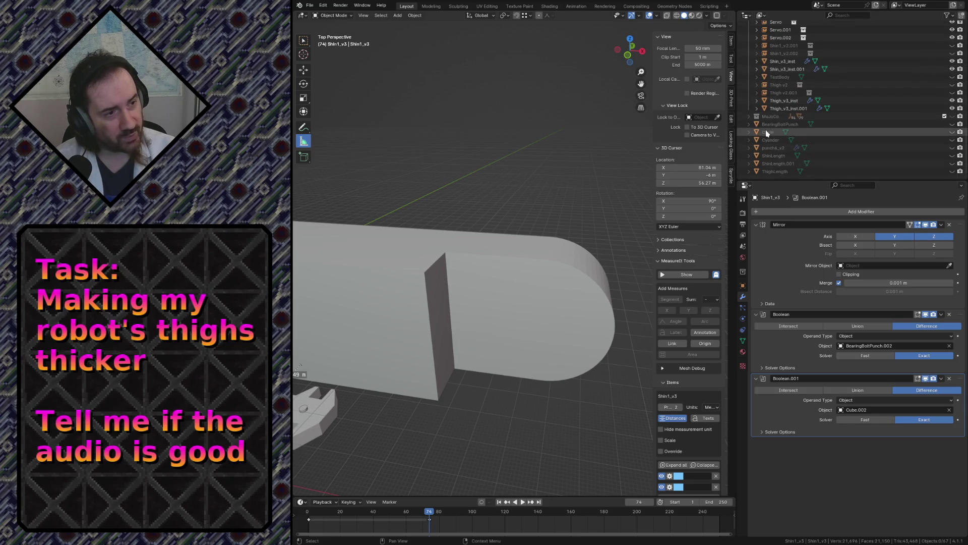
pyautogui.scroll(1, 773, 147)
pyautogui.scroll(4, 773, 149)
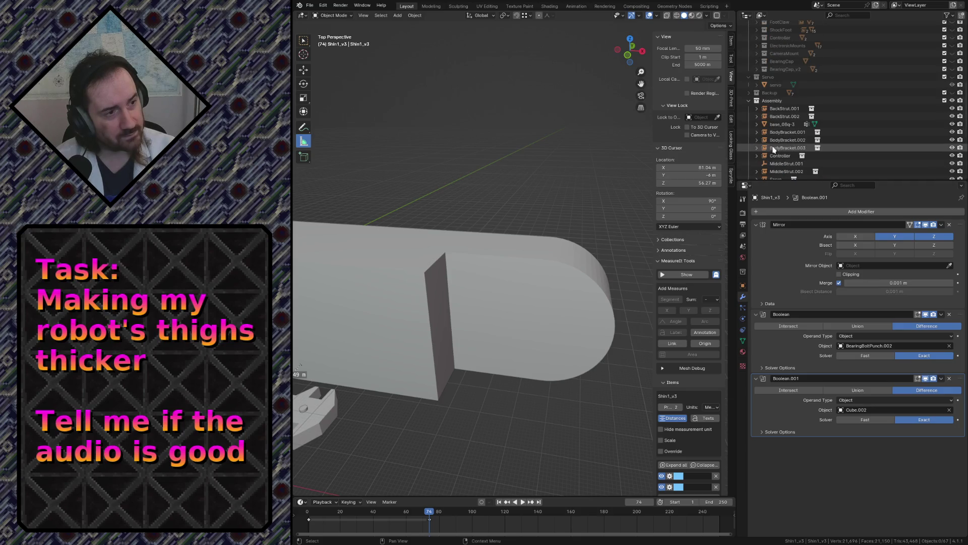
pyautogui.scroll(-5, 773, 148)
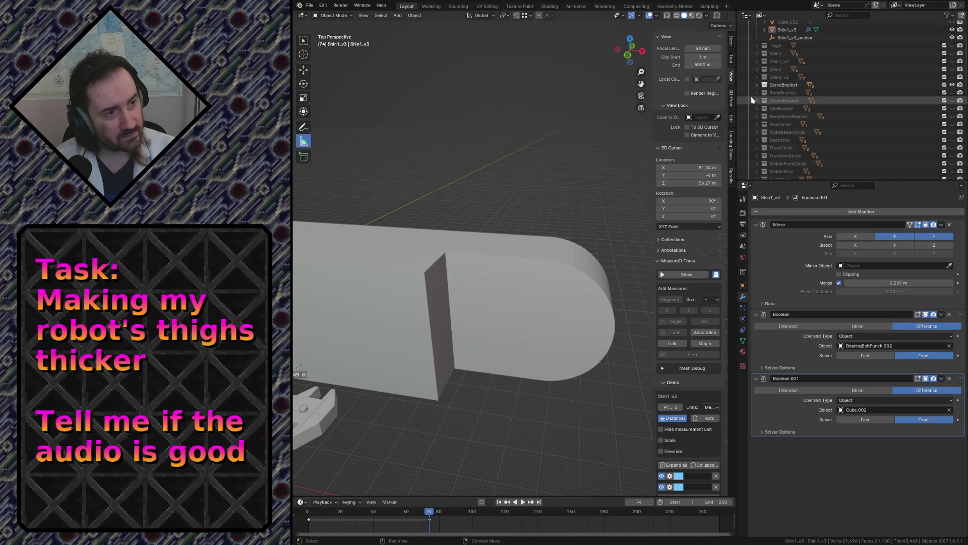
pyautogui.click(758, 86)
pyautogui.click(756, 86)
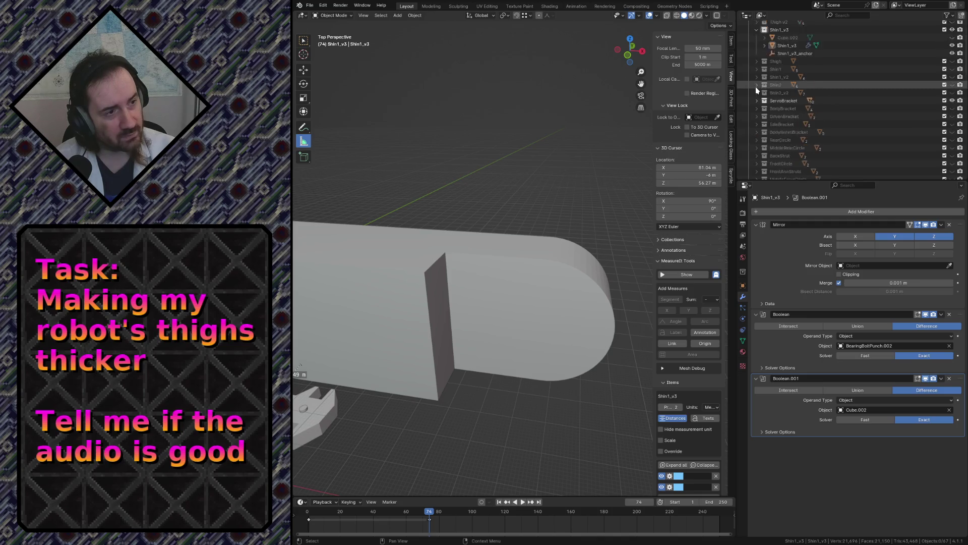
pyautogui.click(779, 81)
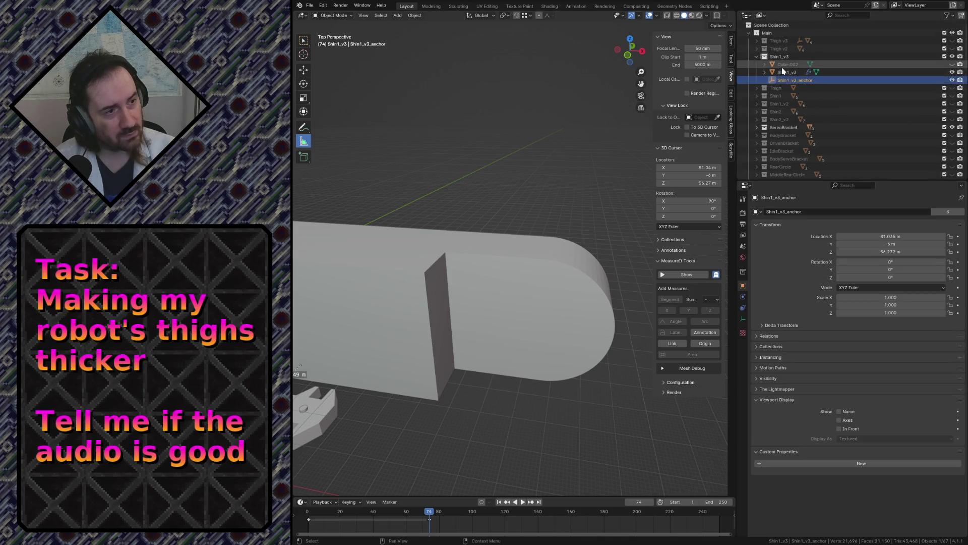
# Unhide Cube.002, rename it Shin1_v3_cut, save robot.blend and switch to top view
pyautogui.click(782, 66)
pyautogui.click(953, 65)
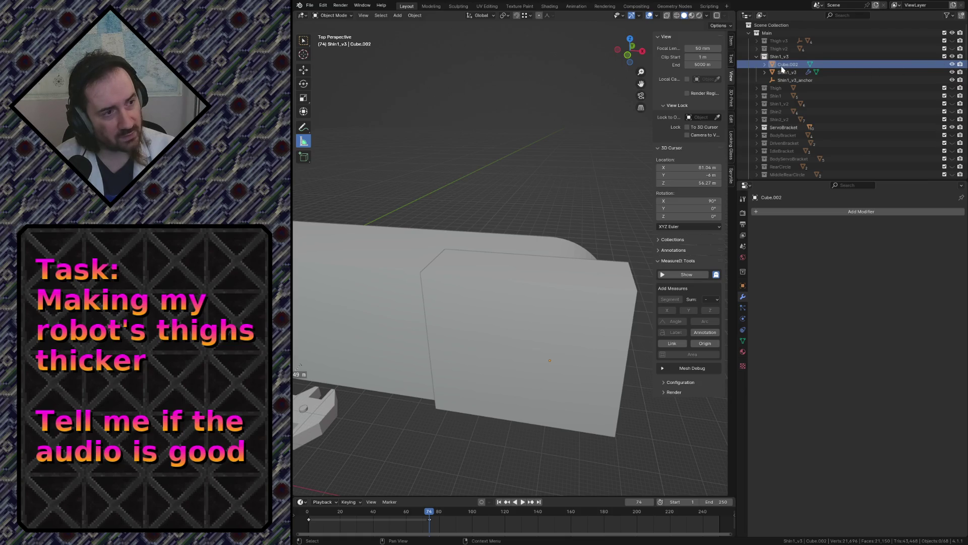
pyautogui.doubleClick(782, 66)
pyautogui.write('Thi')
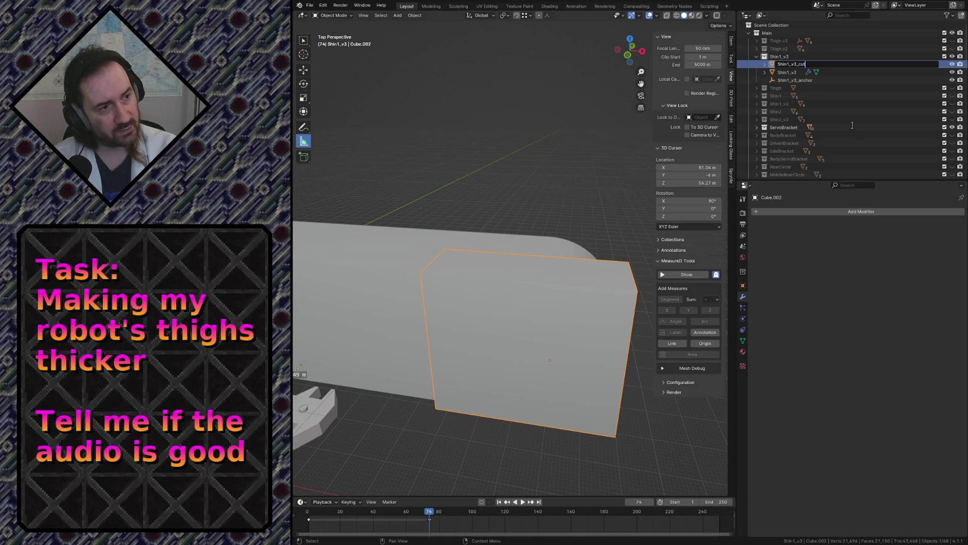
pyautogui.press('Return')
pyautogui.hotkey('ctrl', 's')
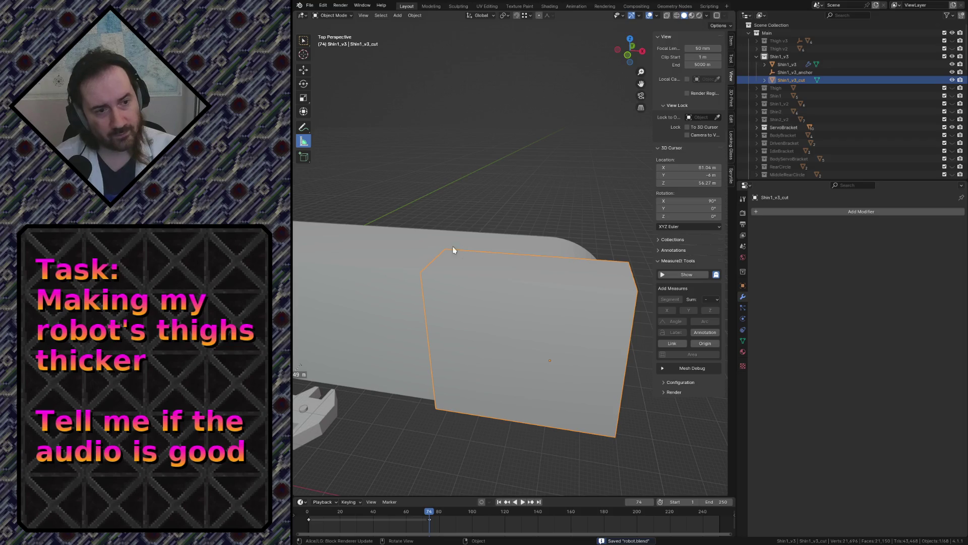
pyautogui.press('KP_7')
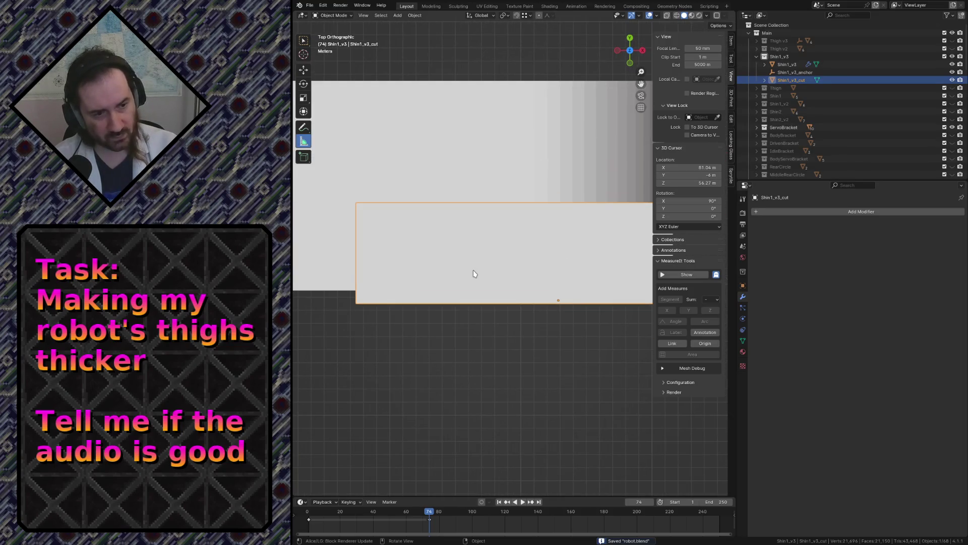
# Move Shin1_v3_cut along Y by -6.7/2 (-3.35 m) and enter Edit Mode on it
pyautogui.press('KP_Decimal')
pyautogui.press('g')
pyautogui.press('y')
pyautogui.click(391, 392)
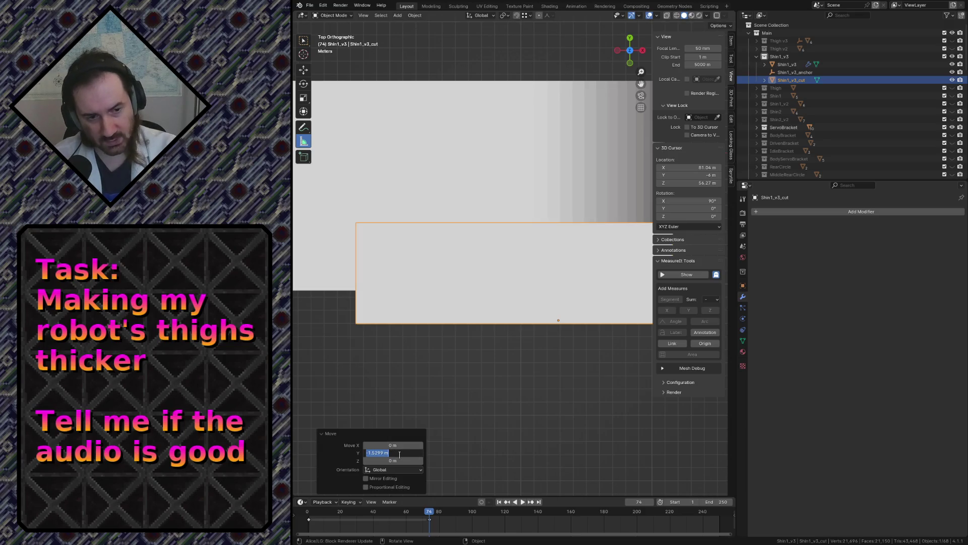
pyautogui.press('Return')
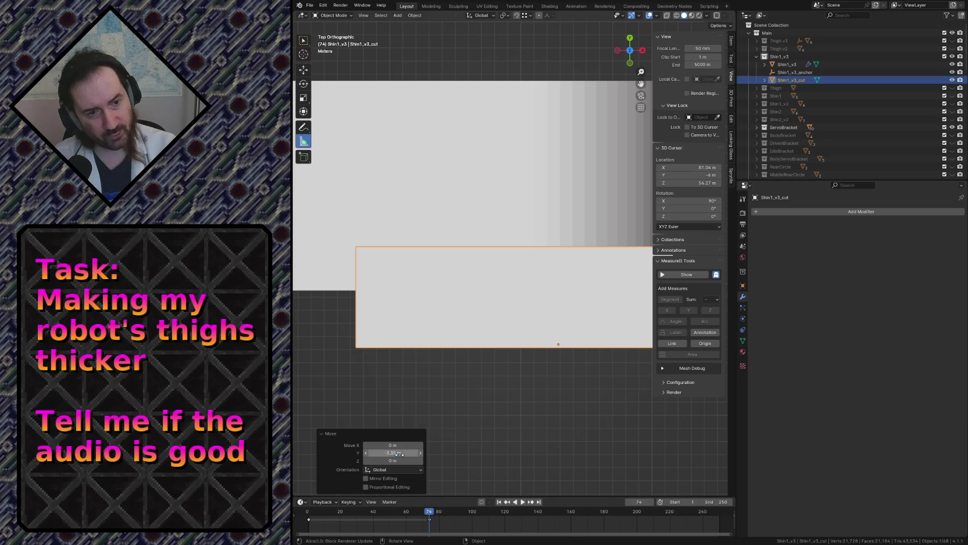
pyautogui.click(485, 415)
pyautogui.press('Tab')
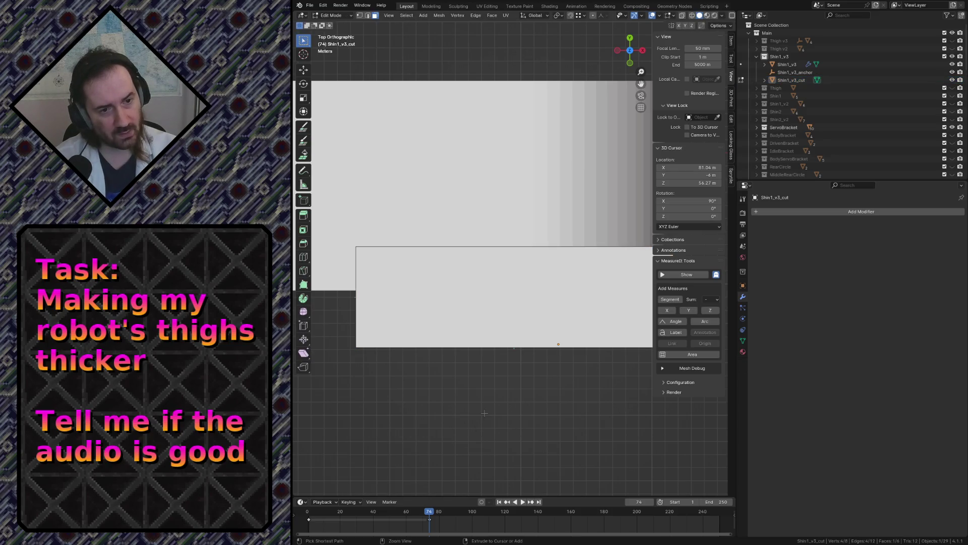
pyautogui.click(481, 342)
pyautogui.hotkey('shift', '`')
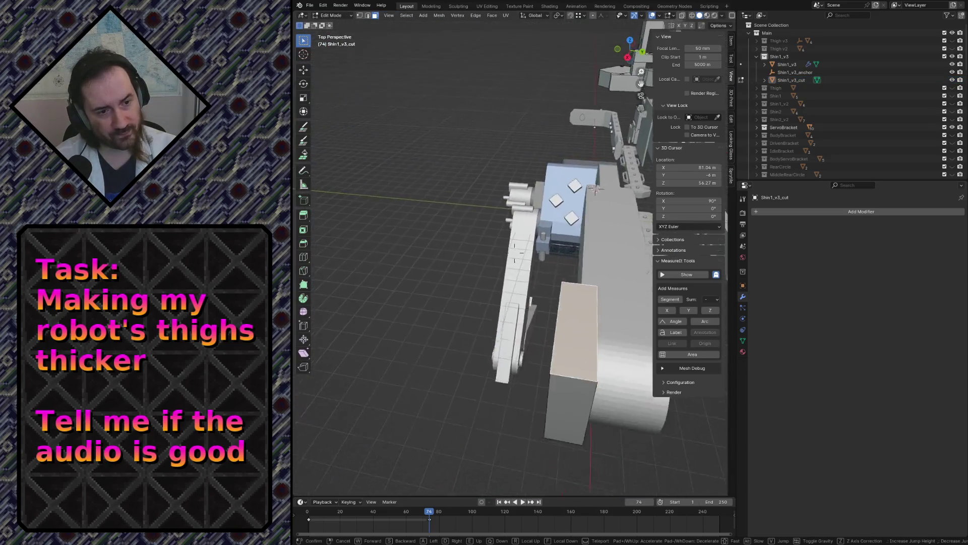
pyautogui.press('w')
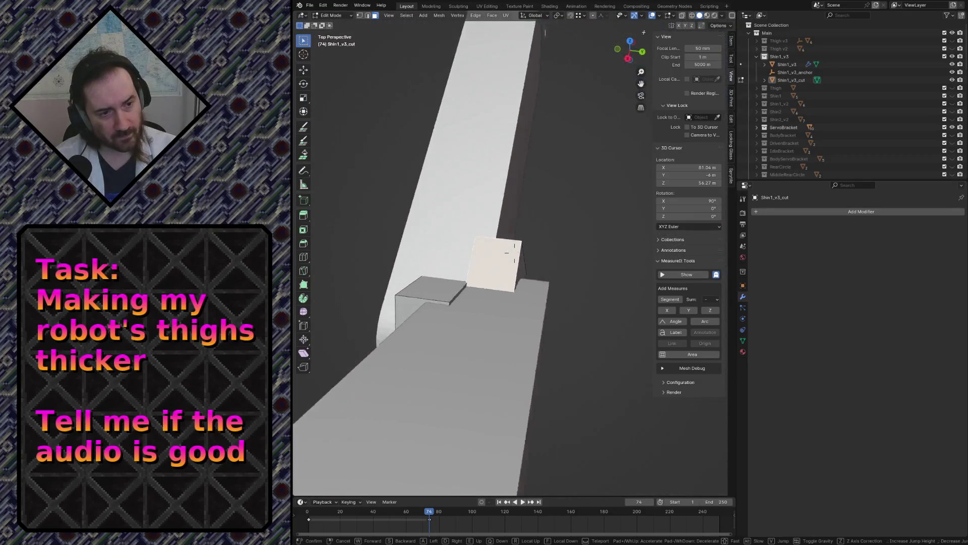
pyautogui.press('s')
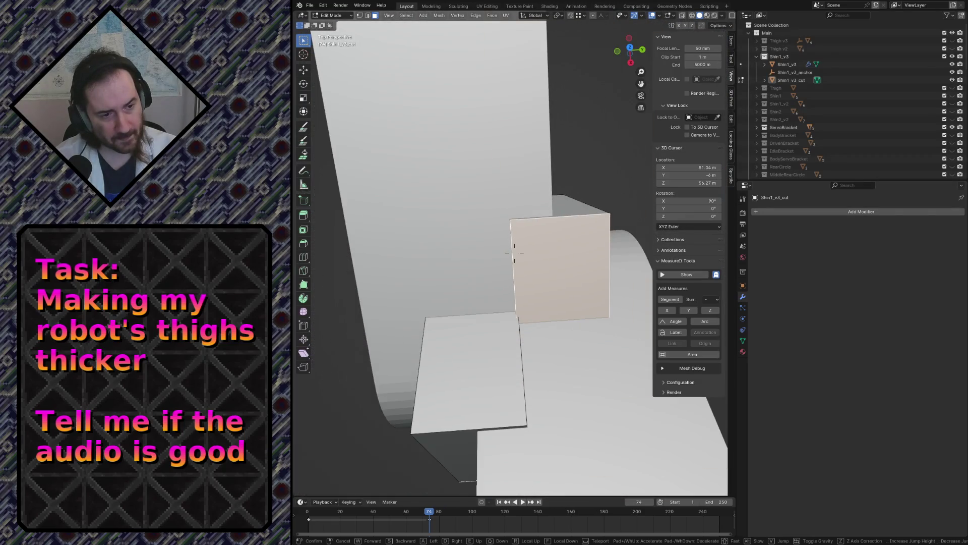
pyautogui.press('w')
pyautogui.press('s')
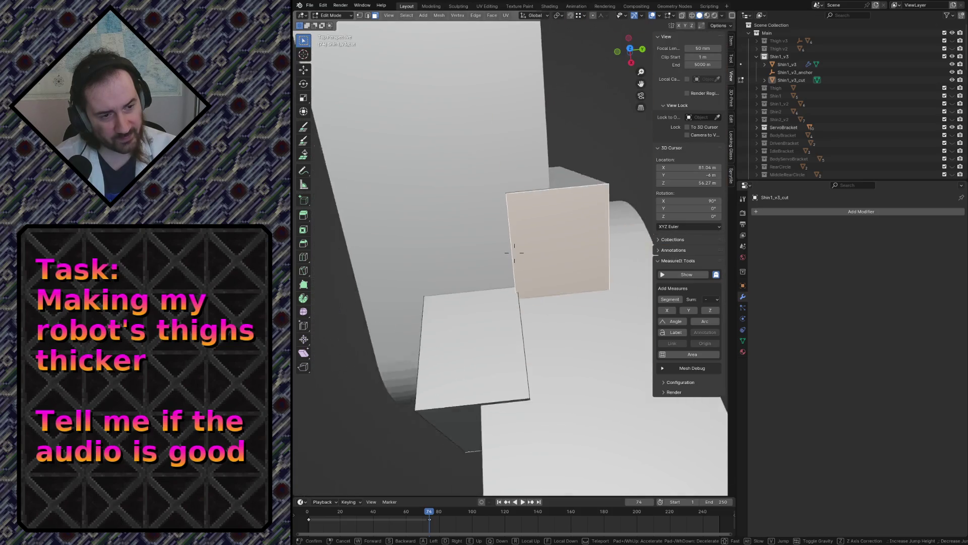
pyautogui.click(515, 254)
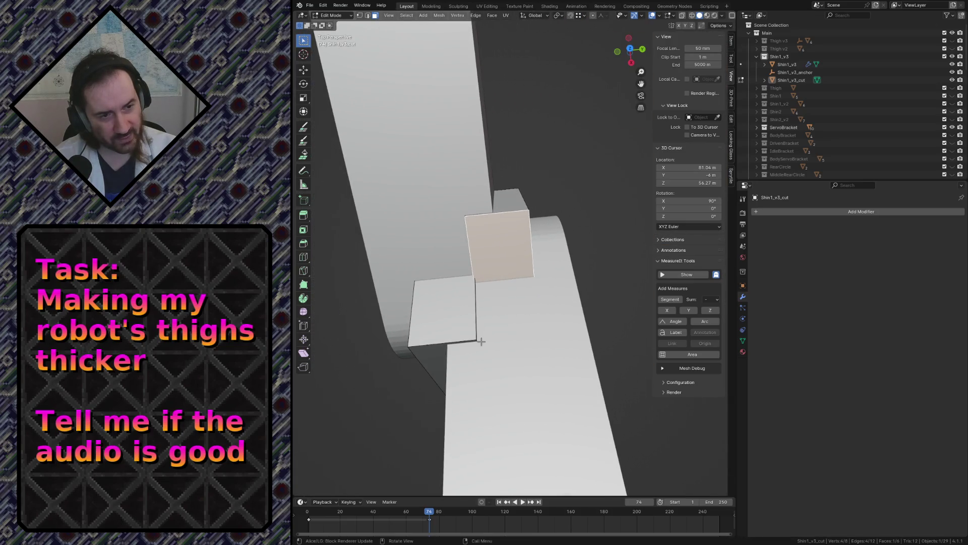
pyautogui.hotkey('alt', 'a')
pyautogui.press('z')
pyautogui.click(556, 247)
pyautogui.hotkey('shift', '`')
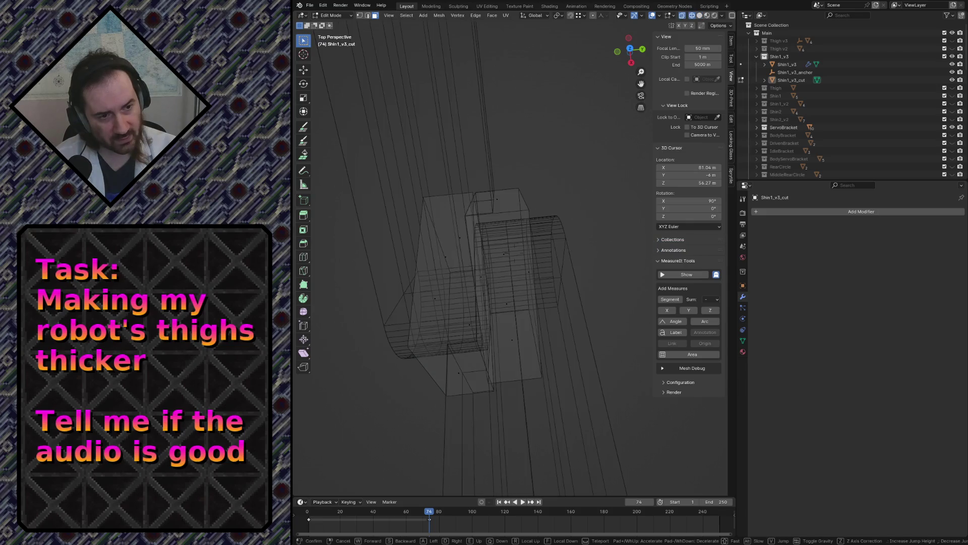
pyautogui.click(569, 262)
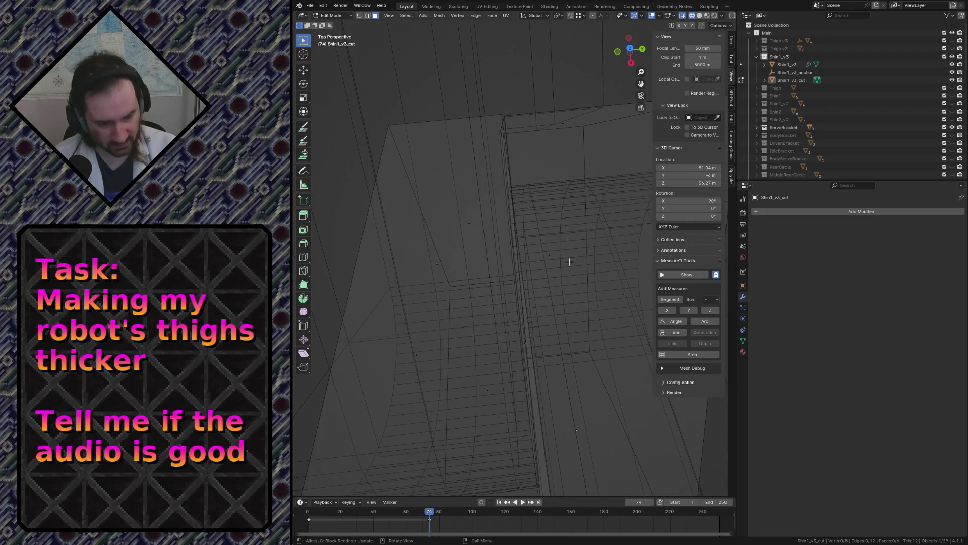
pyautogui.press('KP_7')
pyautogui.scroll(-3, 570, 262)
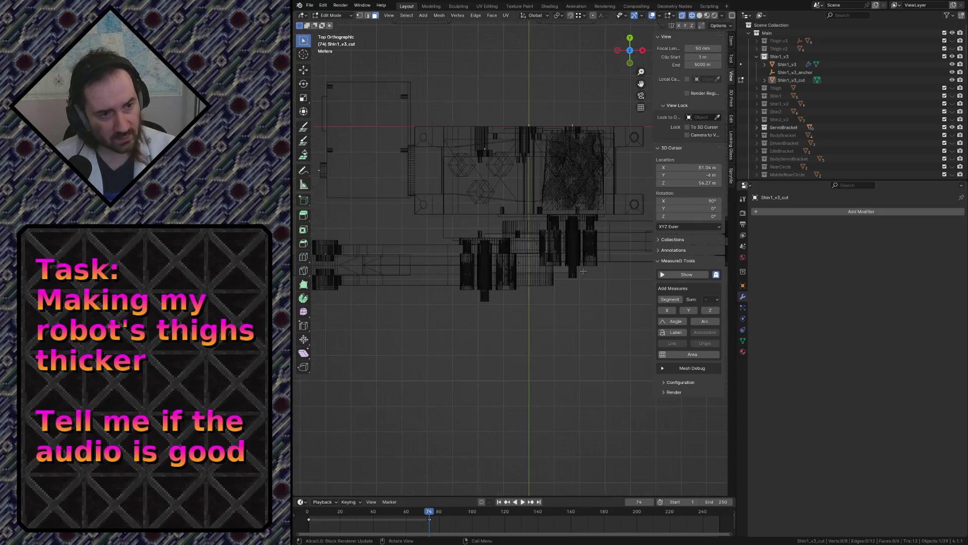
pyautogui.scroll(2, 576, 289)
pyautogui.hotkey('shift', '`')
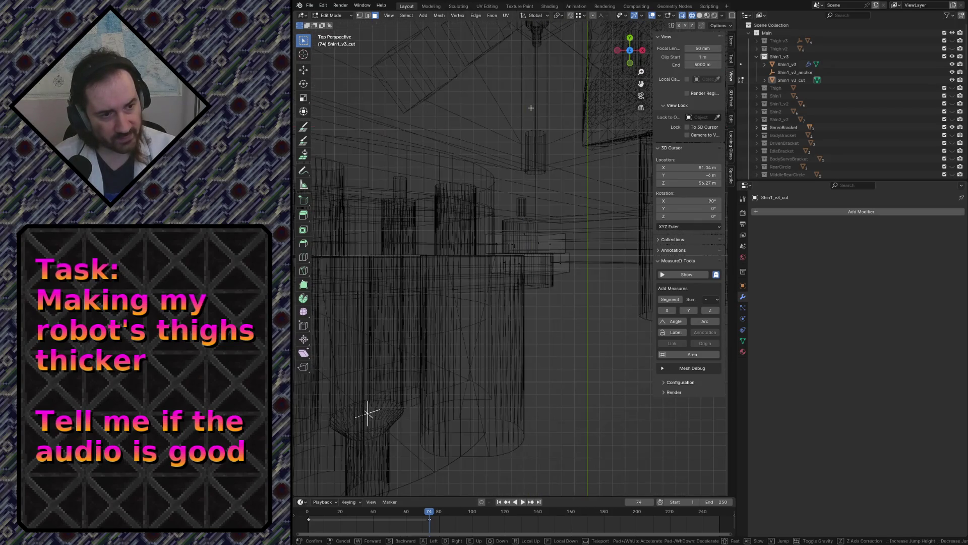
pyautogui.press('w')
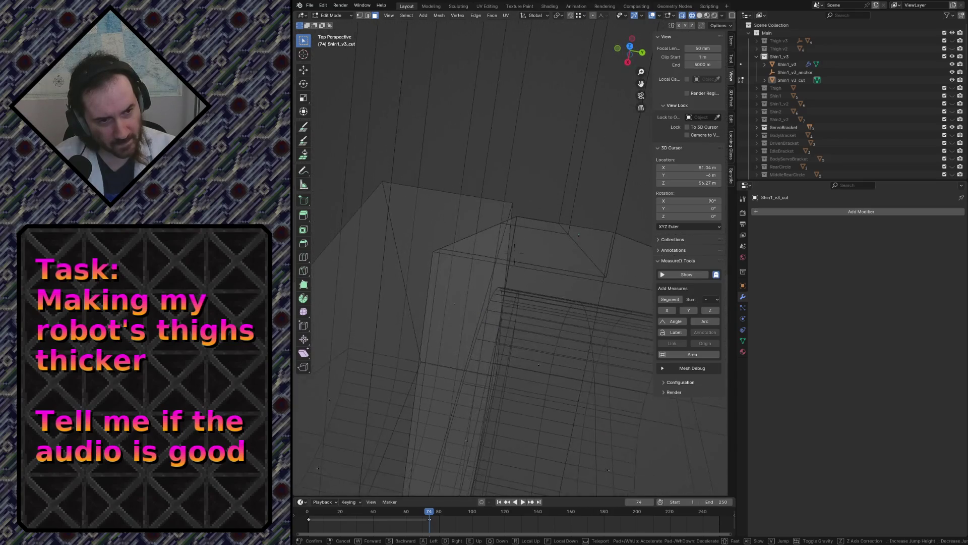
pyautogui.press('z')
pyautogui.click(627, 302)
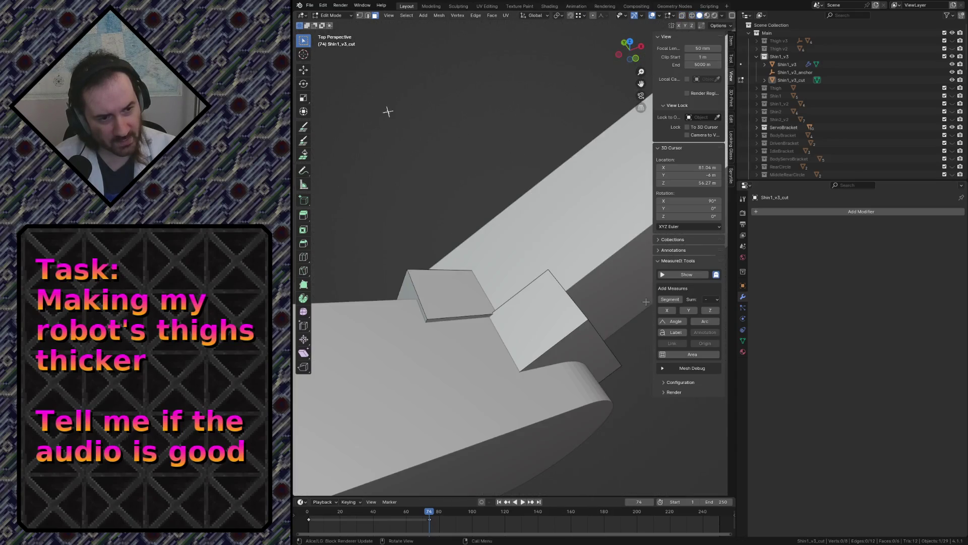
pyautogui.press('s')
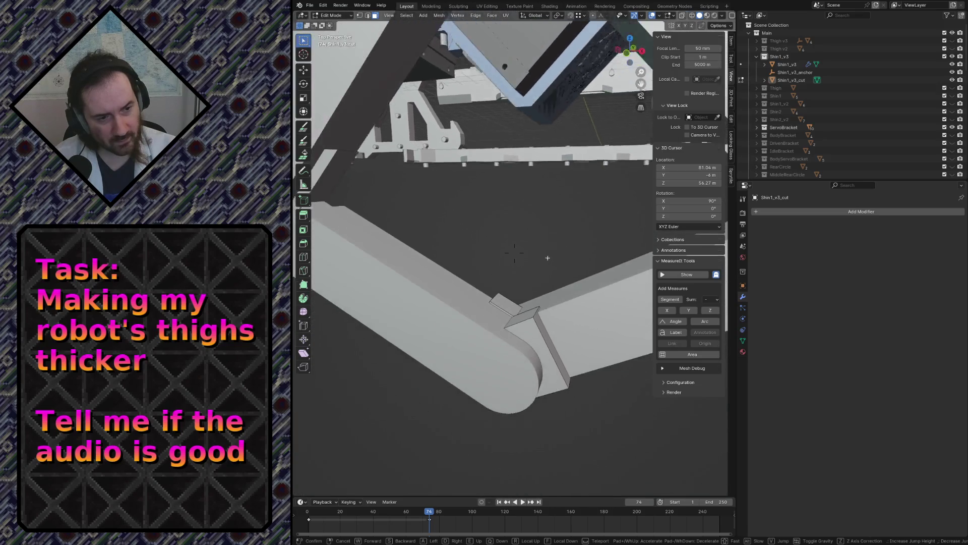
pyautogui.press('w')
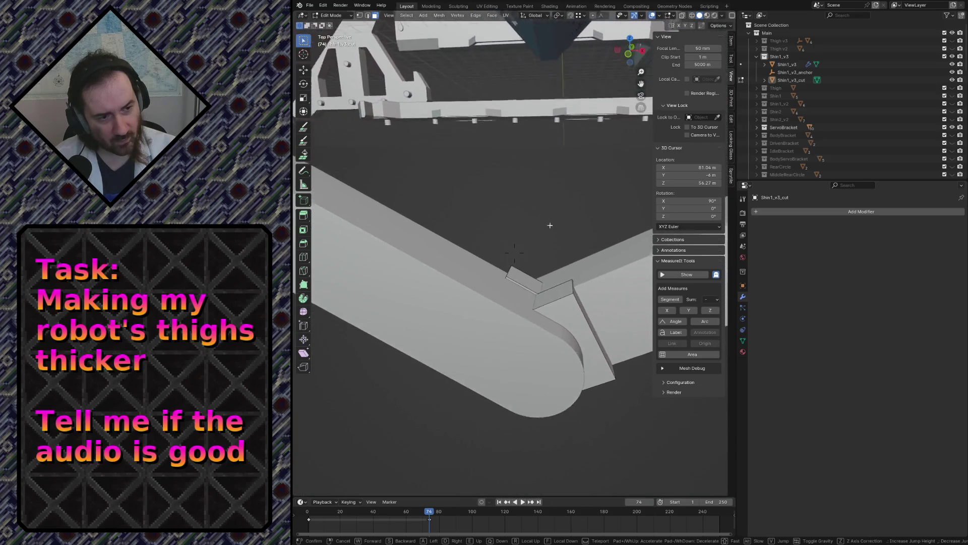
pyautogui.press('s')
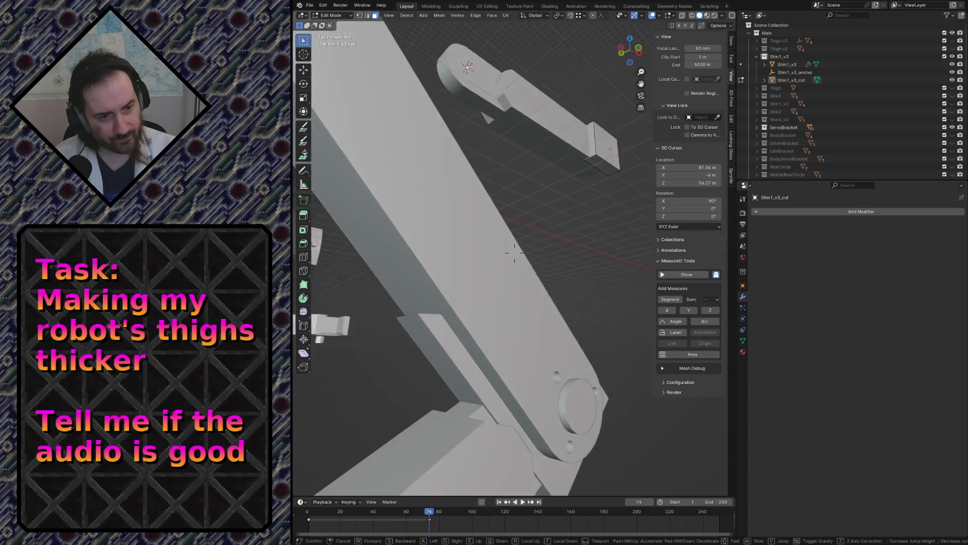
pyautogui.press('w')
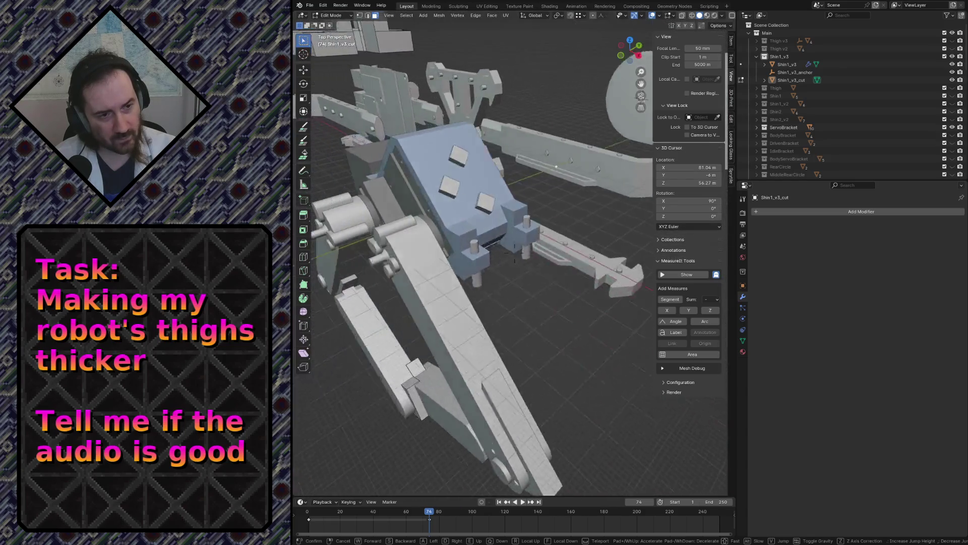
pyautogui.click(514, 254)
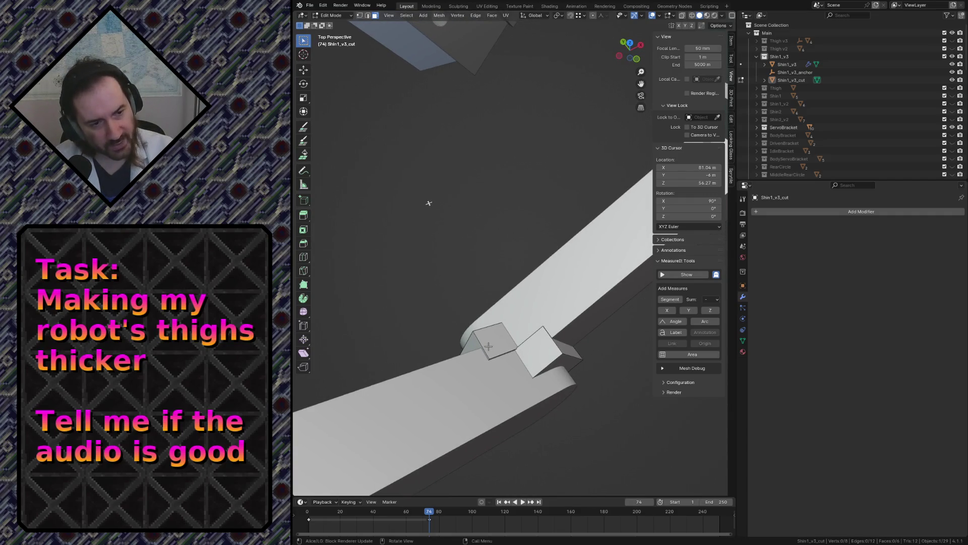
# Leave edit mode, select the shin instance and walk through the scene to inspect the joint
pyautogui.press('Tab')
pyautogui.click(486, 356)
pyautogui.click(535, 349)
pyautogui.click(493, 343)
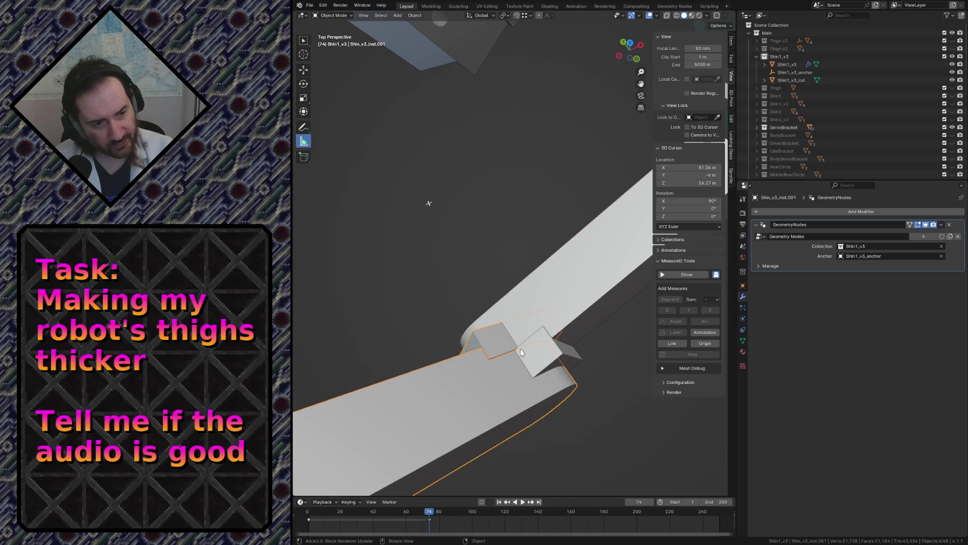
pyautogui.click(530, 342)
pyautogui.click(511, 344)
pyautogui.click(478, 324)
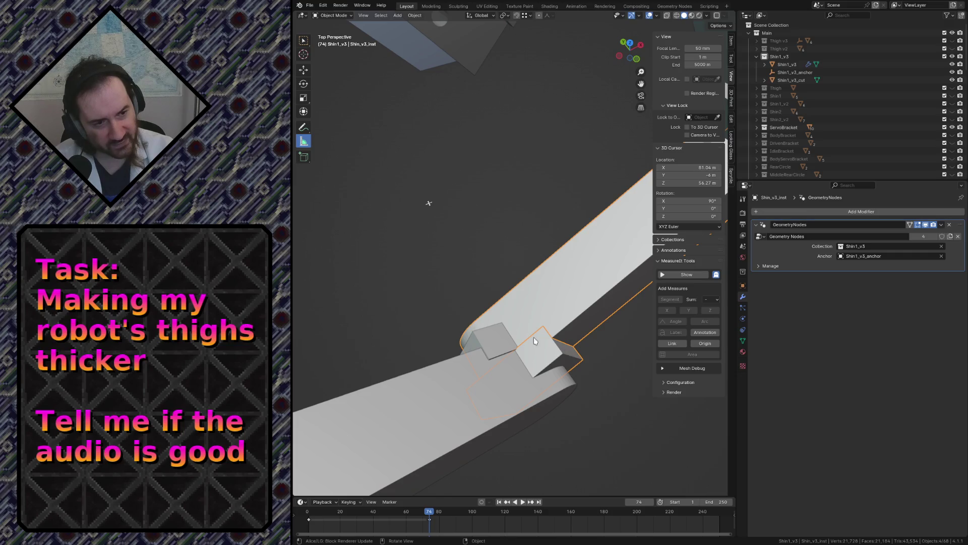
pyautogui.hotkey('shift', '`')
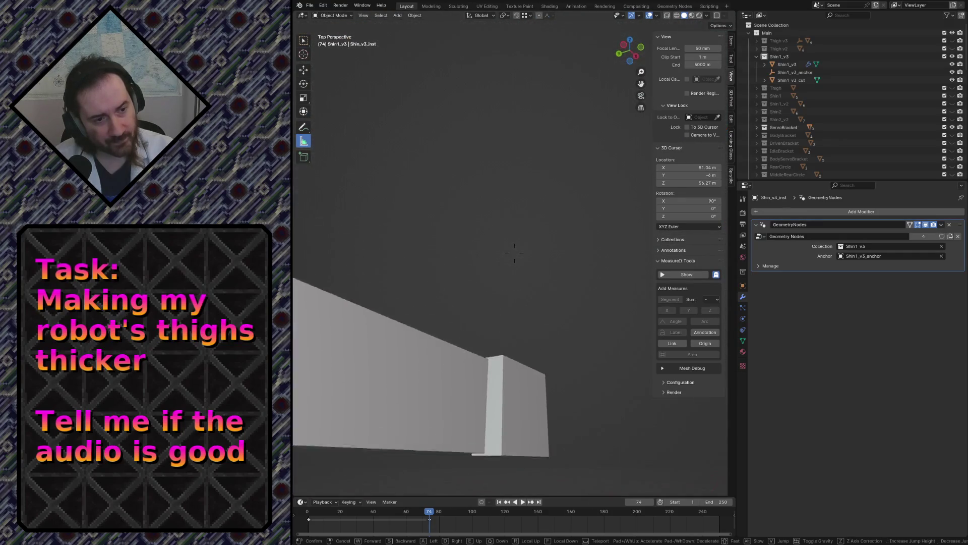
pyautogui.press('Escape')
# Hide and unhide Shin1_v3_cut to compare the shin, then view it from the top
pyautogui.click(578, 309)
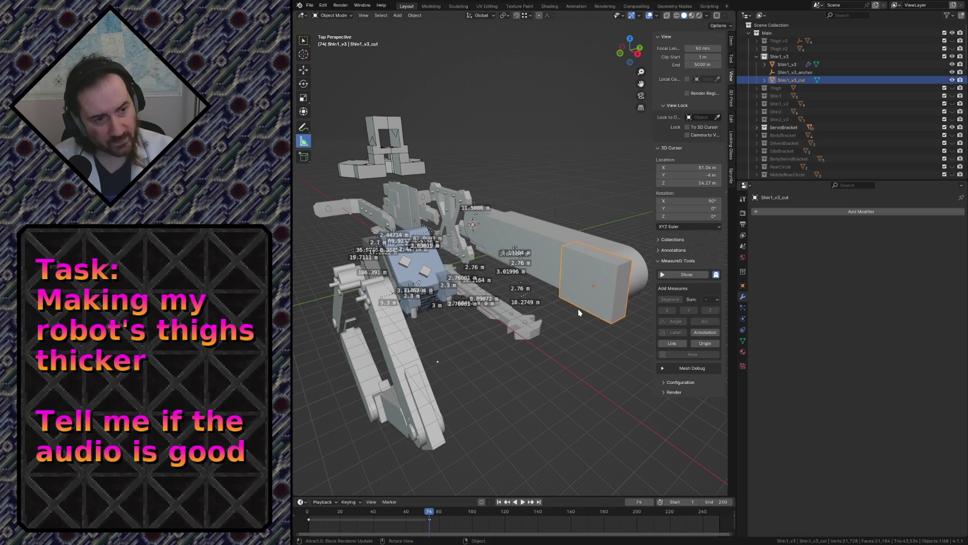
pyautogui.press('h')
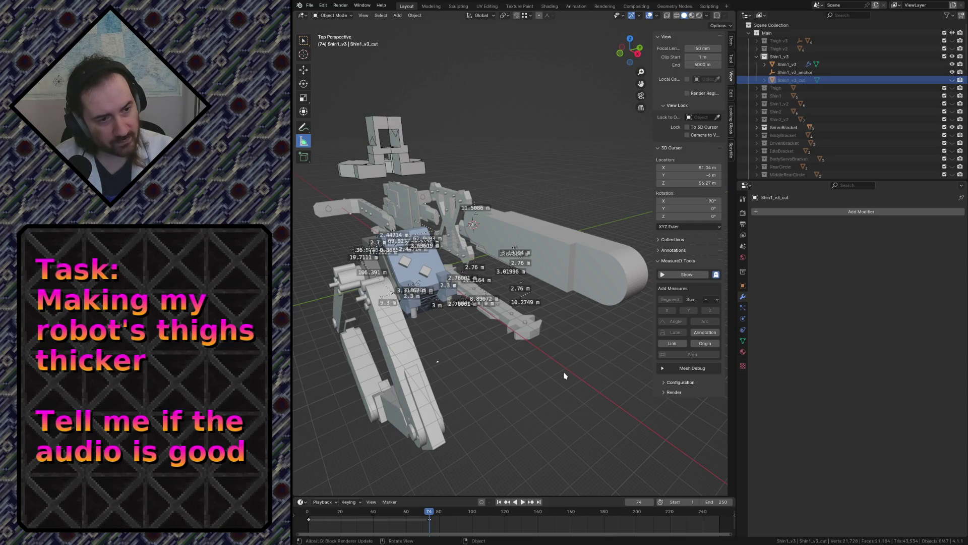
pyautogui.hotkey('alt', 'h')
pyautogui.press('KP_Decimal')
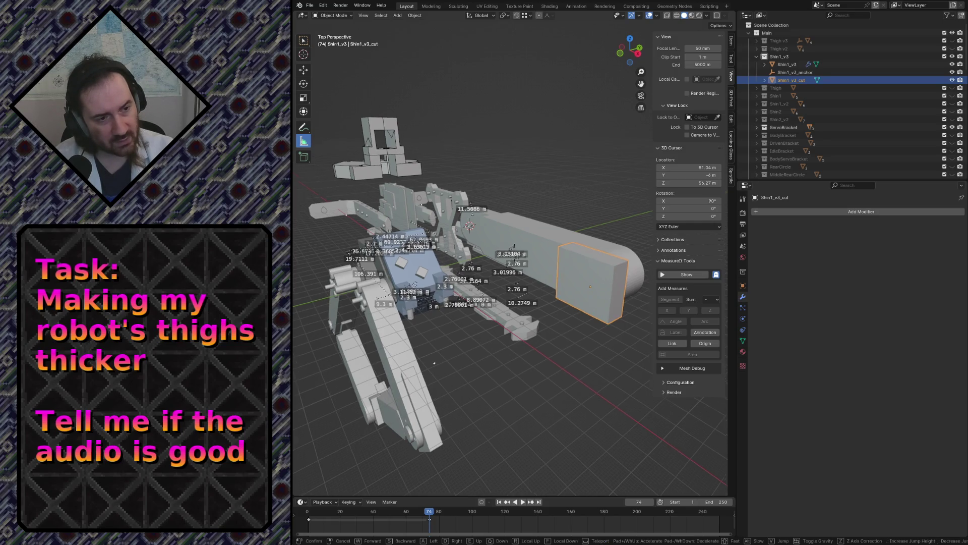
pyautogui.press('KP_7')
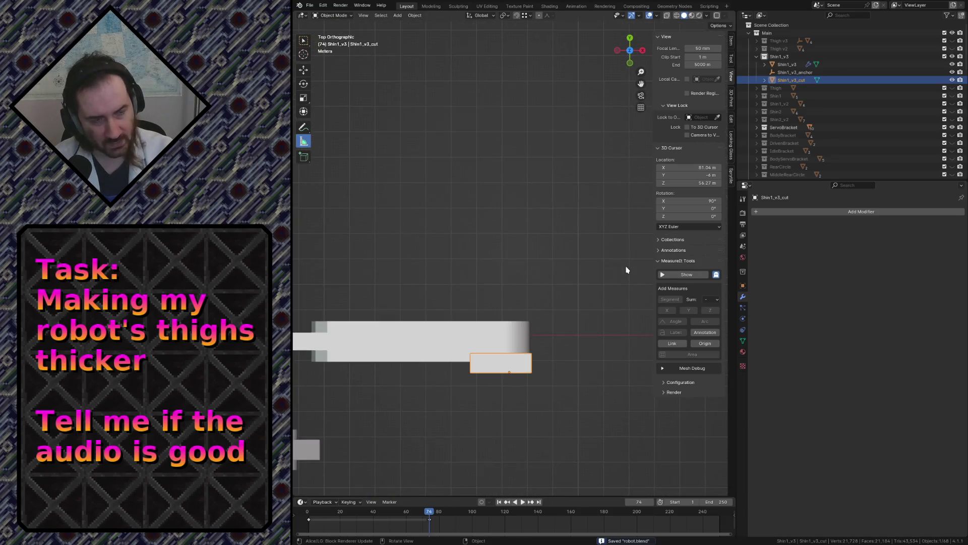
# Move Shin1_v3_cut exactly 1 m along Y via the Move redo panel
pyautogui.press('KP_Decimal')
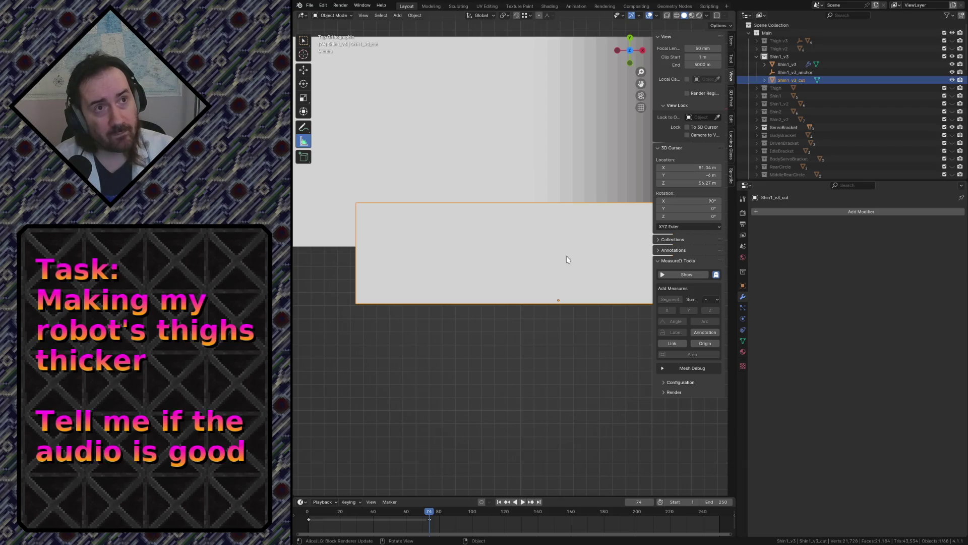
pyautogui.press('g')
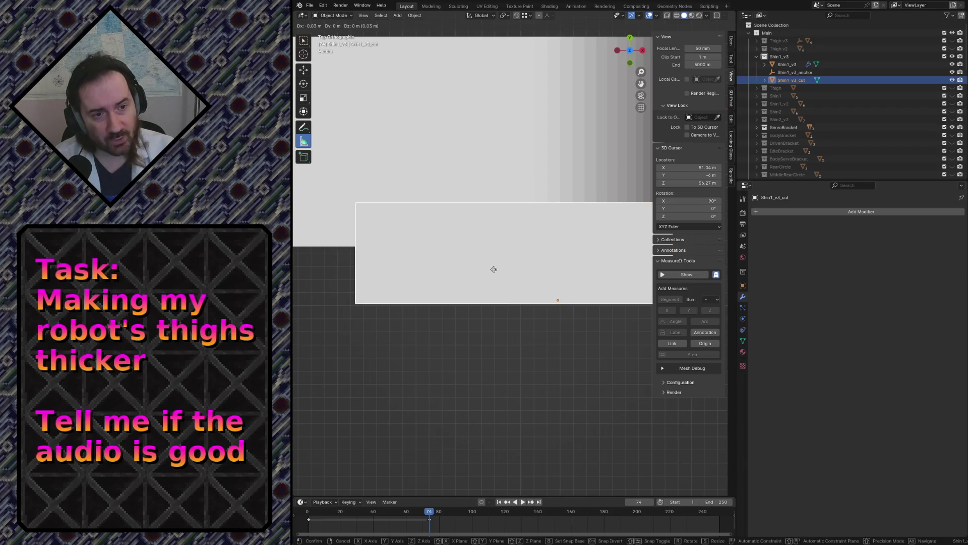
pyautogui.press('y')
pyautogui.click(491, 267)
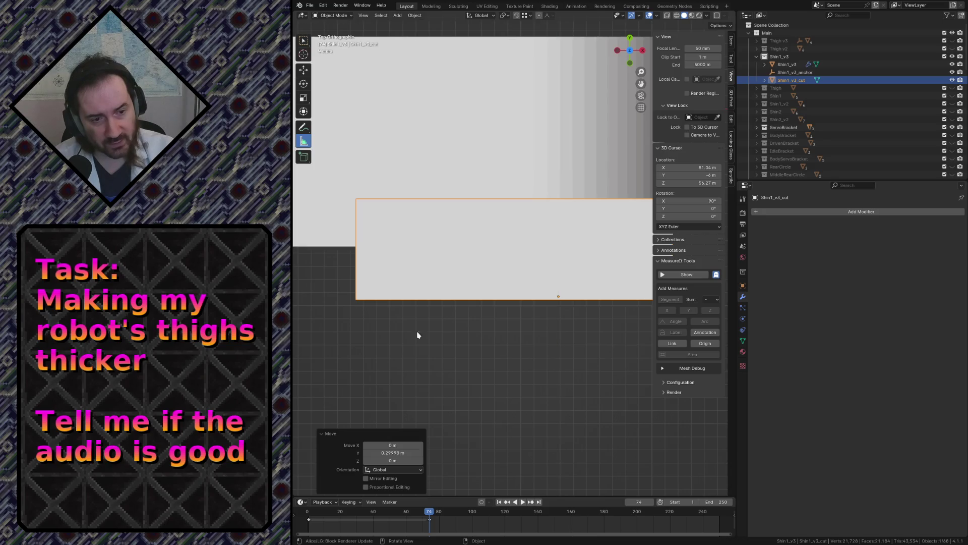
pyautogui.click(399, 451)
pyautogui.write('1')
pyautogui.press('Return')
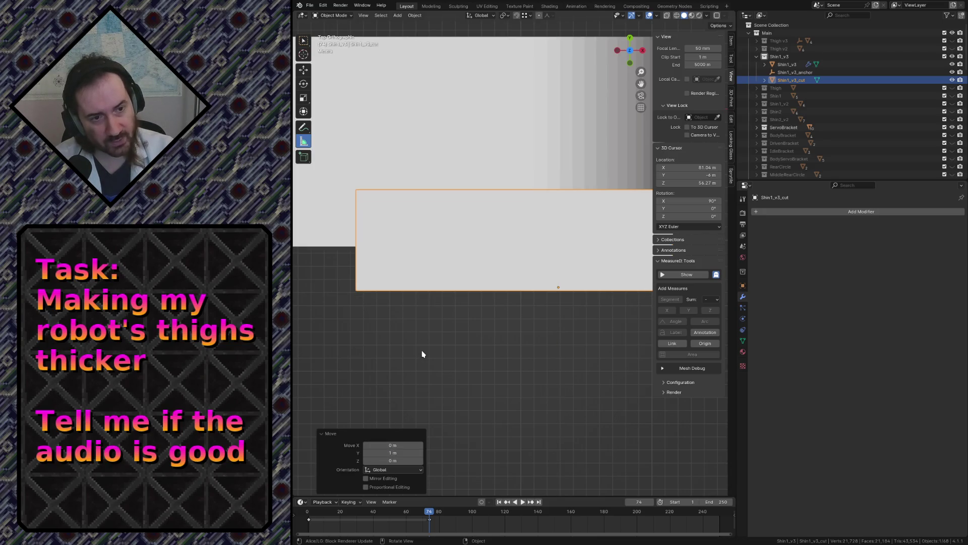
pyautogui.hotkey('shift', '`')
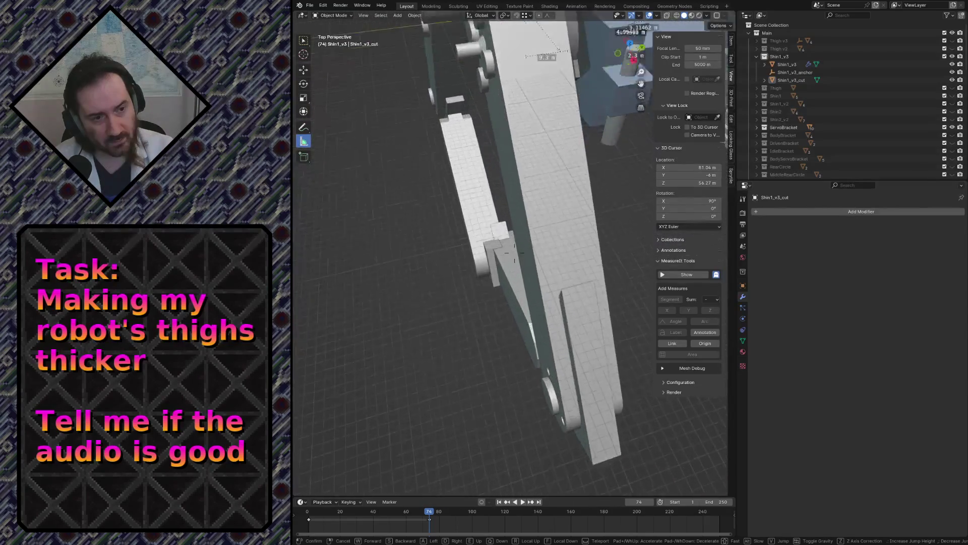
# Walk around the leg to check the cut box, save robot.blend and select the lower shin instance
pyautogui.press('w')
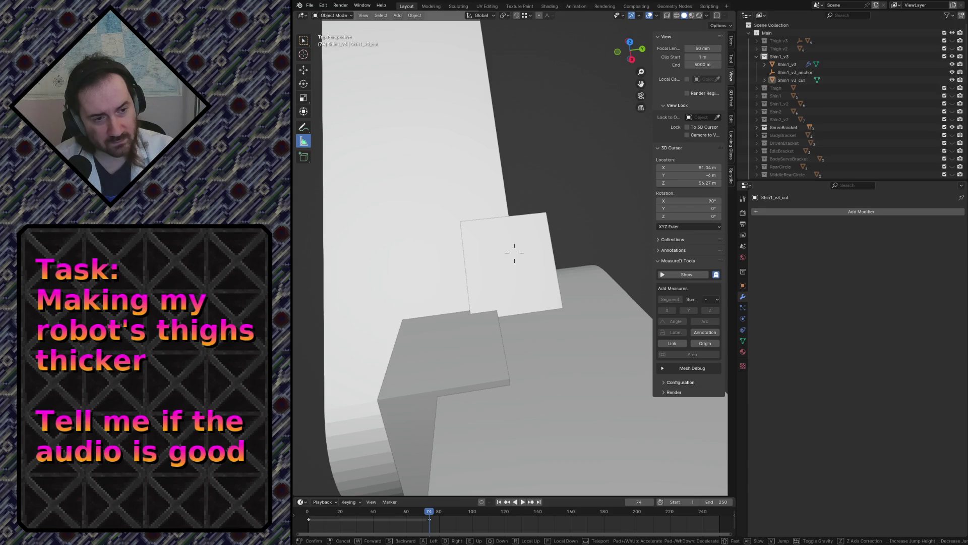
pyautogui.press('s')
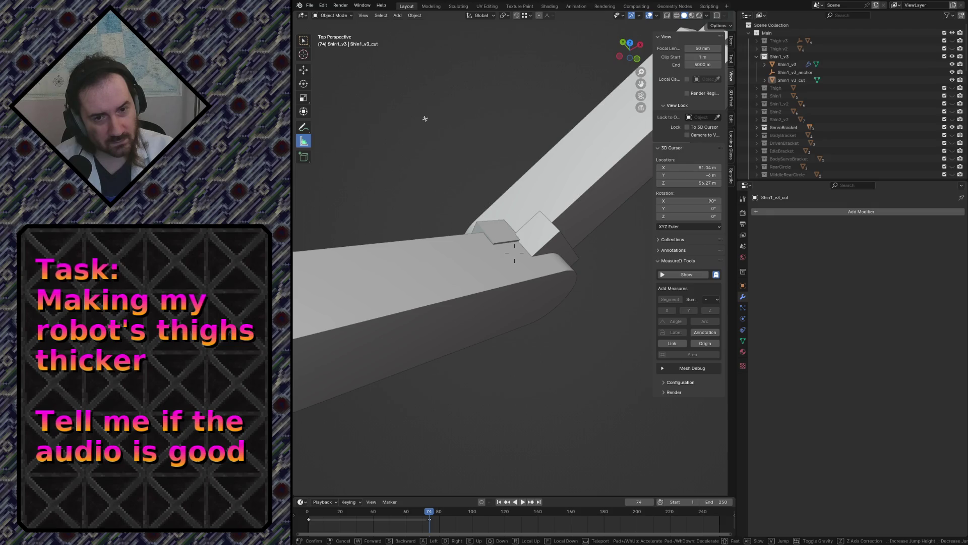
pyautogui.press('s')
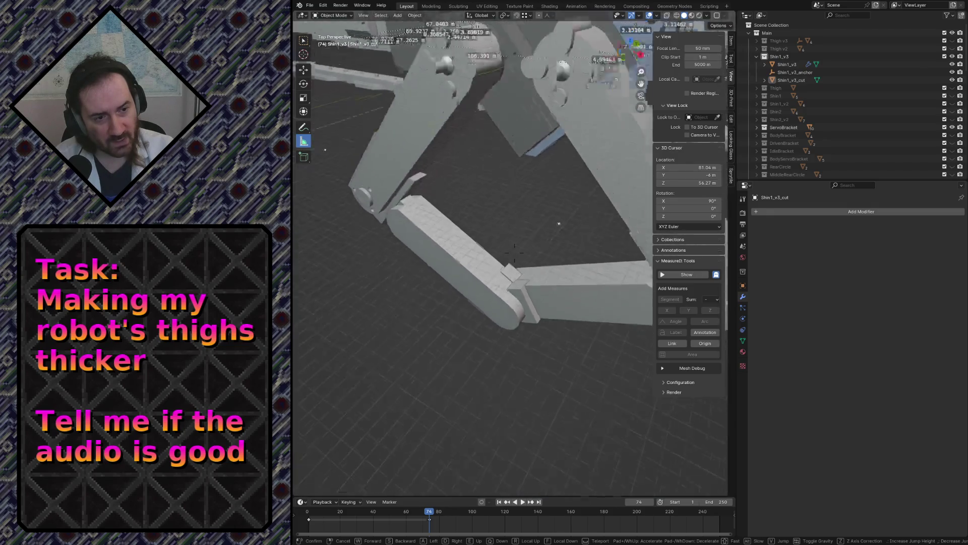
pyautogui.click(511, 264)
pyautogui.hotkey('ctrl', 's')
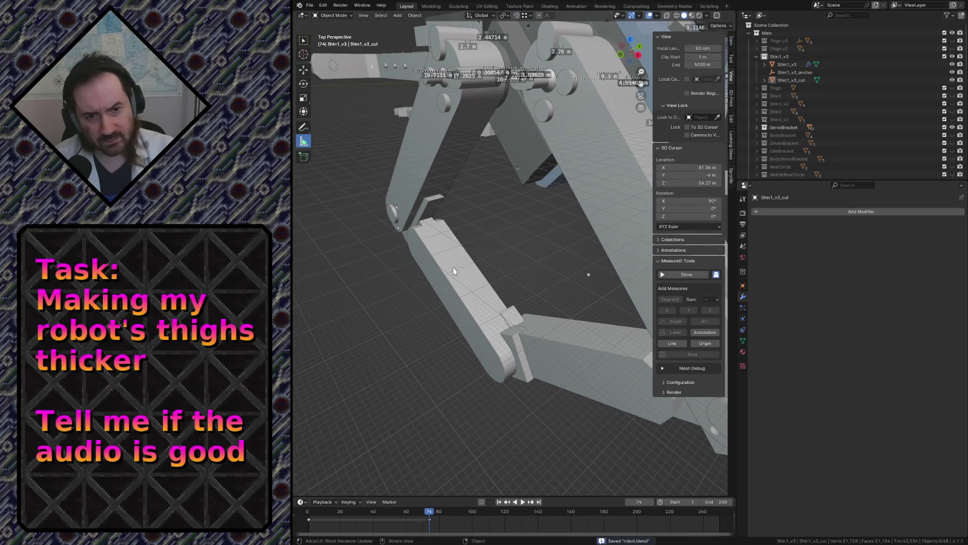
pyautogui.click(490, 300)
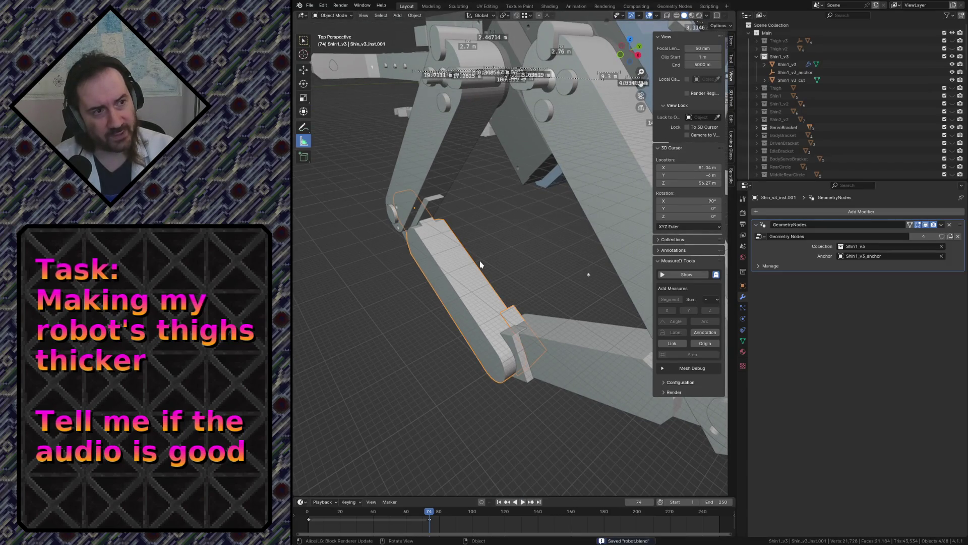
pyautogui.click(676, 7)
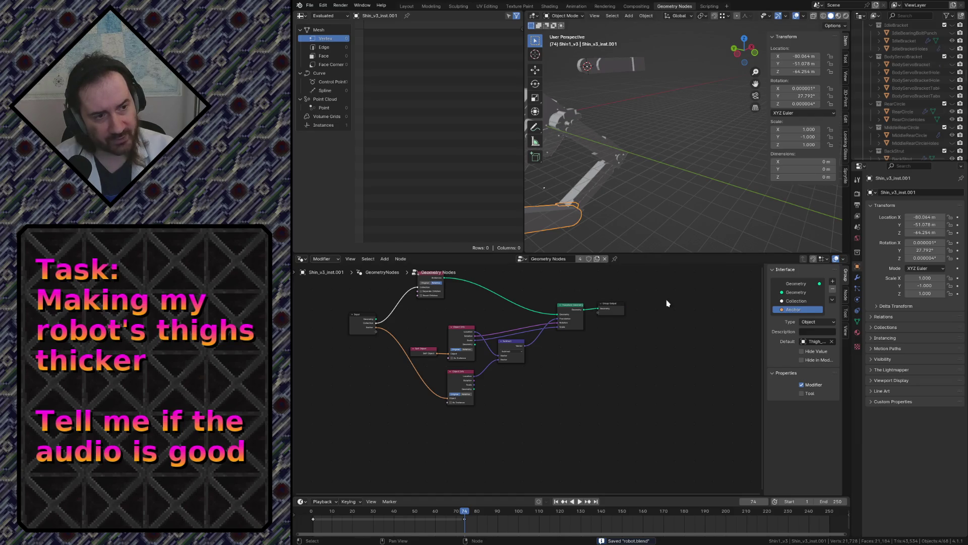
pyautogui.scroll(2, 647, 312)
pyautogui.scroll(1, 626, 313)
# Pan the Shin_v3_inst.001 node tree into view and walk the viewport toward the arm mesh
pyautogui.moveTo(626, 312); pyautogui.dragTo(664, 317, button='middle')
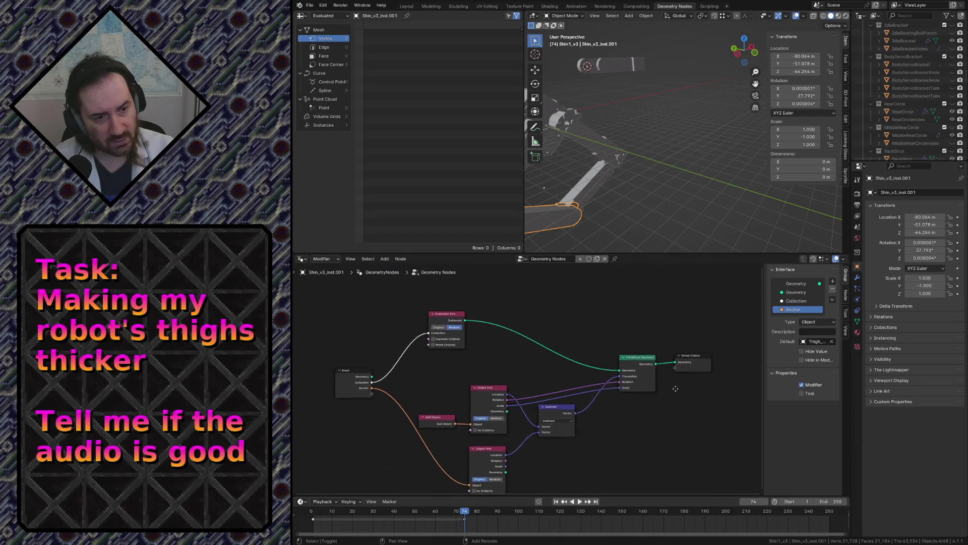
pyautogui.hotkey('shift', '`')
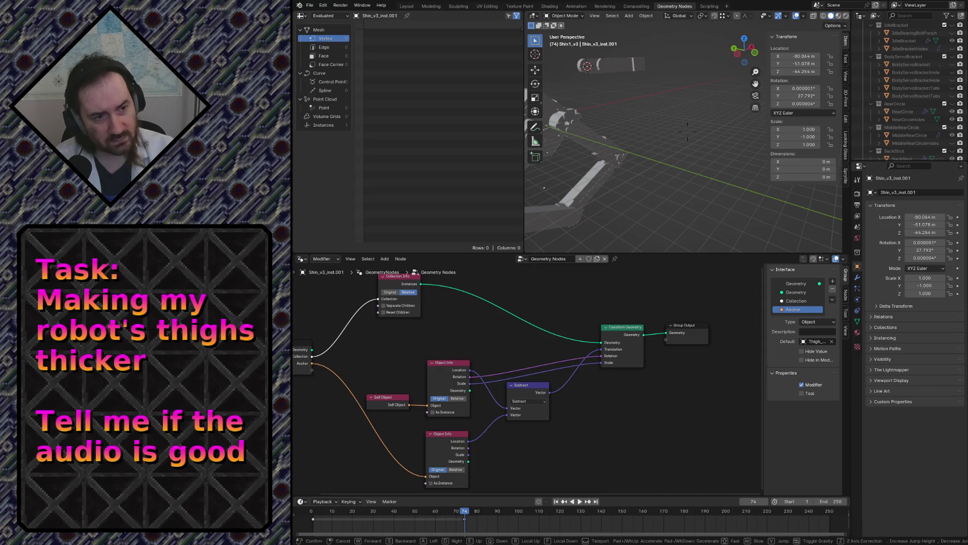
pyautogui.press('w')
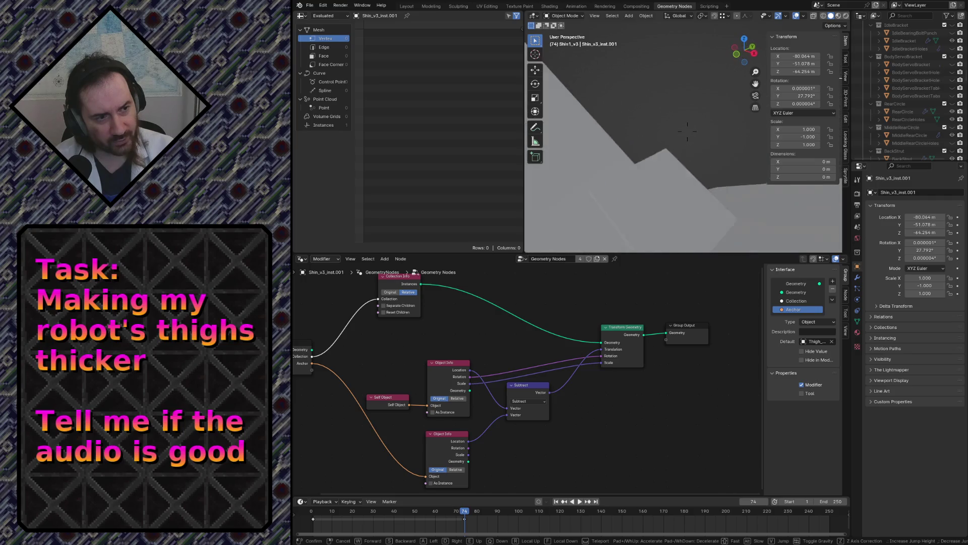
pyautogui.click(646, 178)
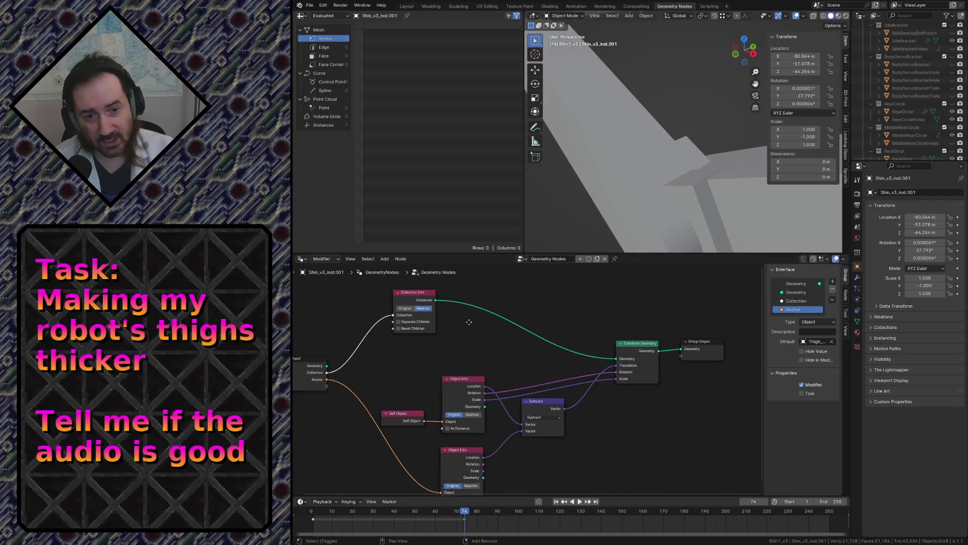
pyautogui.moveTo(438, 299); pyautogui.dragTo(465, 339, button='middle')
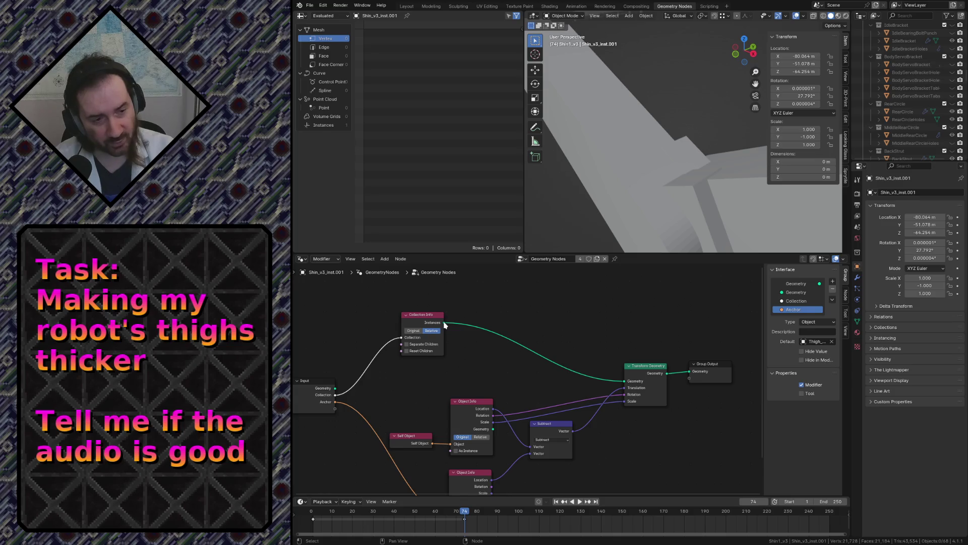
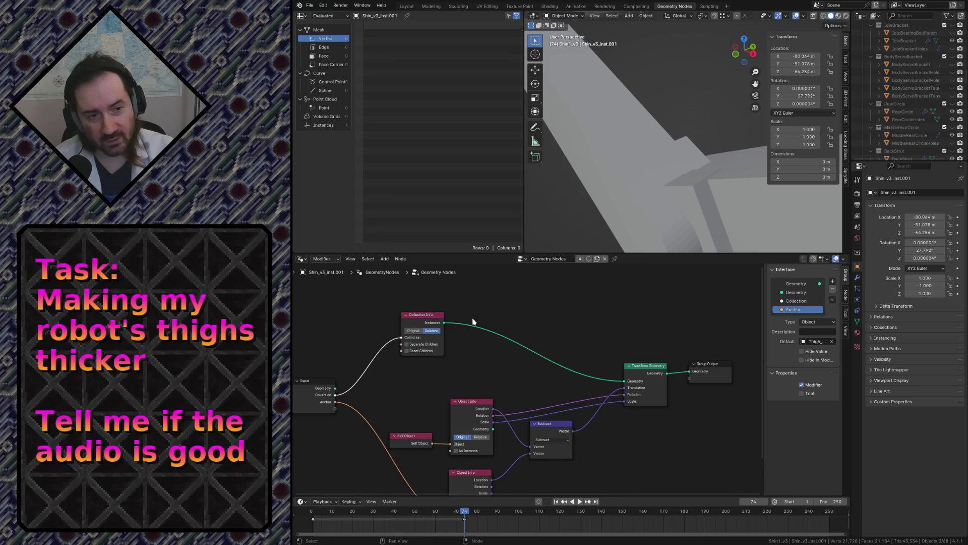
# Insert a Realize Instances node on the link from Collection Info's Instances output
pyautogui.moveTo(487, 312); pyautogui.dragTo(504, 304)
pyautogui.write('re')
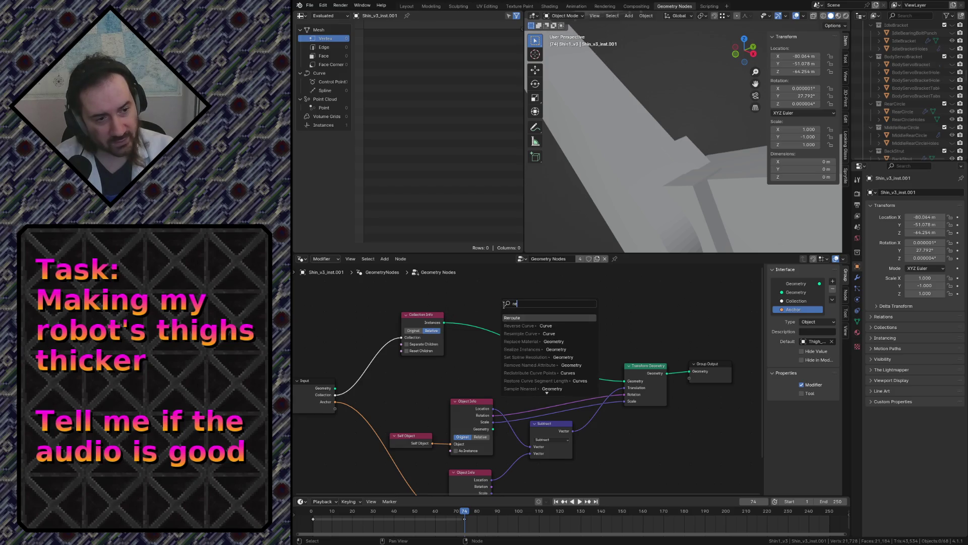
pyautogui.write('alize')
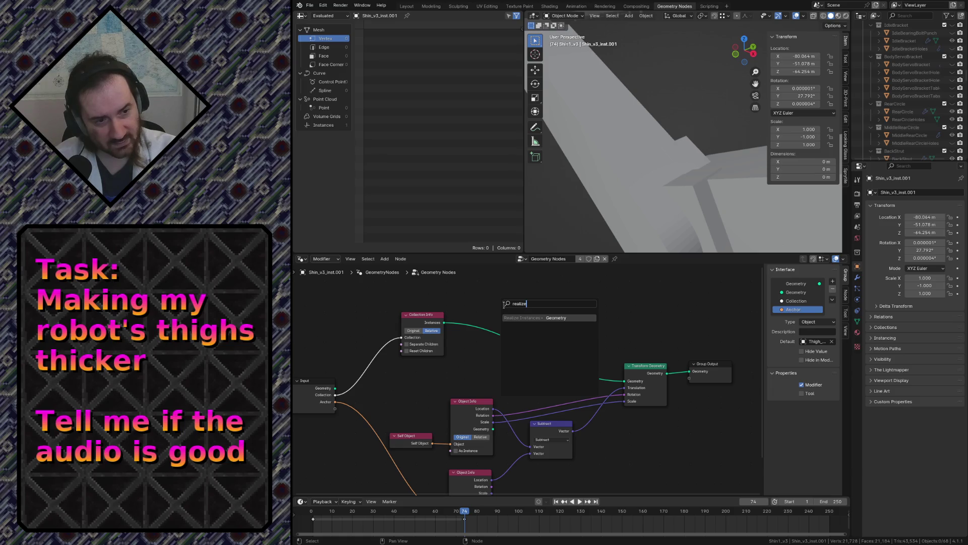
pyautogui.press('Escape')
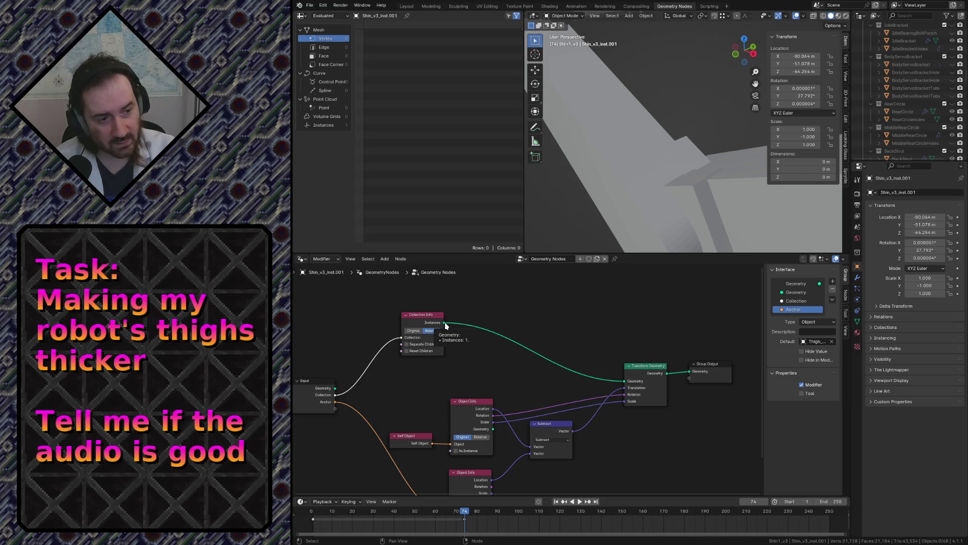
pyautogui.moveTo(446, 324); pyautogui.dragTo(476, 348)
pyautogui.press('Escape')
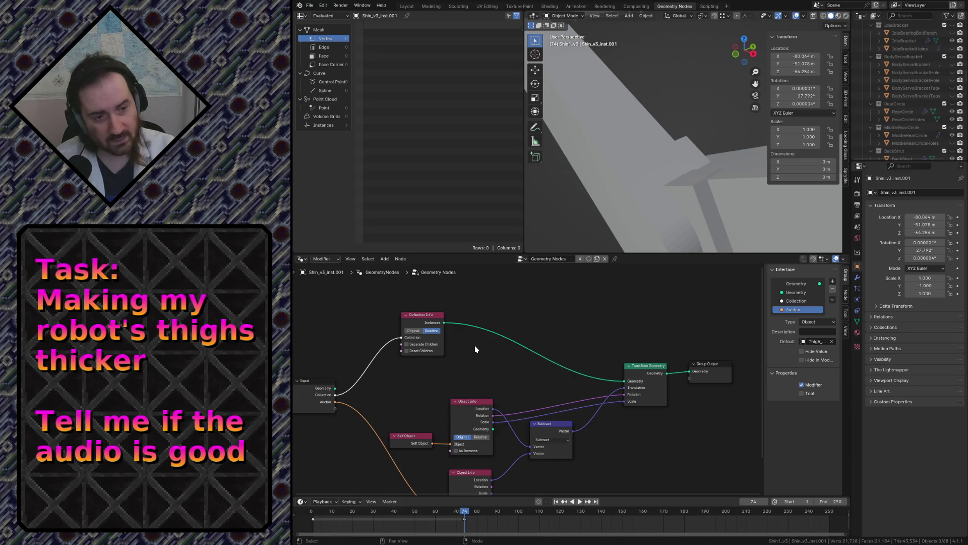
pyautogui.hotkey('shift', 'a')
pyautogui.write('rea')
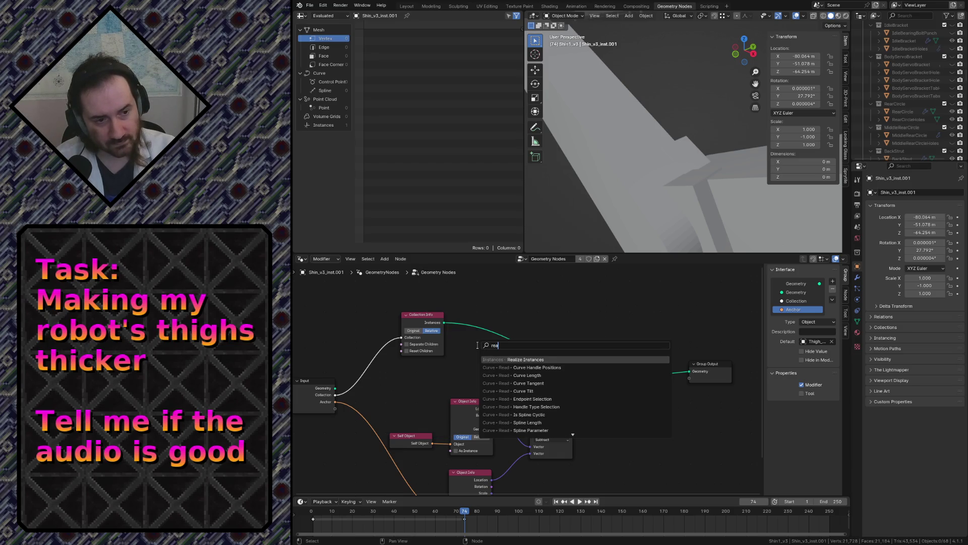
pyautogui.press('Return')
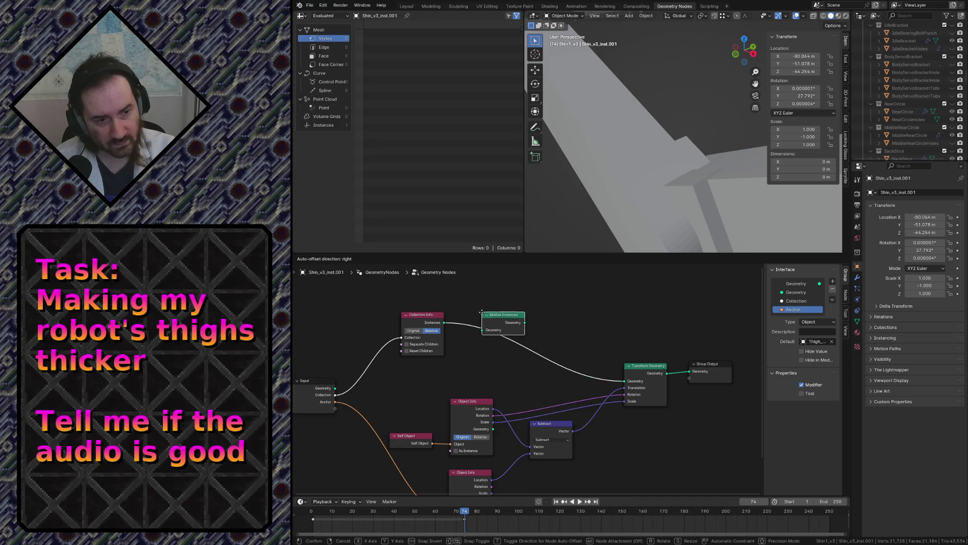
pyautogui.click(468, 306)
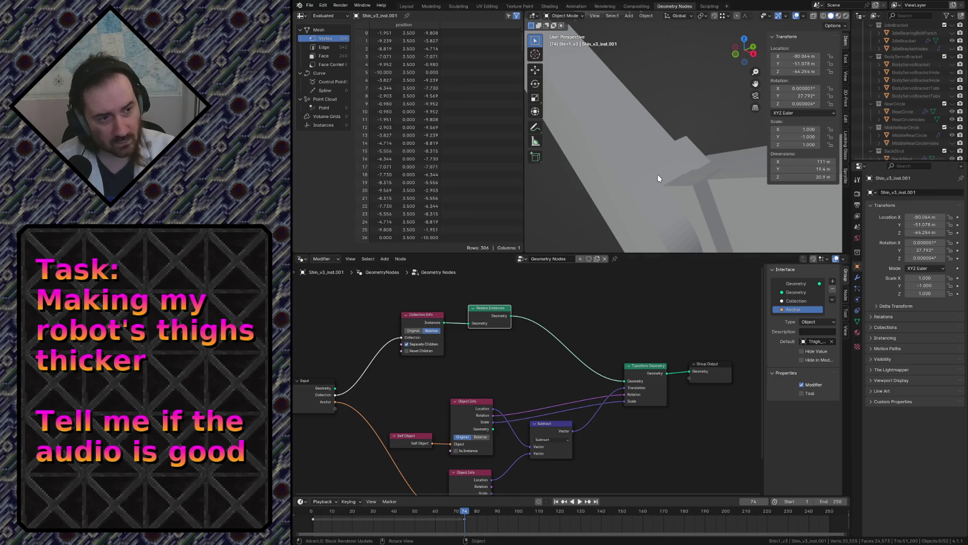
# Fly through the 3D view to inspect the realized shin geometry on the leg
pyautogui.hotkey('shift', '`')
pyautogui.press('s')
pyautogui.press('w')
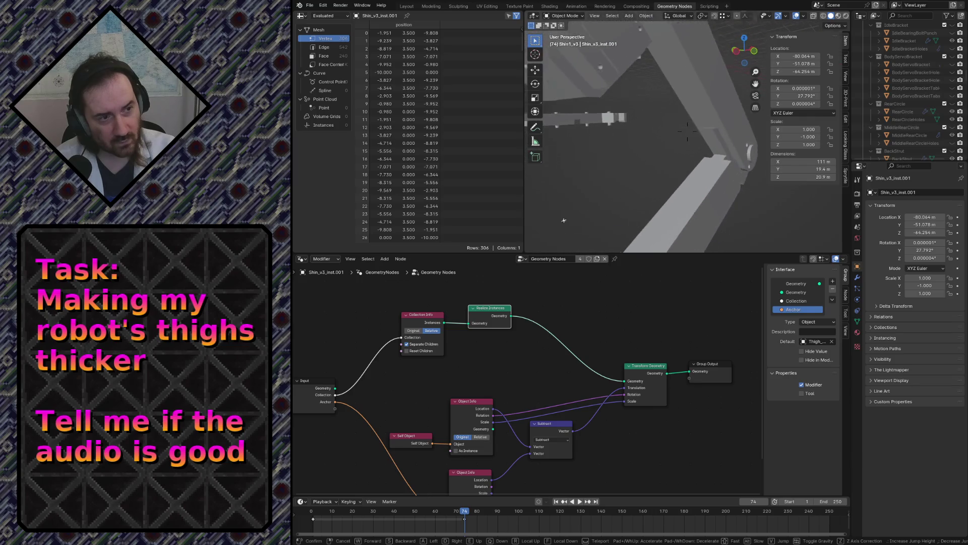
pyautogui.press('s')
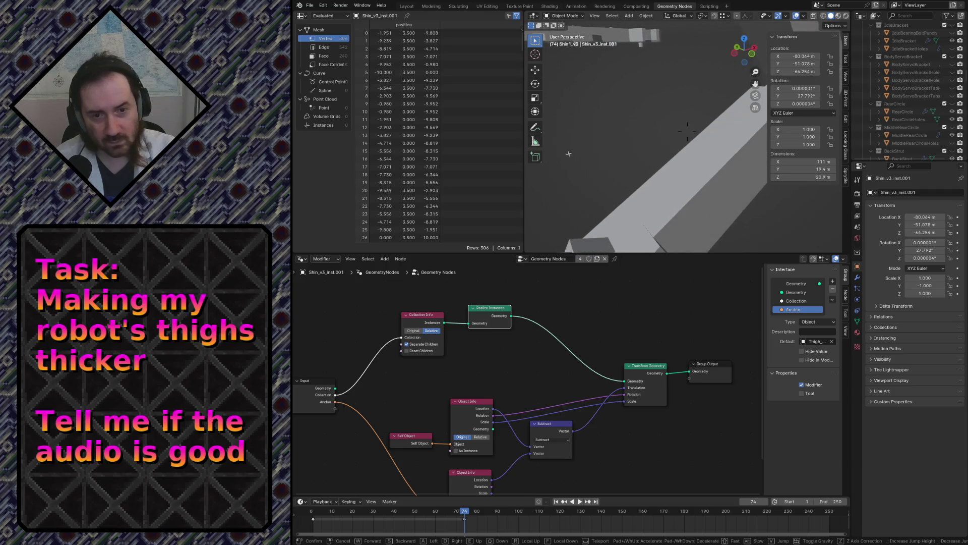
pyautogui.click(620, 147)
pyautogui.scroll(2, 483, 311)
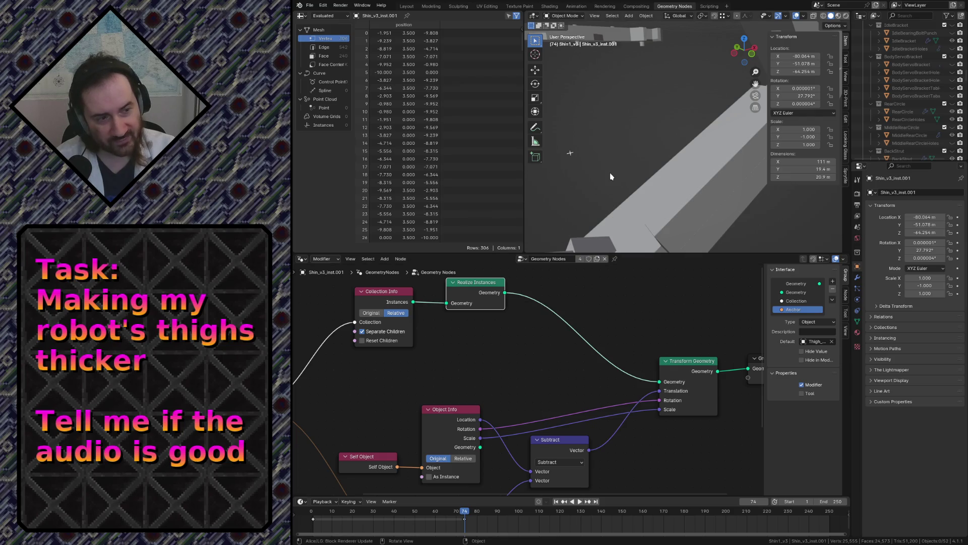
# Fly to a new angle and select the long diagonal part Shin_v3_inst
pyautogui.hotkey('shift', '`')
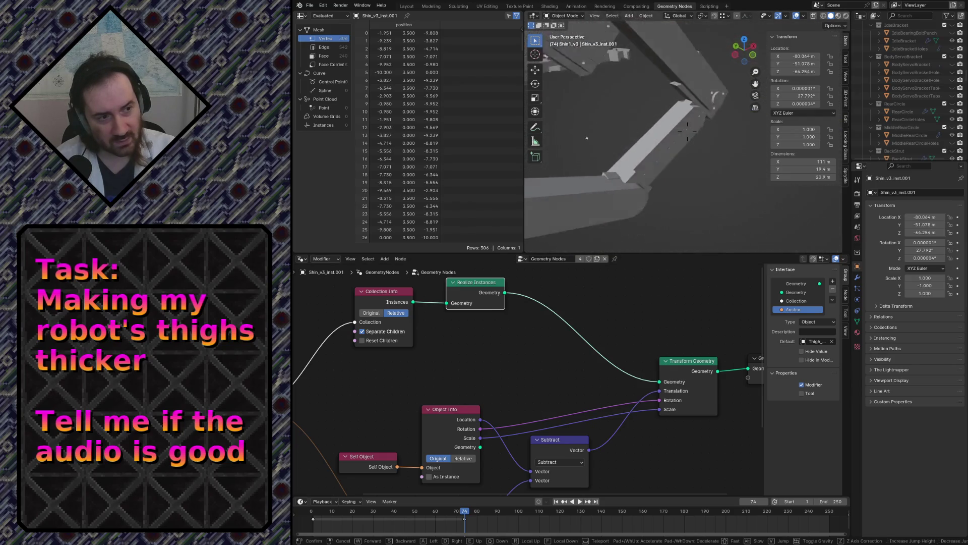
pyautogui.click(557, 223)
pyautogui.click(557, 224)
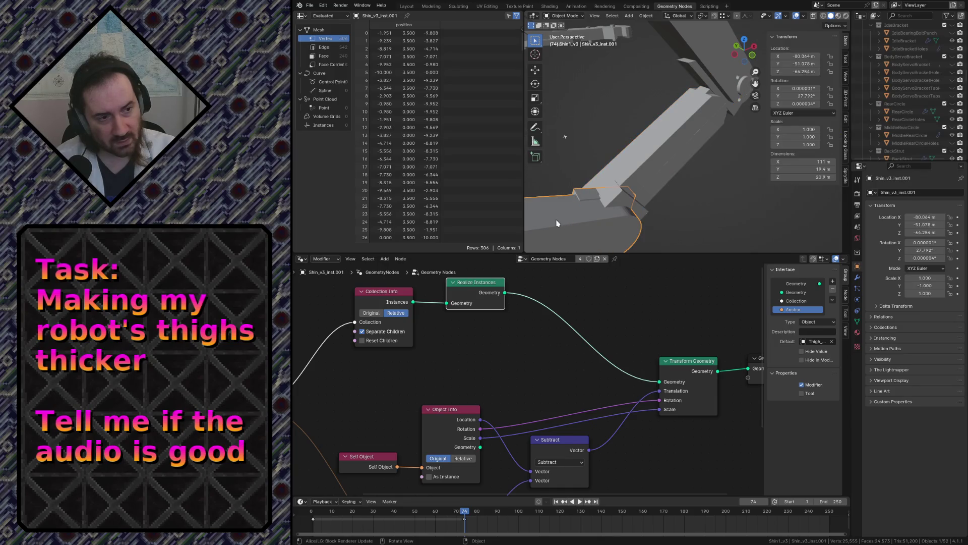
pyautogui.click(628, 161)
pyautogui.click(629, 161)
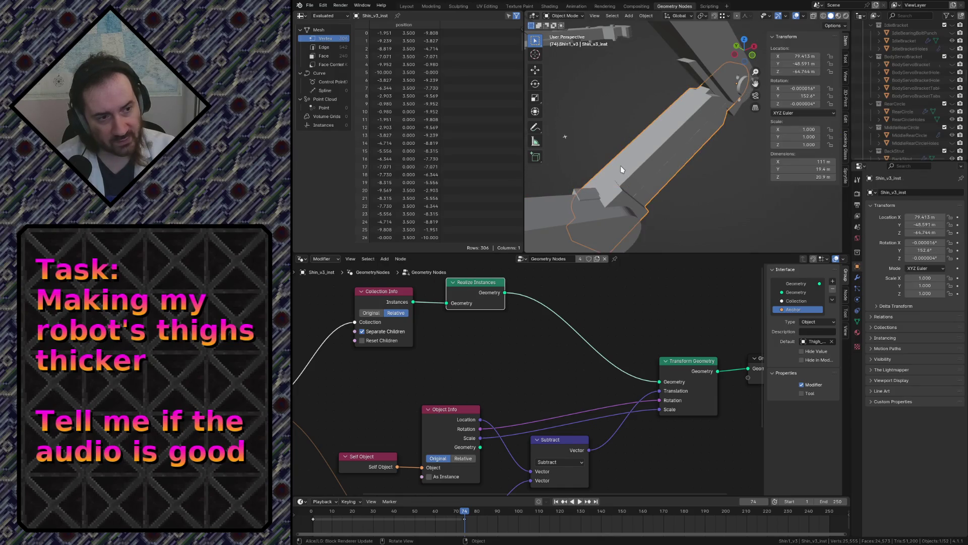
# Inspect the shin joint up close and save robot.blend
pyautogui.hotkey('shift', '`')
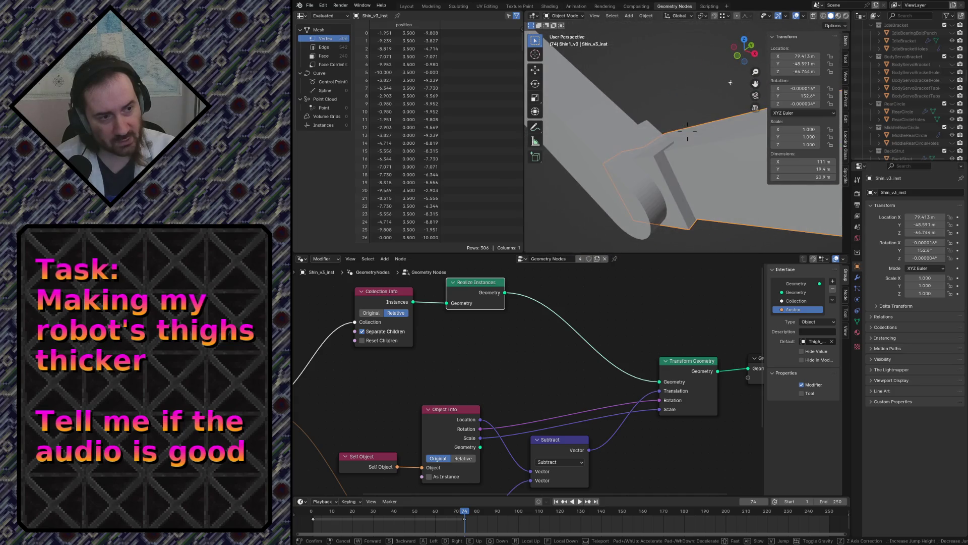
pyautogui.click(667, 173)
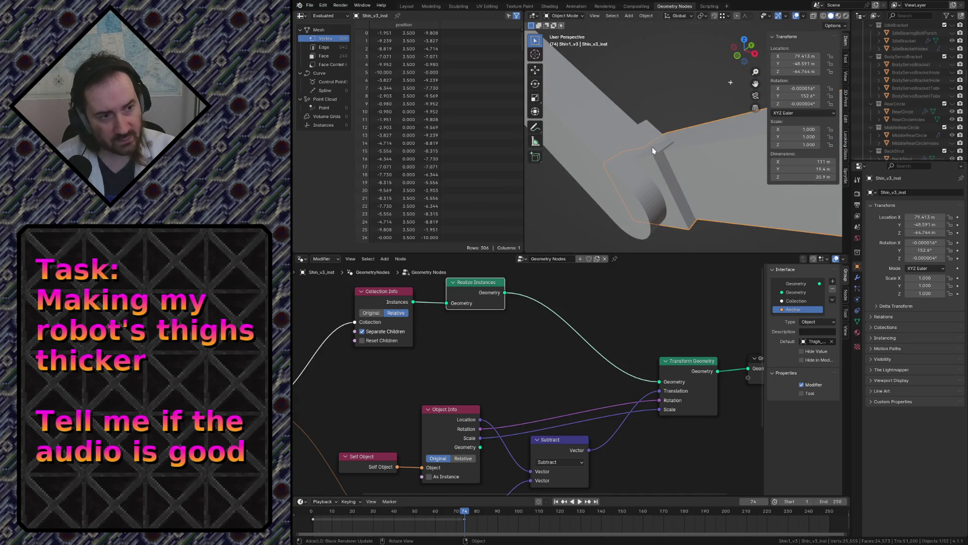
pyautogui.hotkey('shift', '`')
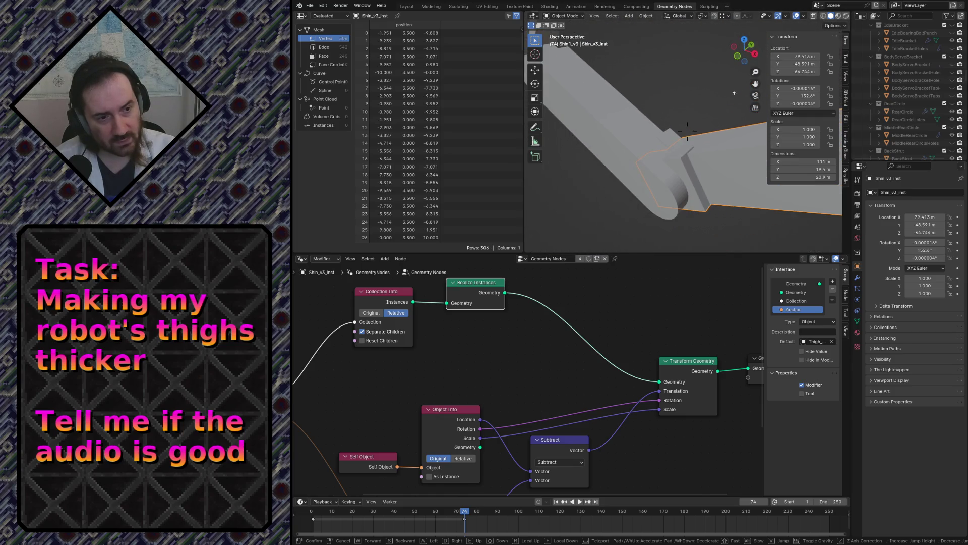
pyautogui.click(630, 170)
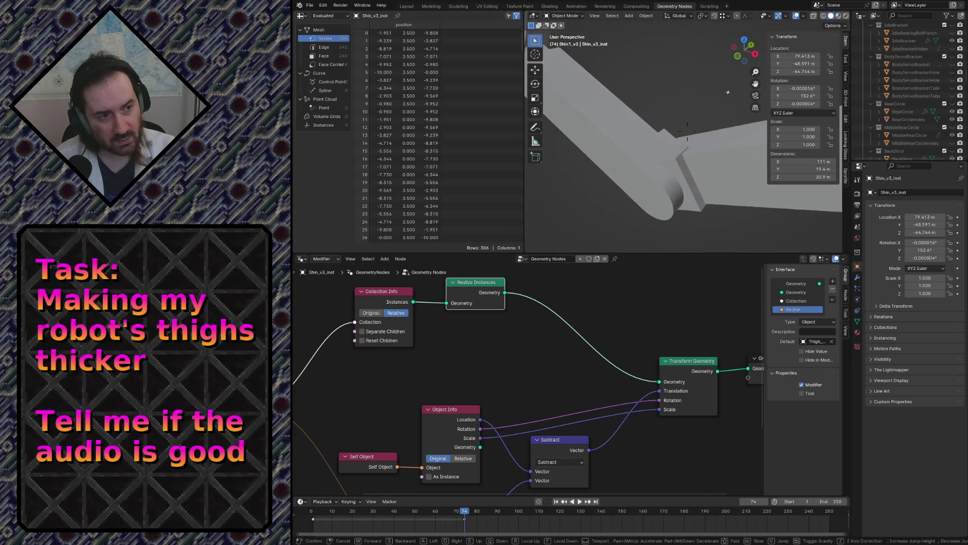
pyautogui.moveTo(661, 104)
pyautogui.mouseDown(button='middle')
pyautogui.moveTo(681, 151)
pyautogui.moveTo(621, 111)
pyautogui.mouseUp(button='middle')
pyautogui.hotkey('ctrl', 's')
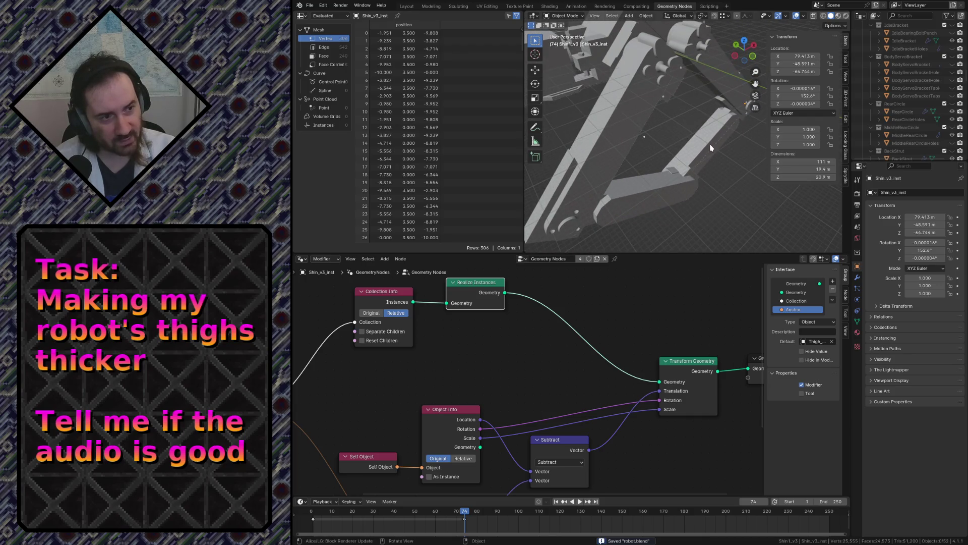
# Select the large bar Thigh_v3_inst.001 and show its Geometry Nodes modifier settings
pyautogui.click(601, 133)
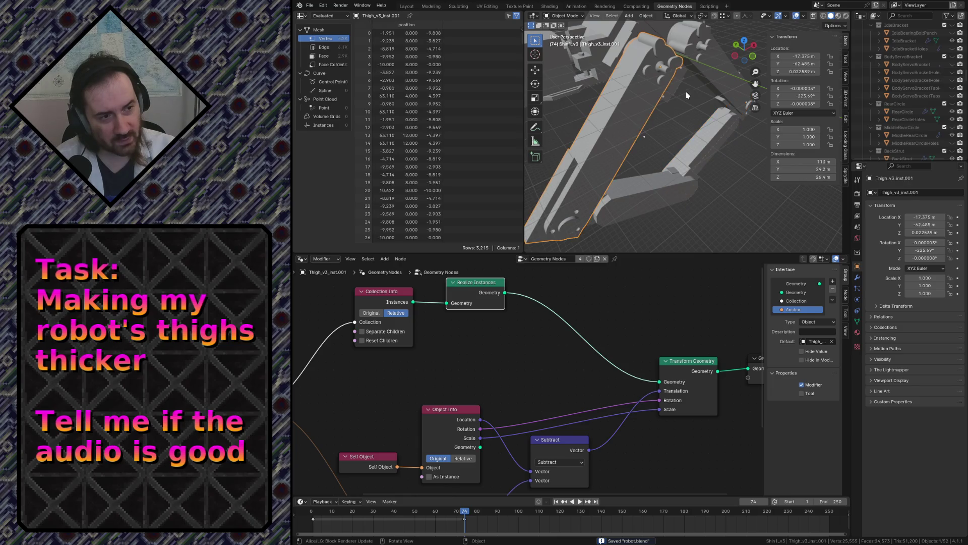
pyautogui.moveTo(710, 77)
pyautogui.mouseDown(button='middle')
pyautogui.moveTo(707, 129)
pyautogui.moveTo(649, 163)
pyautogui.mouseUp(button='middle')
pyautogui.click(709, 81)
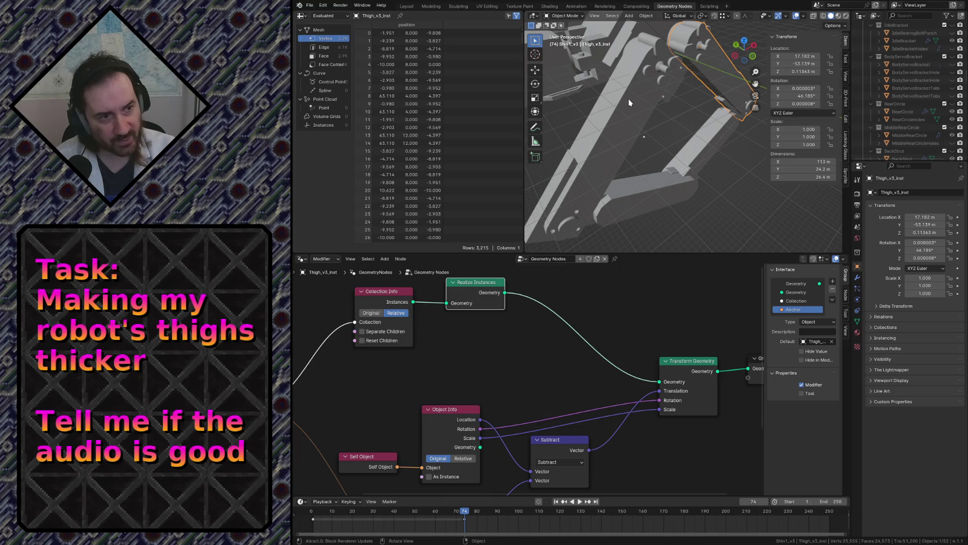
pyautogui.click(635, 185)
pyautogui.click(711, 89)
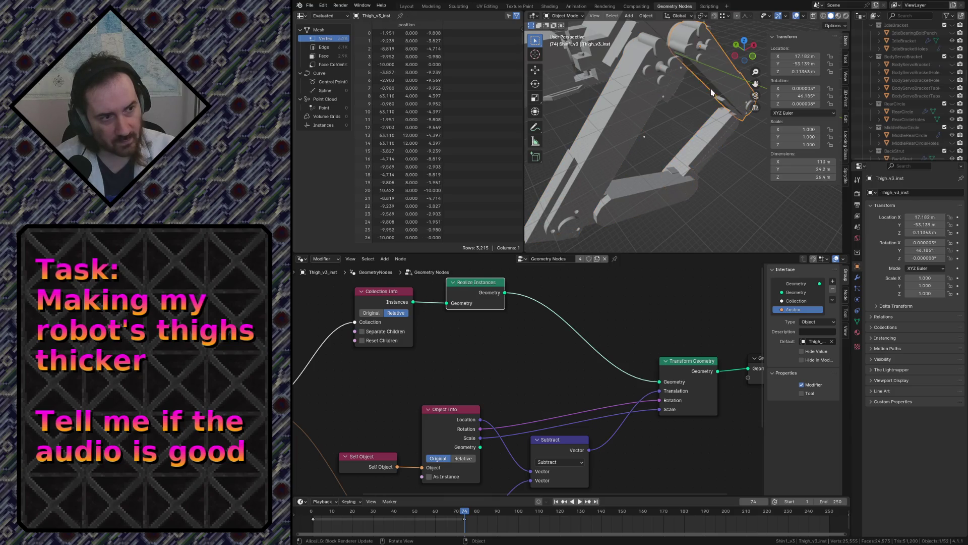
pyautogui.click(620, 122)
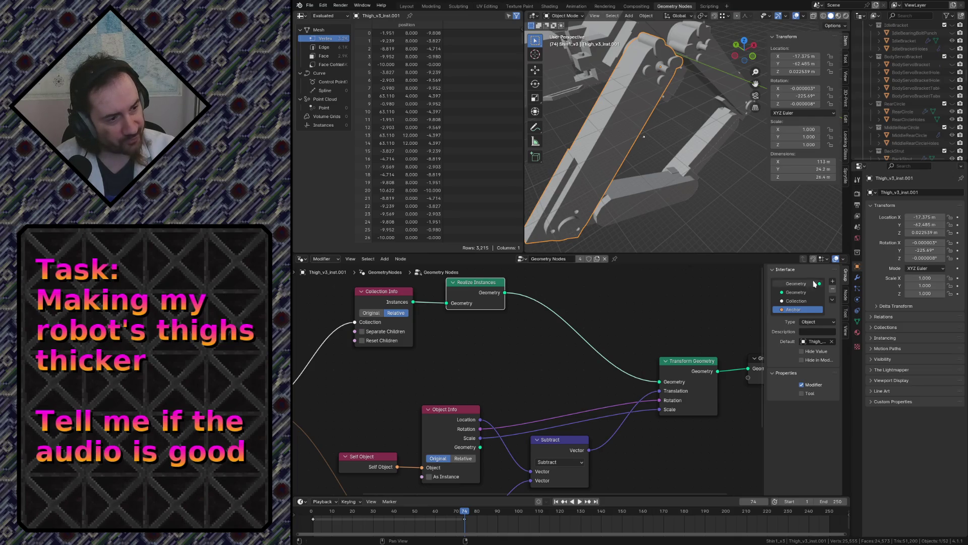
pyautogui.click(857, 279)
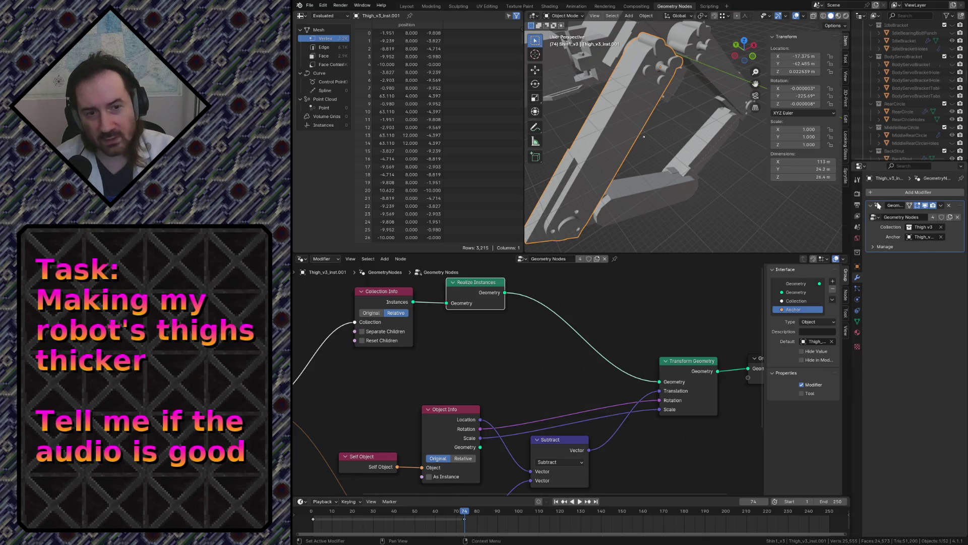
# Clear the selection, save robot.blend and fly in to view the thigh-shin joint
pyautogui.click(729, 183)
pyautogui.hotkey('ctrl', 's')
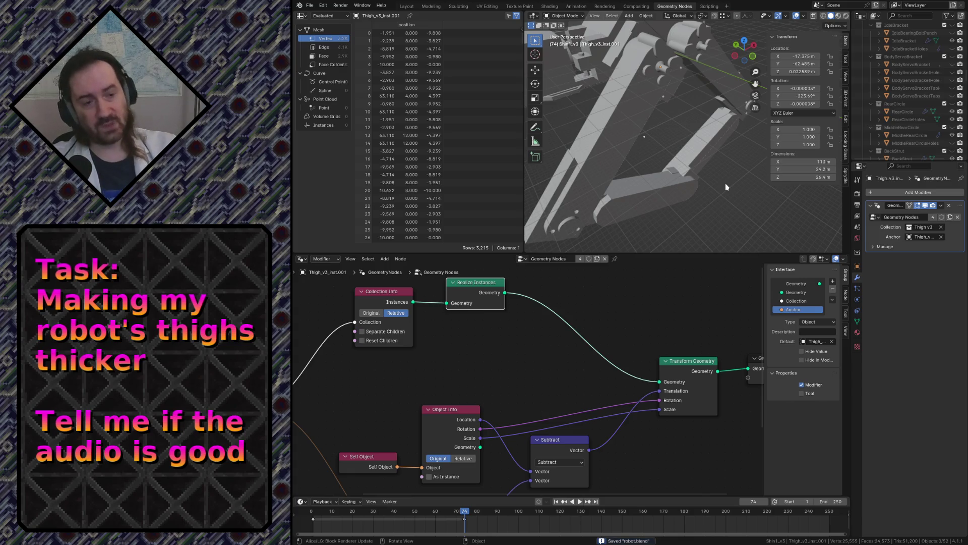
pyautogui.hotkey('shift', '`')
pyautogui.press('w')
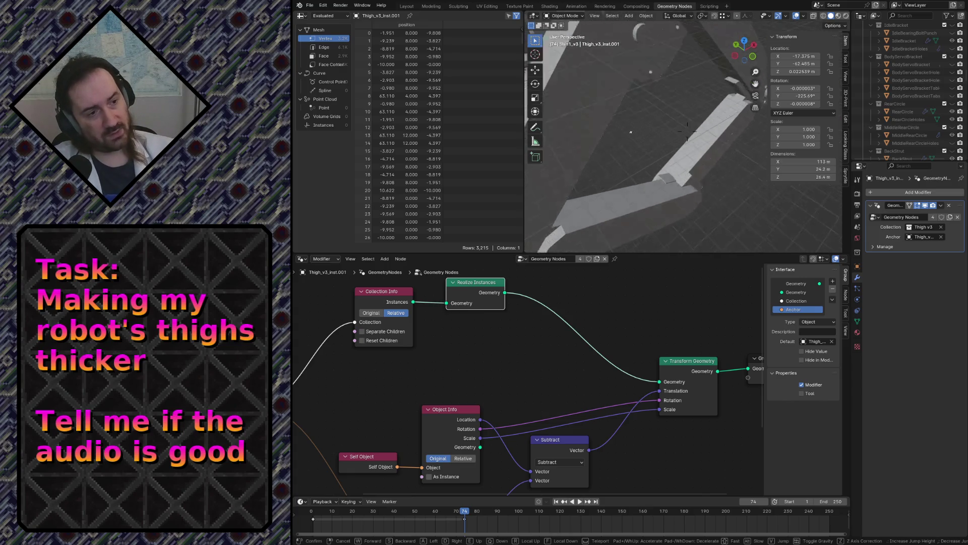
pyautogui.press('s')
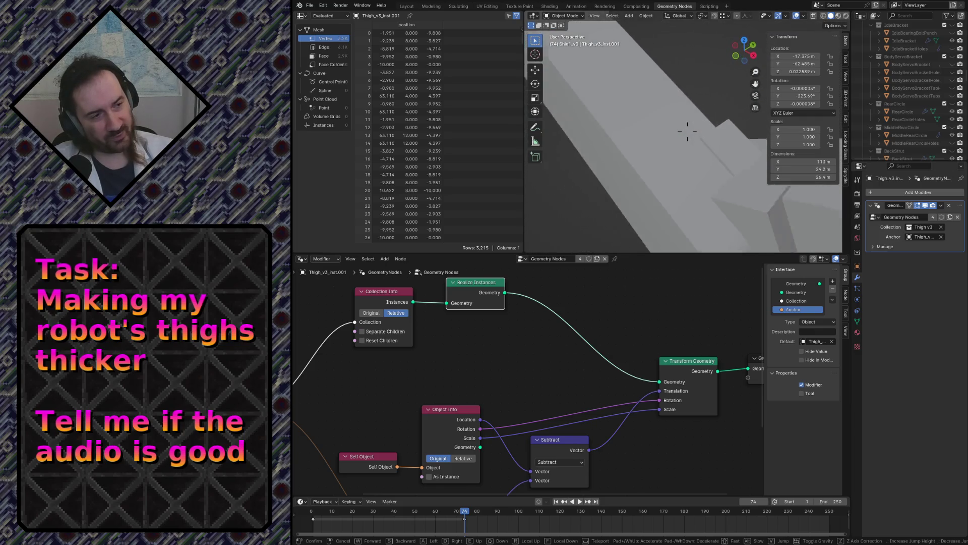
pyautogui.click(726, 183)
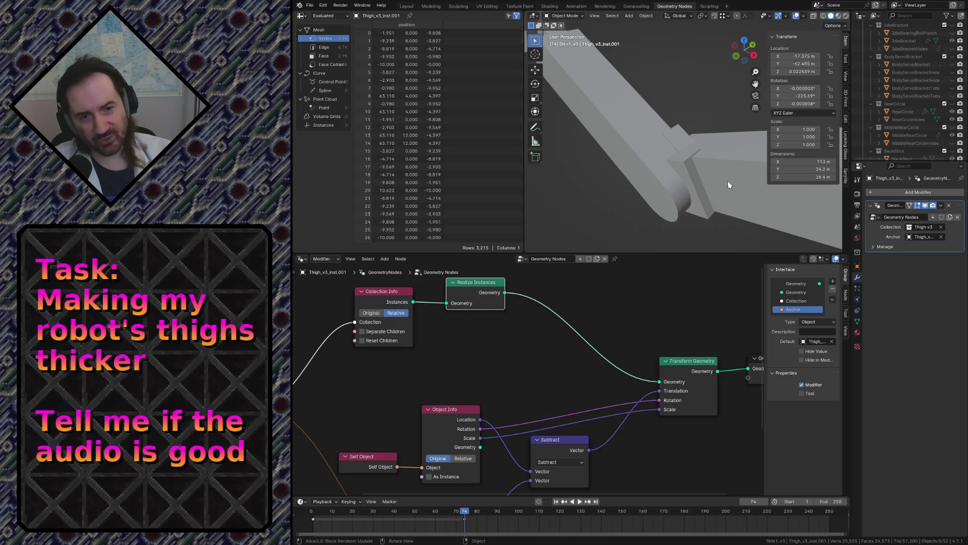
pyautogui.scroll(-3, 901, 112)
pyautogui.scroll(-3, 900, 112)
pyautogui.scroll(3, 901, 112)
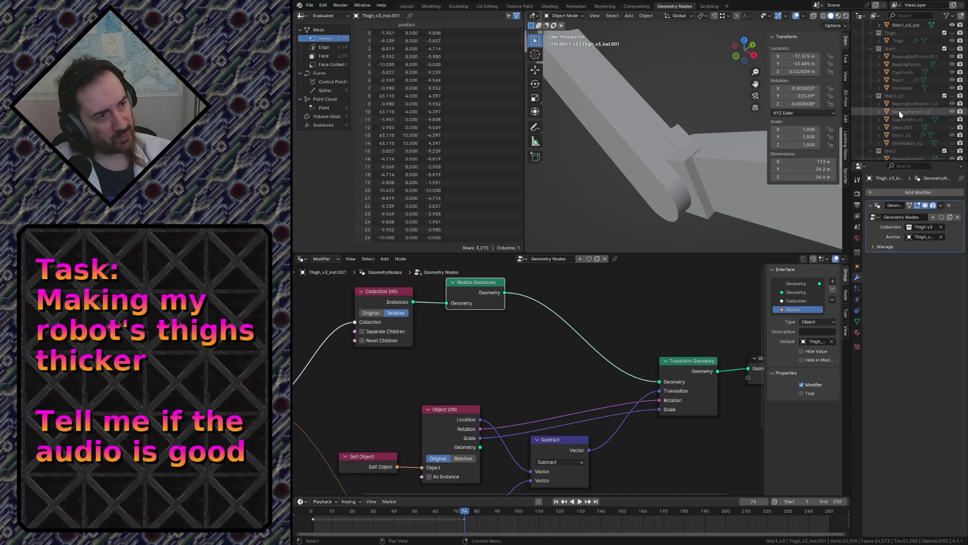
pyautogui.scroll(3, 900, 113)
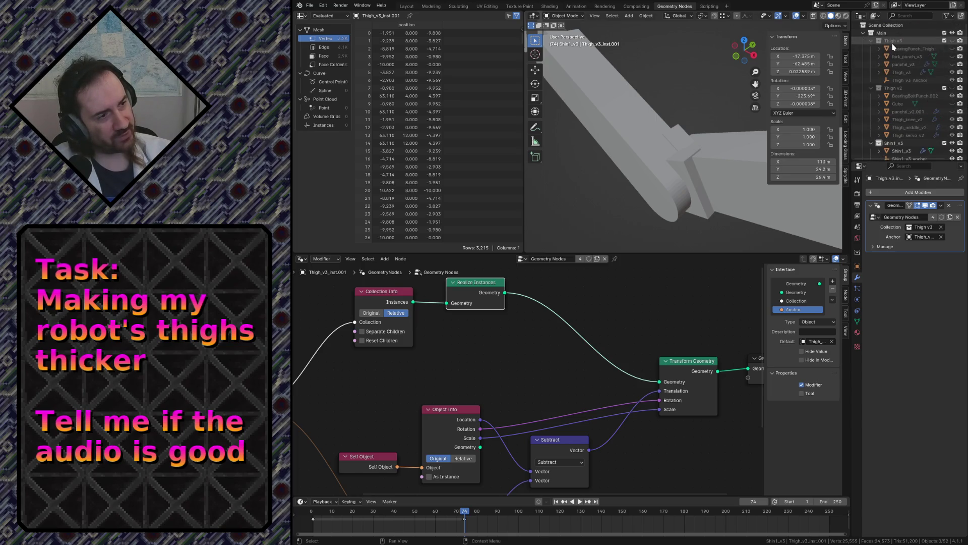
pyautogui.scroll(-3, 907, 39)
pyautogui.scroll(-3, 904, 61)
pyautogui.click(898, 96)
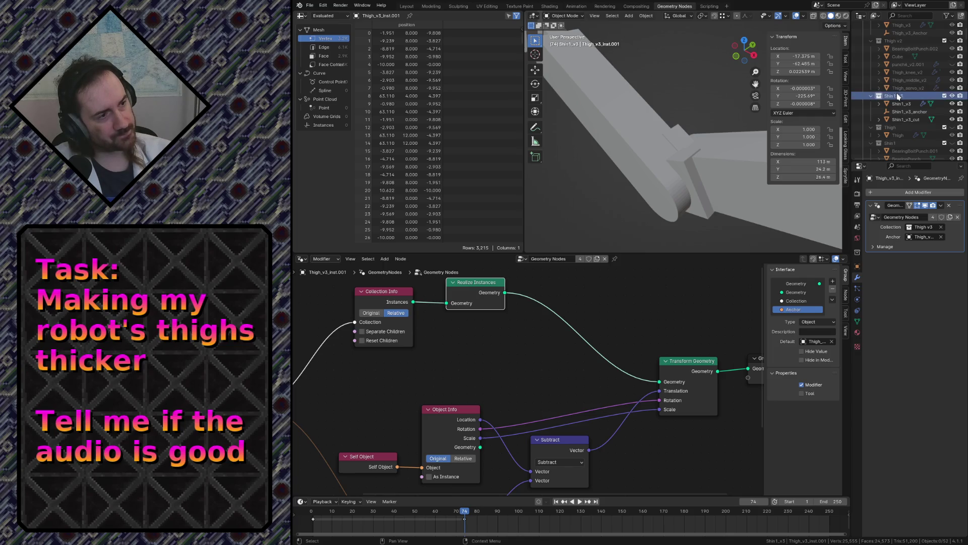
pyautogui.scroll(3, 896, 76)
pyautogui.scroll(3, 895, 53)
pyautogui.rightClick(893, 36)
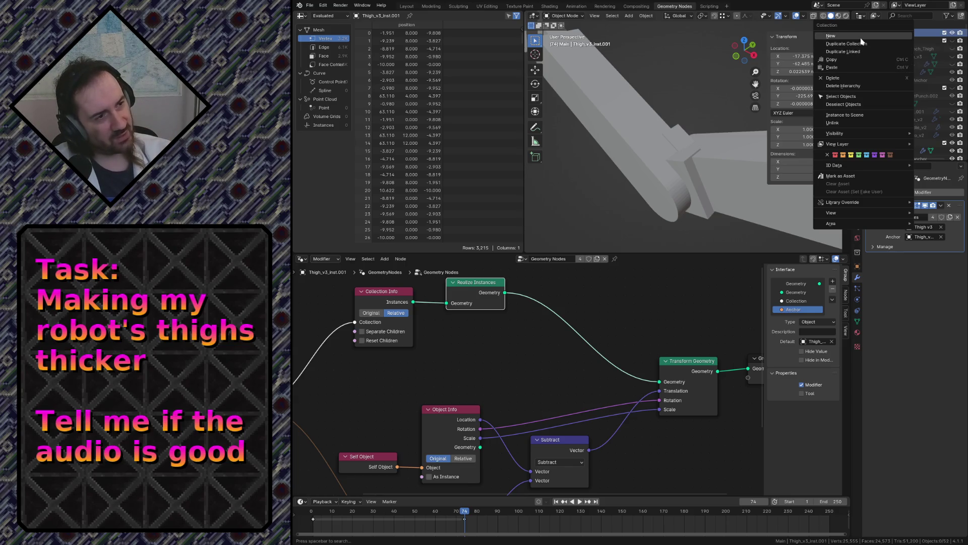
pyautogui.scroll(-5, 897, 77)
pyautogui.scroll(-2, 909, 91)
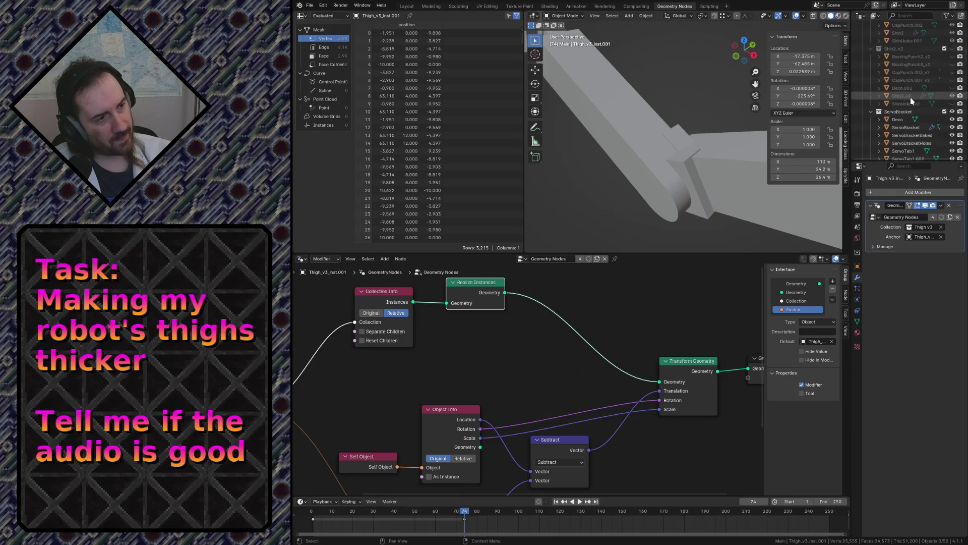
pyautogui.scroll(-2, 916, 106)
pyautogui.scroll(-2, 915, 106)
pyautogui.scroll(-2, 912, 109)
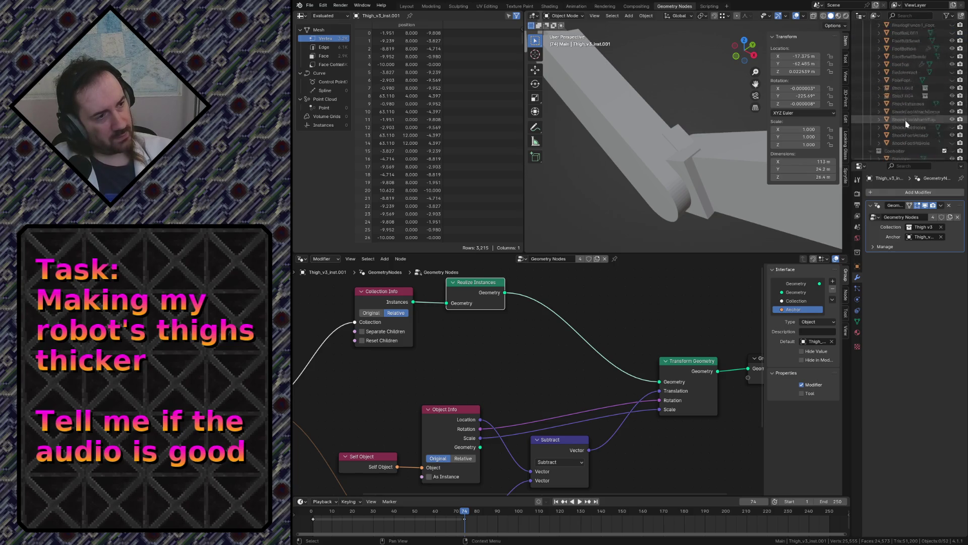
pyautogui.scroll(-2, 908, 110)
pyautogui.scroll(-2, 906, 112)
pyautogui.scroll(-2, 906, 112)
pyautogui.scroll(-2, 908, 110)
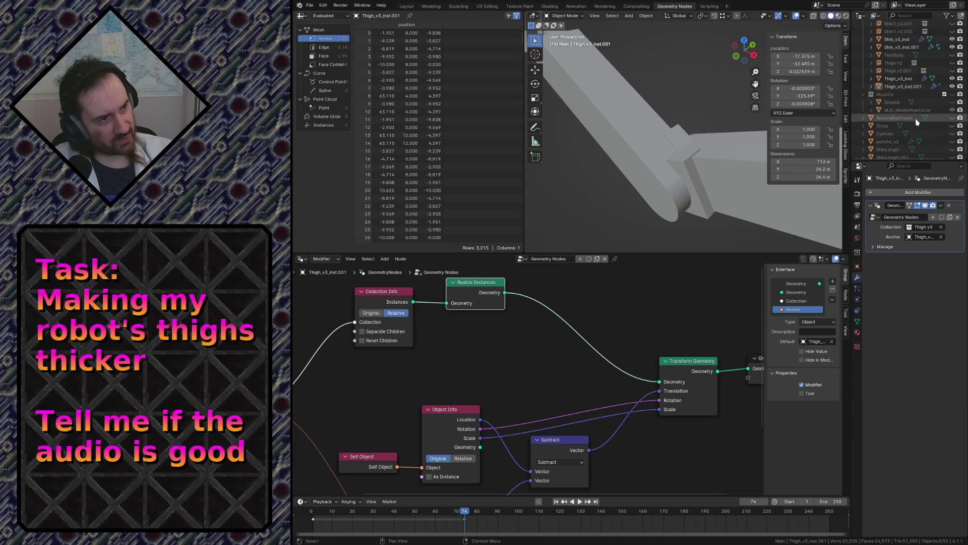
pyautogui.scroll(-3, 910, 108)
pyautogui.scroll(-2, 911, 108)
pyautogui.scroll(-3, 911, 106)
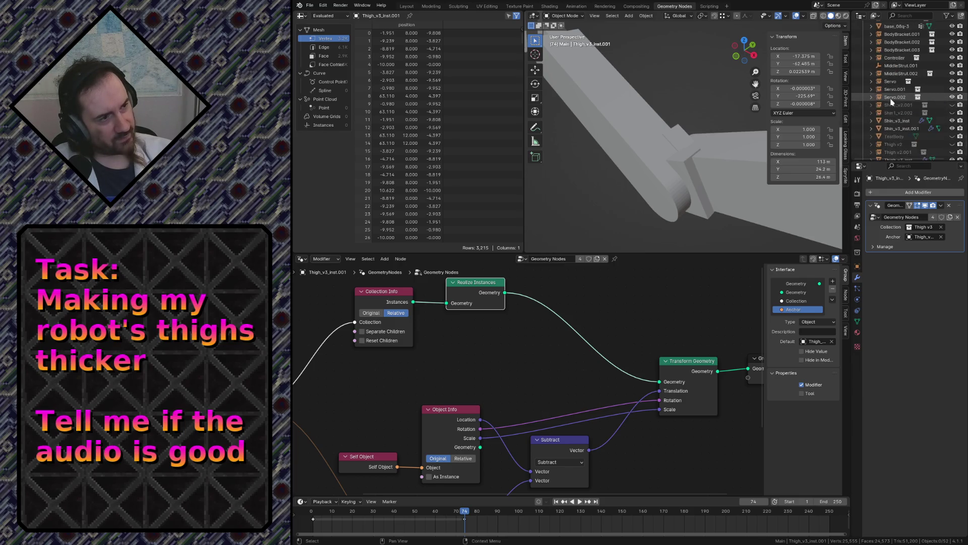
pyautogui.scroll(-2, 907, 107)
pyautogui.scroll(-3, 898, 108)
pyautogui.doubleClick(902, 74)
pyautogui.scroll(1, 903, 75)
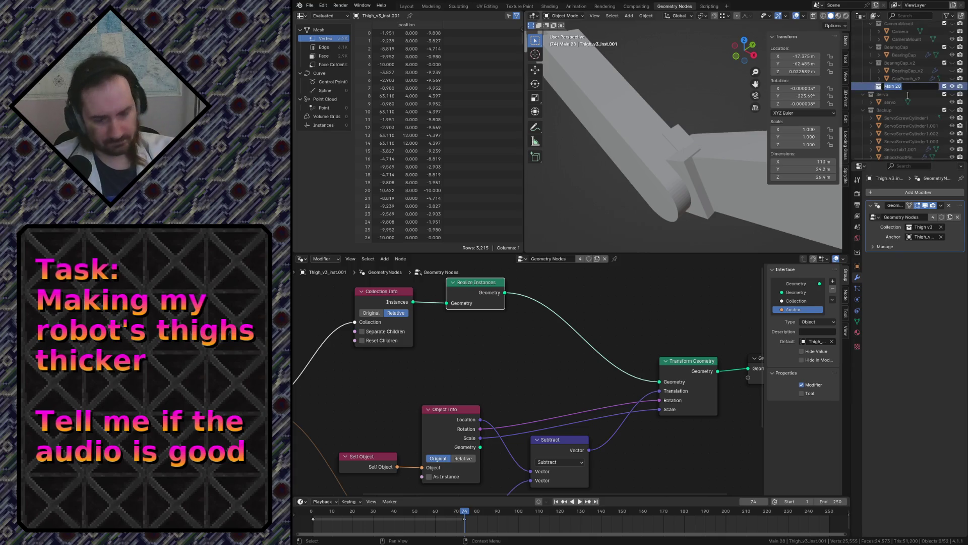
pyautogui.write('Shin1_v3_')
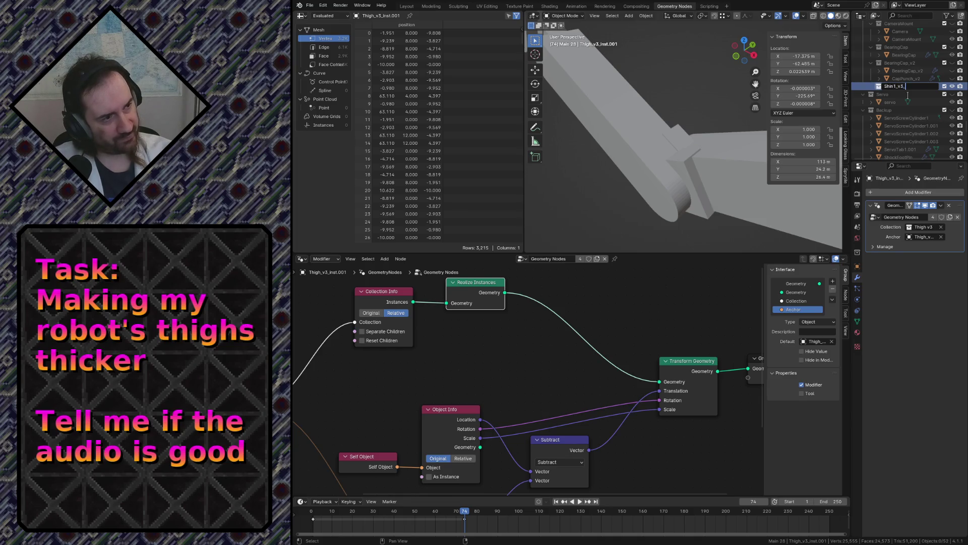
pyautogui.write('cuts')
# Confirm the Shin1_v3_cuts collection name and move it beside Shin1_v3 in the hierarchy
pyautogui.press('Return')
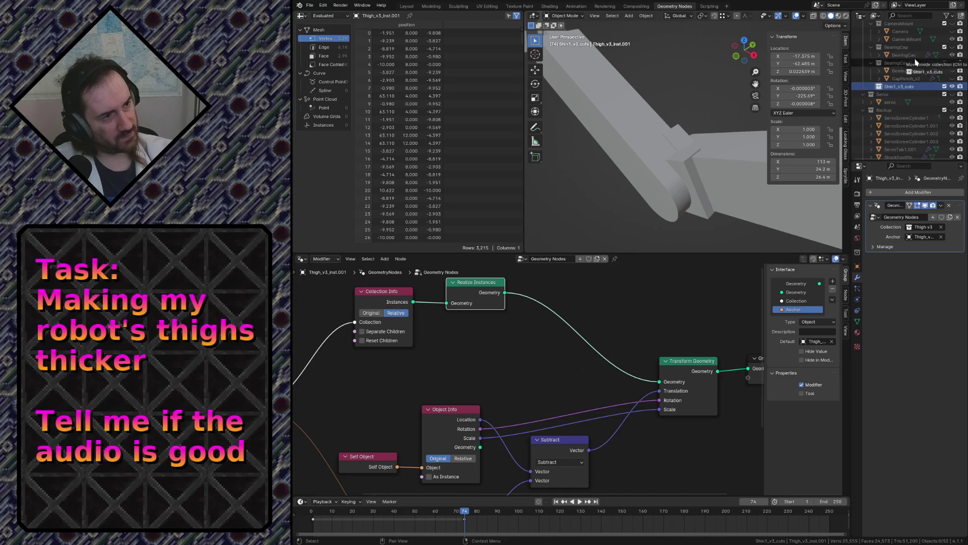
pyautogui.moveTo(908, 86)
pyautogui.mouseDown()
pyautogui.moveTo(922, 47)
pyautogui.moveTo(910, 44)
pyautogui.mouseUp()
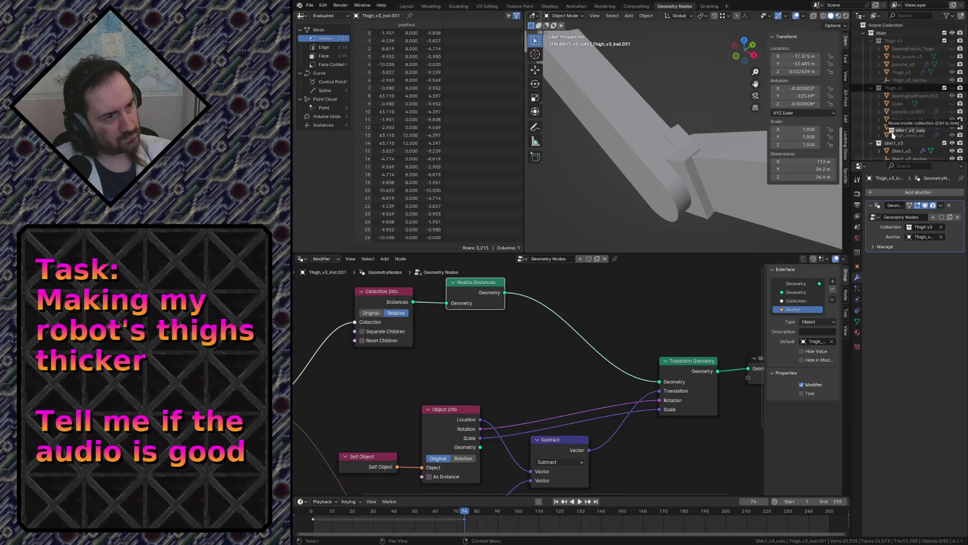
pyautogui.moveTo(911, 44)
pyautogui.mouseDown()
pyautogui.moveTo(897, 139)
pyautogui.moveTo(899, 81)
pyautogui.mouseUp()
pyautogui.scroll(-3, 908, 129)
# Select Shin1_v3_cut, then the Shin_v3_inst.001 instance, and fly closer to the shin
pyautogui.click(756, 108)
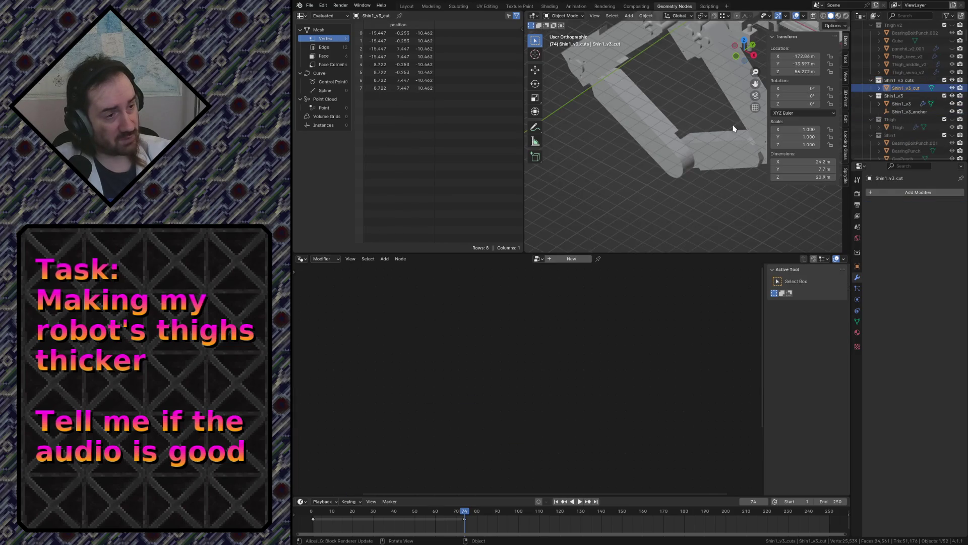
pyautogui.click(711, 133)
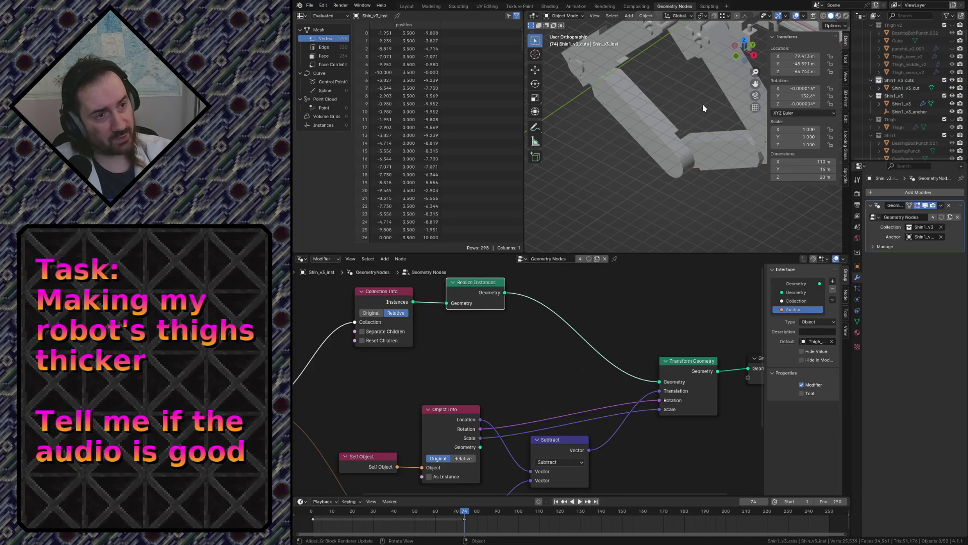
pyautogui.click(662, 125)
pyautogui.hotkey('shift', '`')
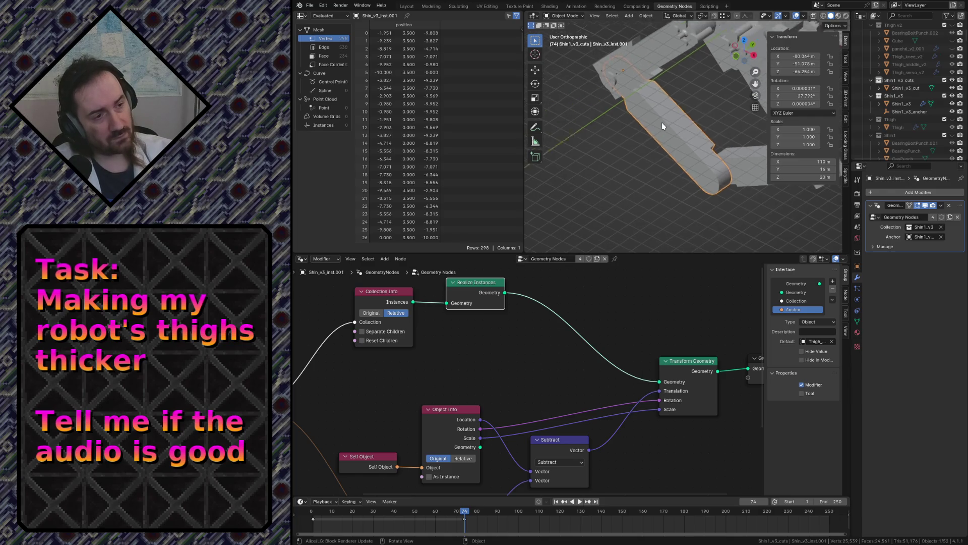
pyautogui.press('w')
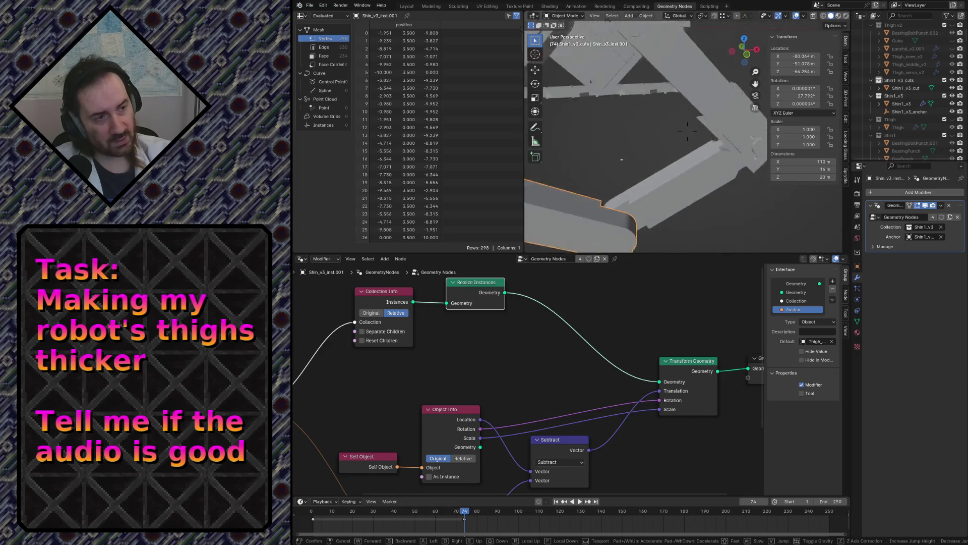
pyautogui.click(662, 122)
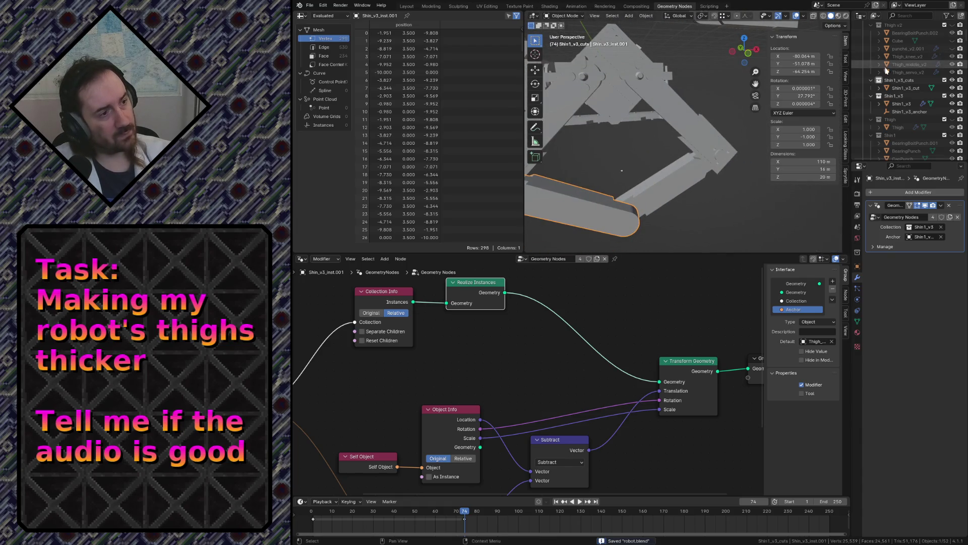
pyautogui.scroll(3, 916, 106)
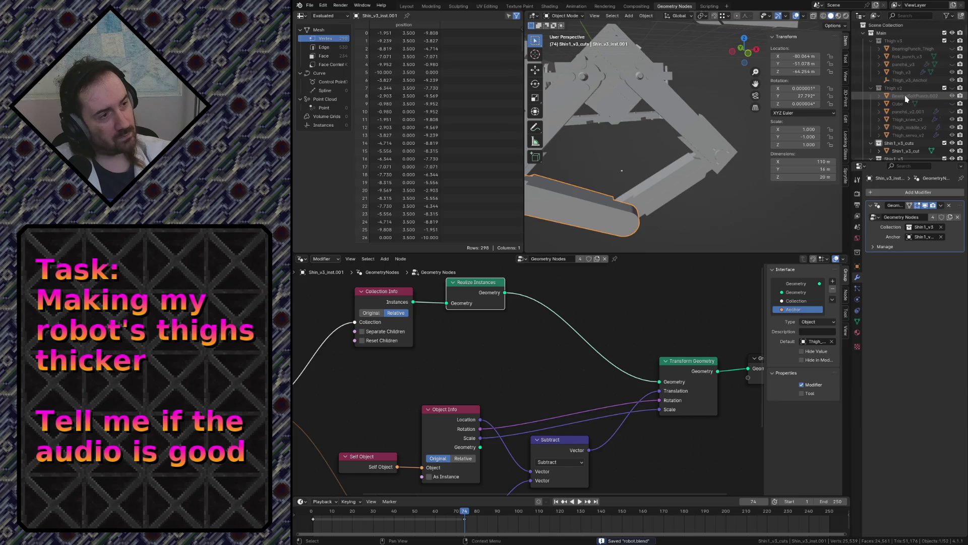
pyautogui.click(881, 34)
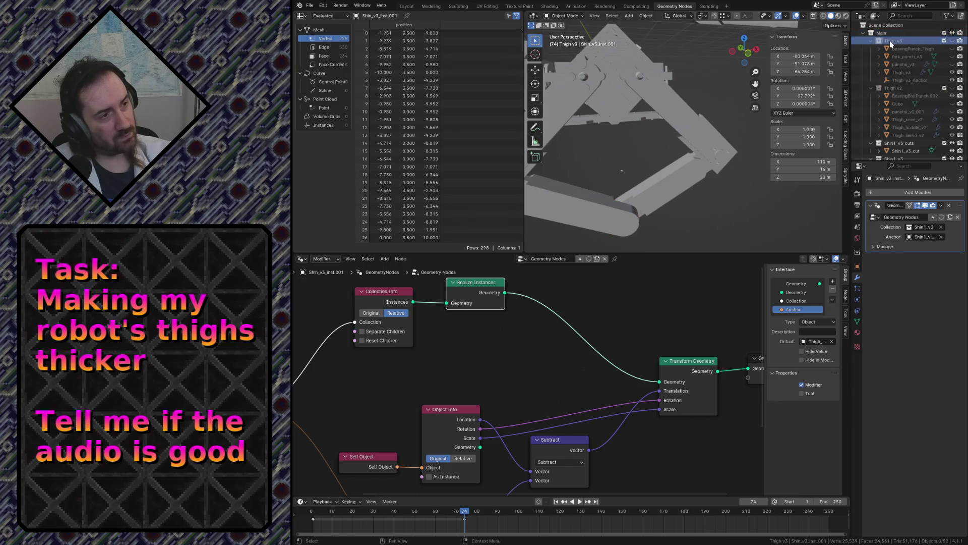
pyautogui.rightClick(890, 40)
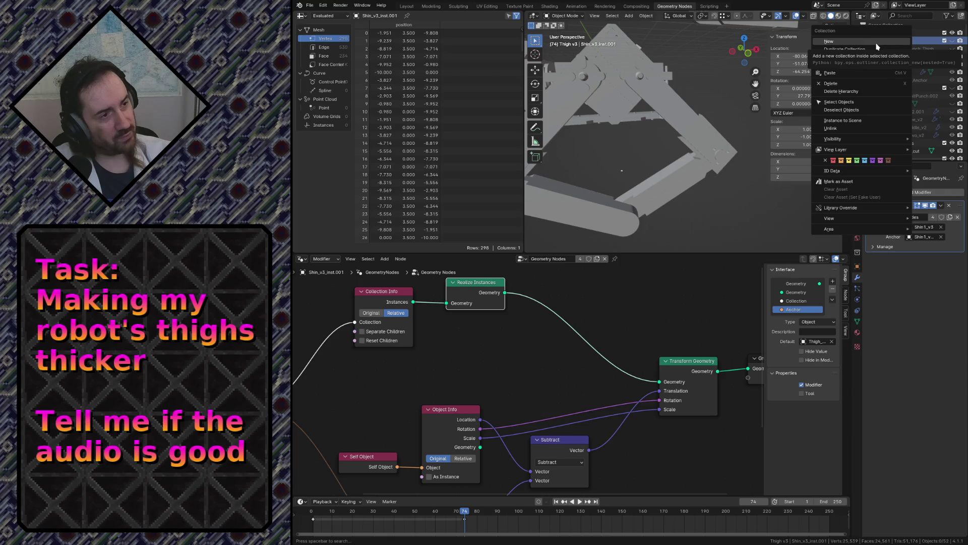
pyautogui.click(878, 46)
pyautogui.moveTo(894, 49); pyautogui.dragTo(895, 44)
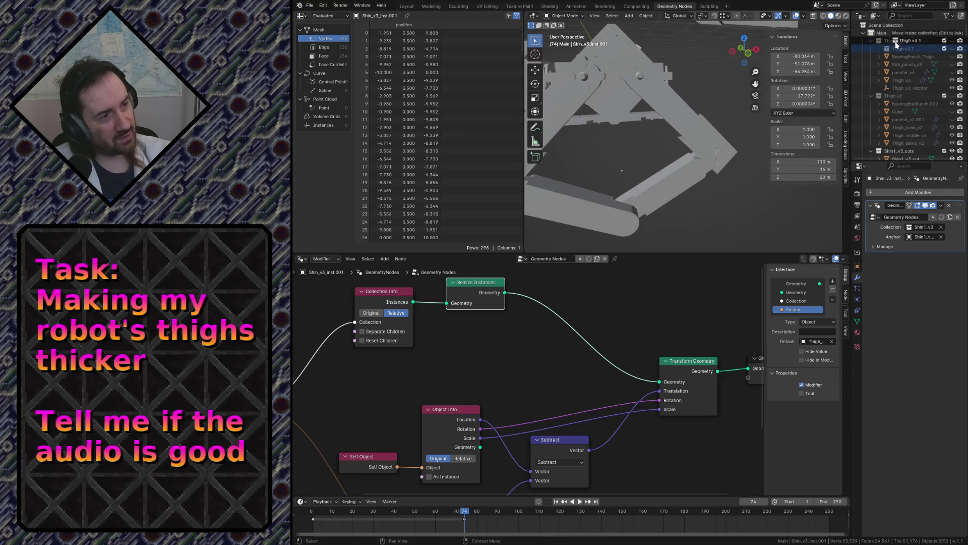
pyautogui.press('Delete')
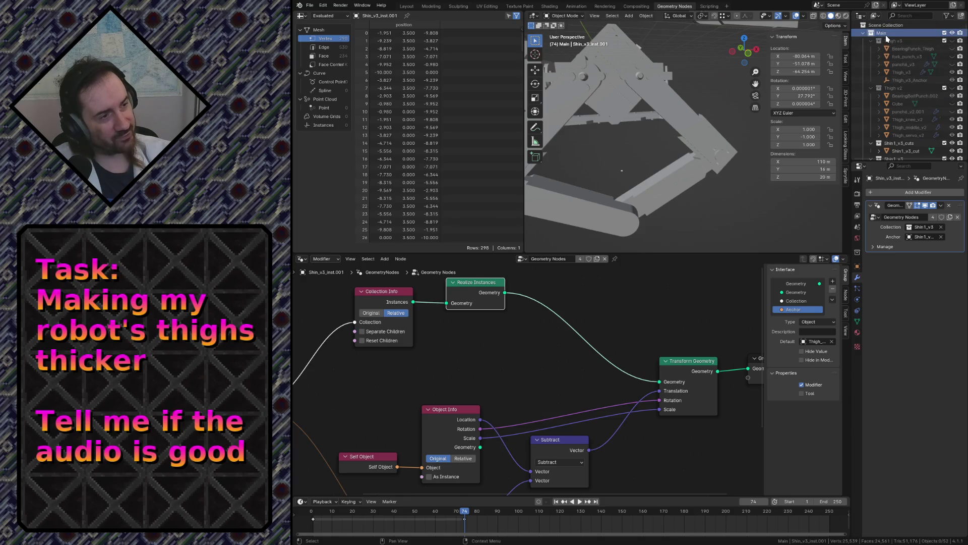
pyautogui.scroll(-3, 892, 46)
pyautogui.scroll(-3, 900, 68)
pyautogui.scroll(-3, 909, 88)
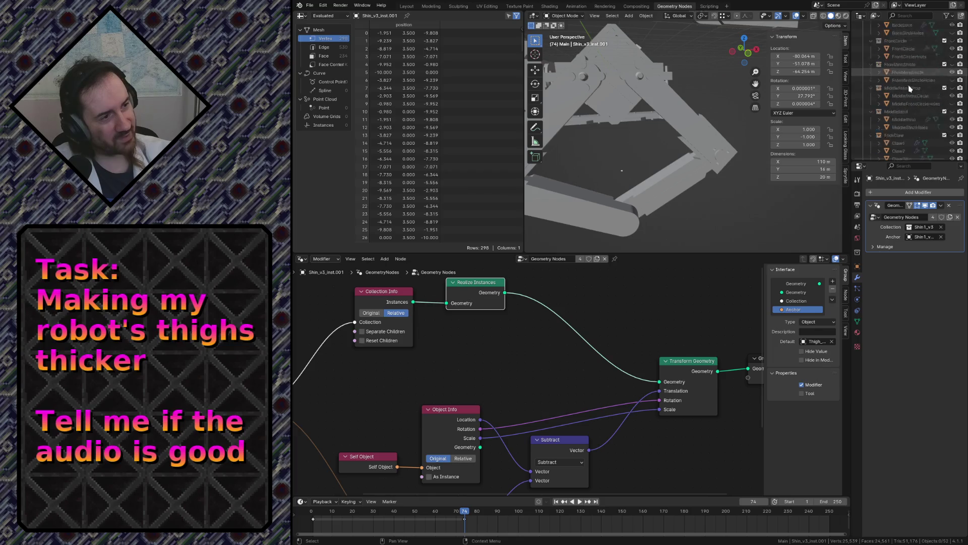
pyautogui.scroll(-2, 910, 88)
pyautogui.scroll(-1, 910, 89)
pyautogui.scroll(-2, 909, 87)
pyautogui.scroll(-2, 908, 86)
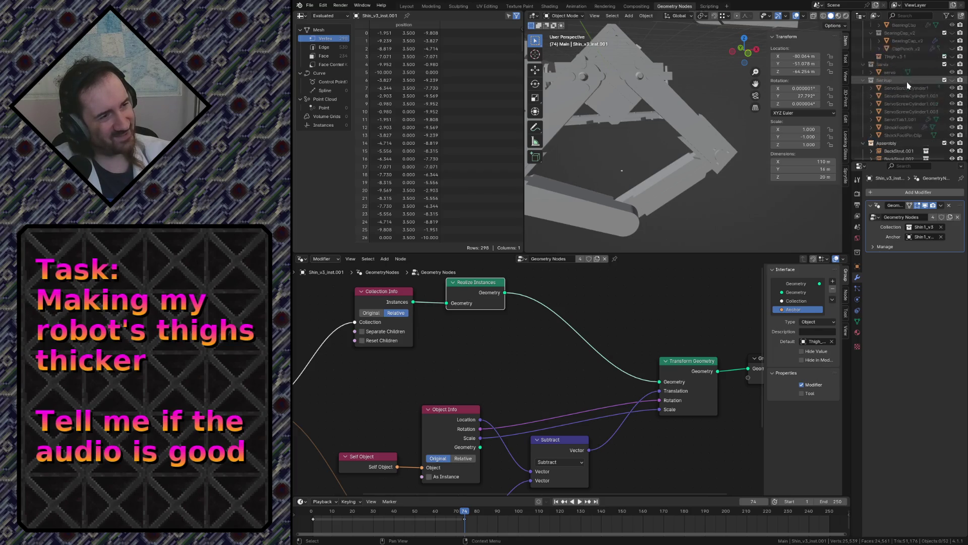
pyautogui.scroll(-1, 908, 86)
pyautogui.scroll(-2, 908, 85)
pyautogui.scroll(-3, 908, 86)
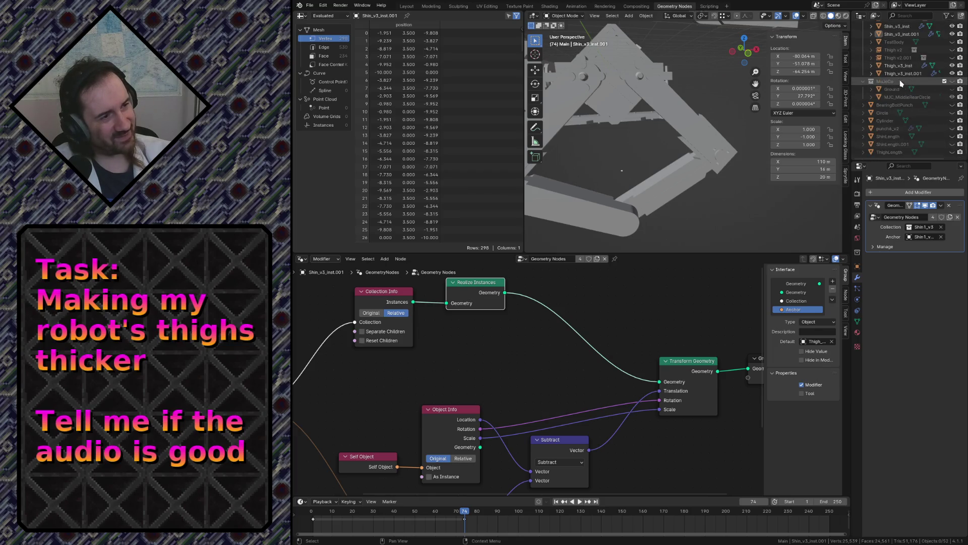
pyautogui.scroll(2, 902, 83)
pyautogui.scroll(3, 878, 84)
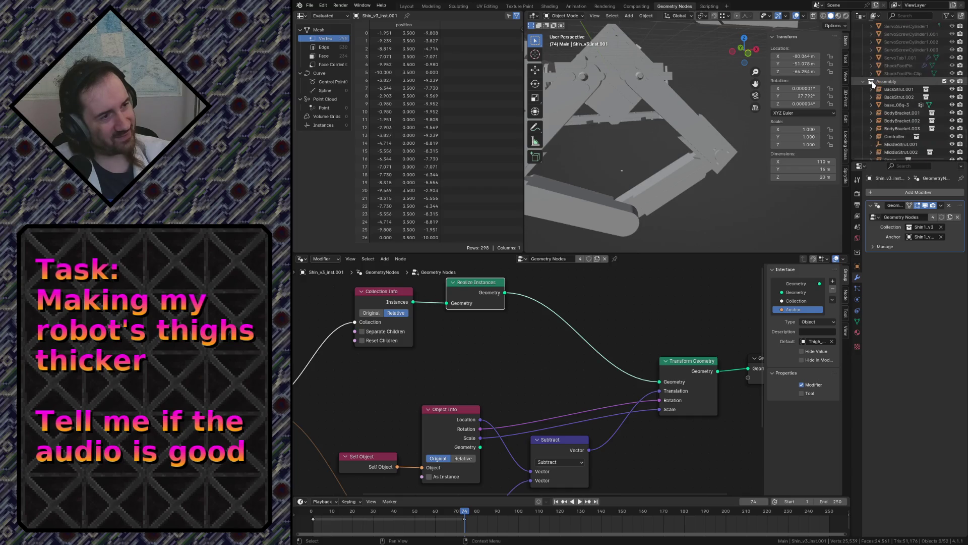
# Collapse the MuJoCo collection, re-expand Assembly, and bring up a collection's context menu
pyautogui.click(862, 81)
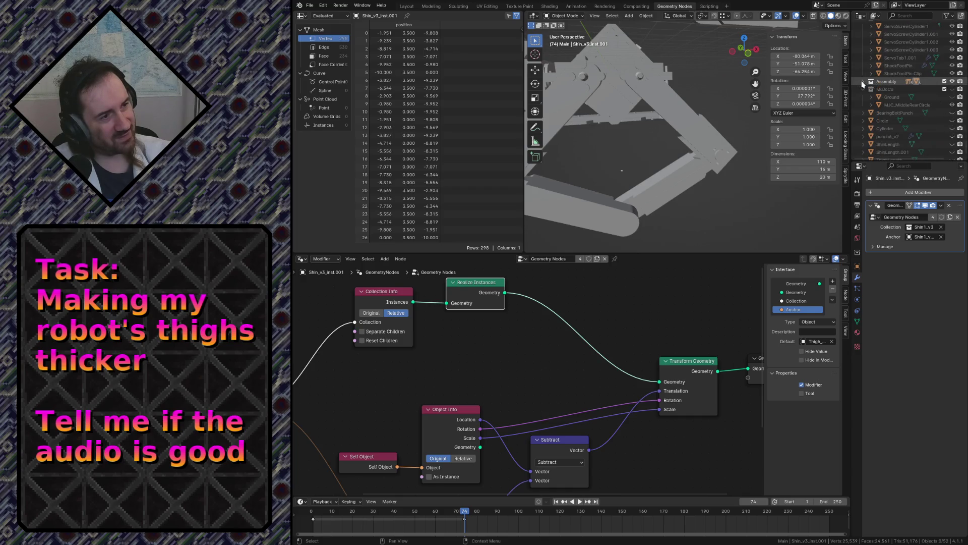
pyautogui.click(865, 88)
pyautogui.click(865, 84)
pyautogui.scroll(1, 867, 92)
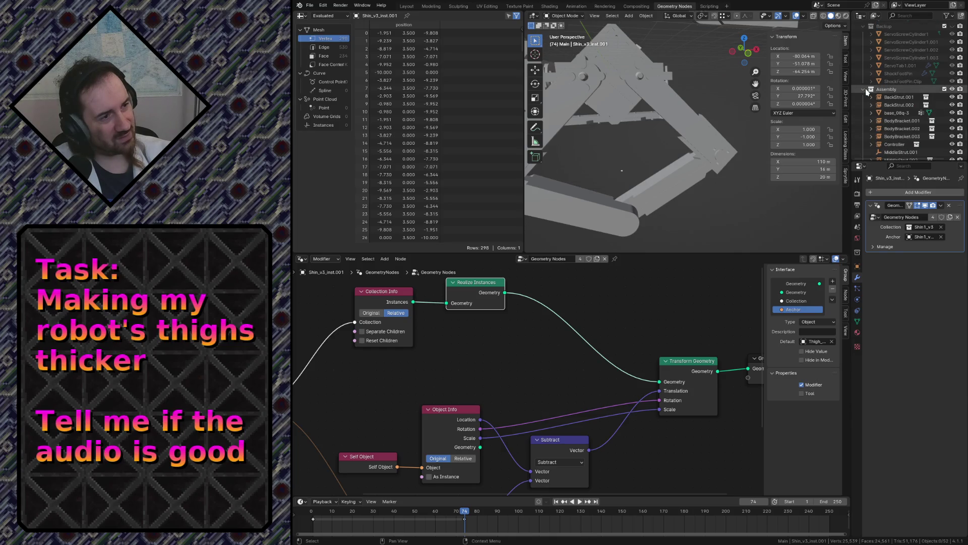
pyautogui.scroll(3, 863, 98)
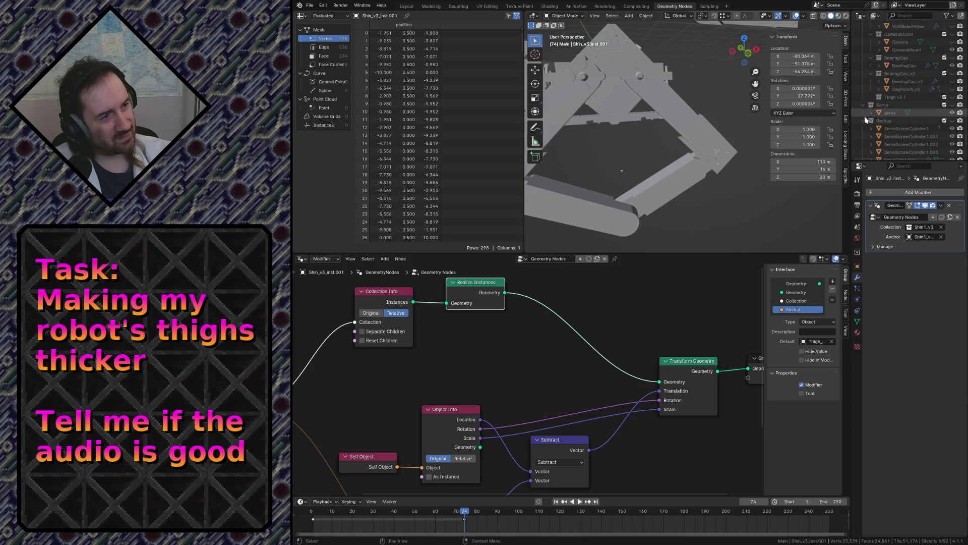
pyautogui.scroll(2, 863, 121)
pyautogui.scroll(1, 862, 114)
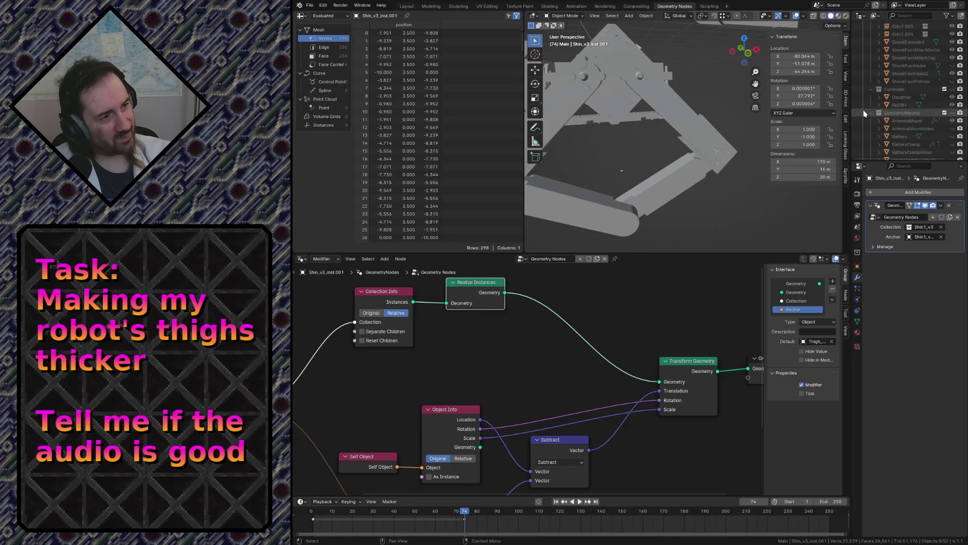
pyautogui.scroll(2, 861, 102)
pyautogui.scroll(2, 861, 83)
pyautogui.scroll(1, 863, 61)
pyautogui.rightClick(863, 50)
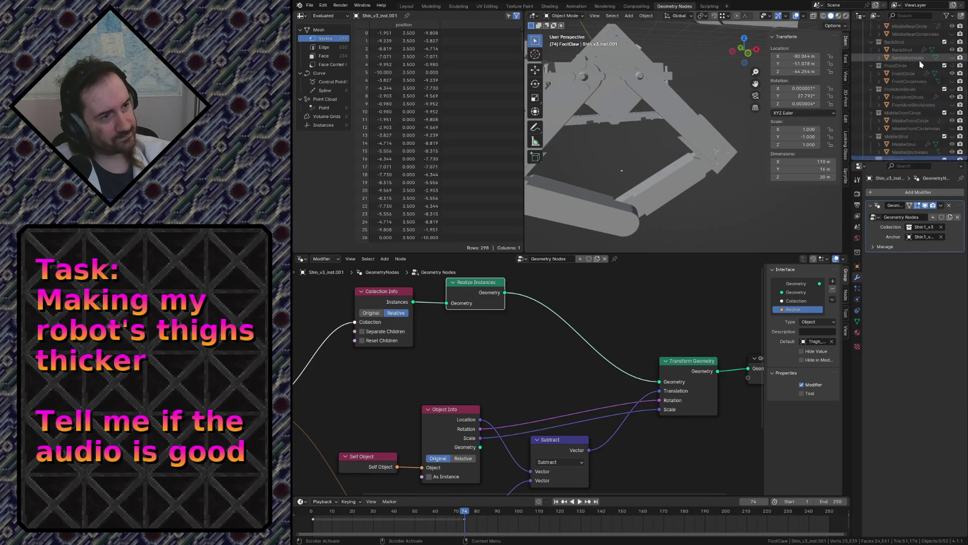
pyautogui.scroll(-5, 917, 67)
pyautogui.scroll(3, 916, 71)
pyautogui.scroll(-2, 918, 98)
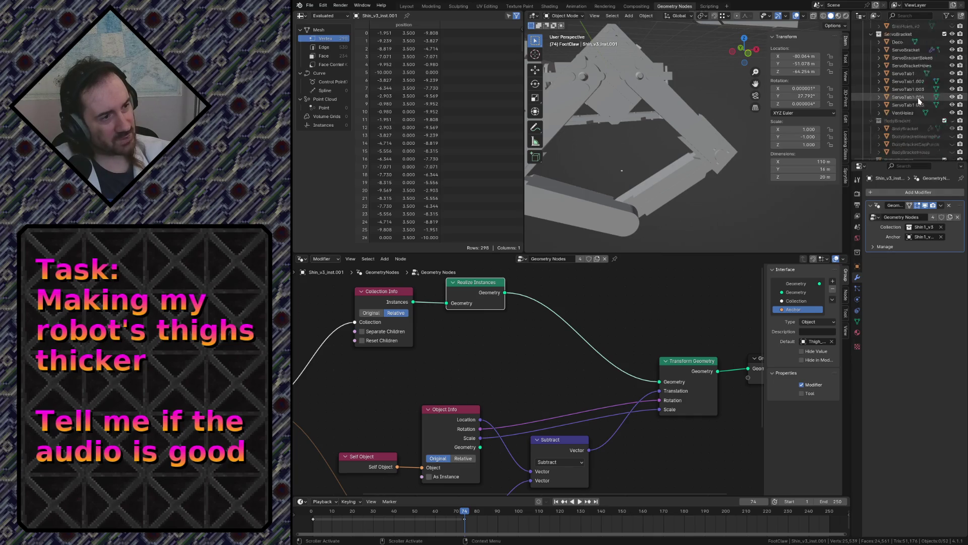
pyautogui.scroll(-2, 918, 98)
pyautogui.scroll(-2, 911, 106)
pyautogui.scroll(-2, 905, 114)
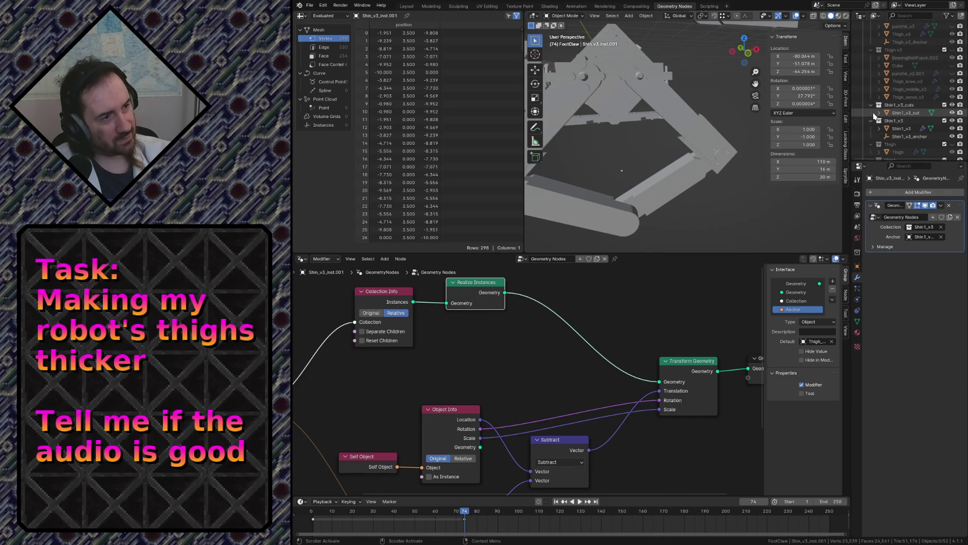
pyautogui.scroll(3, 868, 106)
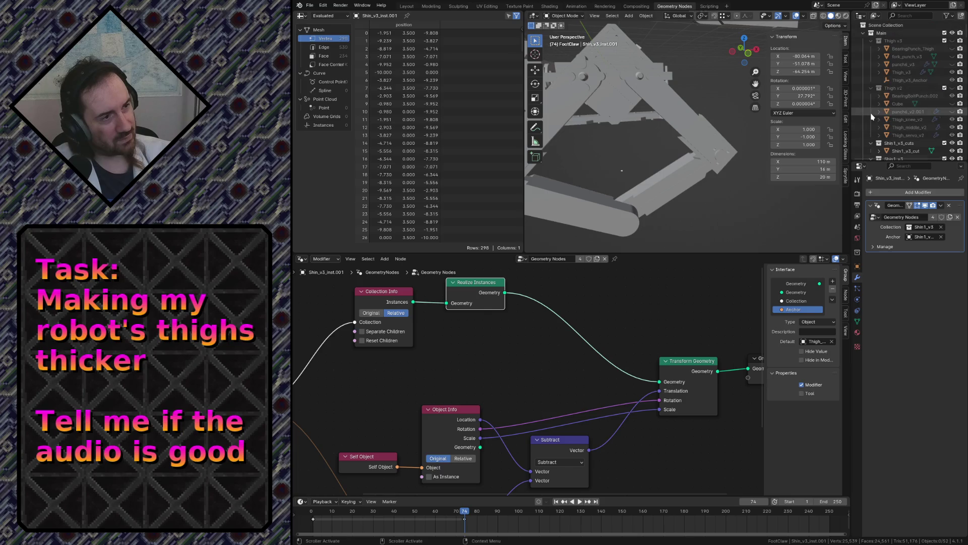
# Collapse the Thigh v3, Thigh v2, Shin1_v3_cuts, Shin1_v3, Shin1 and Shin2 collections
pyautogui.click(870, 40)
pyautogui.click(872, 49)
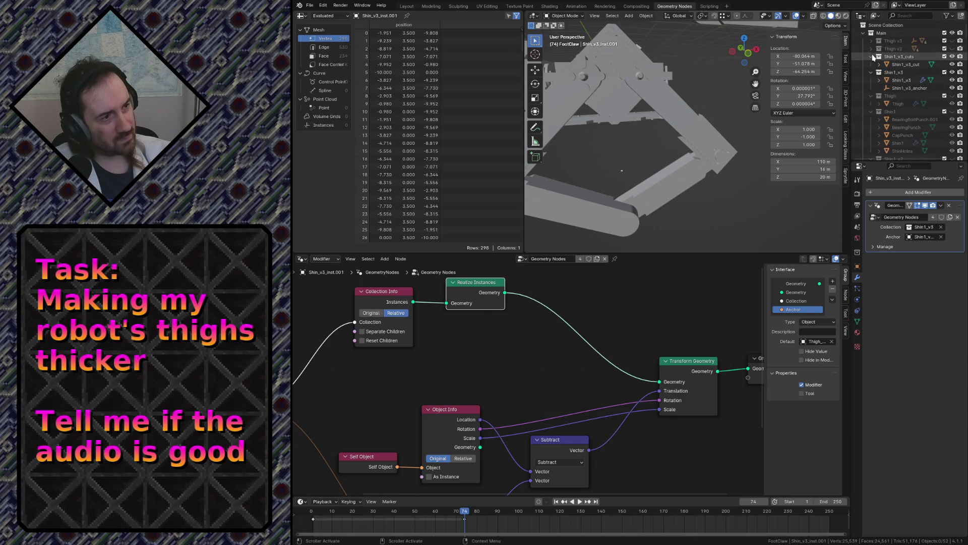
pyautogui.click(873, 66)
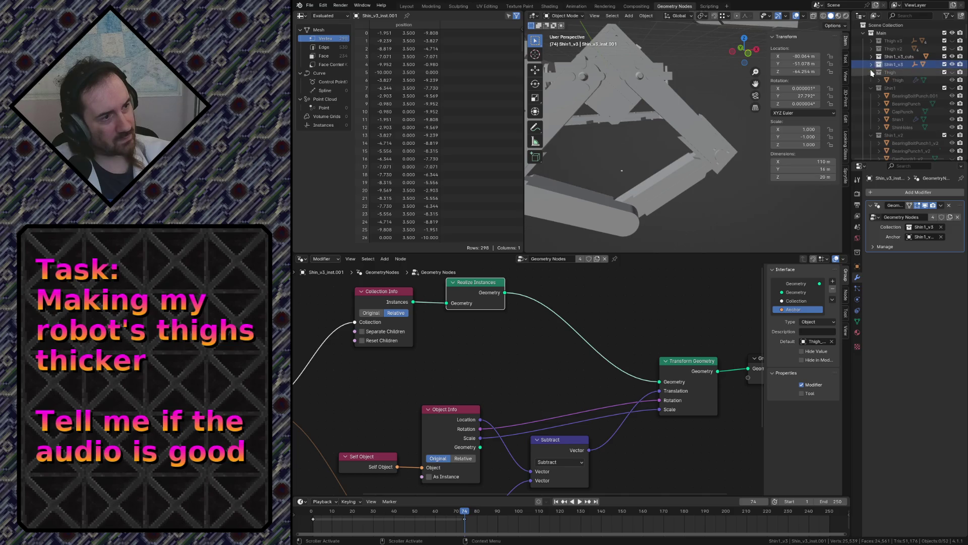
pyautogui.click(871, 81)
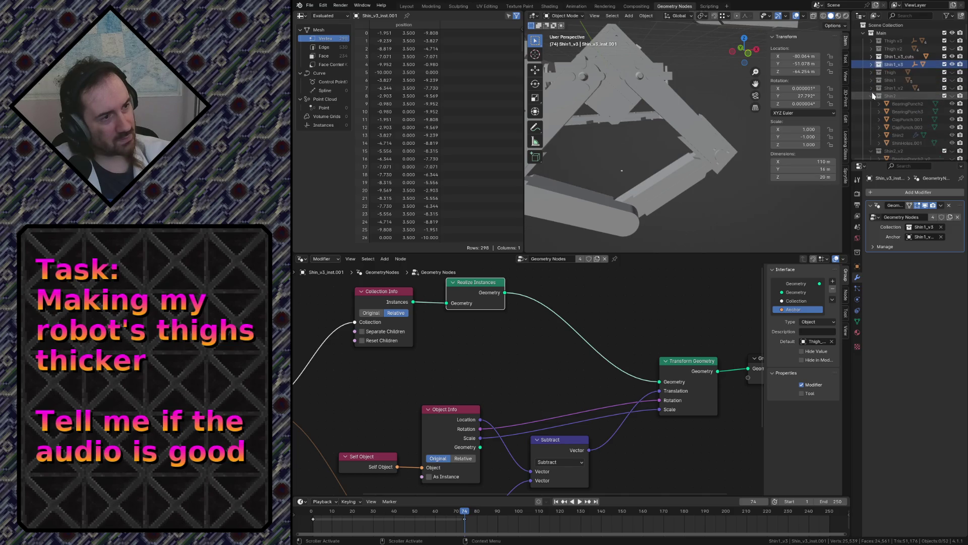
pyautogui.click(872, 96)
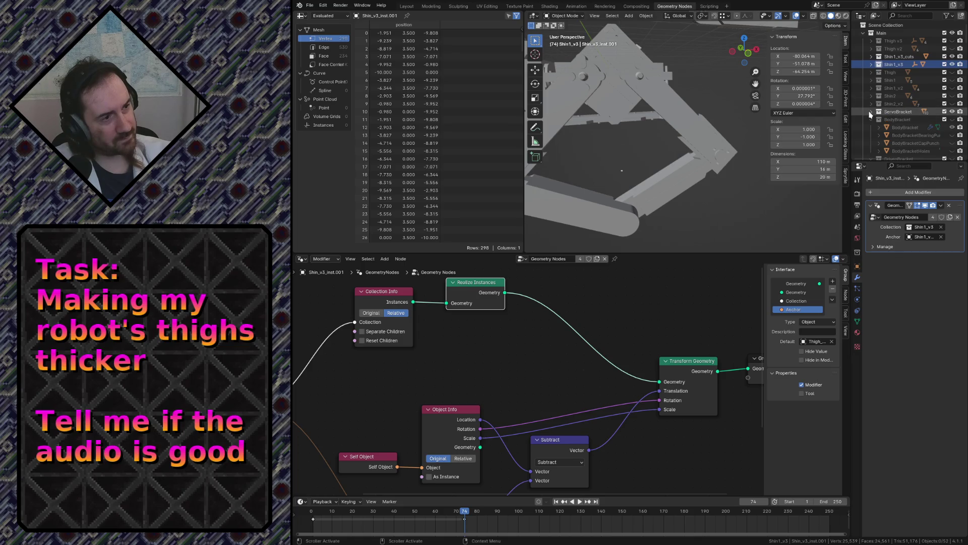
pyautogui.rightClick(871, 113)
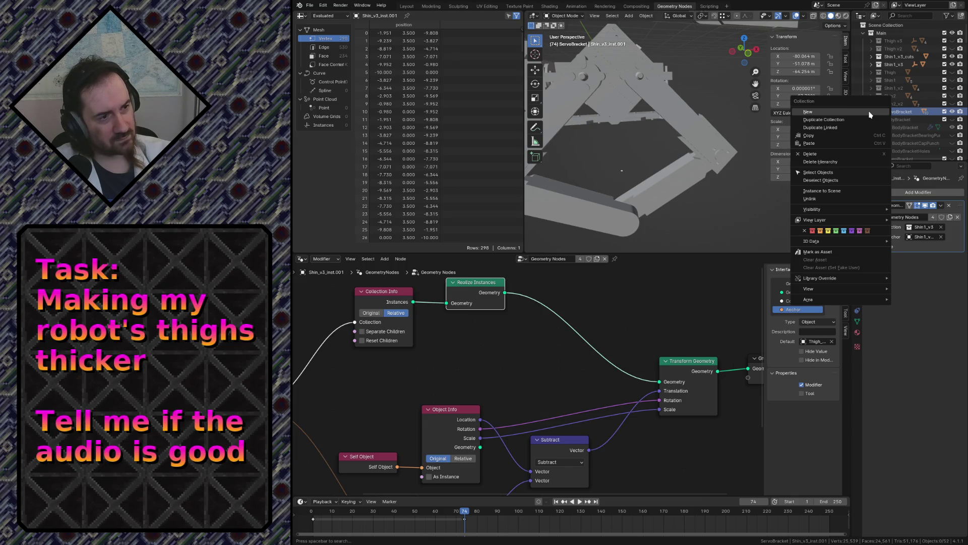
pyautogui.press('Escape')
# Collapse the bracket, rear circle, electronics and BearingCap_v2 collections and pick Thigh v3.1
pyautogui.click(872, 127)
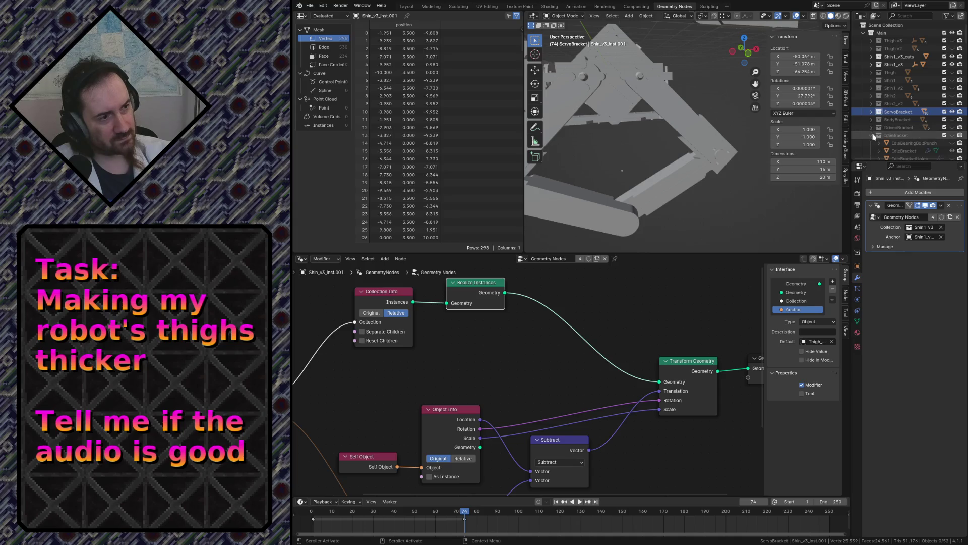
pyautogui.click(872, 143)
pyautogui.scroll(-3, 872, 143)
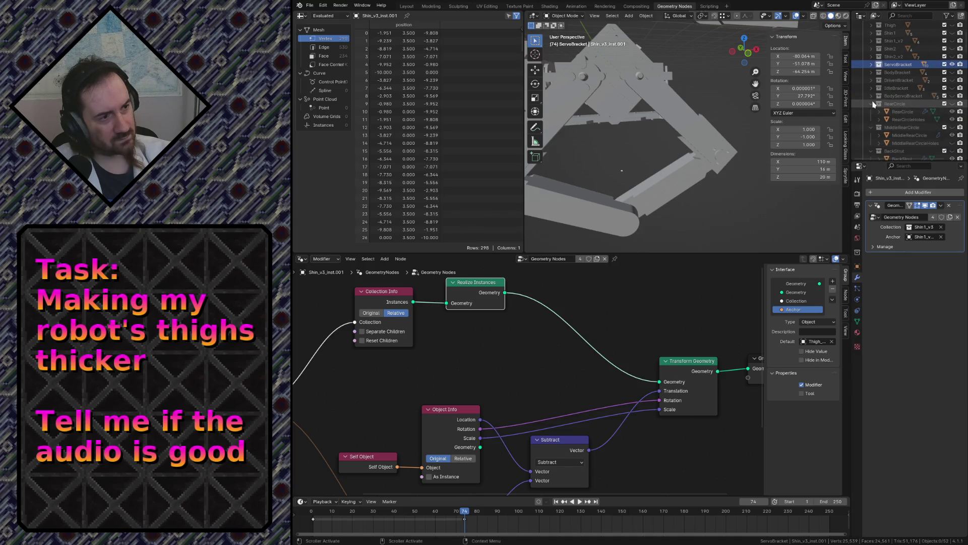
pyautogui.click(872, 104)
pyautogui.click(871, 127)
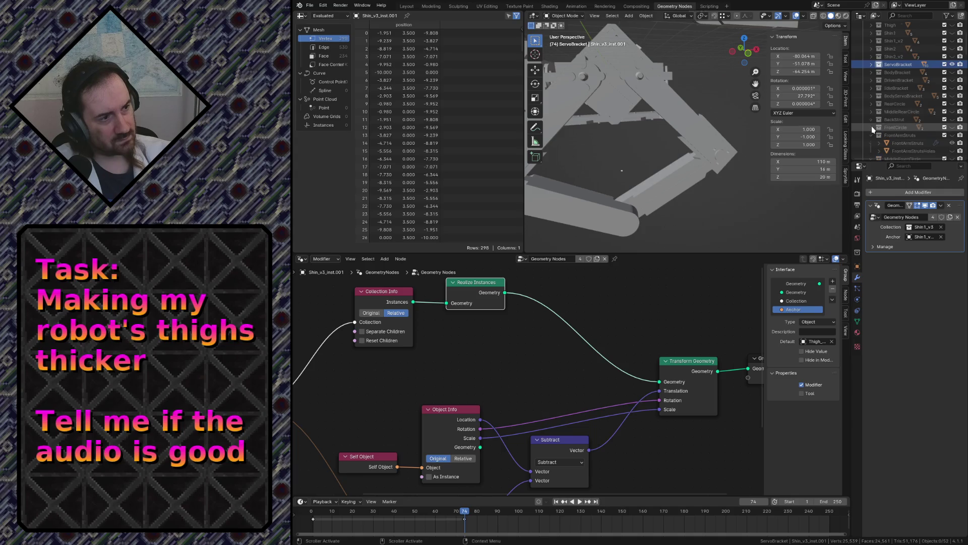
pyautogui.scroll(-5, 871, 126)
pyautogui.scroll(-3, 867, 136)
pyautogui.scroll(5, 867, 134)
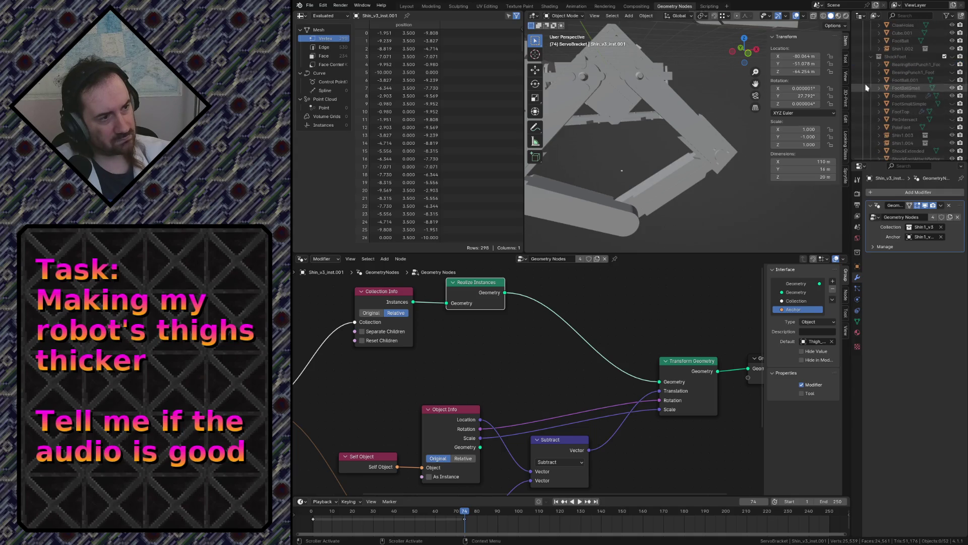
pyautogui.click(871, 65)
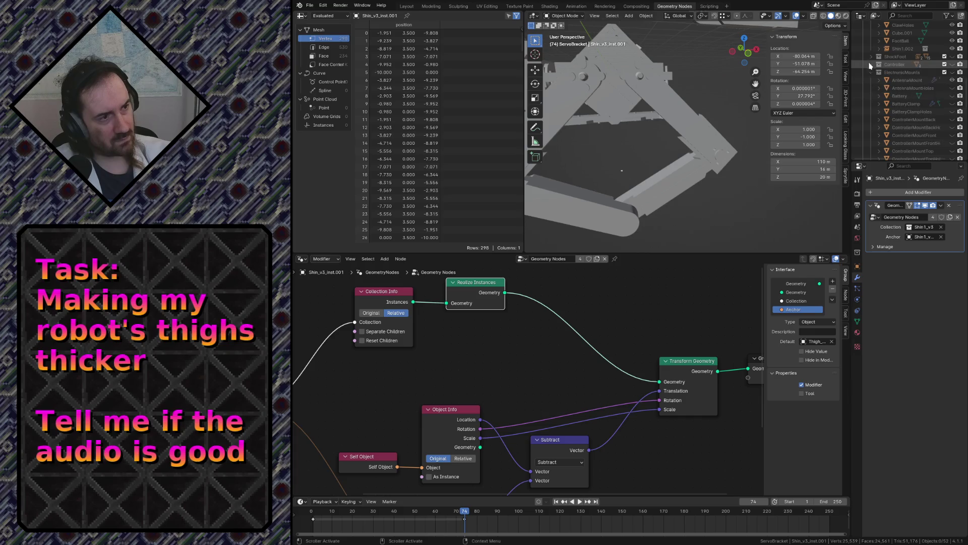
pyautogui.click(870, 71)
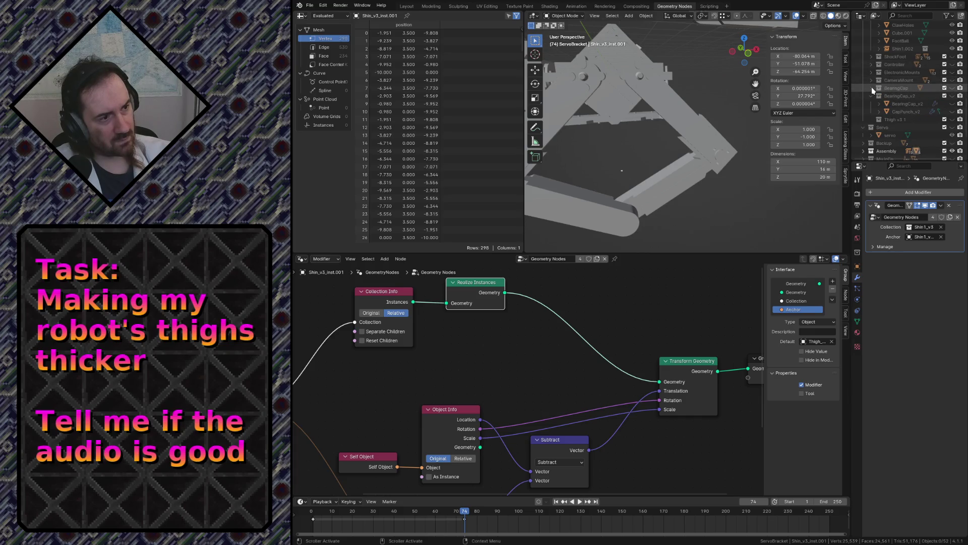
pyautogui.click(872, 96)
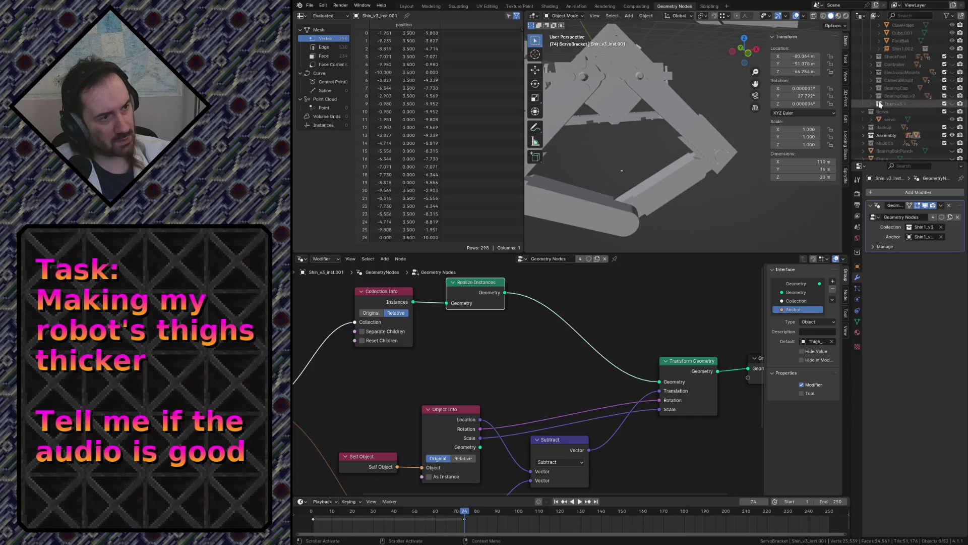
pyautogui.click(888, 105)
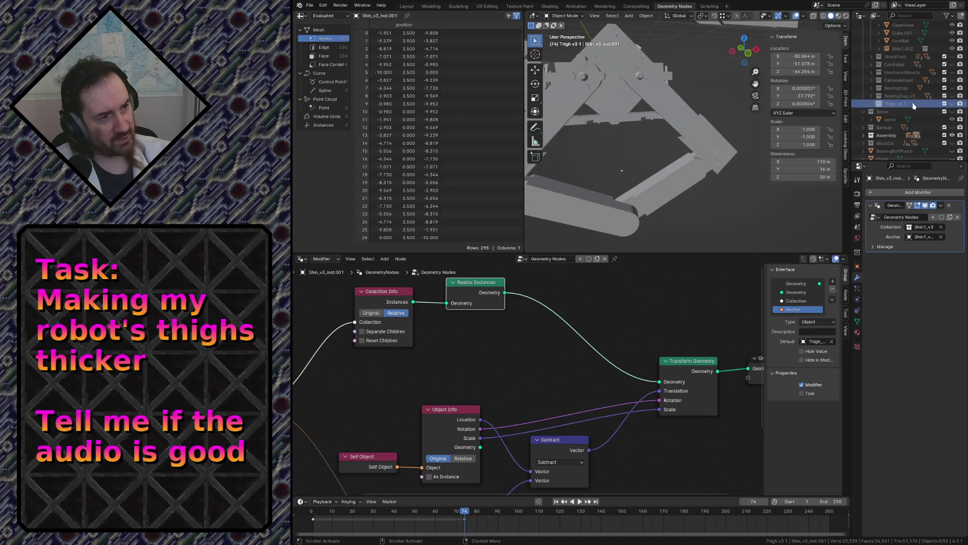
# Move Thigh v3.1 to the top of Main, expand Thigh v3 and select Thigh_v3_Anchor
pyautogui.moveTo(913, 105); pyautogui.dragTo(907, 72)
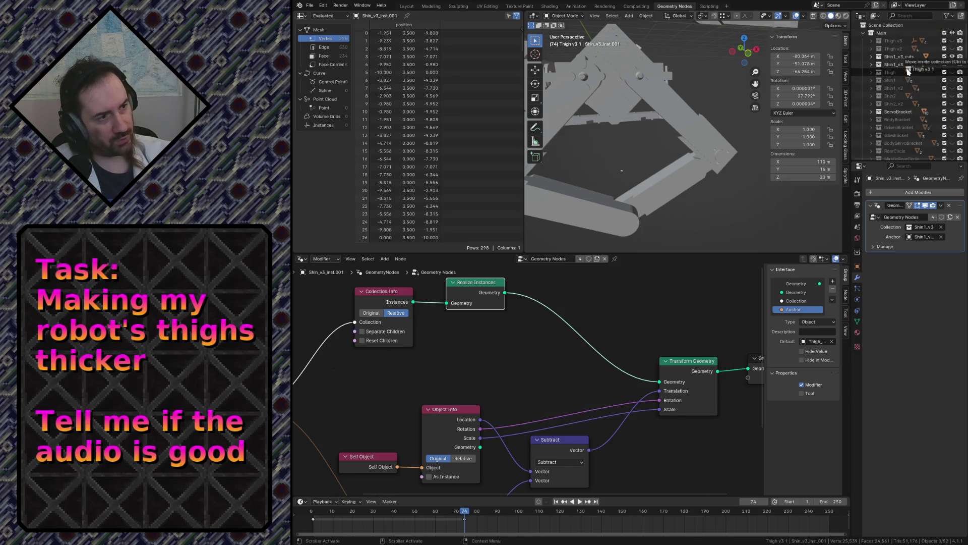
pyautogui.moveTo(908, 73); pyautogui.dragTo(893, 40)
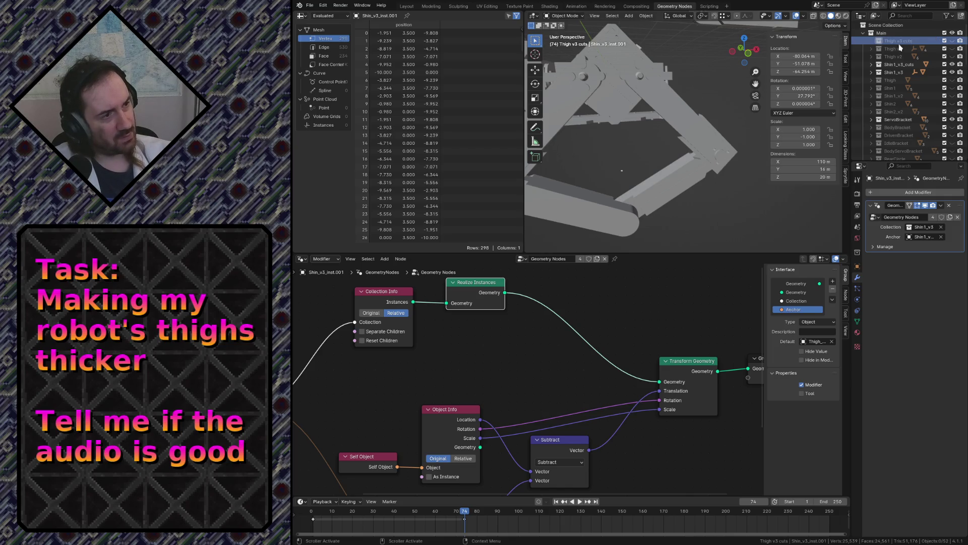
pyautogui.click(870, 51)
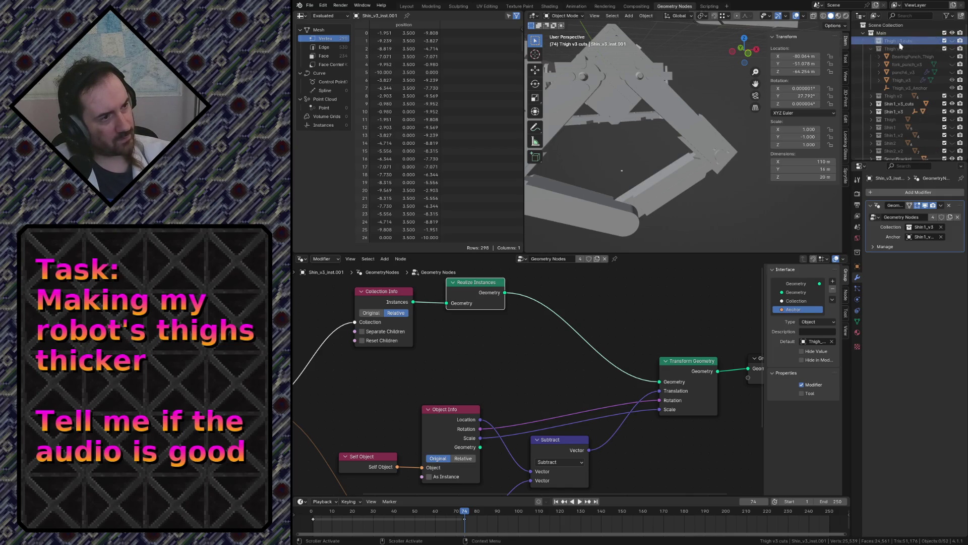
pyautogui.click(954, 41)
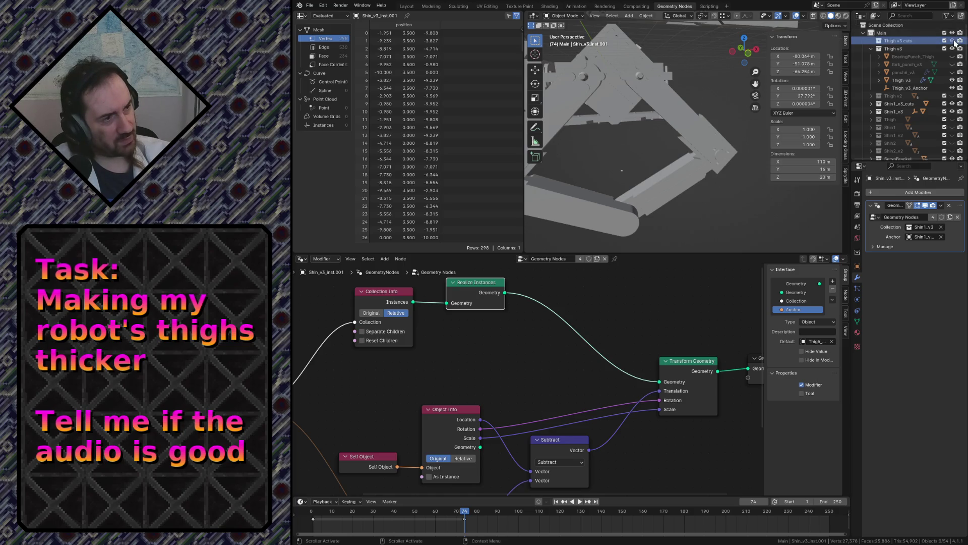
pyautogui.click(923, 89)
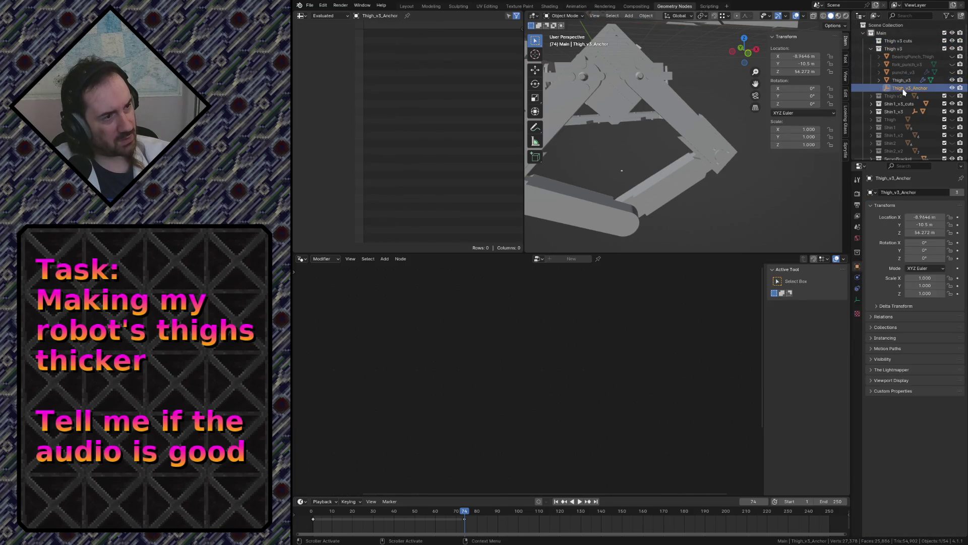
# Unhide the fork_punch_v3 and BearingPunch_Thigh cutters
pyautogui.press('Up')
pyautogui.press('Up')
pyautogui.press('Up')
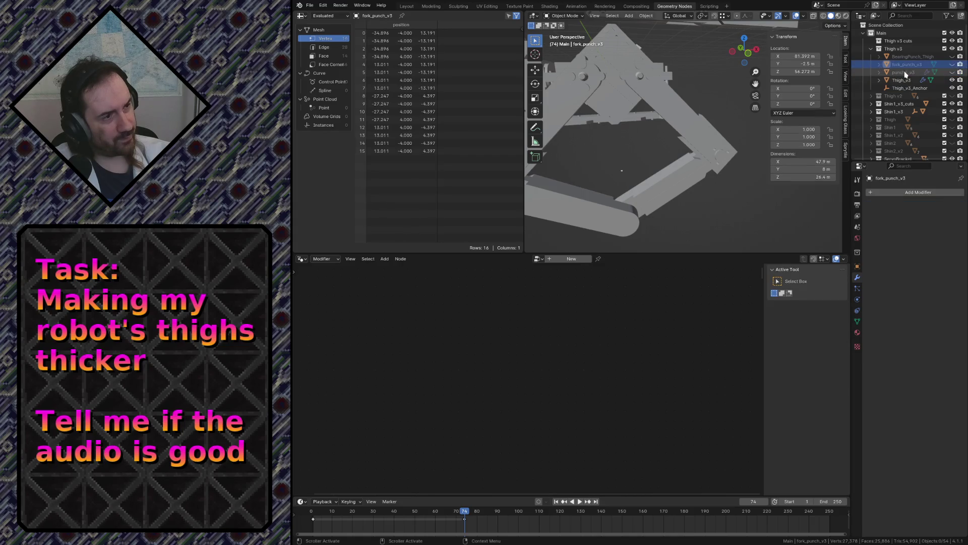
pyautogui.press('Down')
pyautogui.click(951, 64)
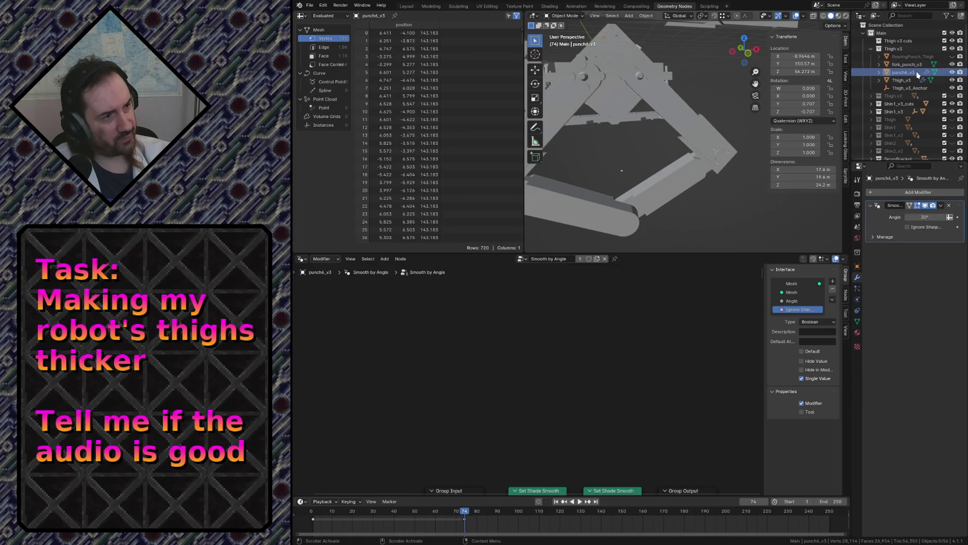
pyautogui.press('Up')
pyautogui.press('Down')
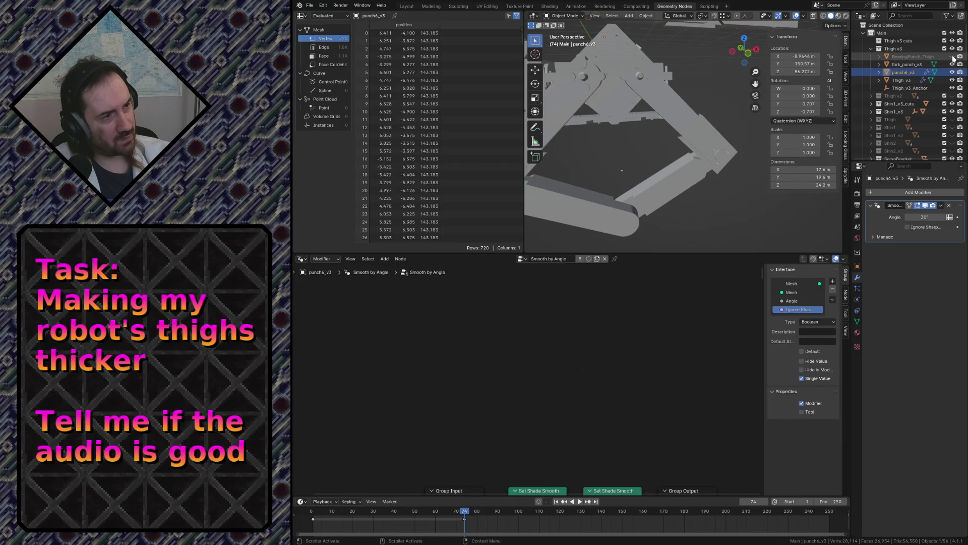
pyautogui.click(953, 57)
# Move punch6_v3 into Thigh v3 cuts, then disable and collapse that collection
pyautogui.click(913, 64)
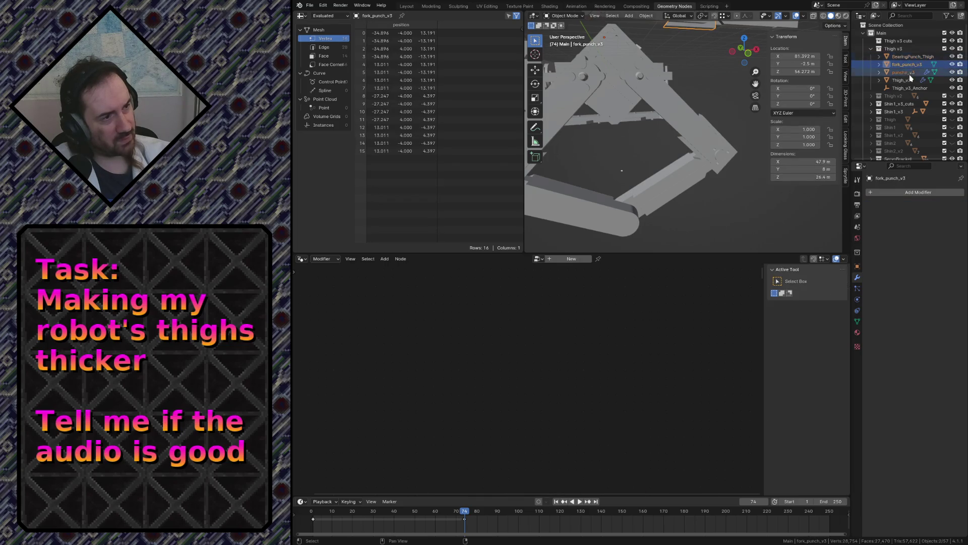
pyautogui.moveTo(911, 77); pyautogui.dragTo(909, 46)
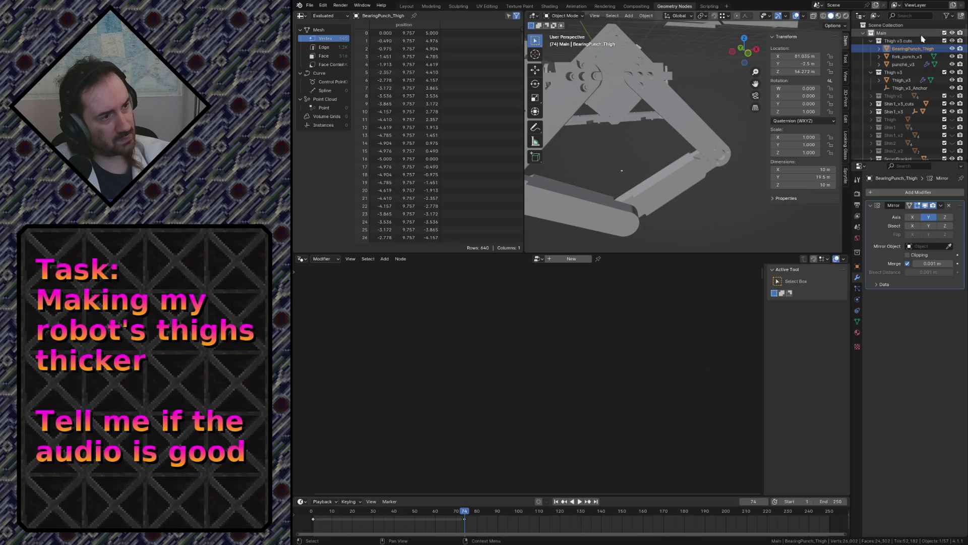
pyautogui.click(879, 44)
pyautogui.click(872, 43)
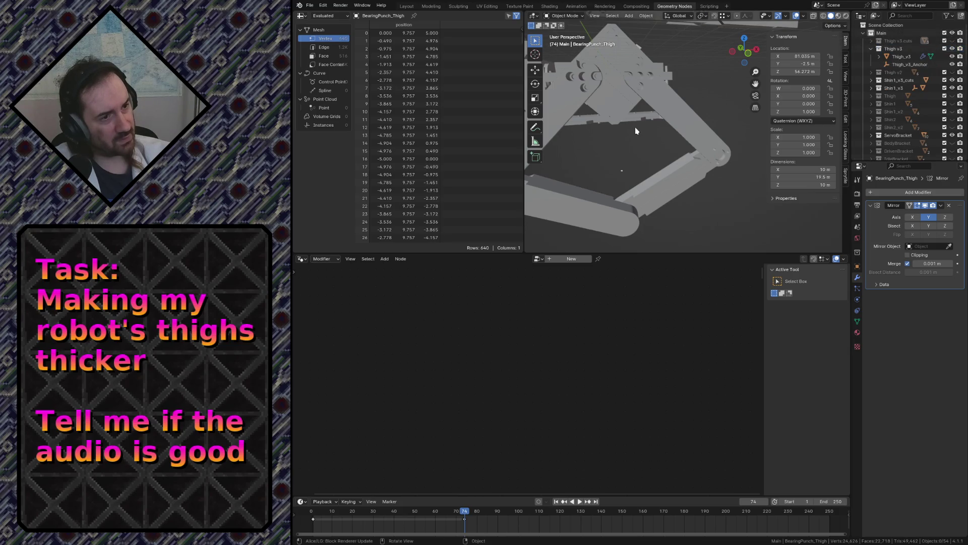
pyautogui.hotkey('shift', '`')
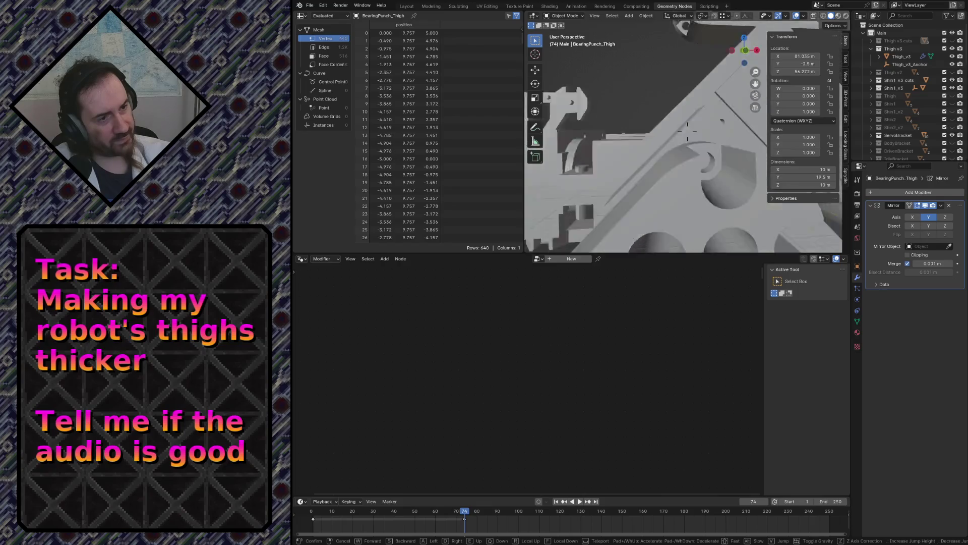
pyautogui.press('w')
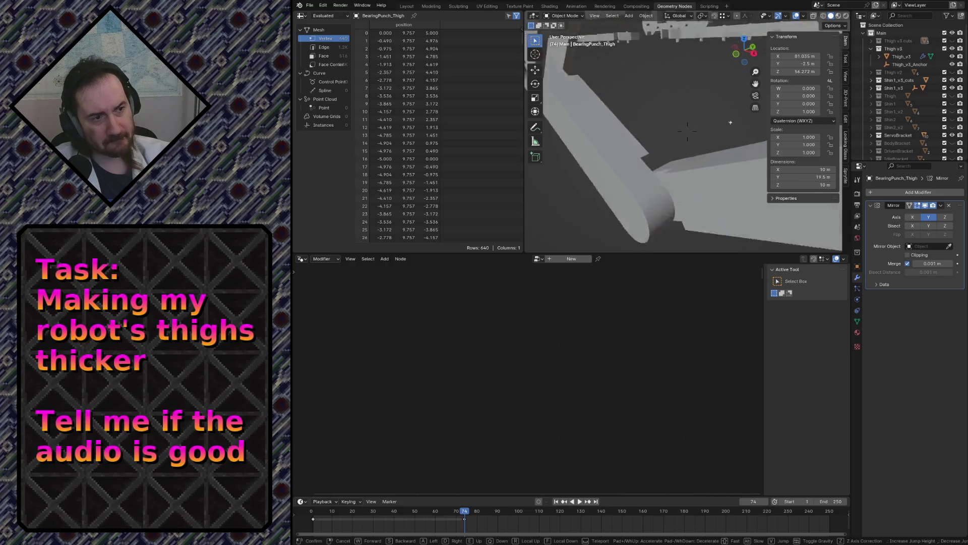
pyautogui.click(640, 138)
pyautogui.hotkey('shift', '`')
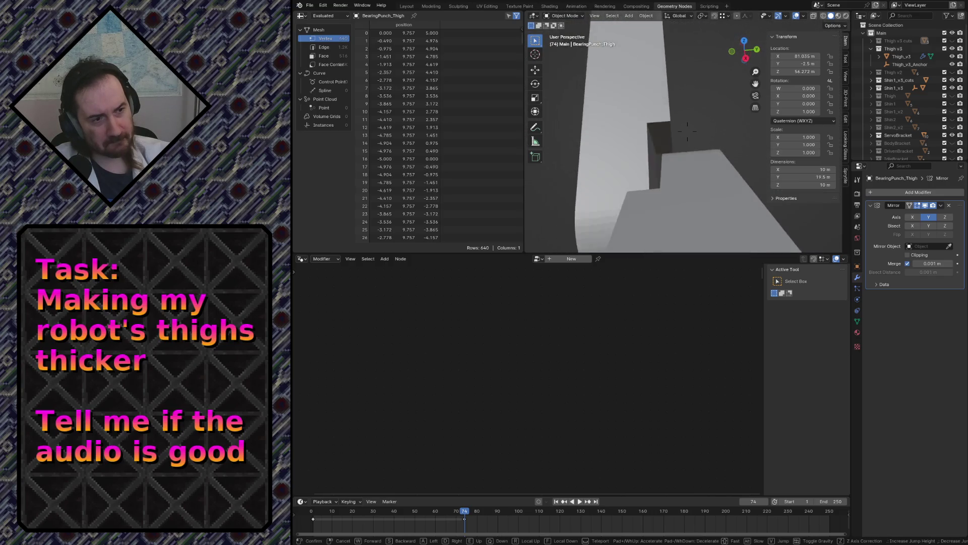
pyautogui.press('s')
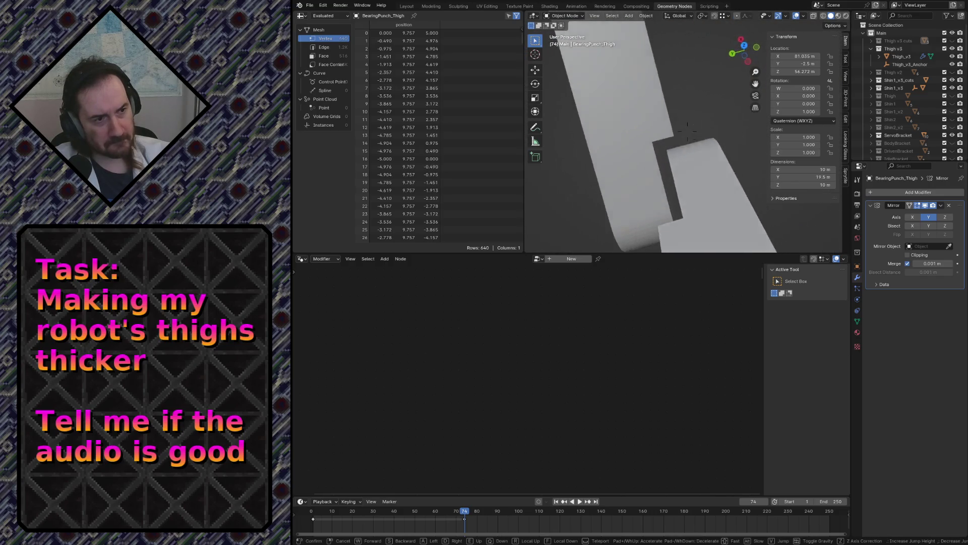
pyautogui.press('w')
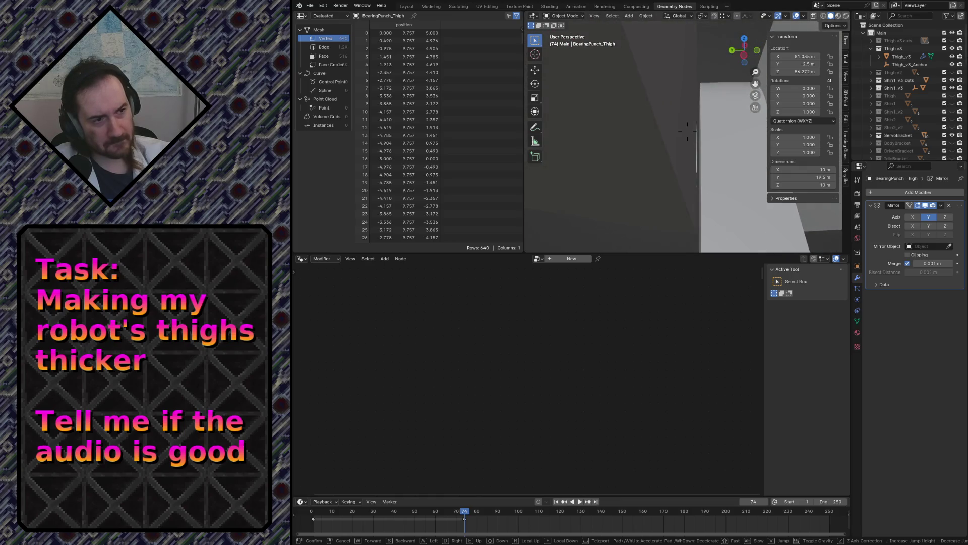
pyautogui.press('w')
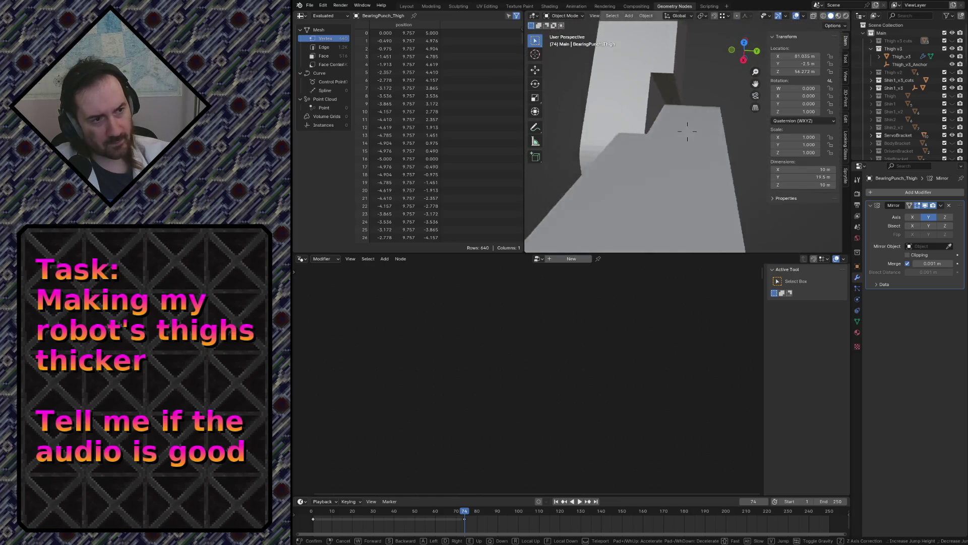
pyautogui.press('w')
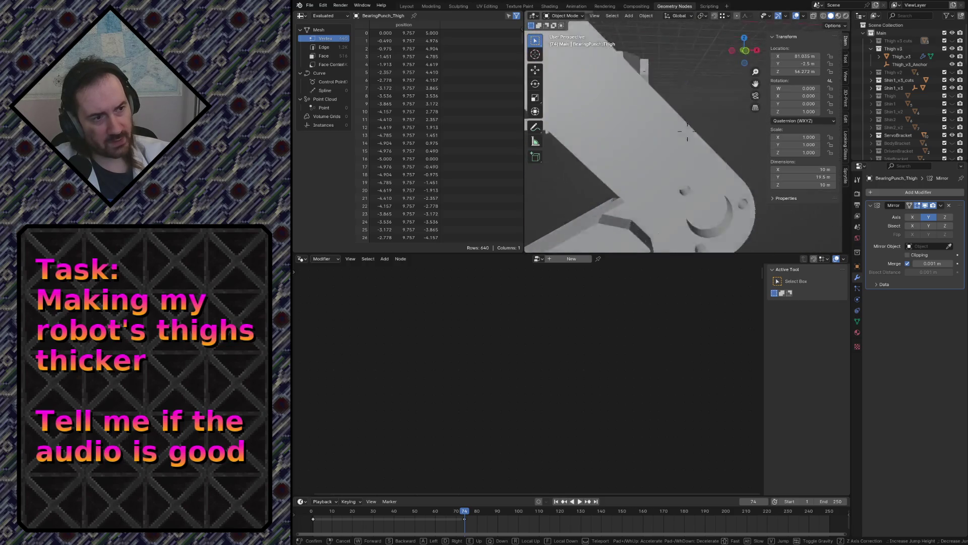
pyautogui.press('e')
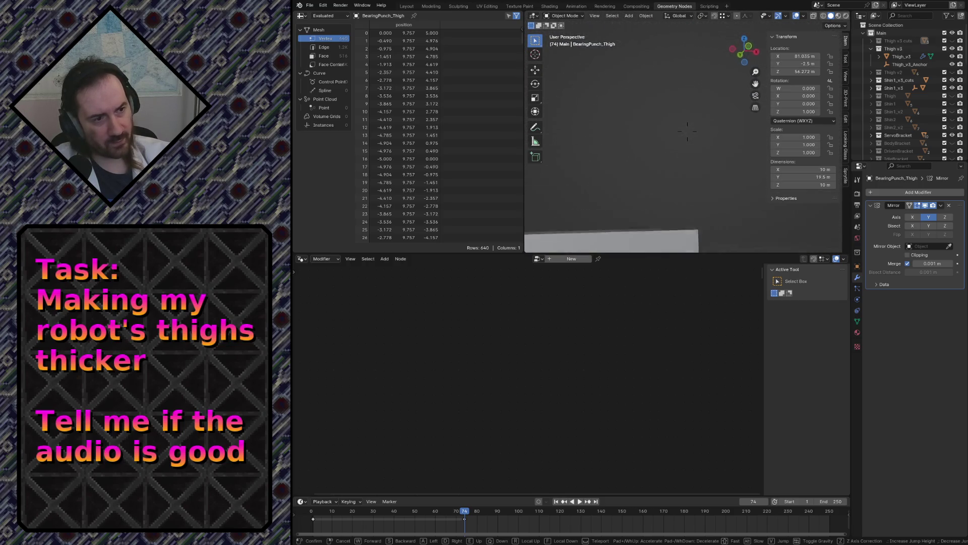
pyautogui.click(653, 129)
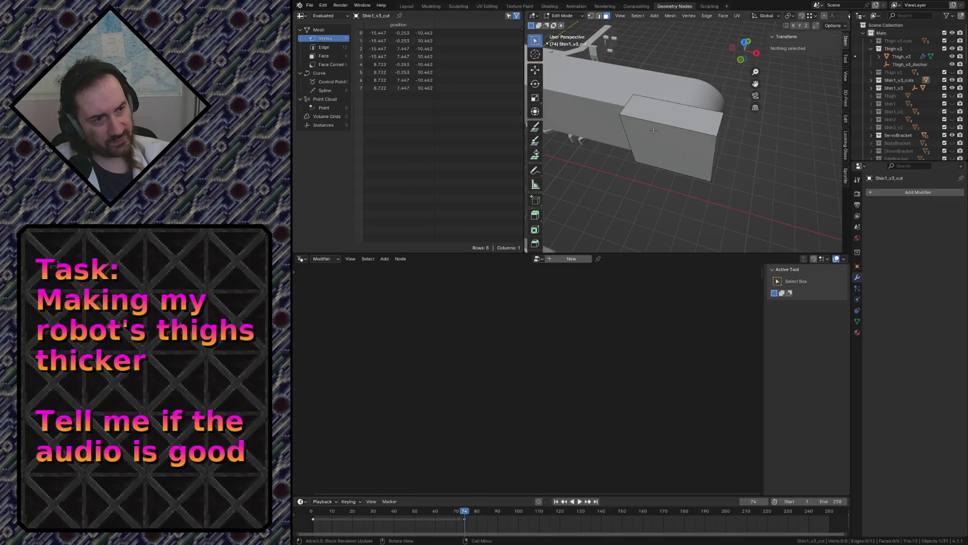
# Move the Shin1_v3_cut box along Y in Edit Mode and check the fit from the Layout workspace
pyautogui.press('Tab')
pyautogui.write('gy')
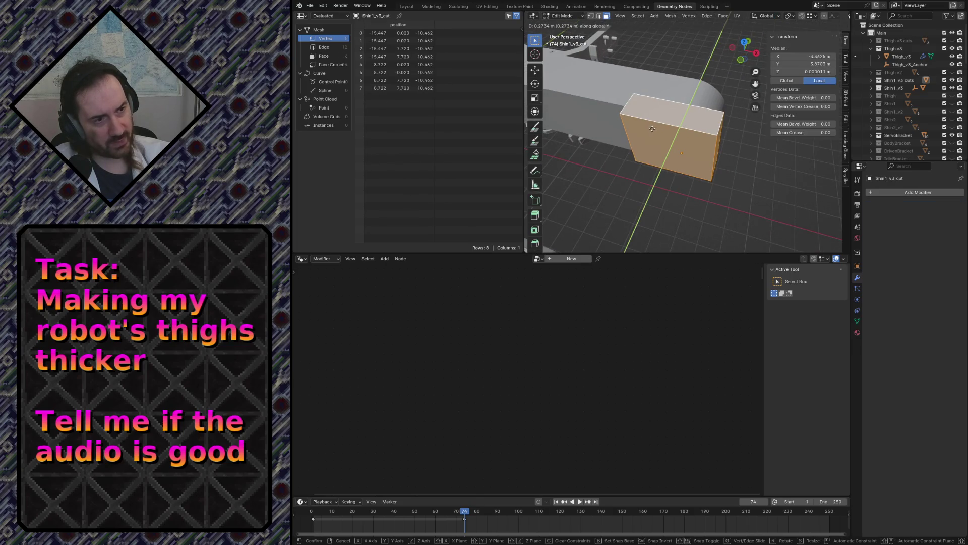
pyautogui.write('0.71')
pyautogui.press('Return')
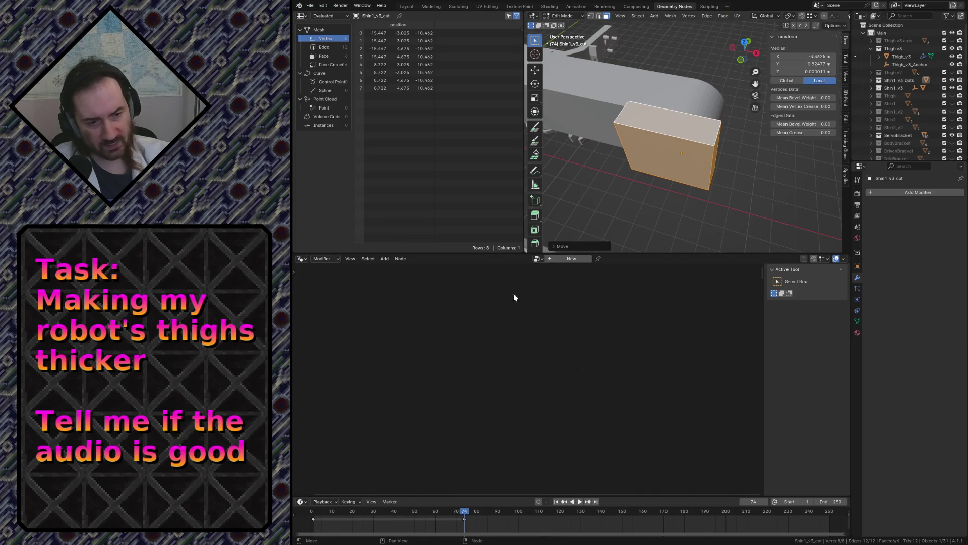
pyautogui.click(409, 5)
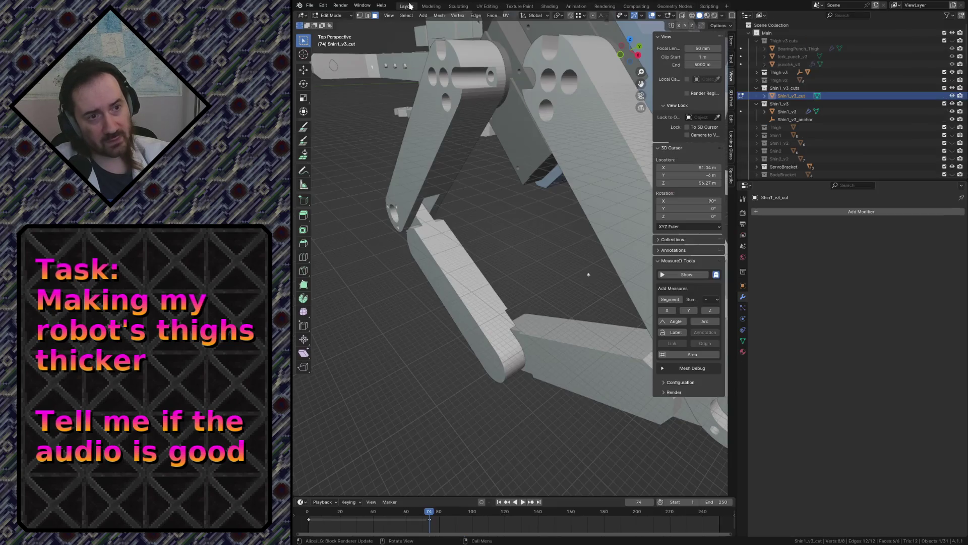
pyautogui.hotkey('shift', '`')
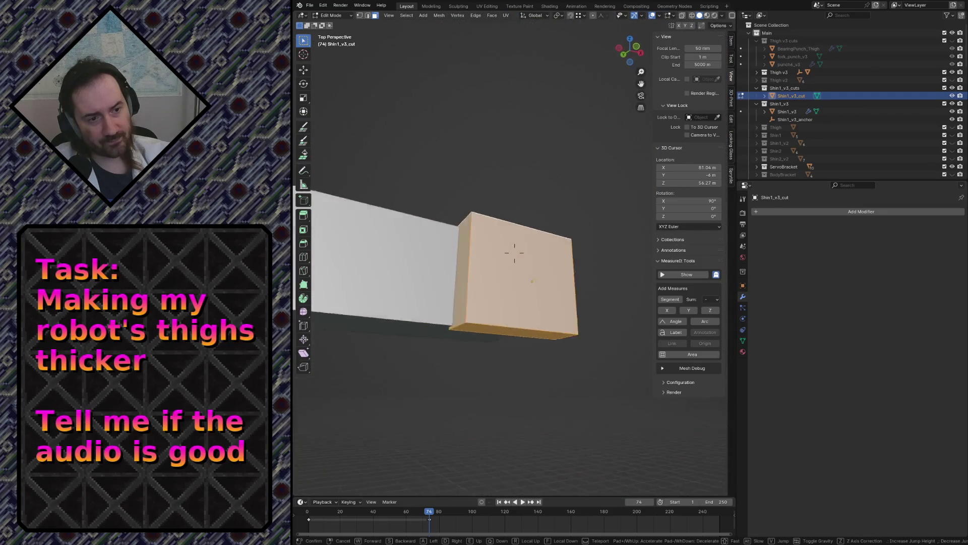
pyautogui.press('Escape')
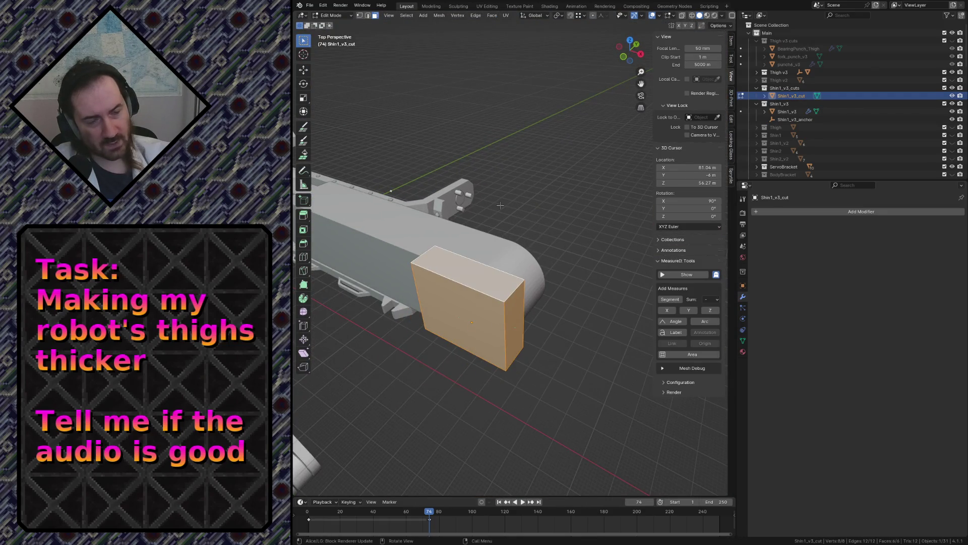
# Offset the box a further -0.5 m along Y and deselect it
pyautogui.press('g')
pyautogui.press('y')
pyautogui.press('Return')
pyautogui.write('-0.5')
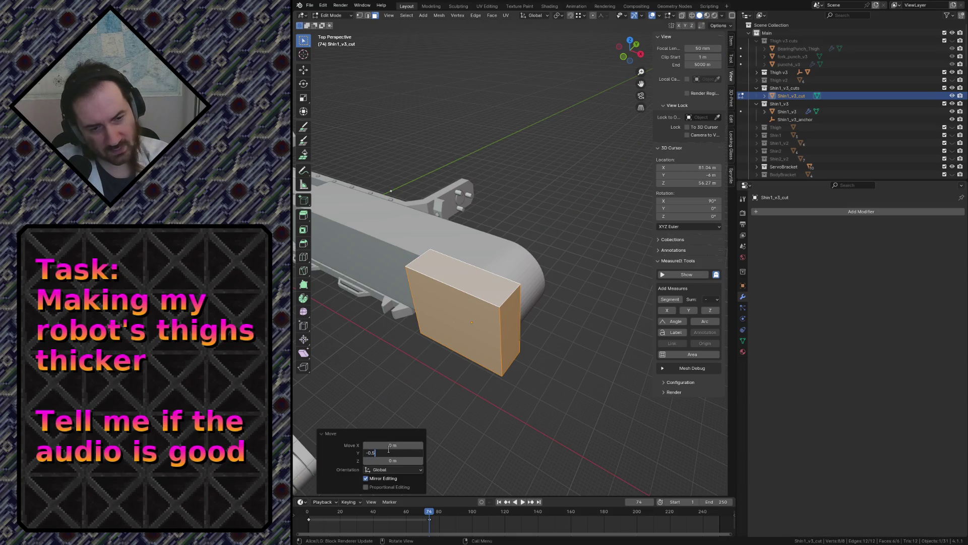
pyautogui.press('Return')
pyautogui.hotkey('alt', 'a')
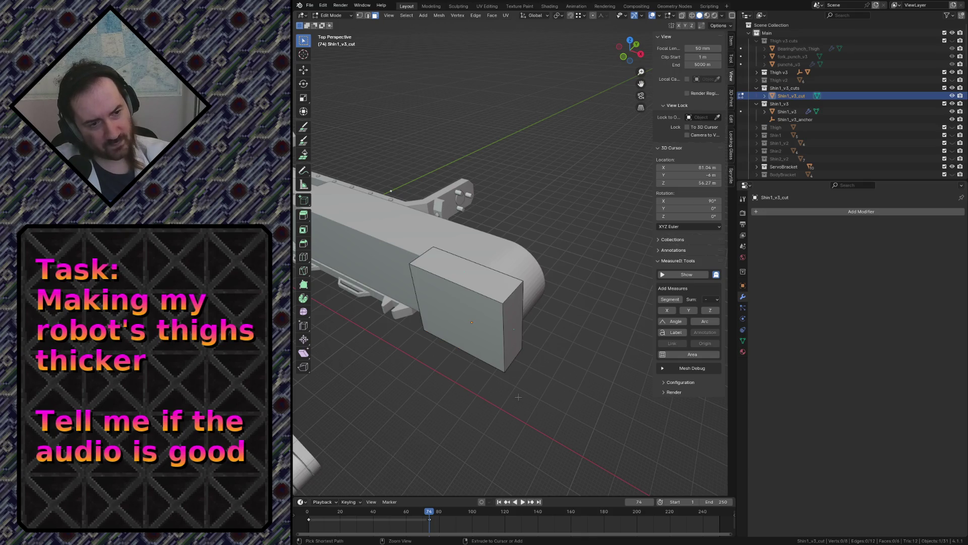
# Fly around the shin to verify the cut and return to Object Mode
pyautogui.hotkey('shift', '`')
pyautogui.press('w')
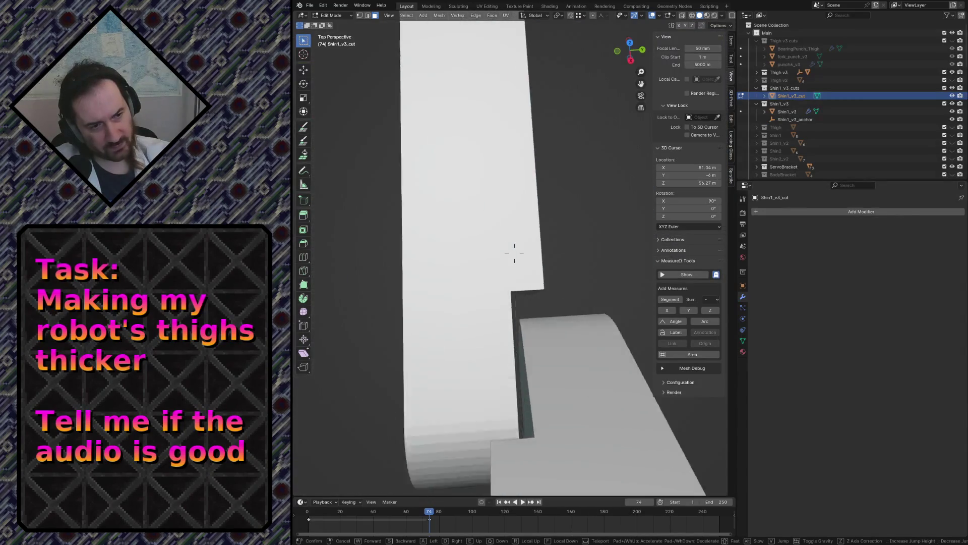
pyautogui.press('s')
pyautogui.press('Tab')
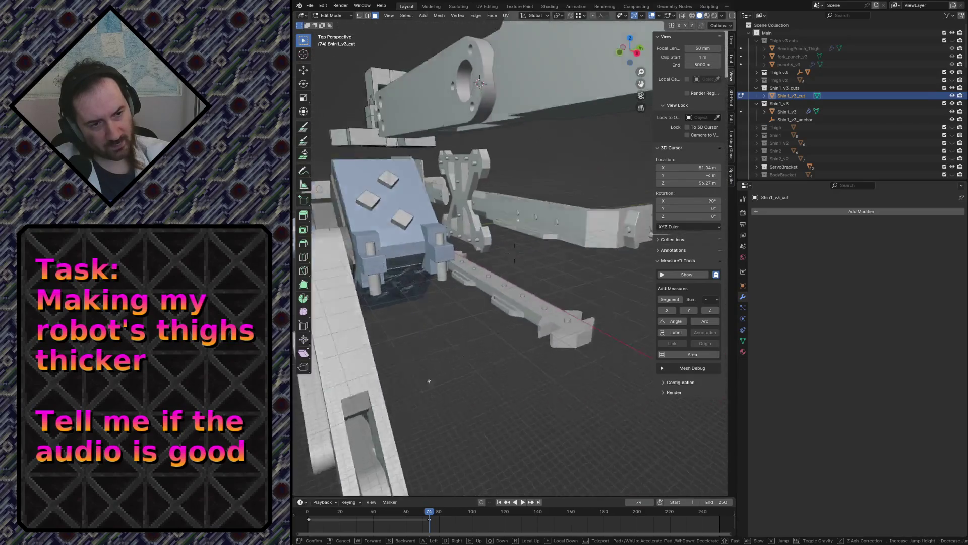
pyautogui.press('w')
pyautogui.press('w')
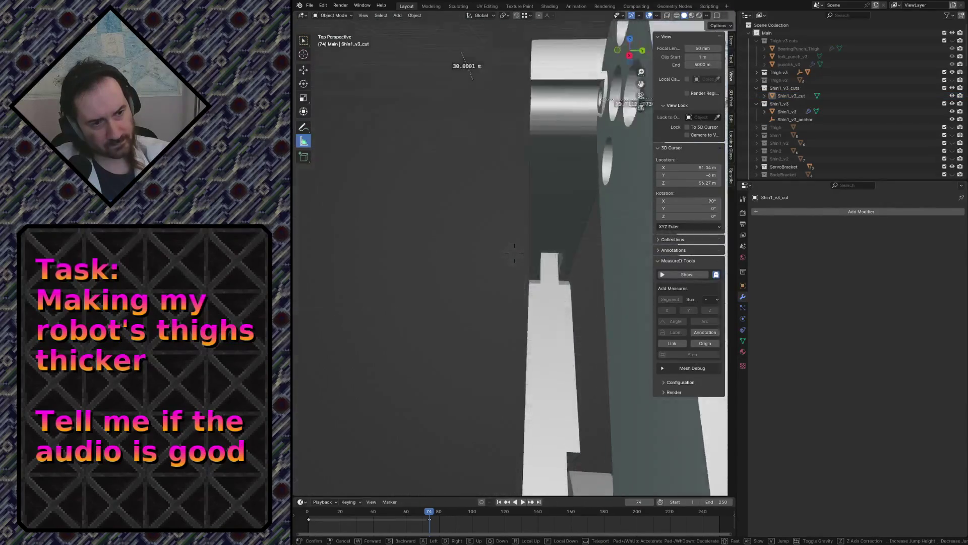
pyautogui.press('w')
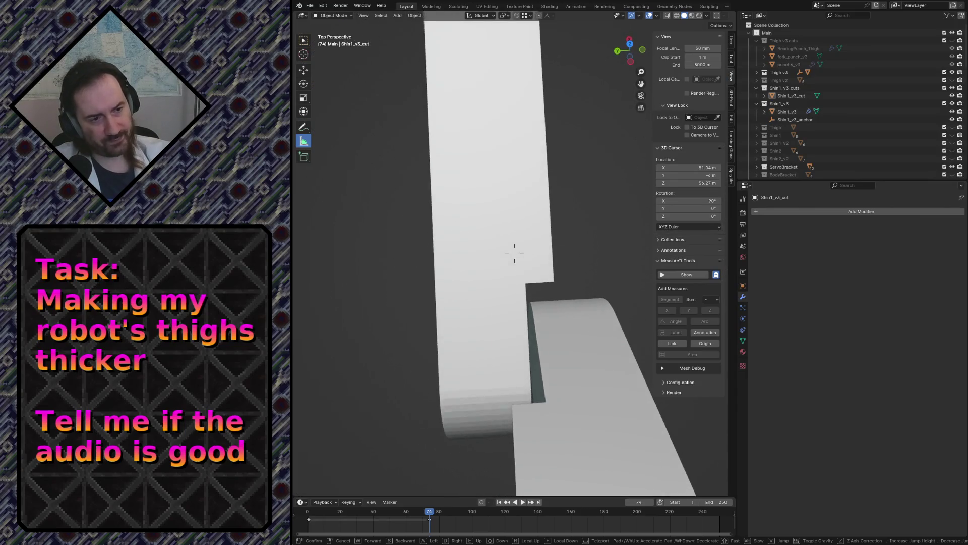
# Fly along the shin parts to look down the length of the shin
pyautogui.click(515, 250)
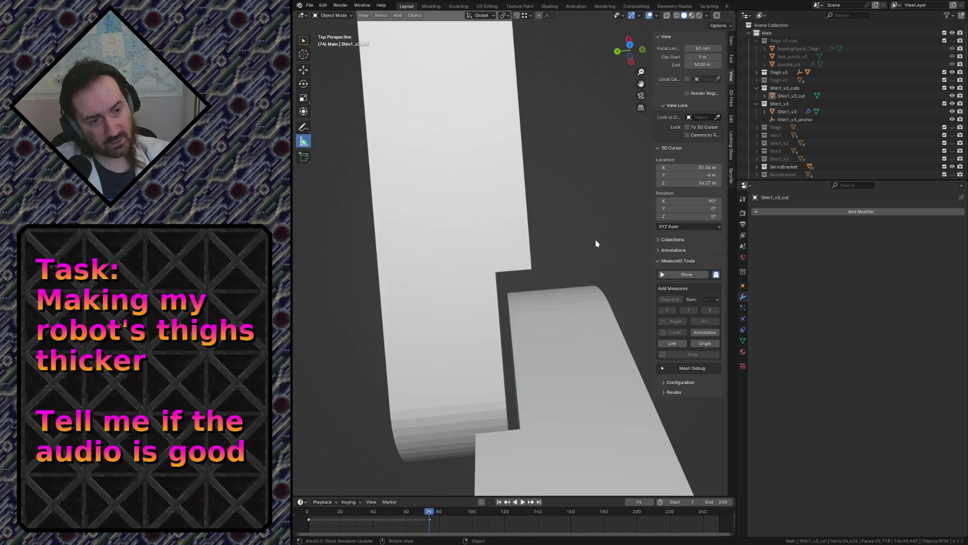
pyautogui.hotkey('shift', '`')
pyautogui.press('w')
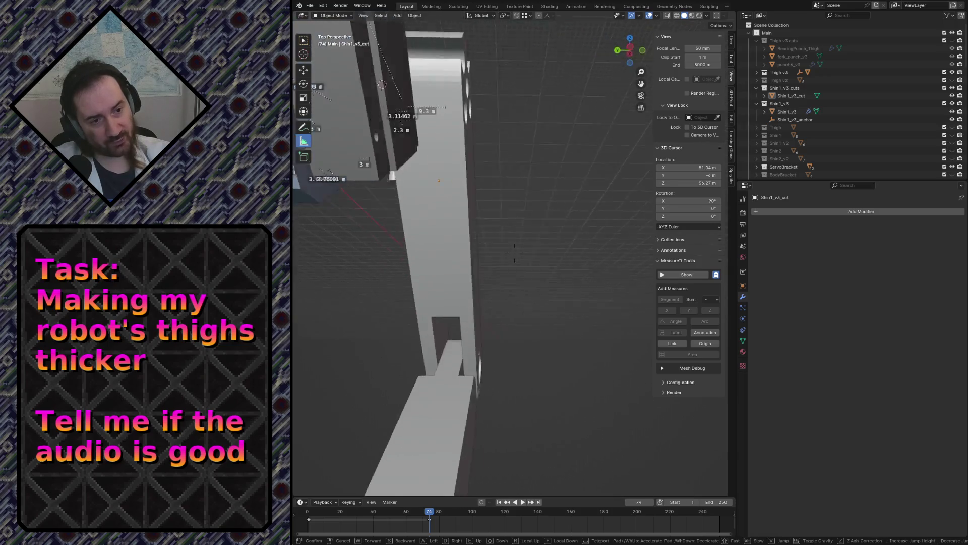
pyautogui.press('w')
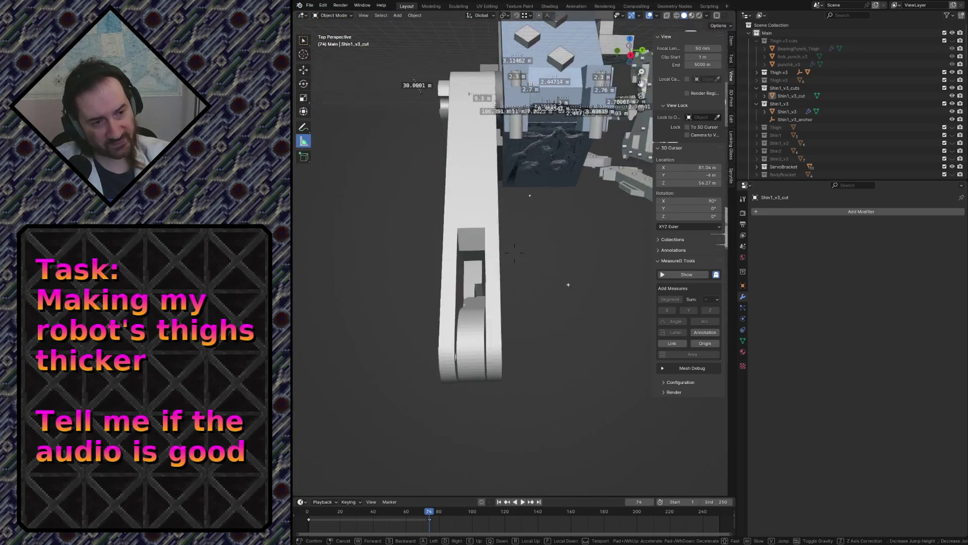
pyautogui.press('w')
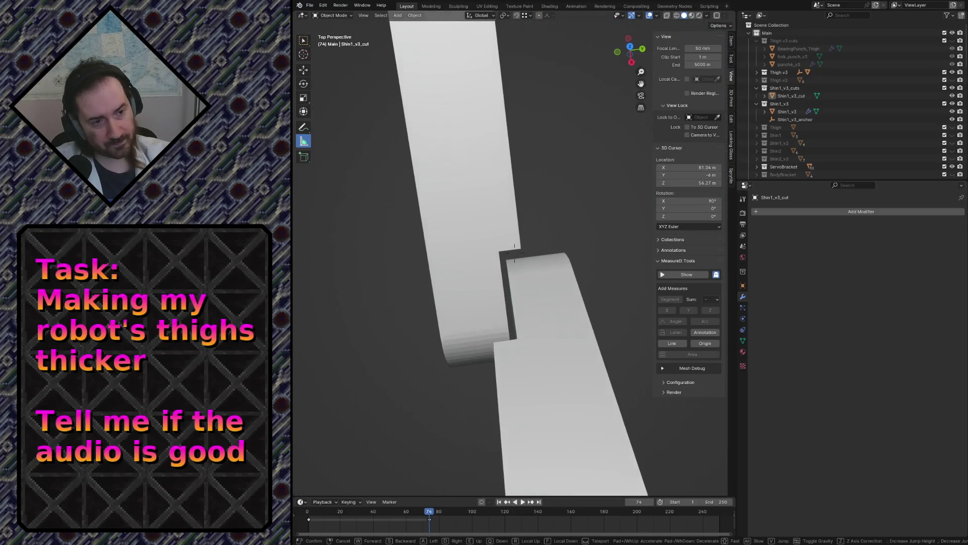
pyautogui.press('w')
pyautogui.click(548, 274)
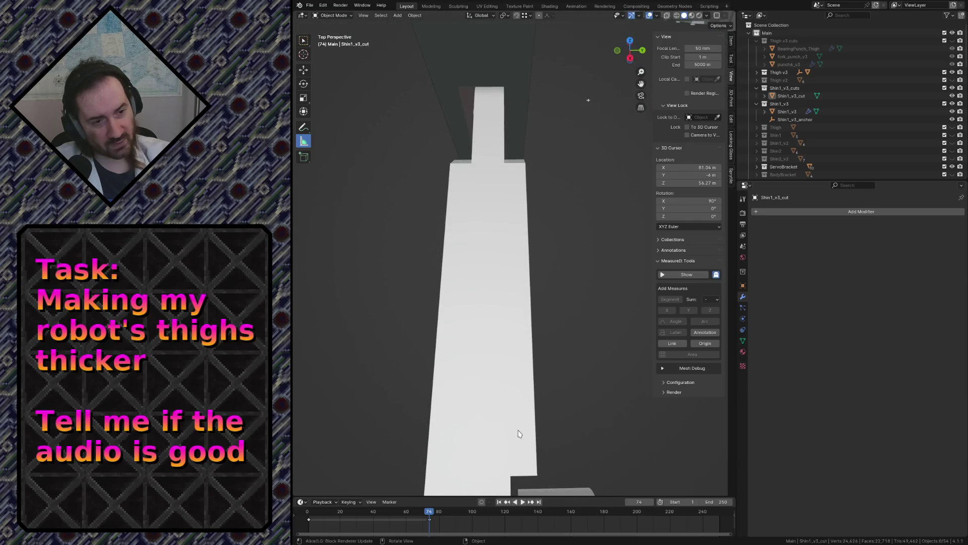
# Inspect the notch up close, then select the shin instance Shin_v3_inst.001
pyautogui.hotkey('shift', '`')
pyautogui.press('w')
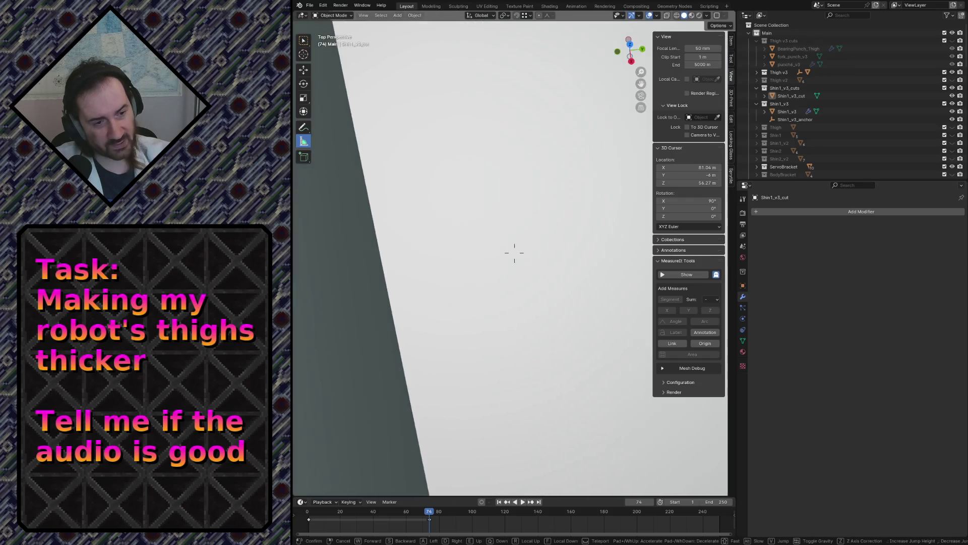
pyautogui.press('s')
pyautogui.click(523, 441)
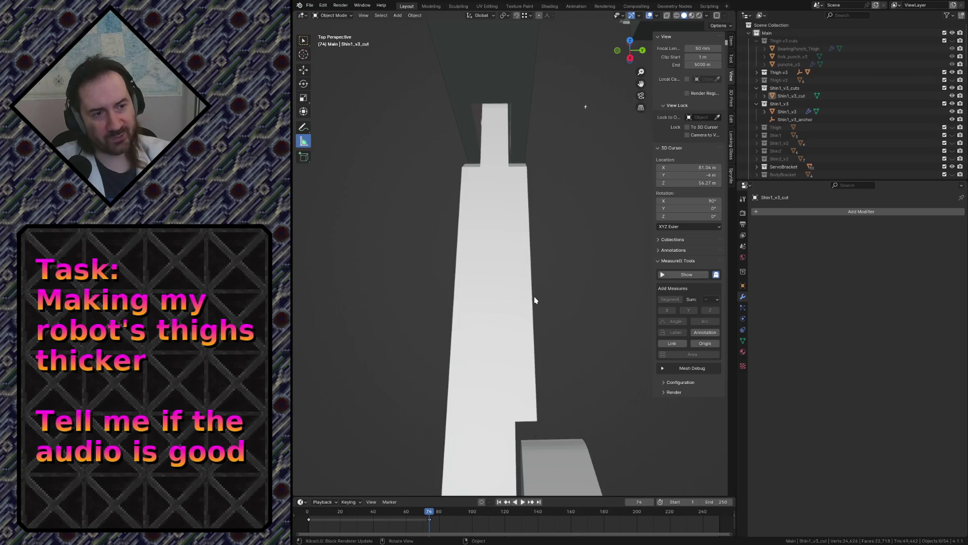
pyautogui.moveTo(534, 296); pyautogui.dragTo(490, 321, button='middle')
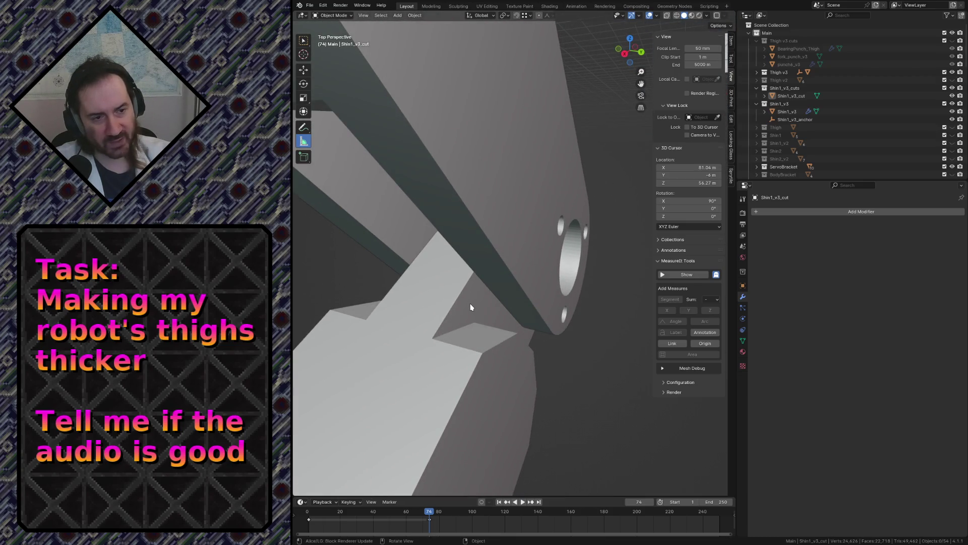
pyautogui.click(478, 310)
pyautogui.hotkey('shift', '`')
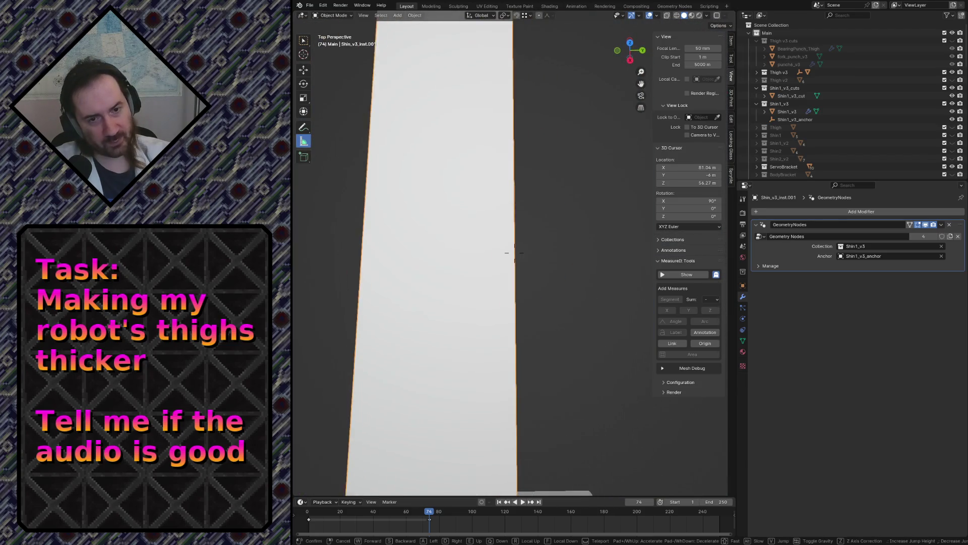
# Rotate Shin_v3_inst.001 by 7.9° and deselect it
pyautogui.click(465, 183)
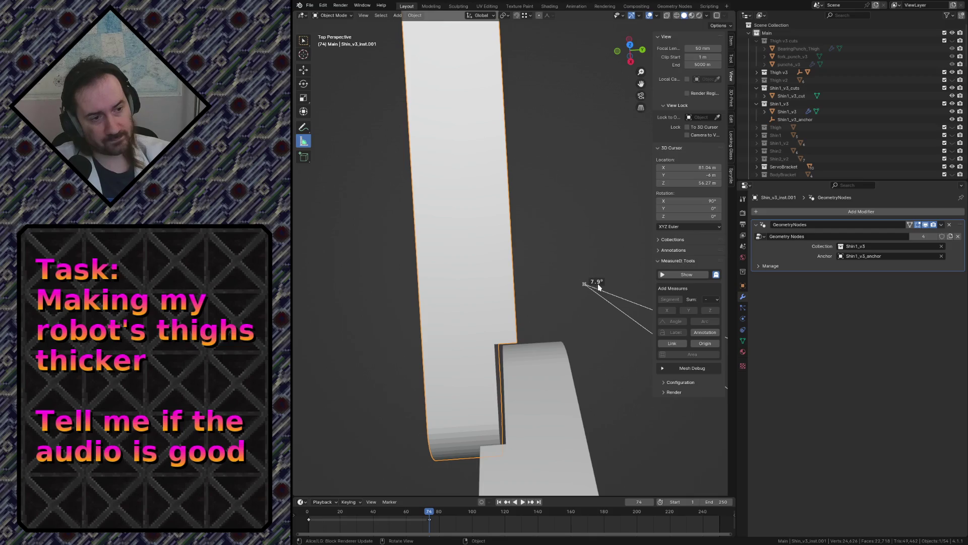
pyautogui.click(596, 252)
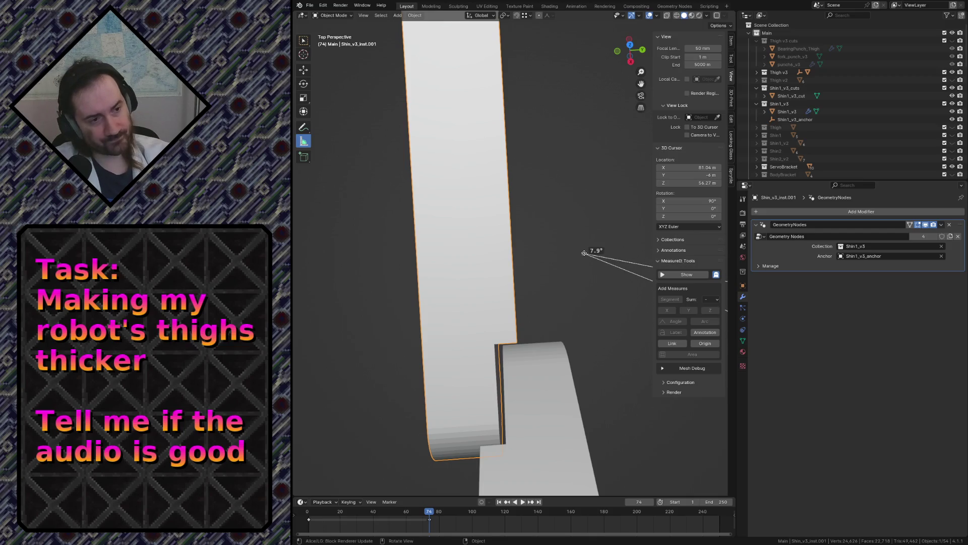
pyautogui.click(541, 220)
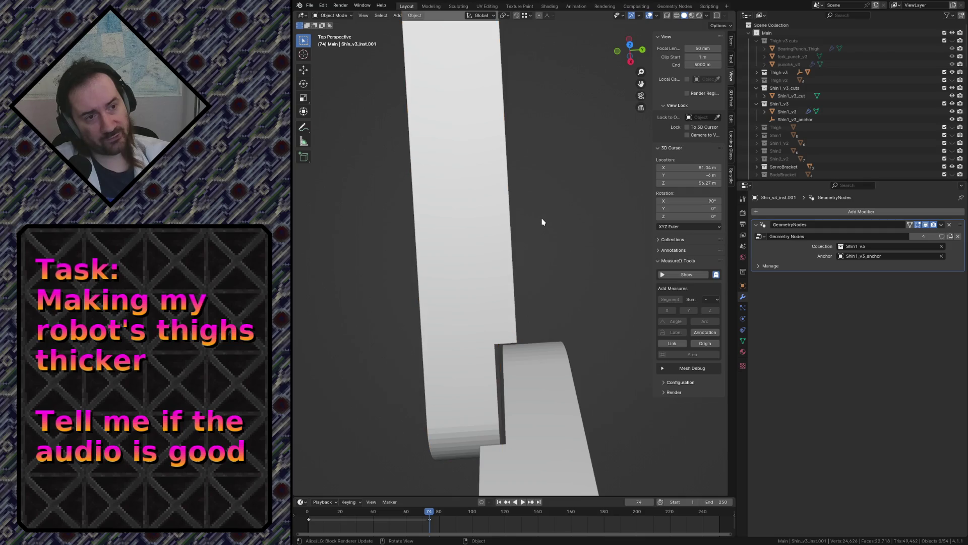
# Fly around the leg to check the fit, then select Shin1_v3 and enter Edit Mode
pyautogui.hotkey('shift', '`')
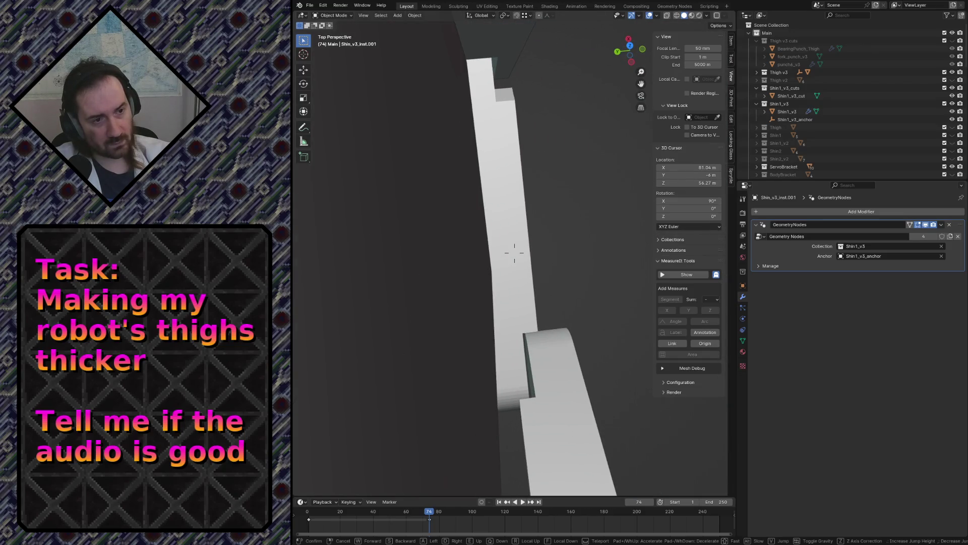
pyautogui.press('s')
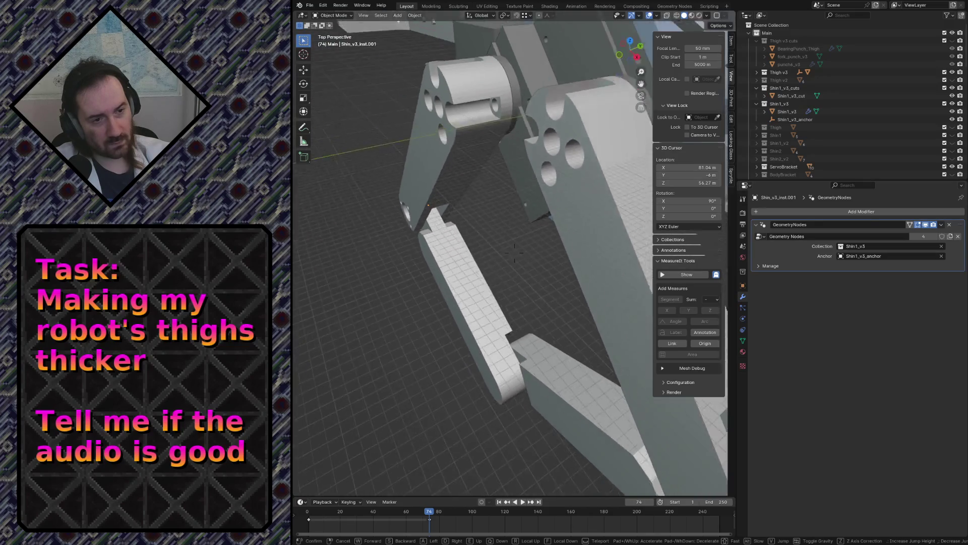
pyautogui.press('w')
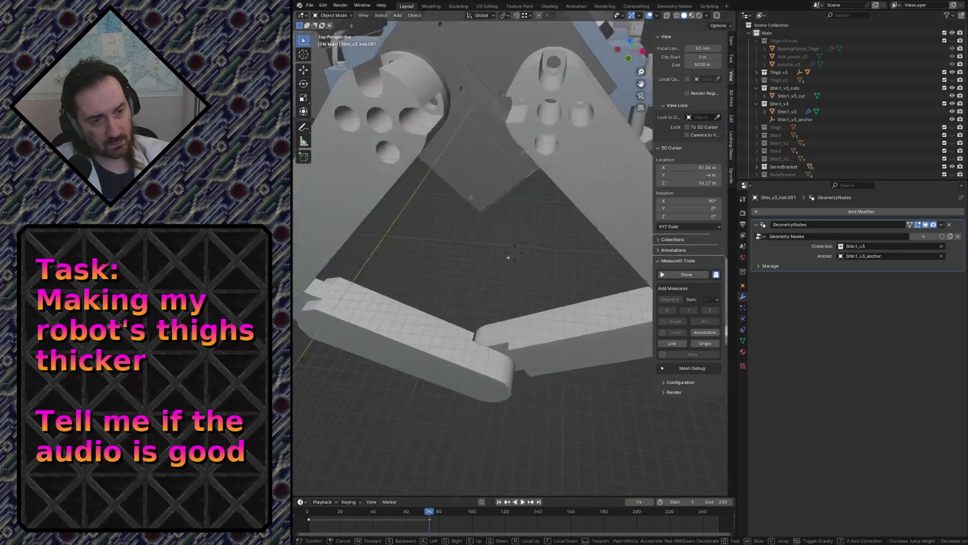
pyautogui.press('w')
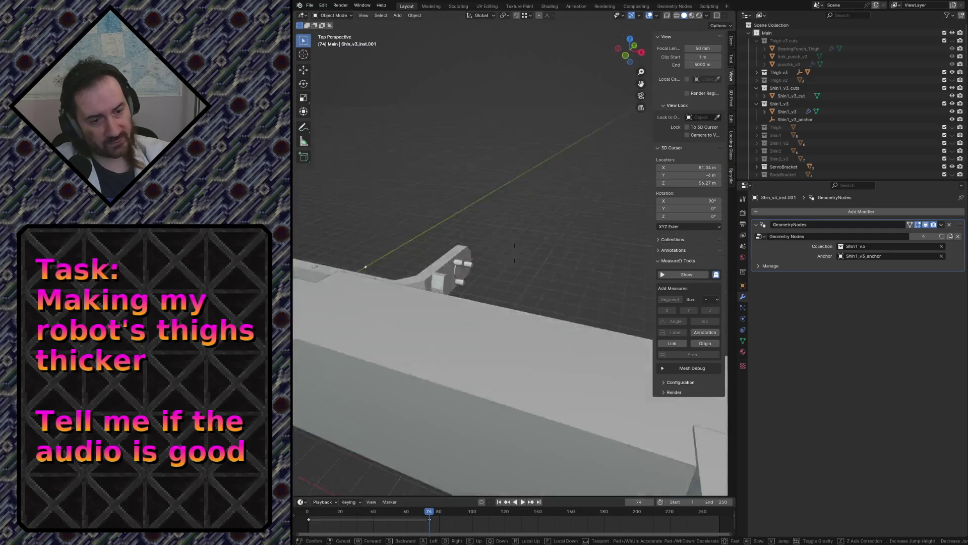
pyautogui.press('Escape')
pyautogui.click(445, 302)
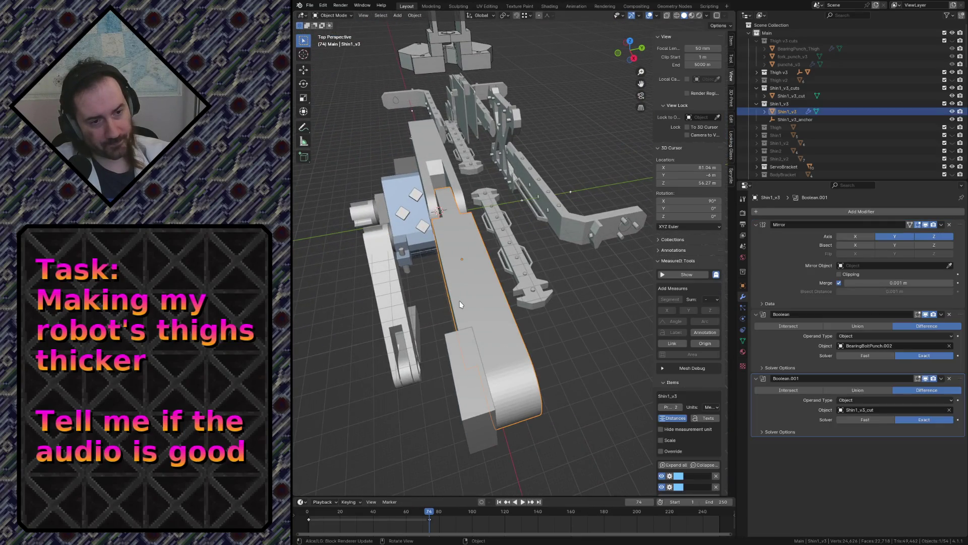
pyautogui.press('Tab')
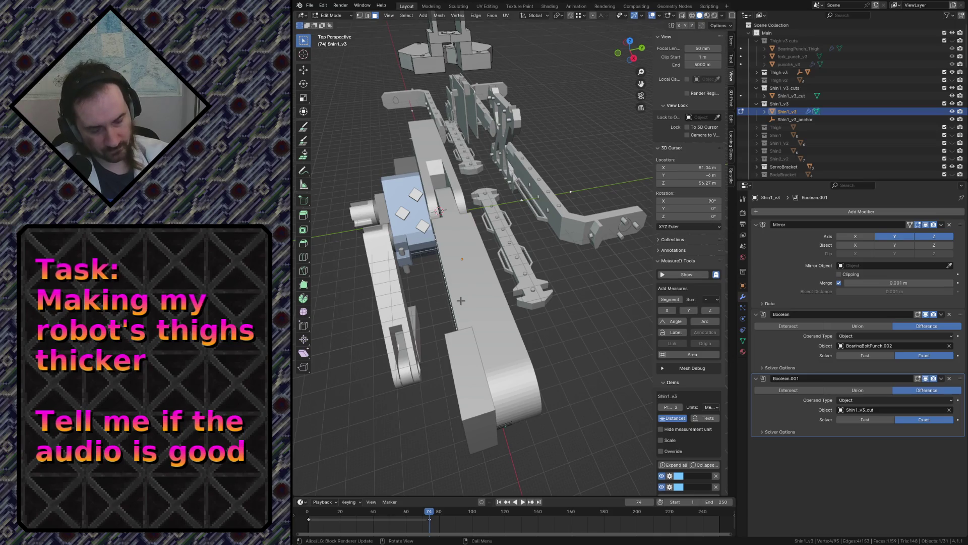
# Switch the viewport to wireframe and view the shin along its gear end
pyautogui.press('KP_7')
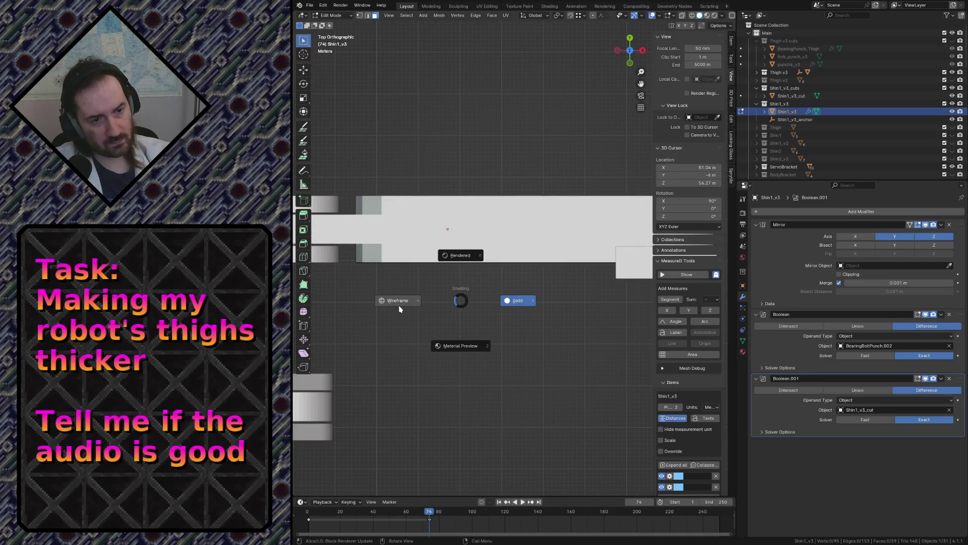
pyautogui.click(400, 308)
pyautogui.hotkey('shift', '`')
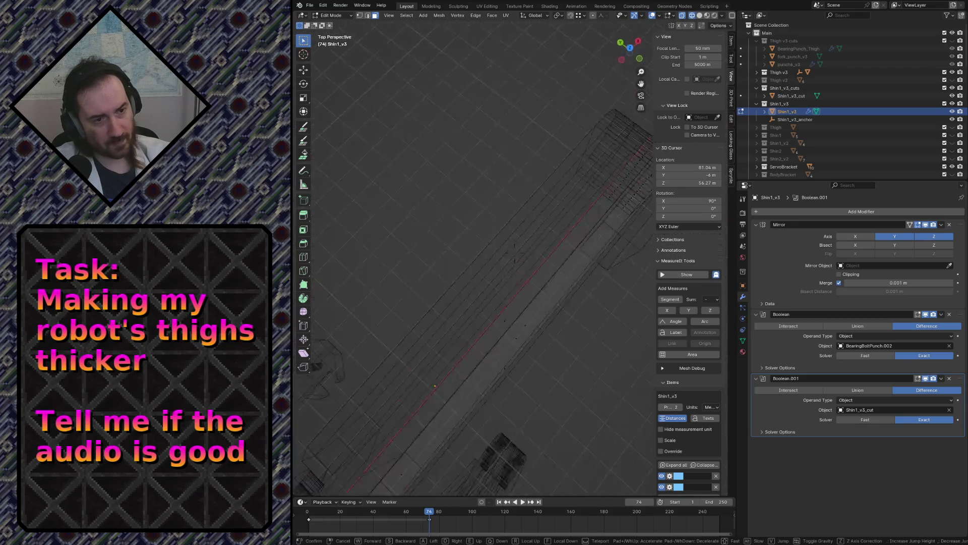
pyautogui.press('w')
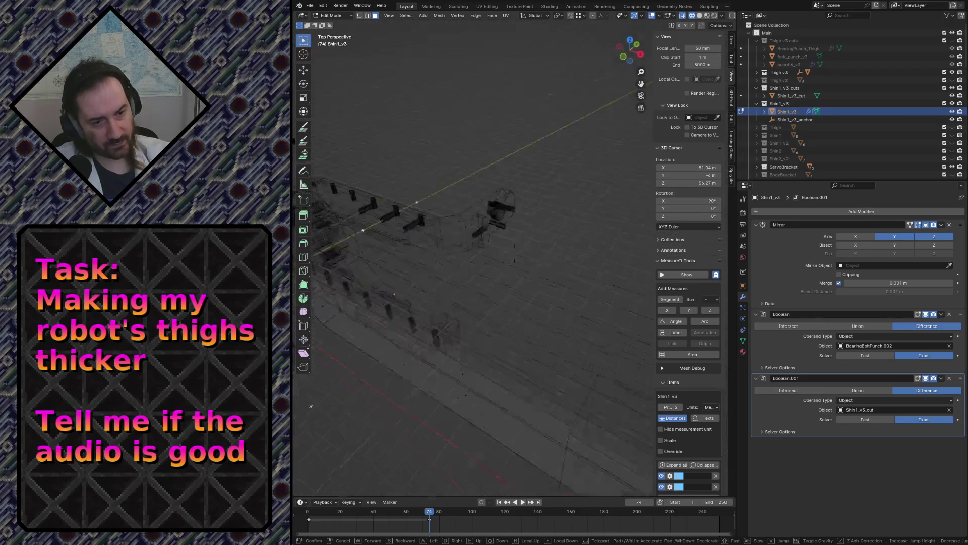
pyautogui.click(515, 249)
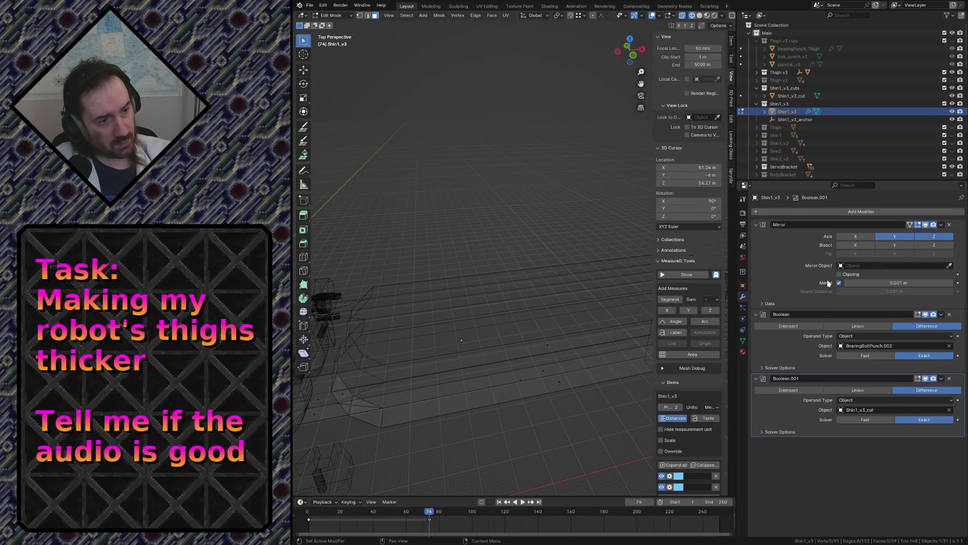
# Apply Shin1_v3's Mirror modifier in Object Mode, leaving the two Boolean cuts, and re-enter Edit Mode
pyautogui.click(942, 225)
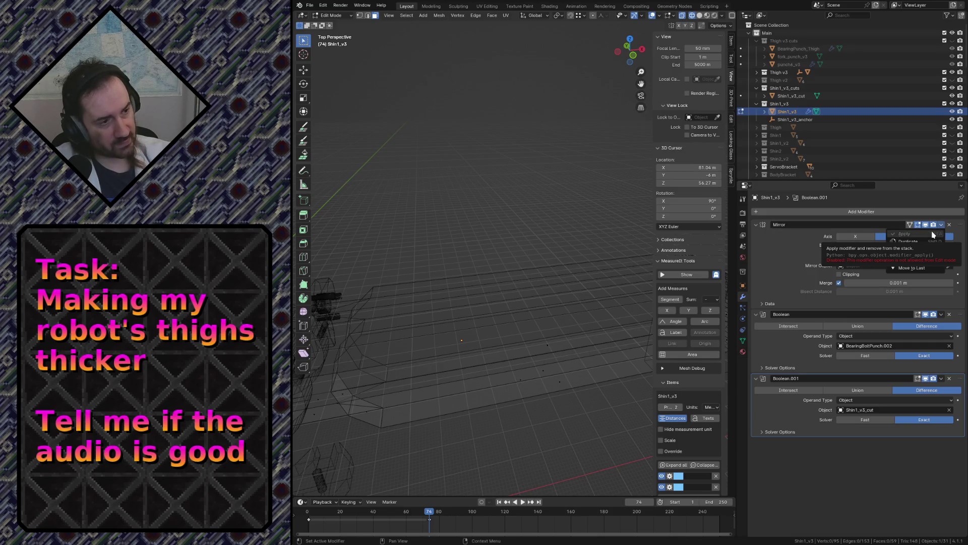
pyautogui.press('Tab')
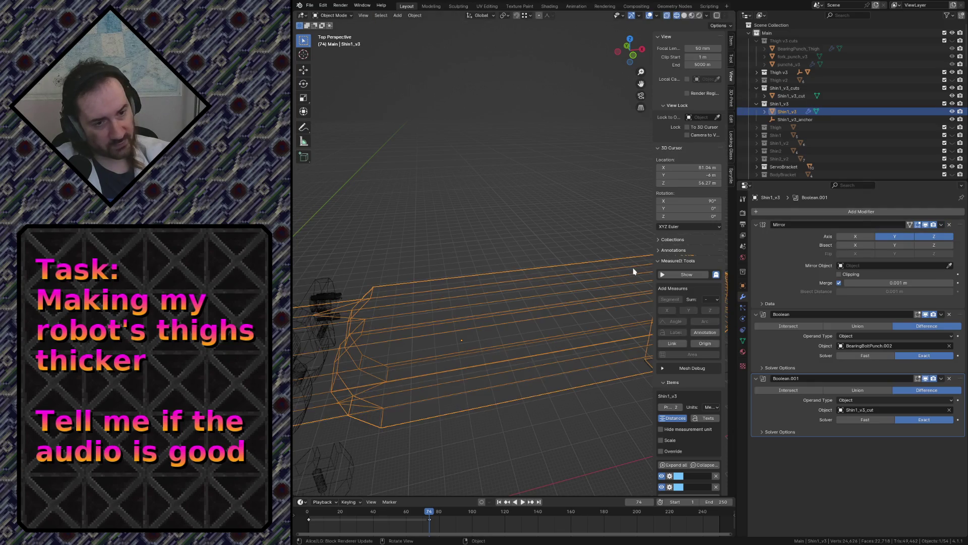
pyautogui.click(942, 227)
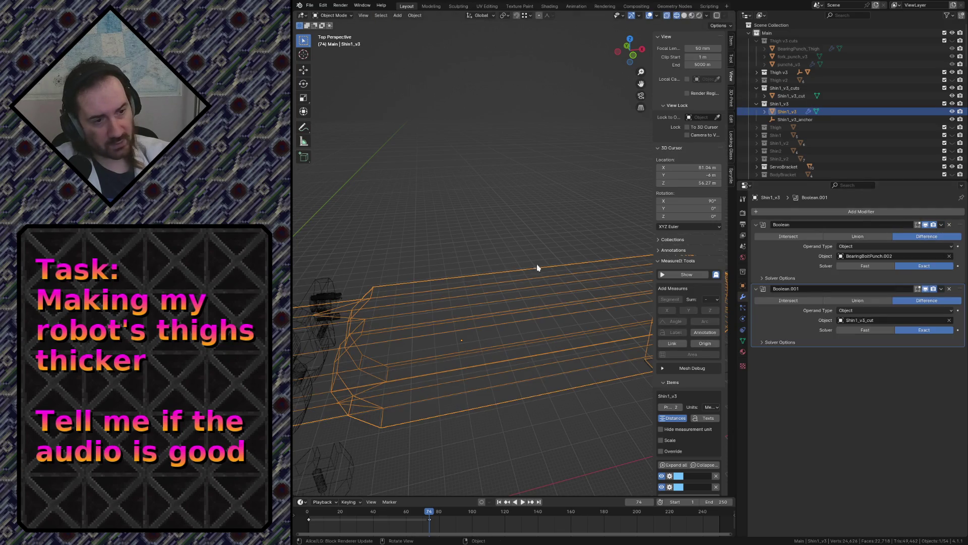
pyautogui.press('Tab')
pyautogui.hotkey('shift', '`')
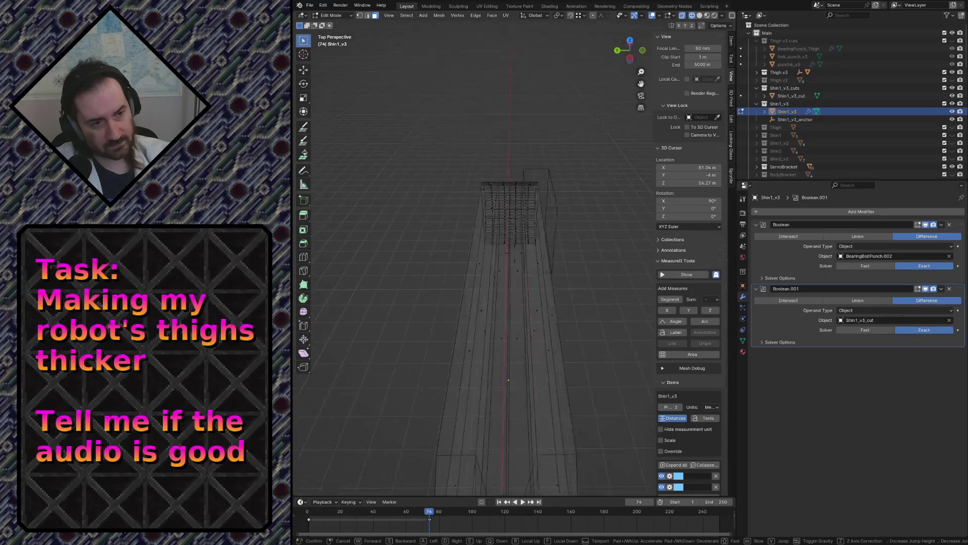
# Select the shin's lengthwise edge loop and slide it along X to a new position
pyautogui.click(448, 292)
pyautogui.keyDown('alt'); pyautogui.moveTo(448, 292); pyautogui.dragTo(507, 239, button='middle'); pyautogui.keyUp('alt')
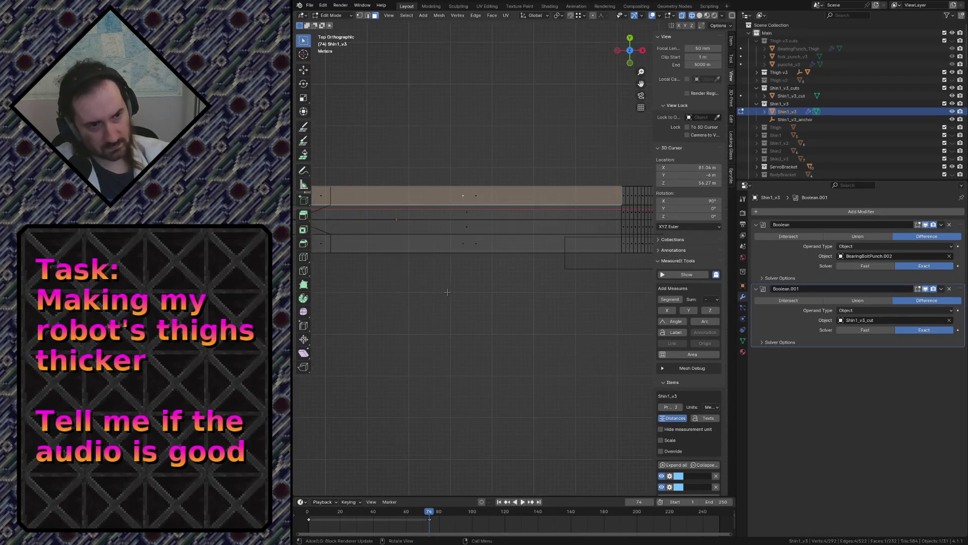
pyautogui.hotkey('ctrl', 'r')
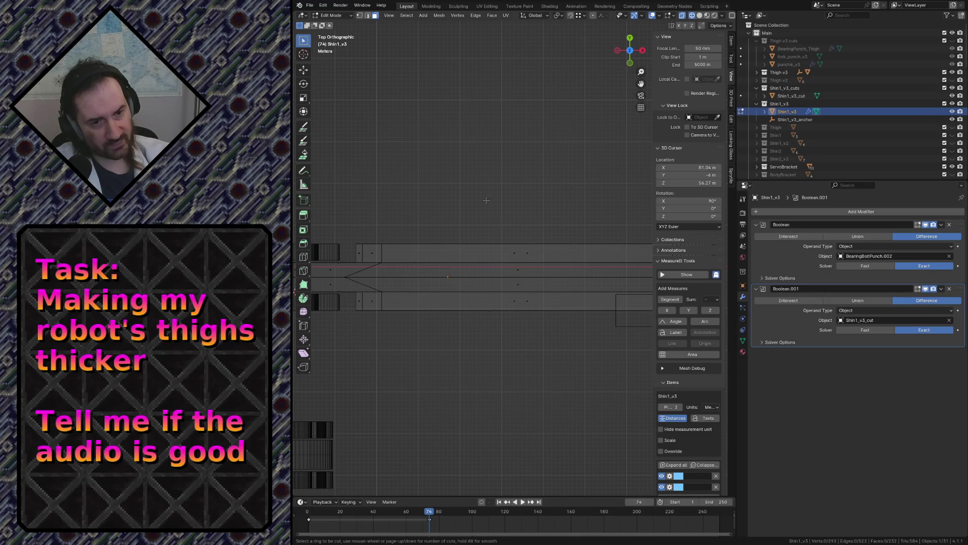
pyautogui.press('Escape')
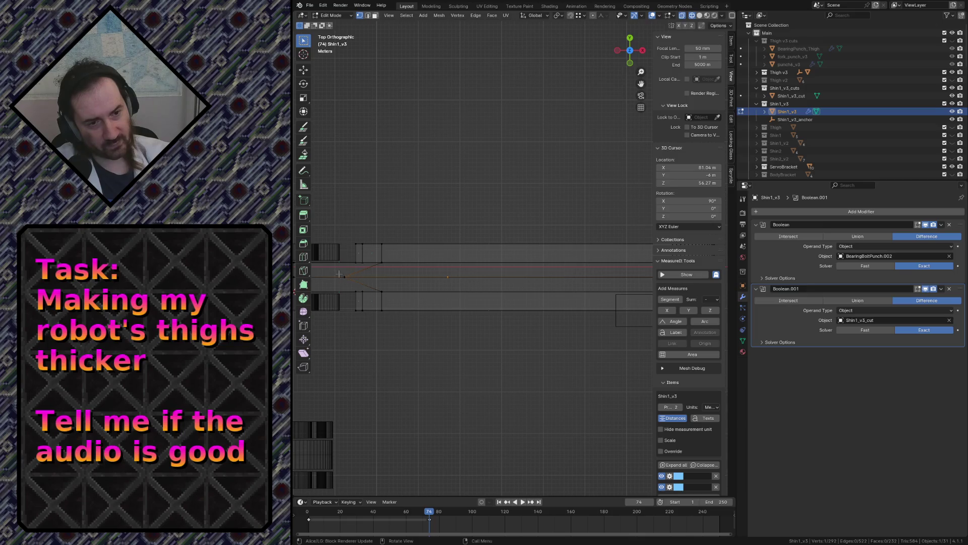
pyautogui.keyDown('alt'); pyautogui.click(339, 276); pyautogui.keyUp('alt')
pyautogui.press('g')
pyautogui.press('x')
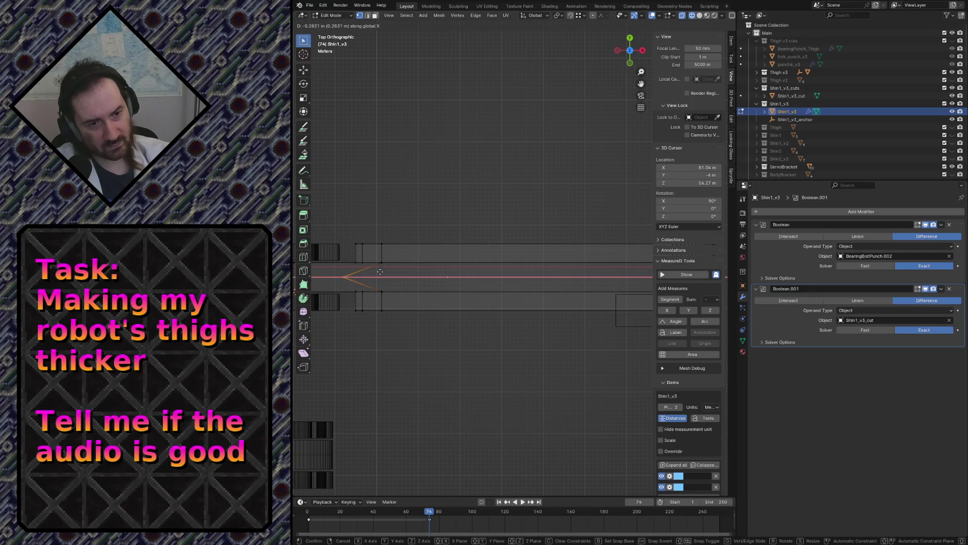
pyautogui.click(380, 271)
# Add two loop cuts across the length of Shin1_v3
pyautogui.hotkey('ctrl', 'r')
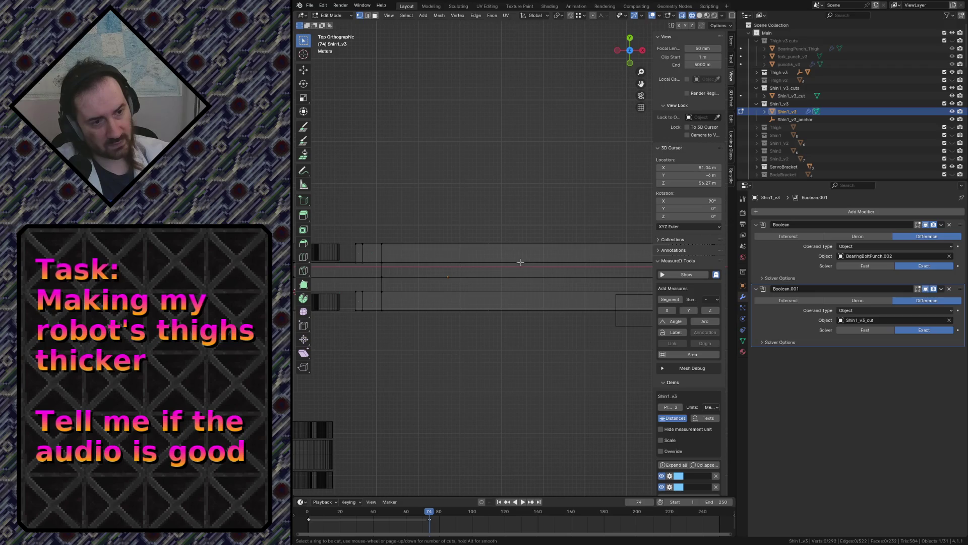
pyautogui.scroll(1, 528, 272)
pyautogui.click(526, 272)
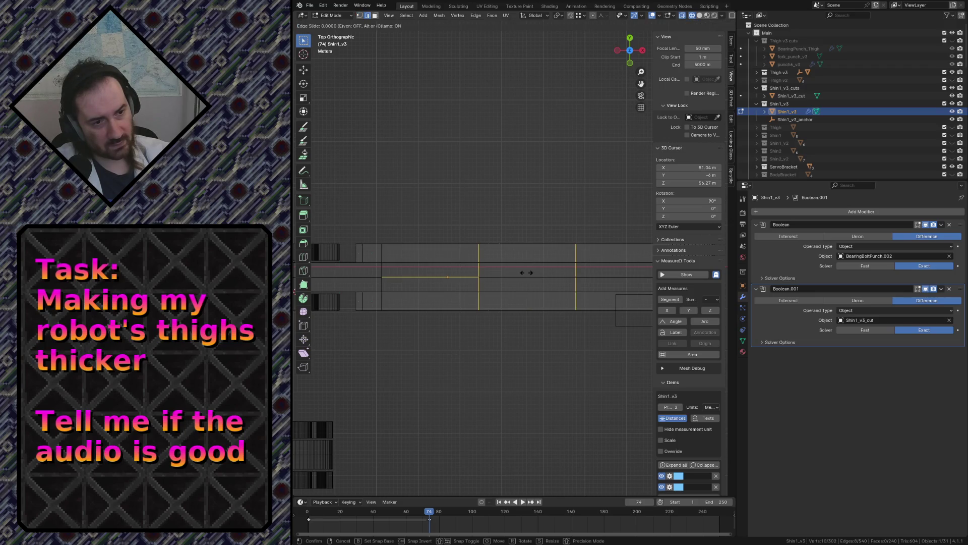
pyautogui.click(526, 271)
pyautogui.scroll(-2, 539, 198)
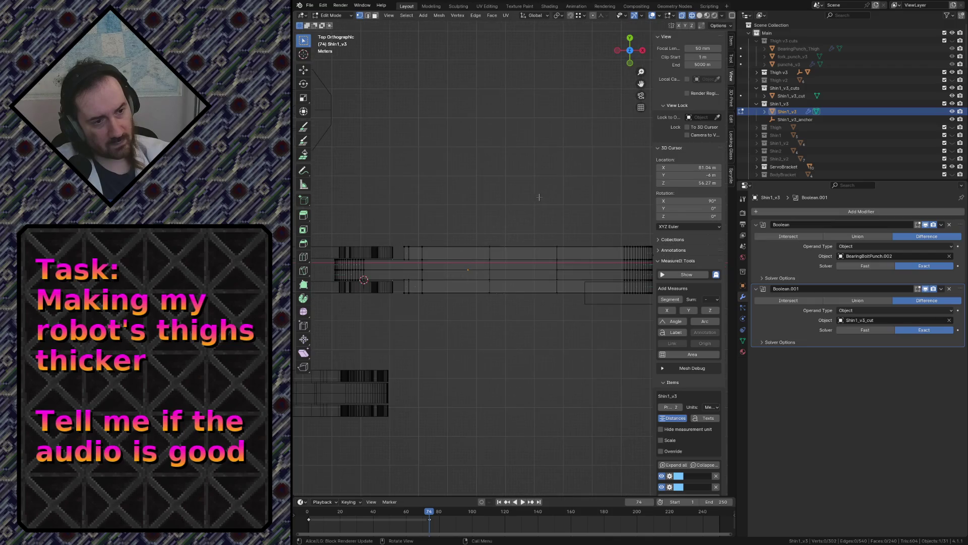
pyautogui.keyDown('shift'); pyautogui.moveTo(584, 230); pyautogui.dragTo(488, 225, button='middle'); pyautogui.keyUp('shift')
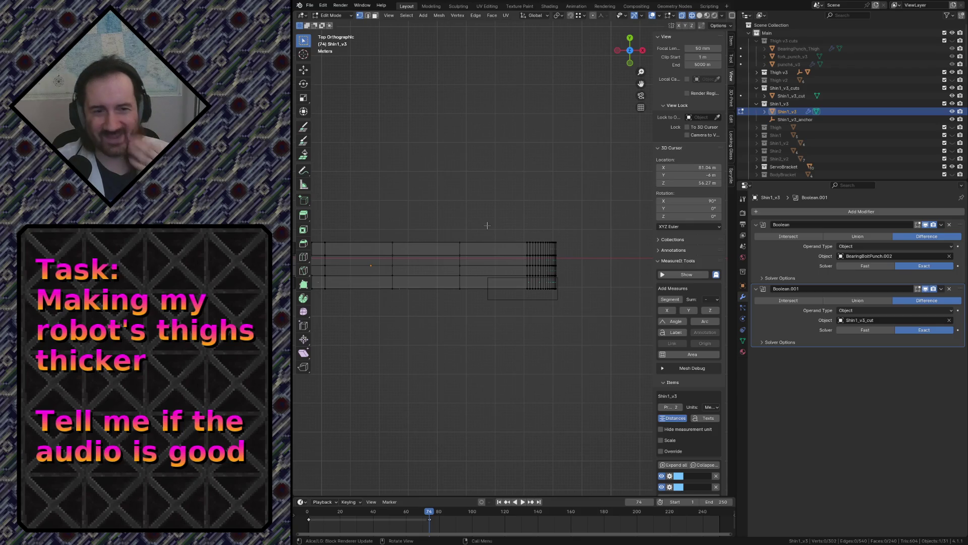
# Save robot.blend and switch to the Geometry Nodes workspace
pyautogui.hotkey('ctrl', 's')
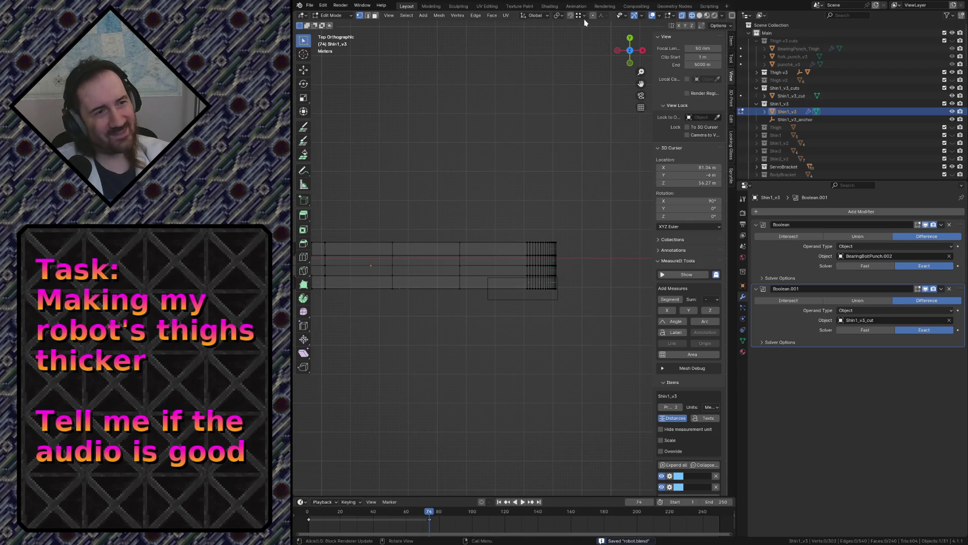
pyautogui.click(674, 5)
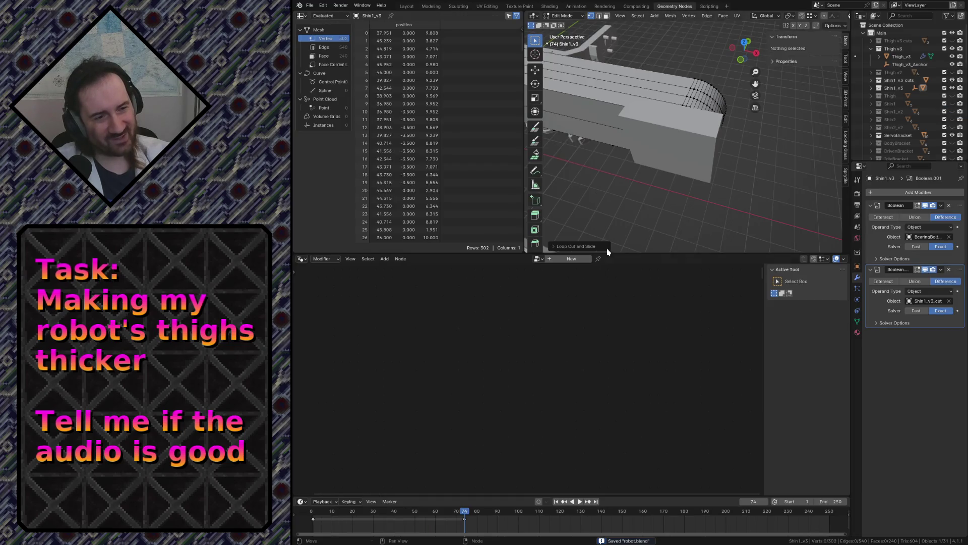
# Return to Object Mode, select Shin_v3_inst and bring its Input node into view
pyautogui.press('Tab')
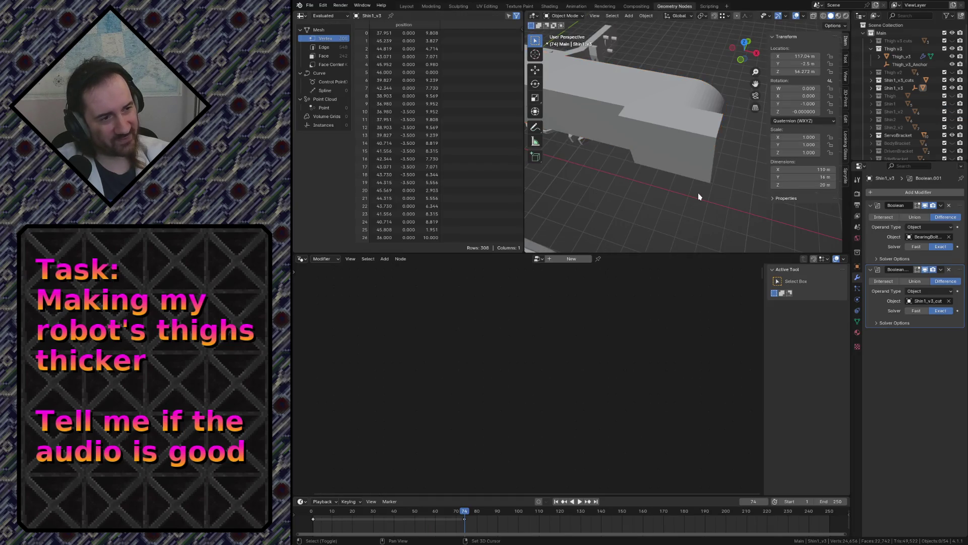
pyautogui.moveTo(712, 185); pyautogui.dragTo(699, 193, button='middle')
pyautogui.click(649, 181)
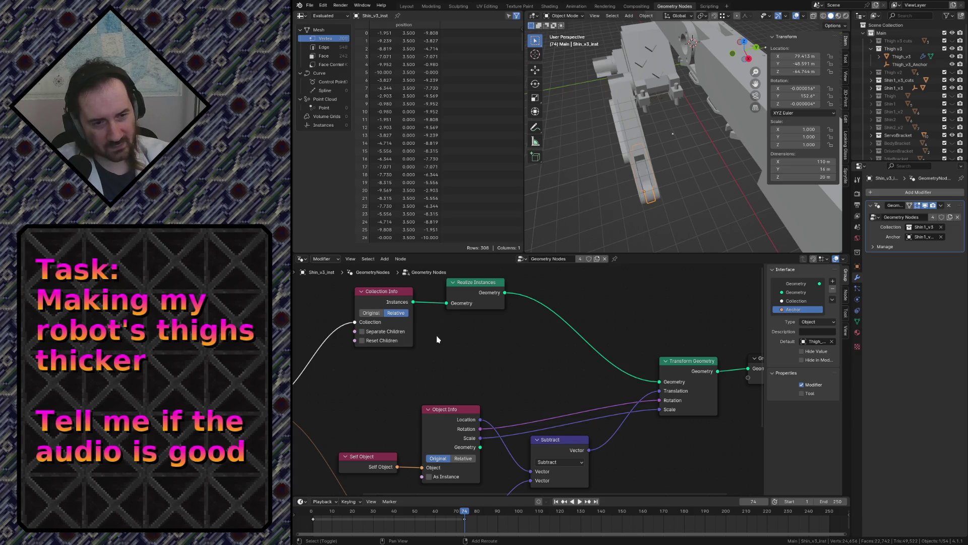
pyautogui.moveTo(437, 338)
pyautogui.mouseDown(button='middle')
pyautogui.moveTo(612, 320)
pyautogui.moveTo(558, 327)
pyautogui.mouseUp(button='middle')
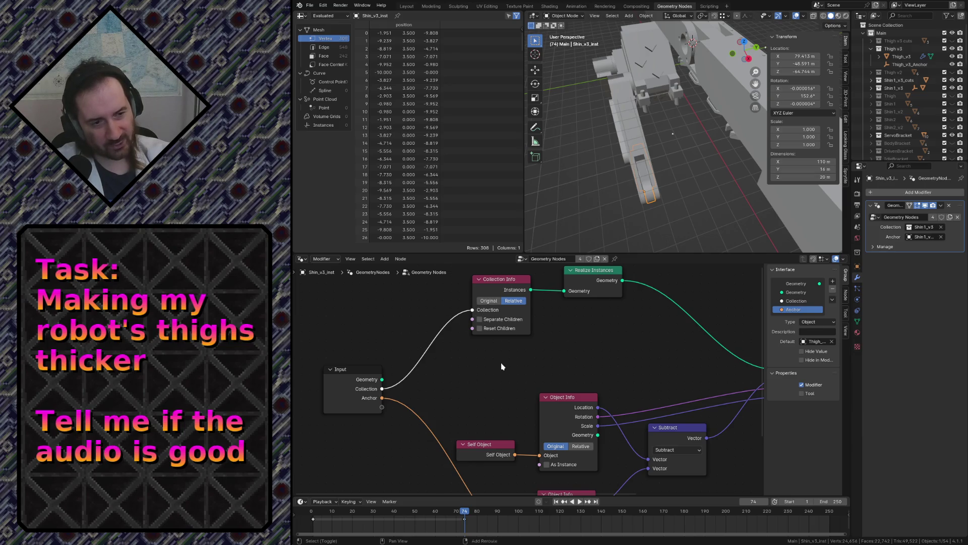
# Try the add-node search and a link dragged from the Input node's Collection socket, cancelling both
pyautogui.hotkey('shift', 'a')
pyautogui.write('colle')
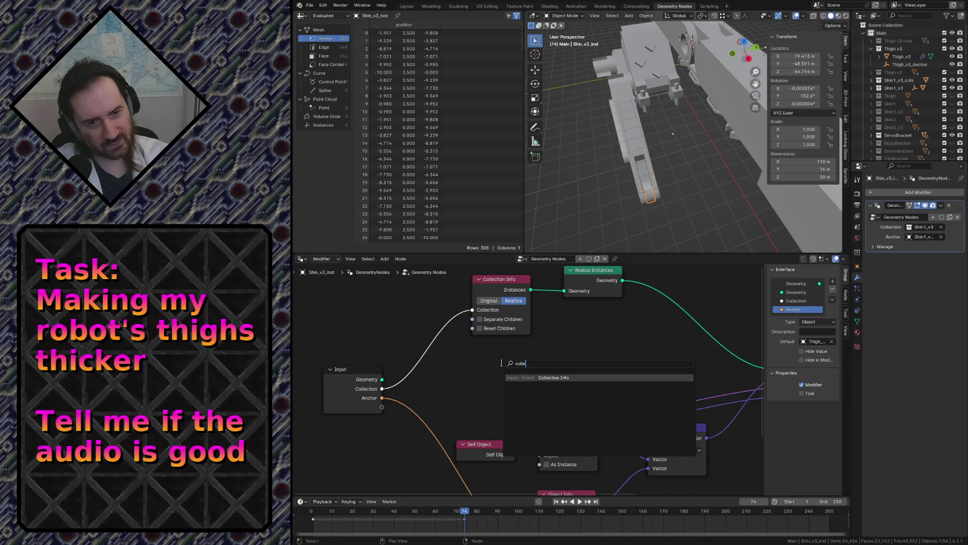
pyautogui.press('BackSpace')
pyautogui.press('BackSpace')
pyautogui.press('BackSpace')
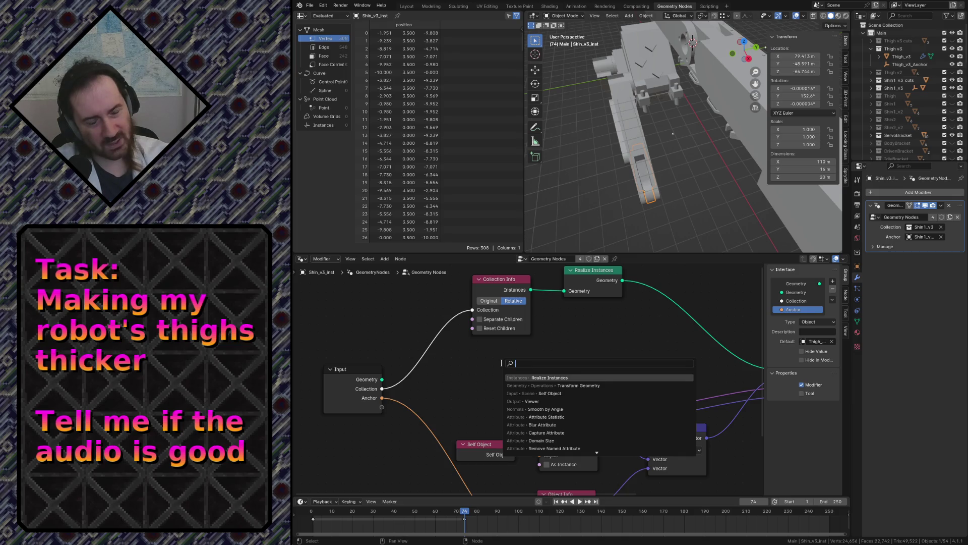
pyautogui.press('Escape')
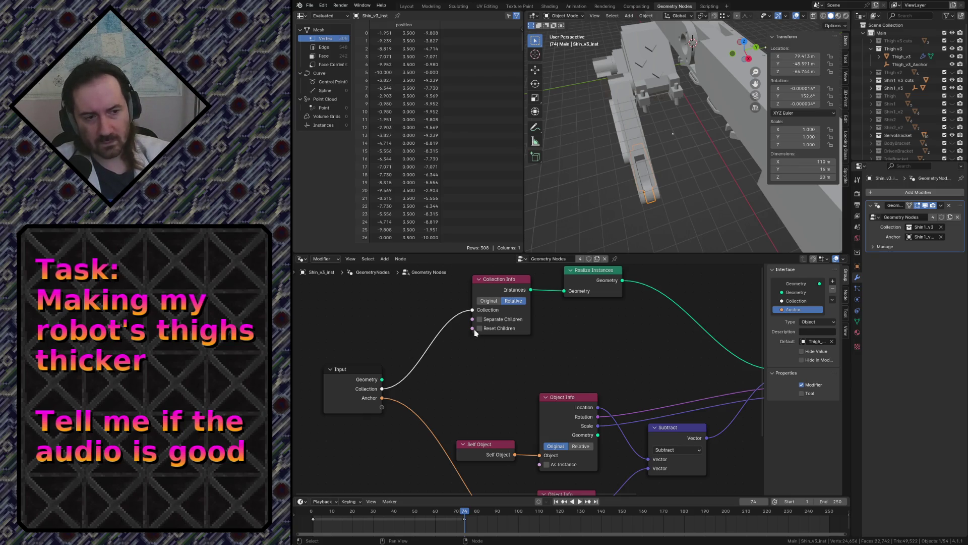
pyautogui.scroll(1, 501, 366)
pyautogui.scroll(-1, 469, 331)
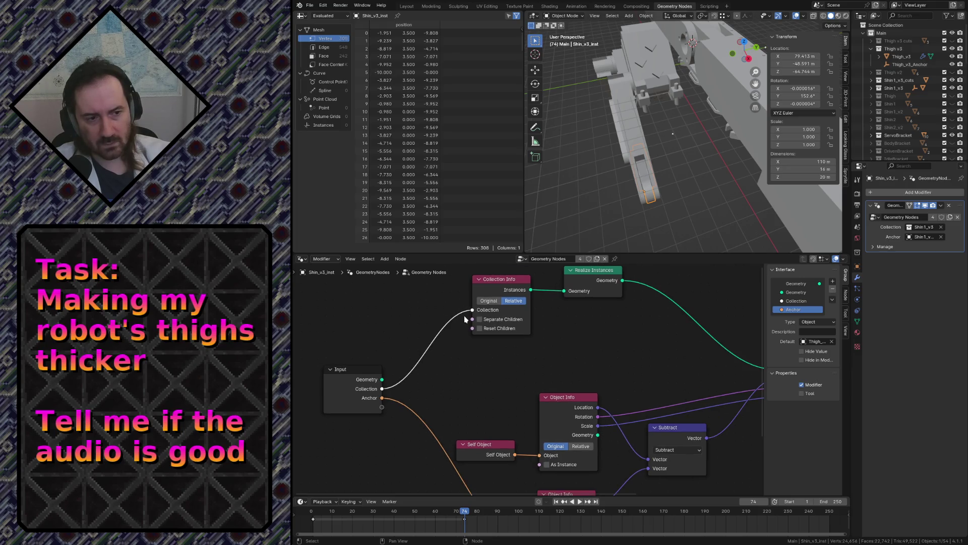
pyautogui.moveTo(382, 388); pyautogui.dragTo(440, 377)
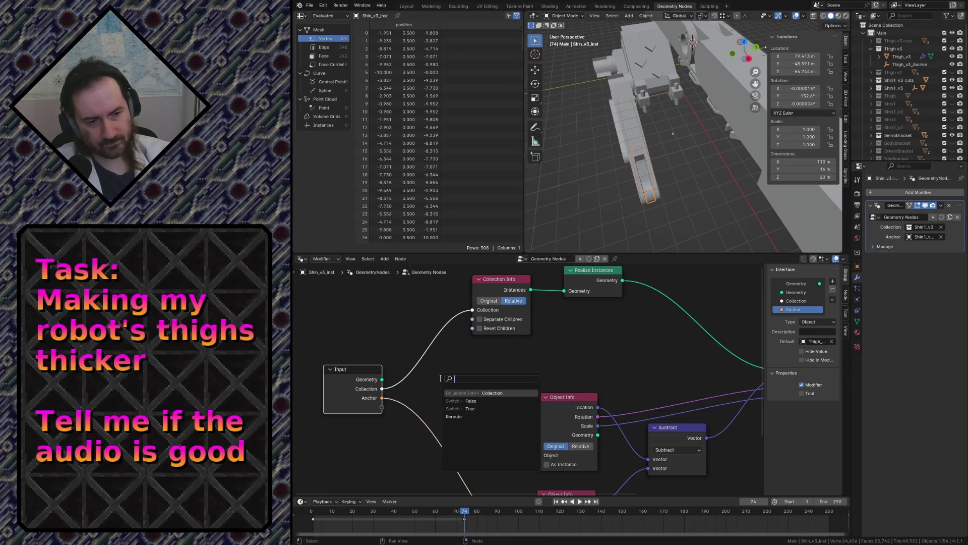
pyautogui.press('Escape')
pyautogui.hotkey('shift', 'a')
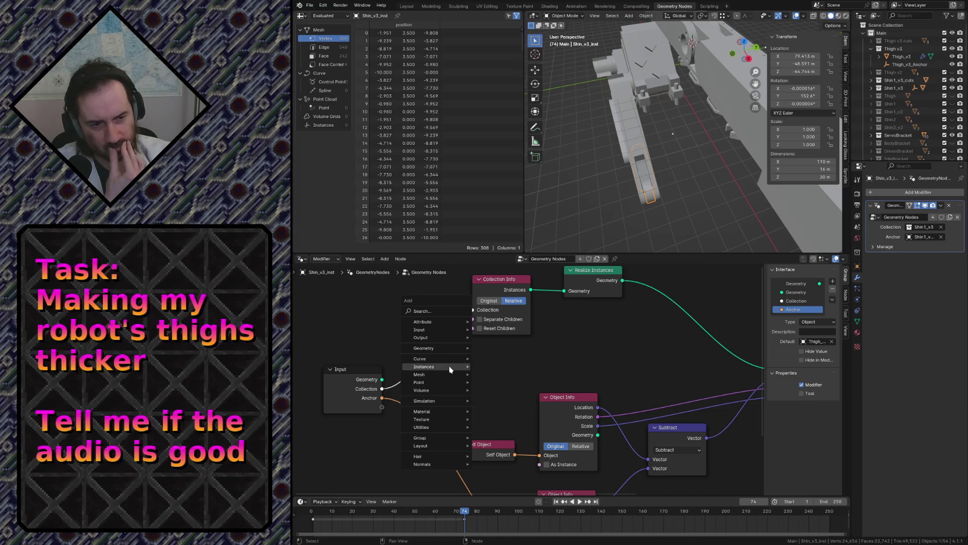
pyautogui.press('Escape')
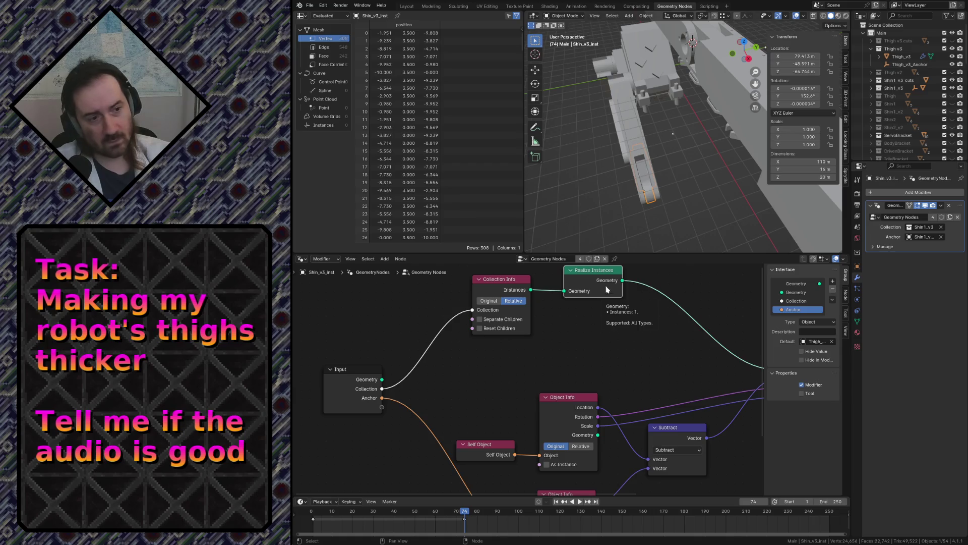
pyautogui.rightClick(579, 275)
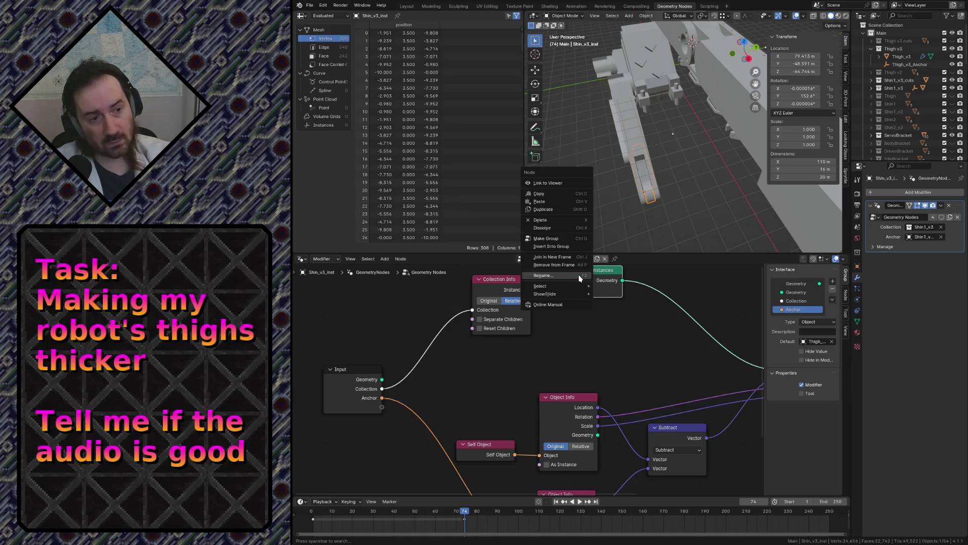
pyautogui.moveTo(546, 293)
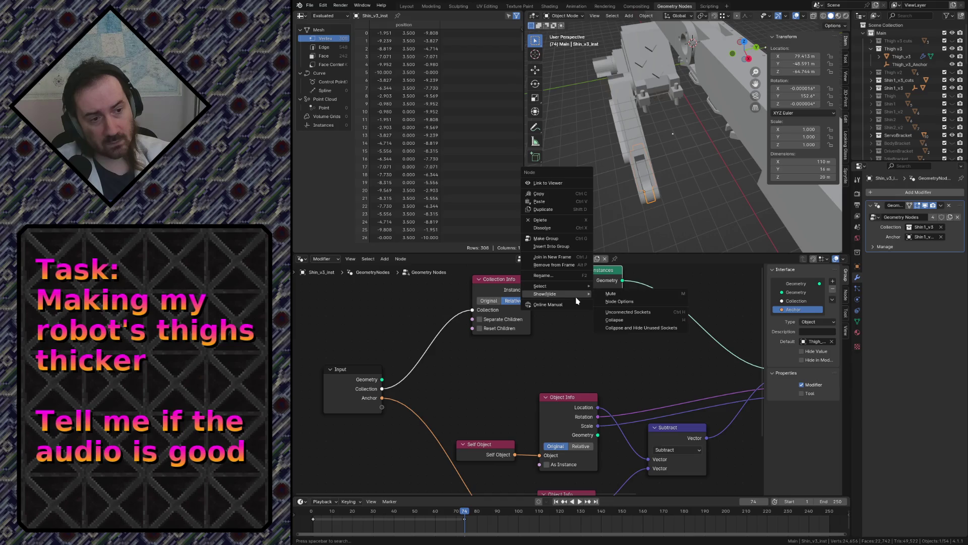
pyautogui.click(614, 315)
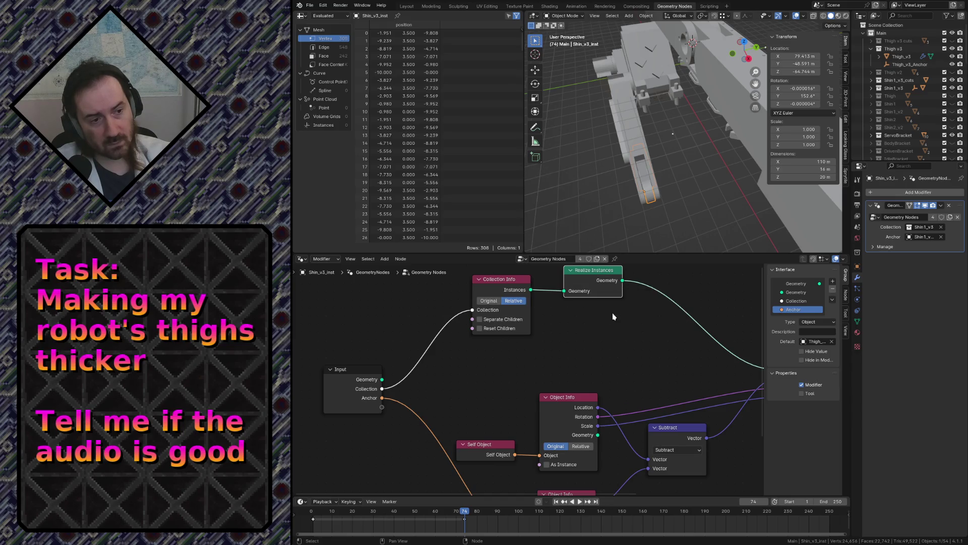
pyautogui.rightClick(585, 280)
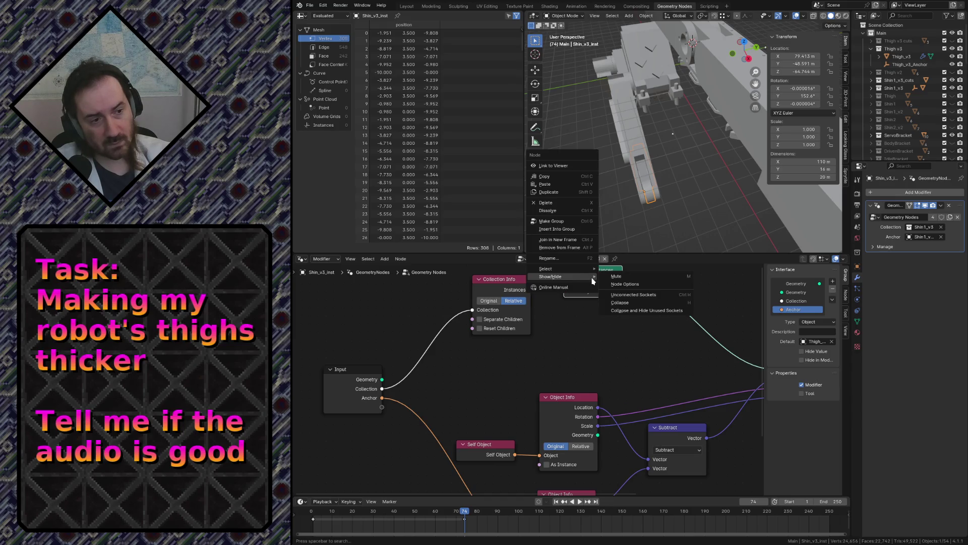
pyautogui.press('Escape')
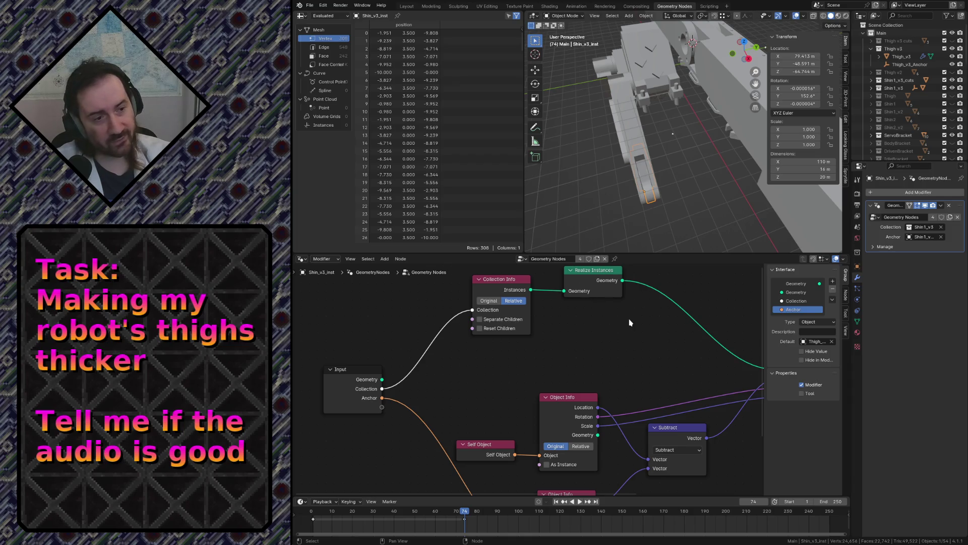
# Review the Realize Instances node and save robot.blend
pyautogui.moveTo(629, 320); pyautogui.dragTo(602, 349, button='middle')
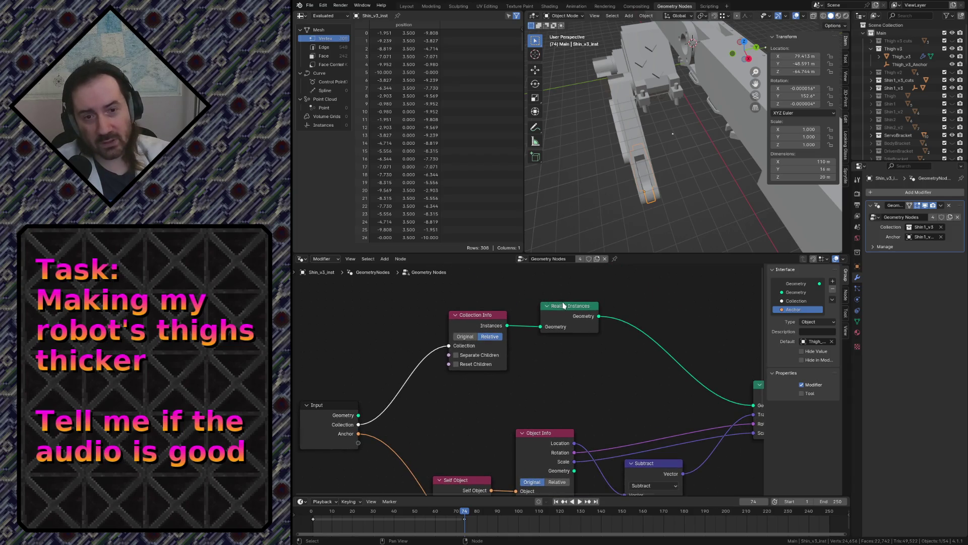
pyautogui.click(563, 305)
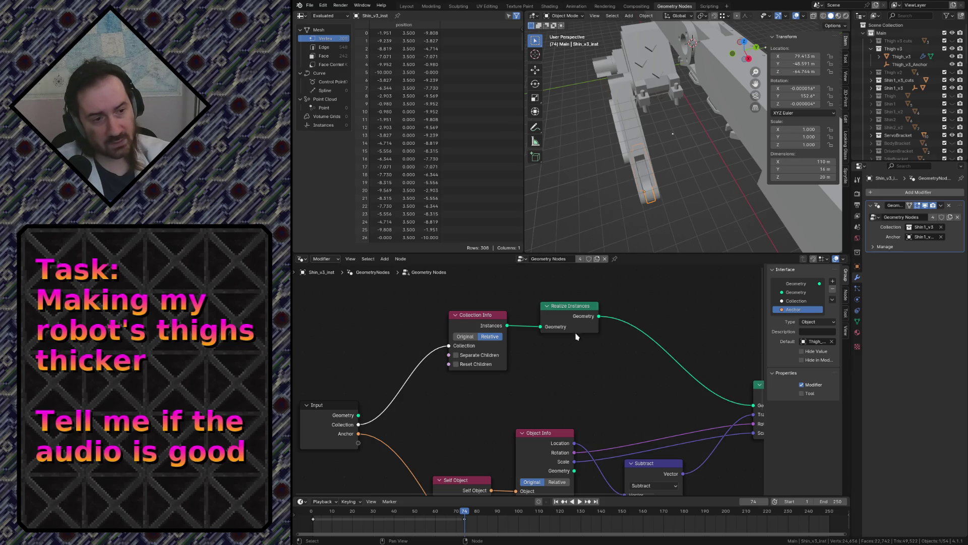
pyautogui.click(598, 351)
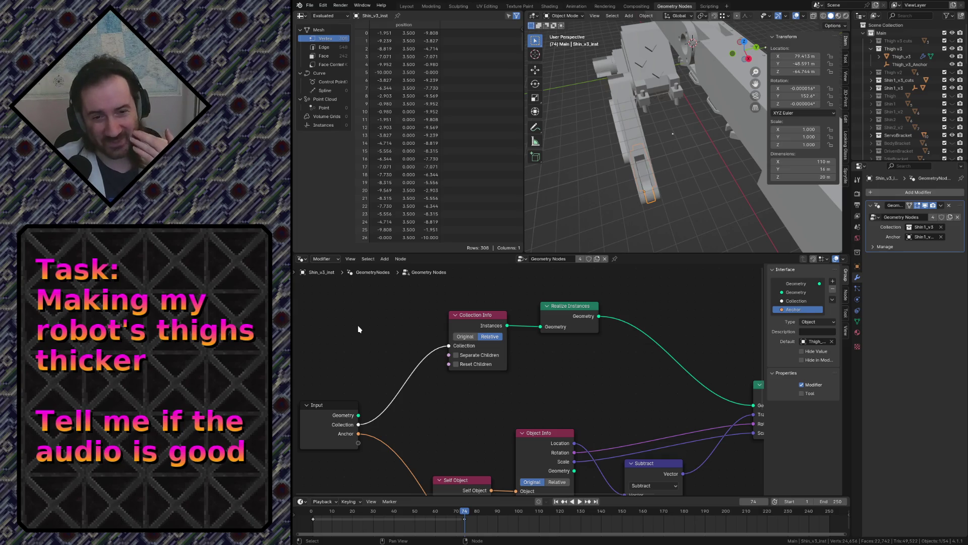
pyautogui.hotkey('ctrl', 's')
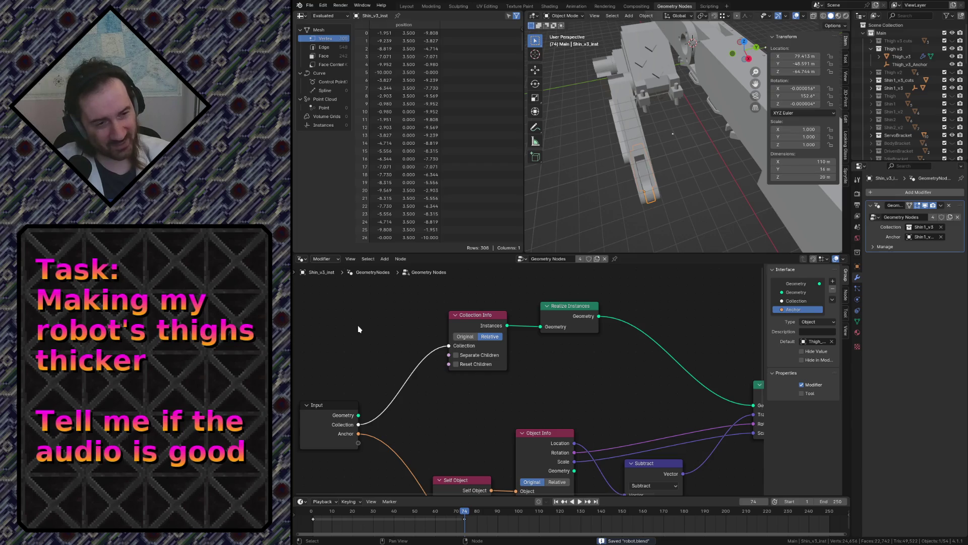
pyautogui.click(310, 6)
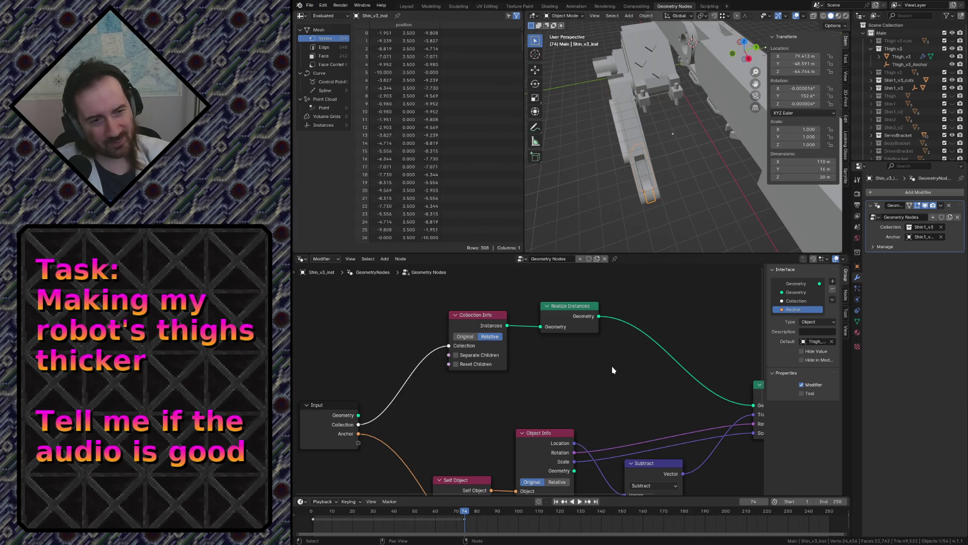
pyautogui.scroll(-2, 614, 371)
# Save again, switch to the Layout workspace and start flying through the scene
pyautogui.hotkey('ctrl', 's')
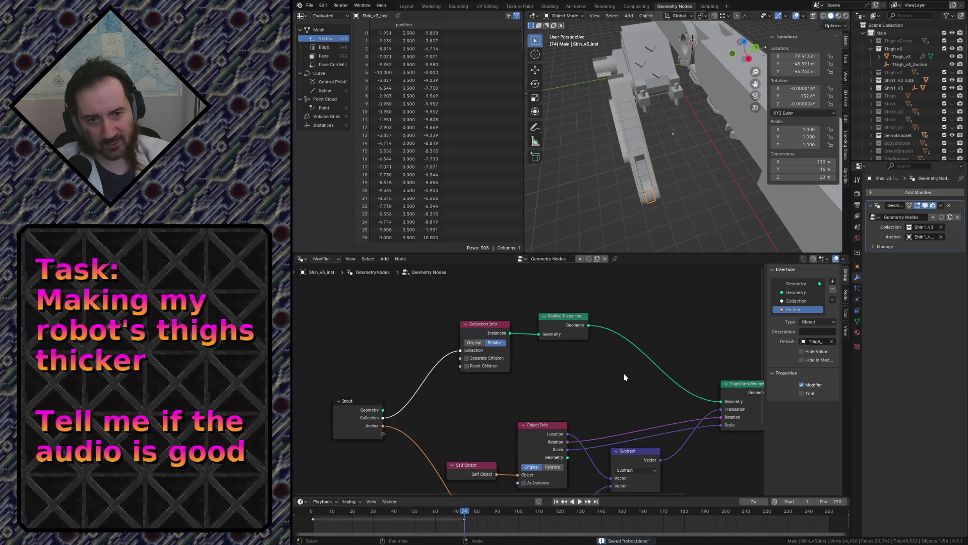
pyautogui.scroll(2, 625, 377)
pyautogui.scroll(-2, 628, 381)
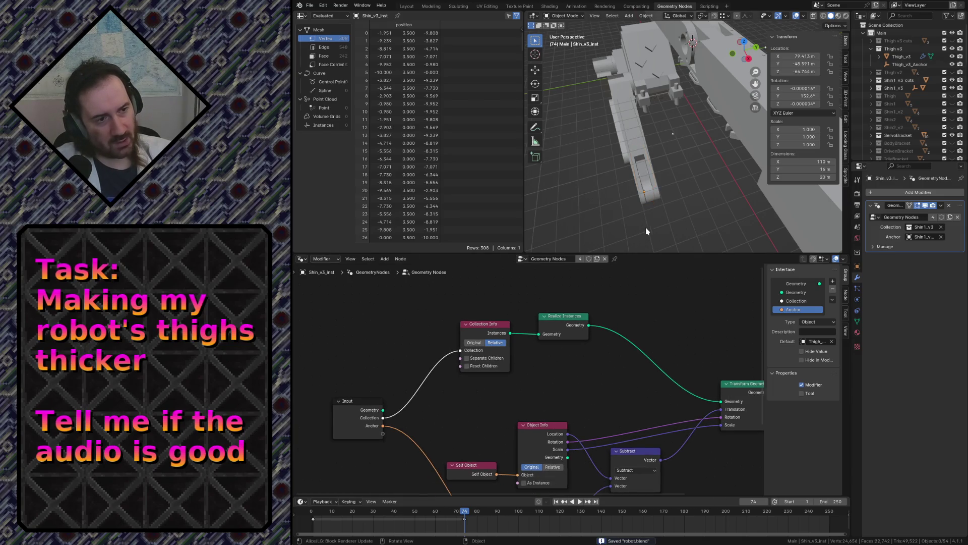
pyautogui.click(408, 8)
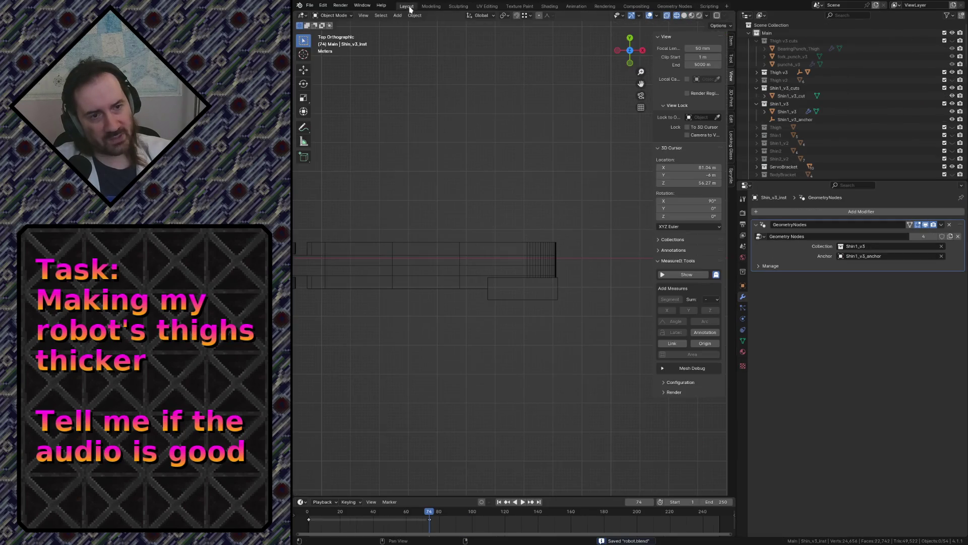
pyautogui.hotkey('shift', '`')
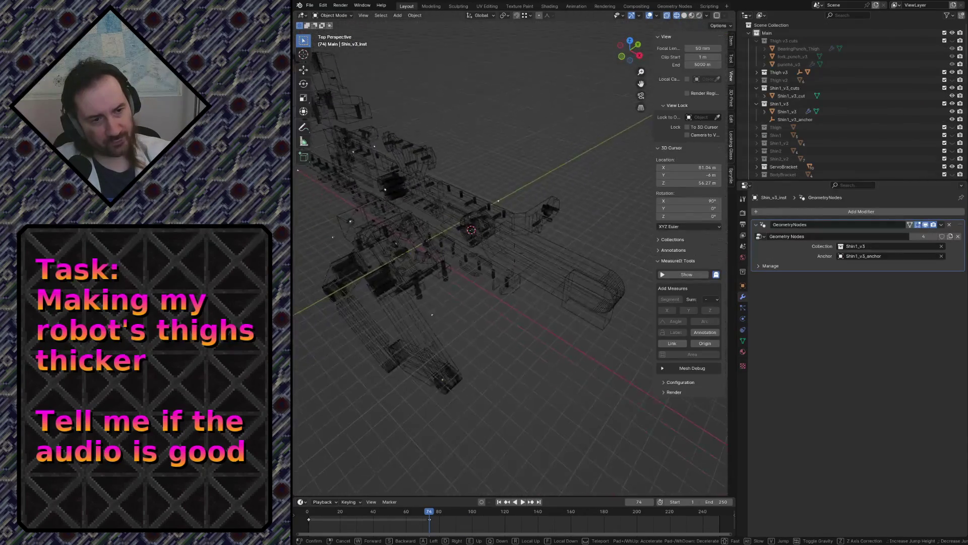
# Open Shin1_v3 in Edit Mode and box-select the 124 vertices at its dense end
pyautogui.click(541, 167)
pyautogui.click(558, 275)
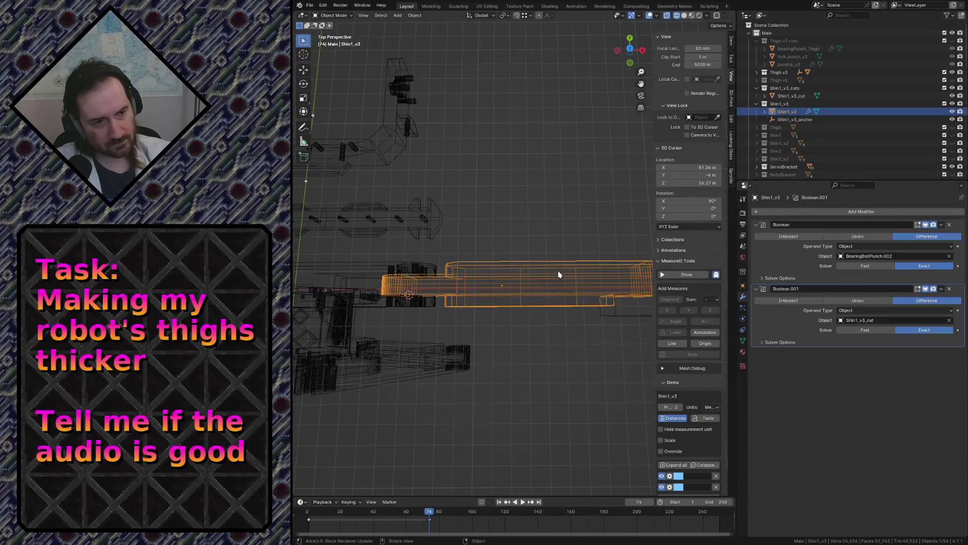
pyautogui.press('Tab')
pyautogui.press('KP_5')
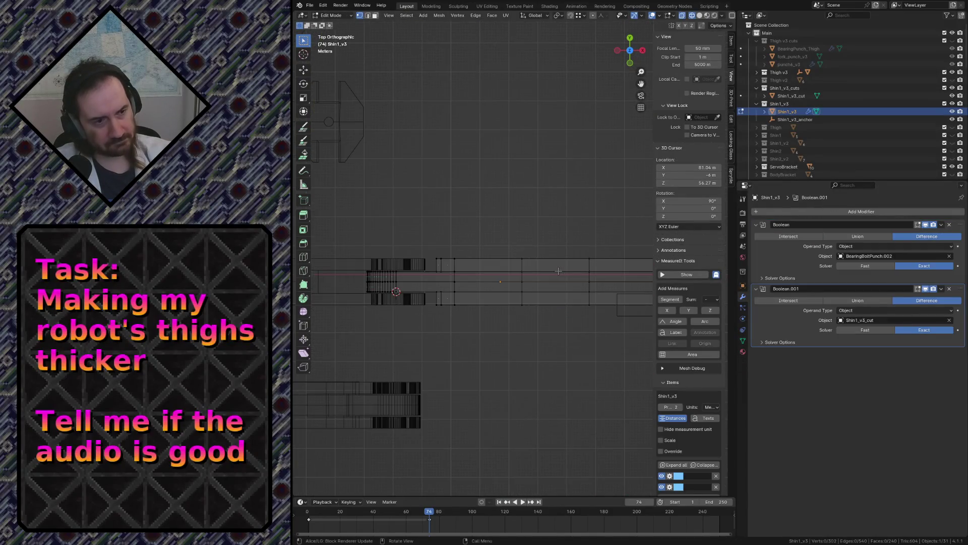
pyautogui.scroll(-1, 558, 270)
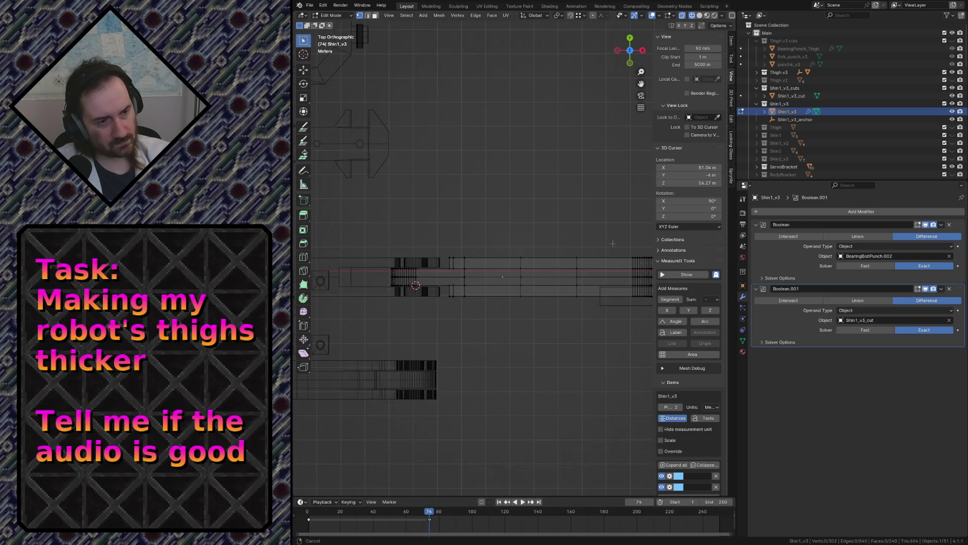
pyautogui.keyDown('shift'); pyautogui.moveTo(613, 243); pyautogui.dragTo(456, 270, button='middle'); pyautogui.keyUp('shift')
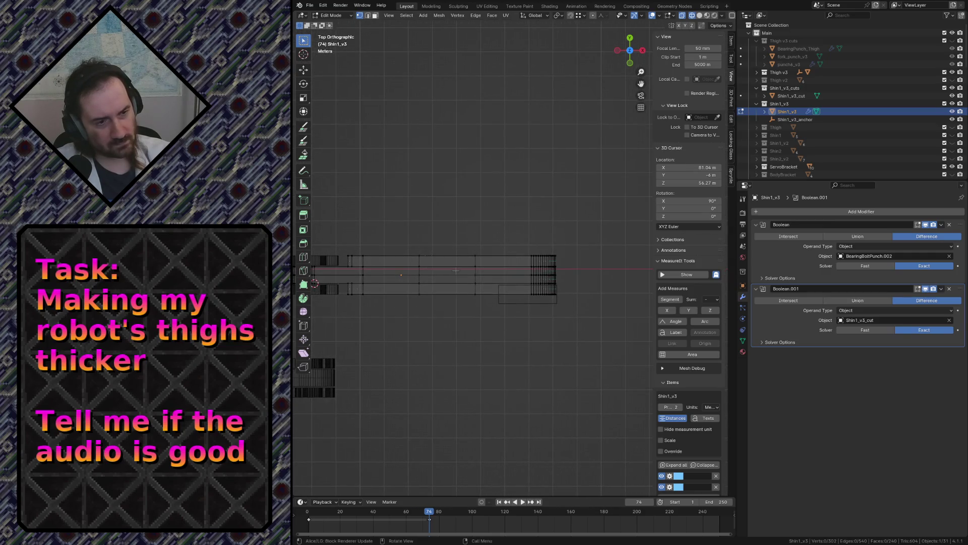
pyautogui.scroll(1, 455, 270)
pyautogui.scroll(1, 455, 270)
pyautogui.moveTo(437, 229); pyautogui.dragTo(582, 321)
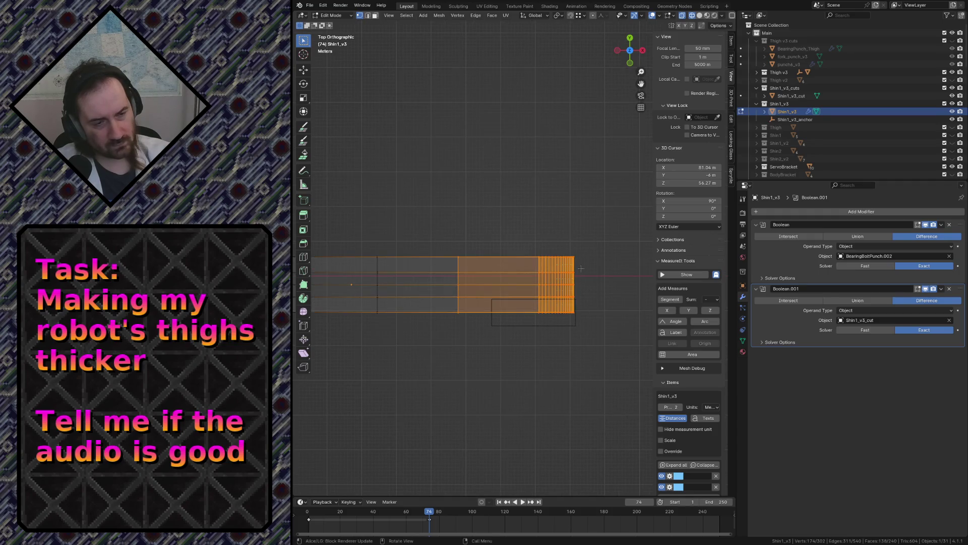
# Try moving the selected vertices along Y, undo it, and pull back to see the whole shin
pyautogui.press('g')
pyautogui.press('y')
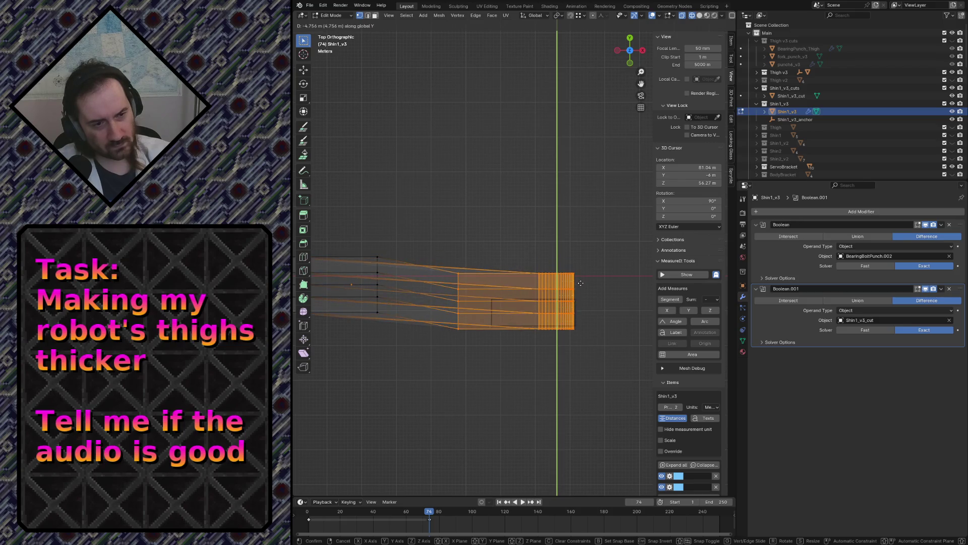
pyautogui.click(580, 283)
pyautogui.hotkey('ctrl', 'z')
pyautogui.hotkey('shift', '`')
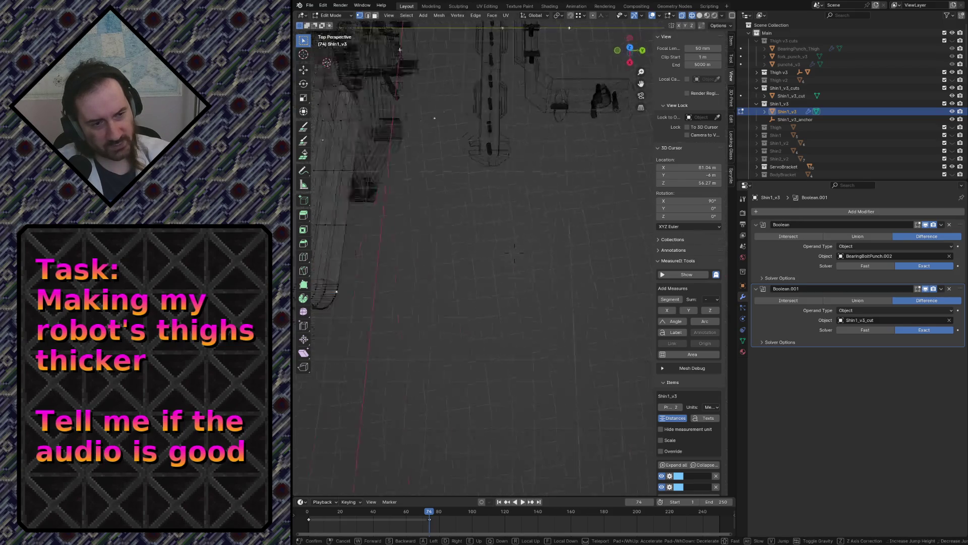
pyautogui.press('s')
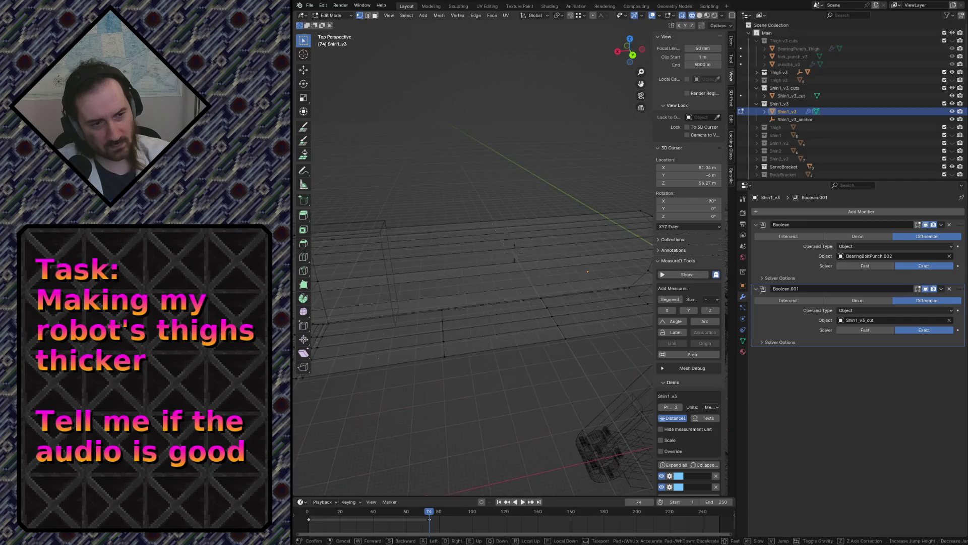
pyautogui.click(580, 283)
# Switch to solid shading, preview and cancel a cut over the shin, then go to front view
pyautogui.press('z')
pyautogui.click(601, 239)
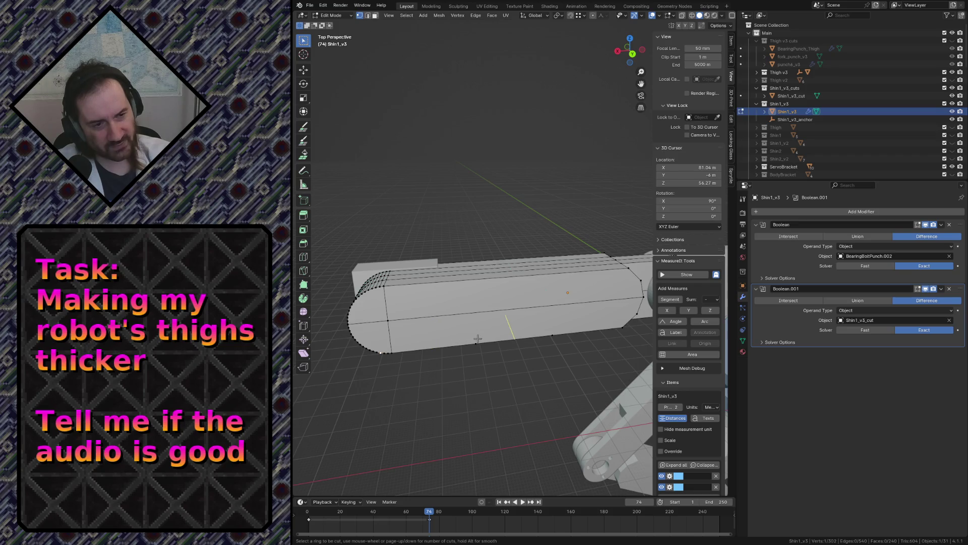
pyautogui.moveTo(484, 387); pyautogui.dragTo(456, 295, button='middle')
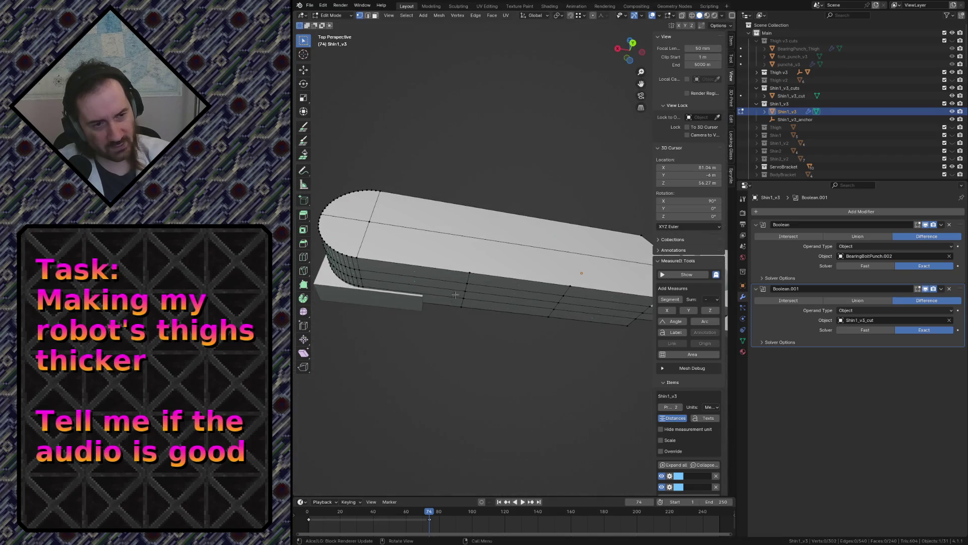
pyautogui.press('k')
pyautogui.press('Escape')
pyautogui.moveTo(513, 368); pyautogui.dragTo(476, 269, button='middle')
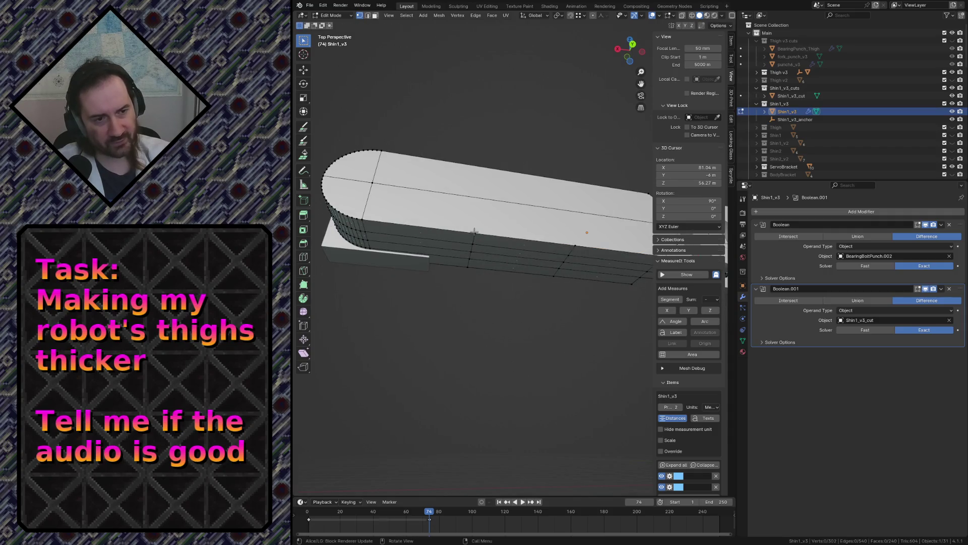
pyautogui.press('KP_1')
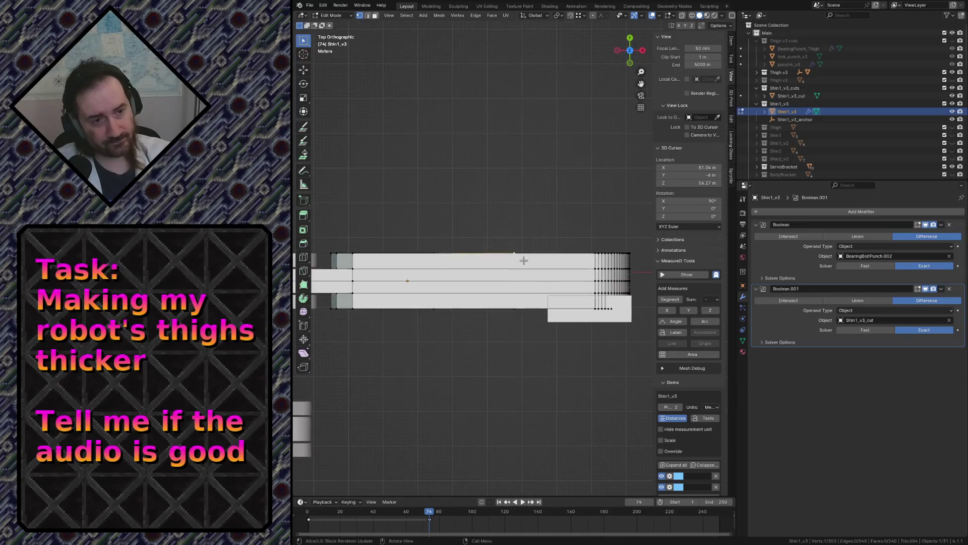
# Switch to wireframe and start a Z-constrained knife cut on the shin's top edge, then cancel it
pyautogui.press('z')
pyautogui.click(469, 260)
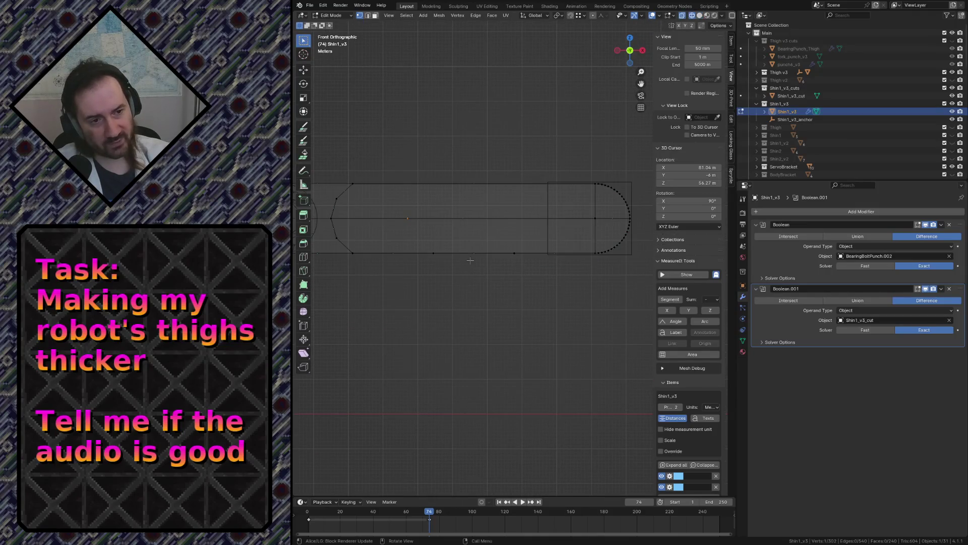
pyautogui.press('k')
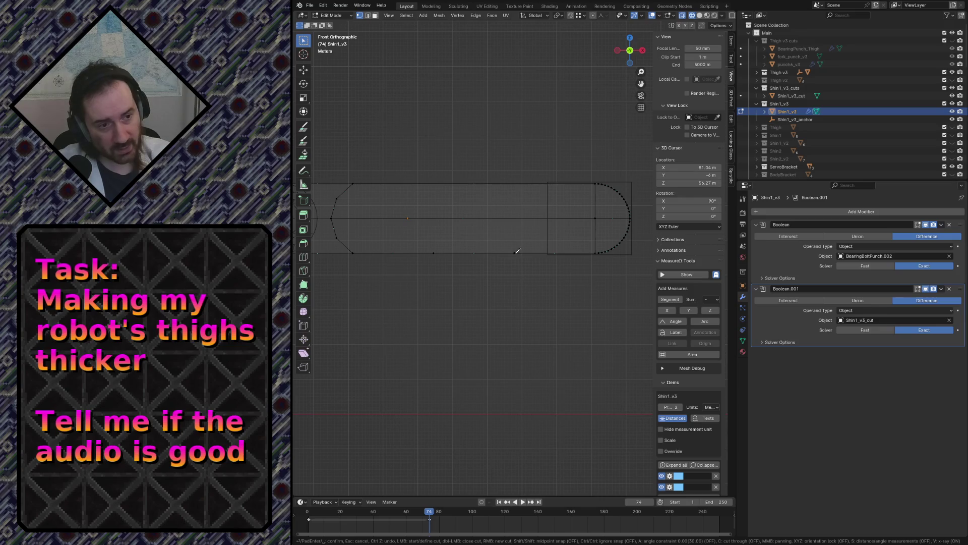
pyautogui.click(514, 183)
pyautogui.press('z')
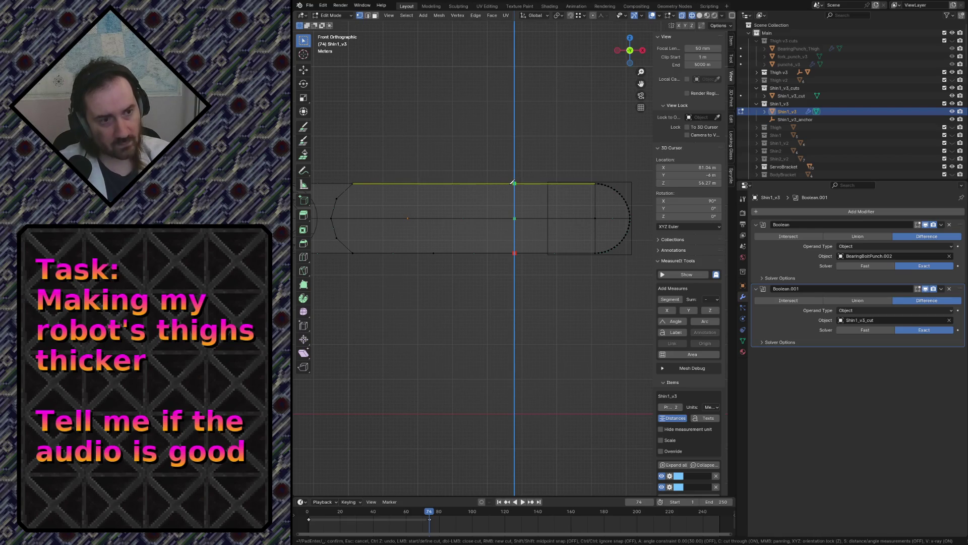
pyautogui.press('Escape')
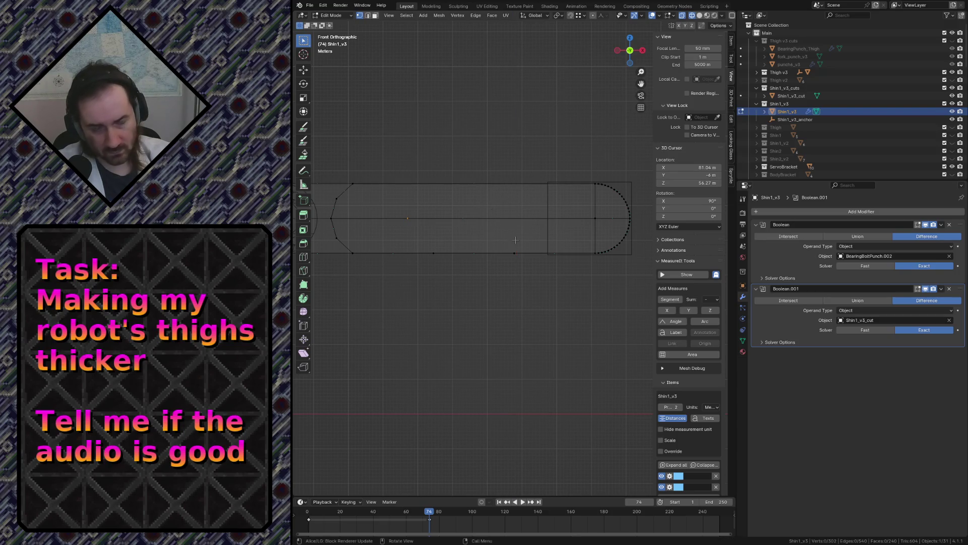
# Knife a vertical cut down from the top vertex through the shin's middle section
pyautogui.press('k')
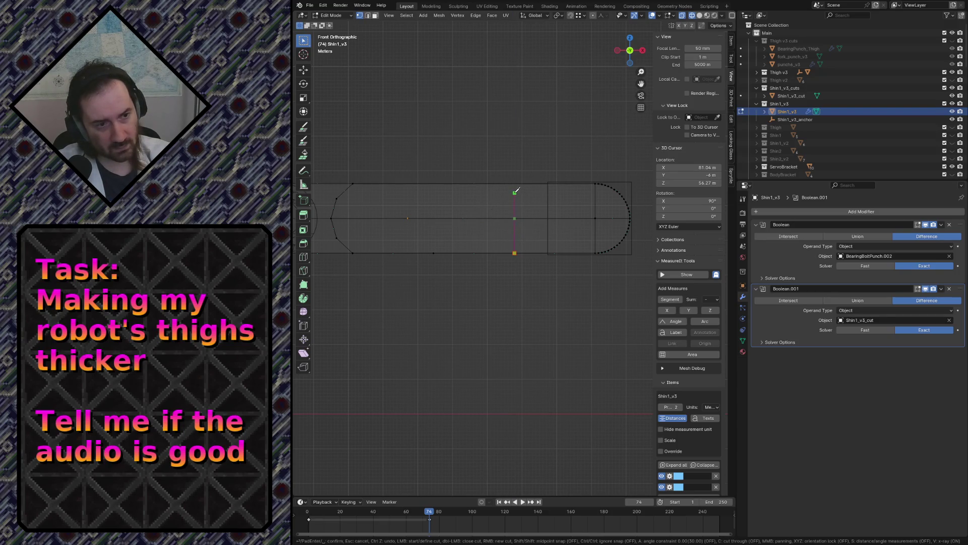
pyautogui.click(515, 187)
pyautogui.press('z')
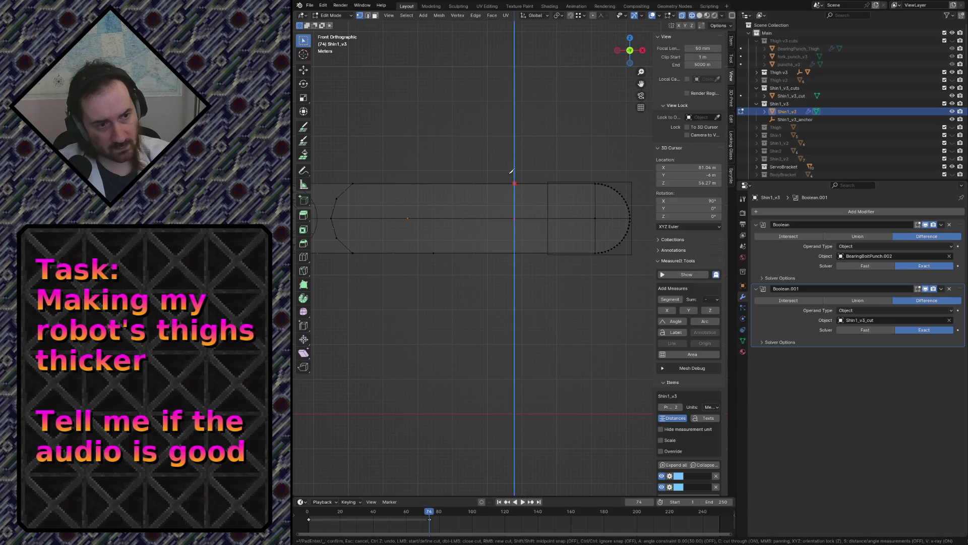
pyautogui.press('Return')
pyautogui.click(489, 155)
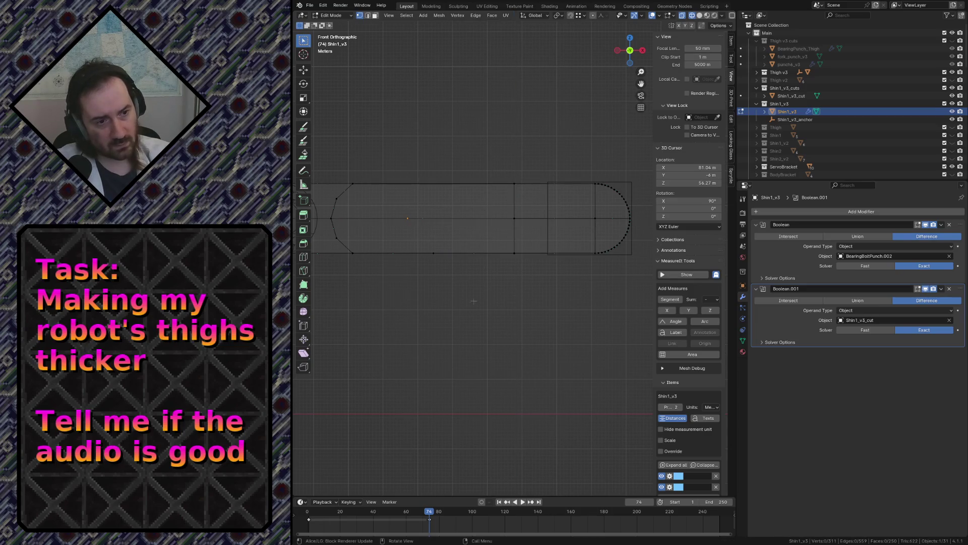
# Knife a second vertical cut from the bottom edge, raising the vertex count to 311
pyautogui.press('k')
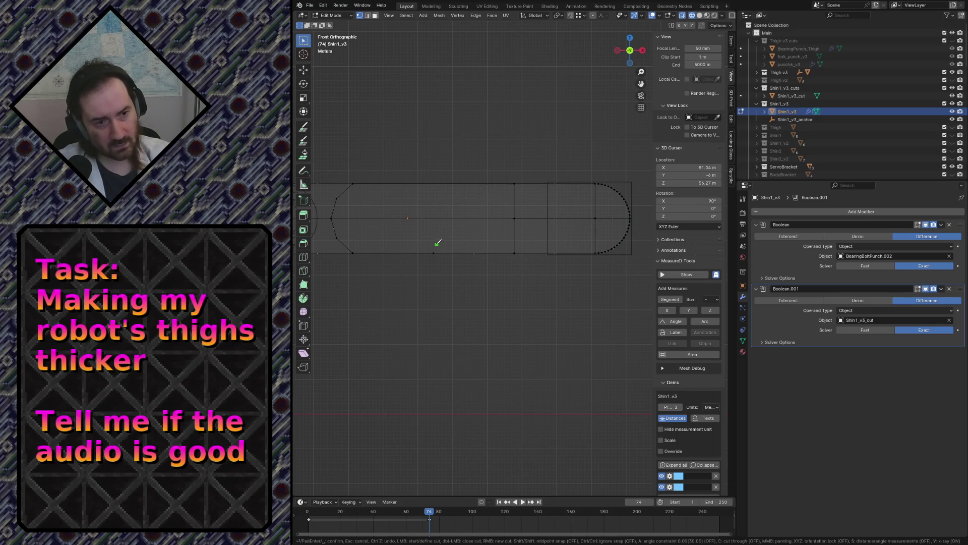
pyautogui.click(433, 252)
pyautogui.press('z')
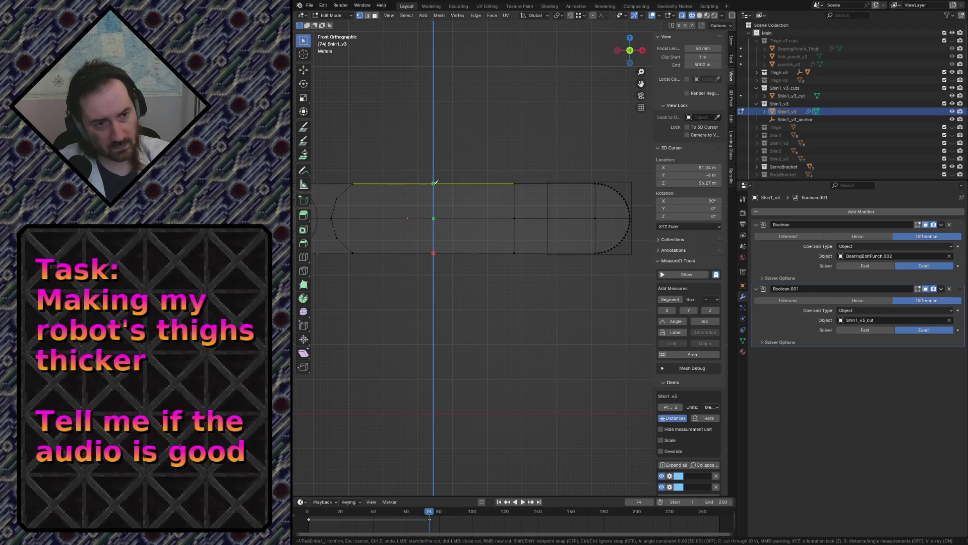
pyautogui.press('Return')
pyautogui.hotkey('shift', '`')
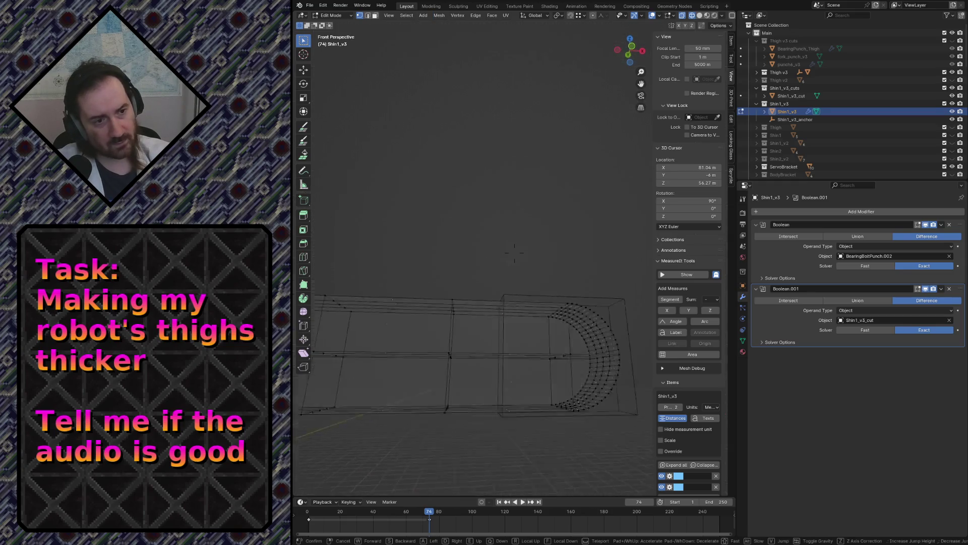
# Fly in close to the cut shin and switch the view to solid shading
pyautogui.press('Escape')
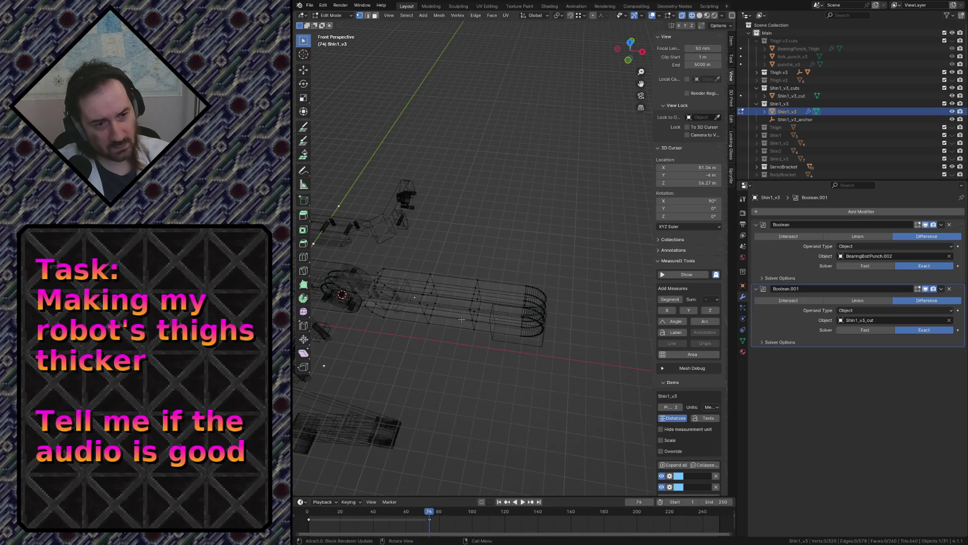
pyautogui.hotkey('shift', '`')
pyautogui.press('w')
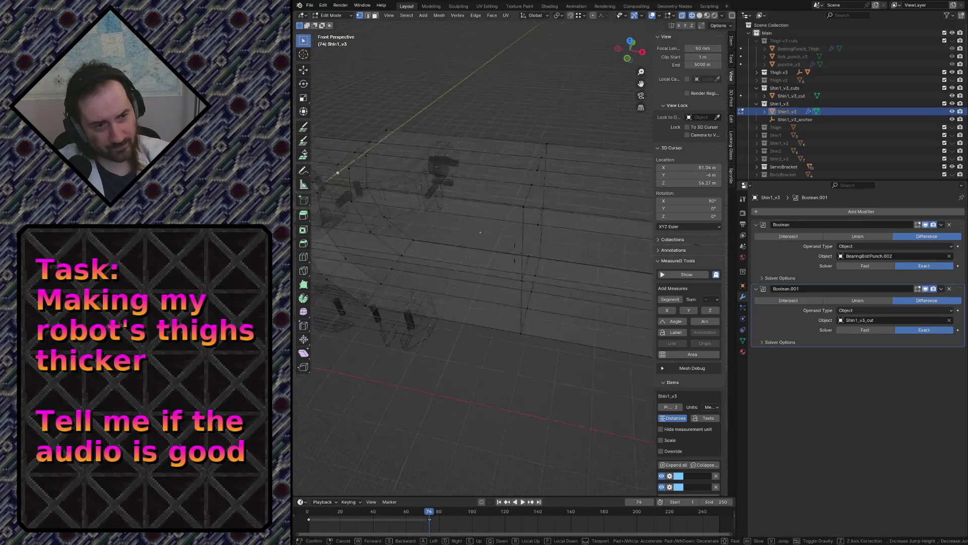
pyautogui.press('Escape')
pyautogui.hotkey('shift', '`')
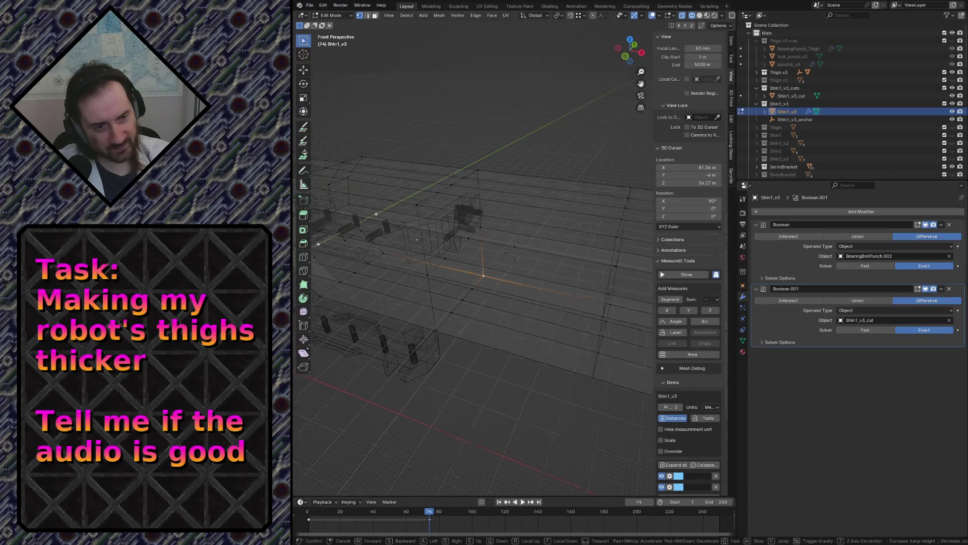
pyautogui.click(474, 275)
pyautogui.press('z')
pyautogui.click(527, 274)
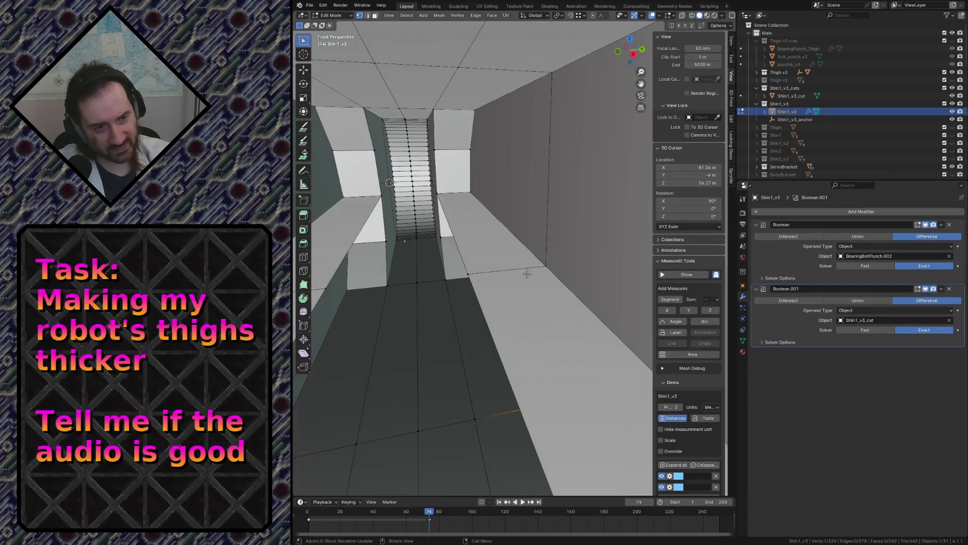
# Select the floor faces inside the shin and fly down its interior corridor
pyautogui.click(509, 268)
pyautogui.keyDown('shift'); pyautogui.click(522, 302); pyautogui.keyUp('shift')
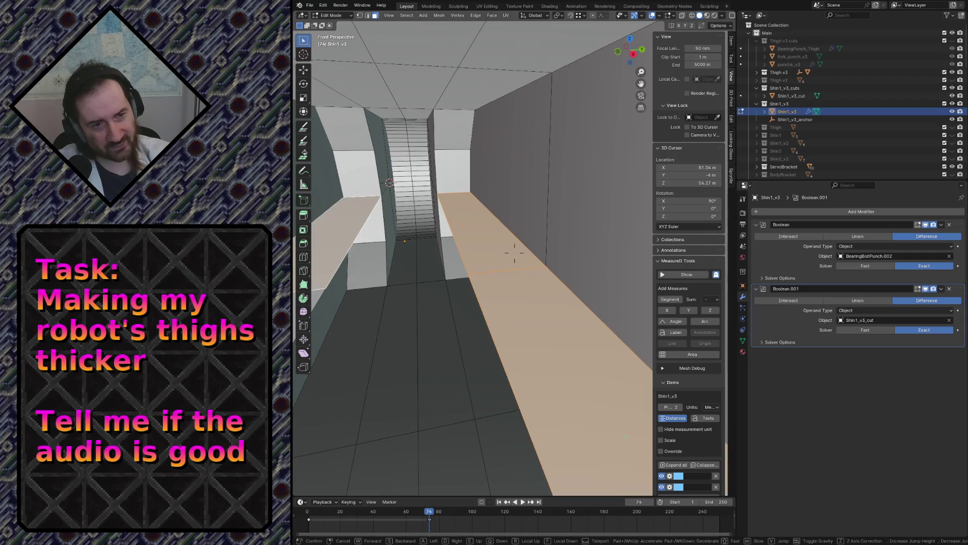
pyautogui.hotkey('shift', '`')
pyautogui.click(515, 253)
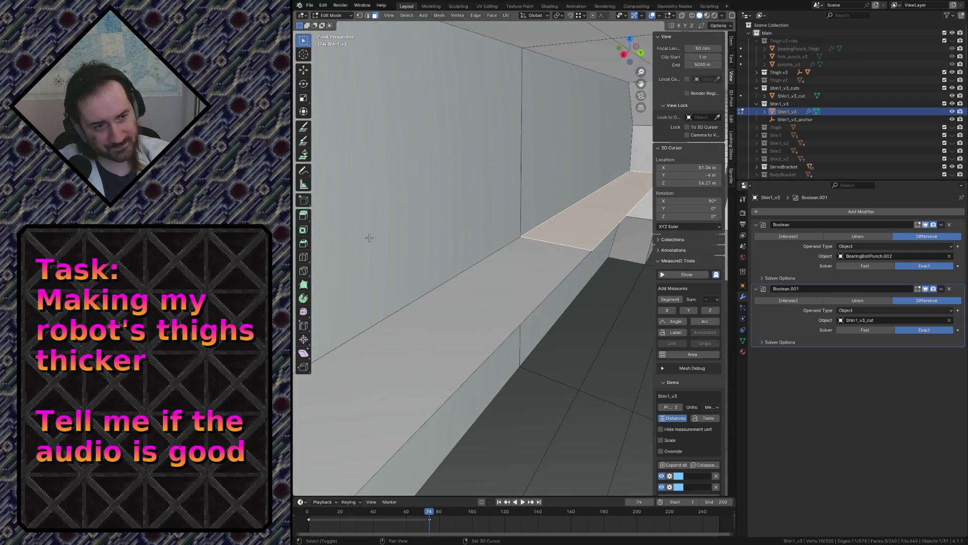
pyautogui.rightClick(442, 318)
pyautogui.press('Escape')
pyautogui.hotkey('shift', '`')
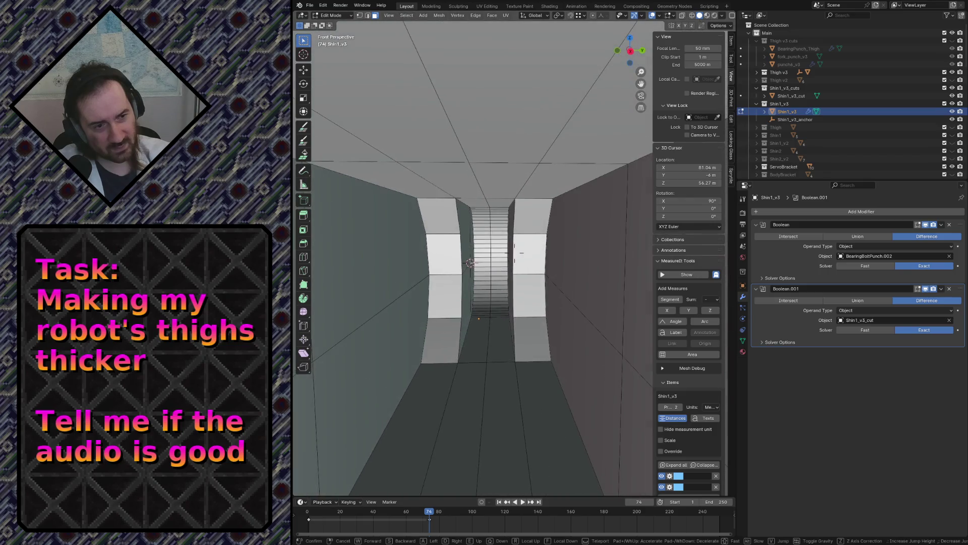
pyautogui.press('w')
pyautogui.press('s')
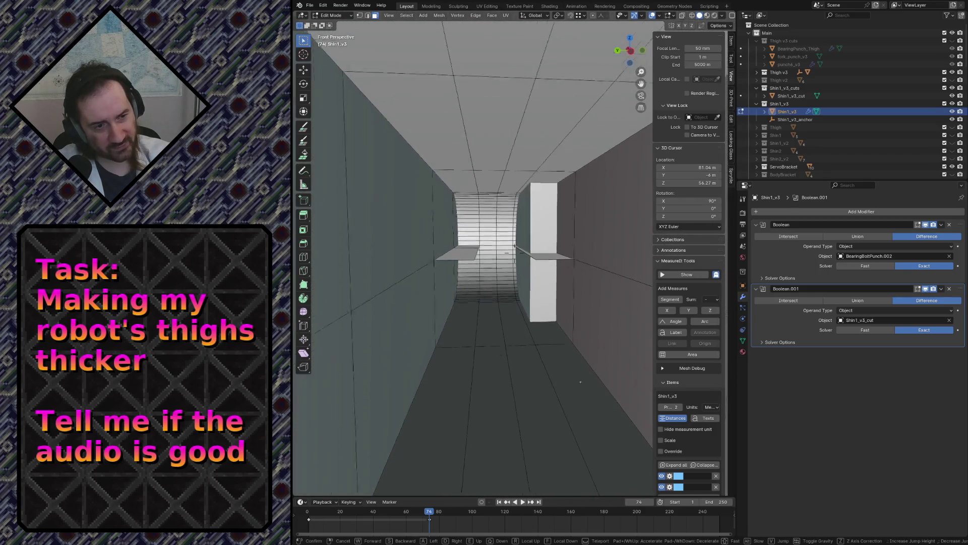
pyautogui.press('w')
pyautogui.click(515, 253)
# Delete the two stray thin faces inside the shin and save robot.blend
pyautogui.click(372, 319)
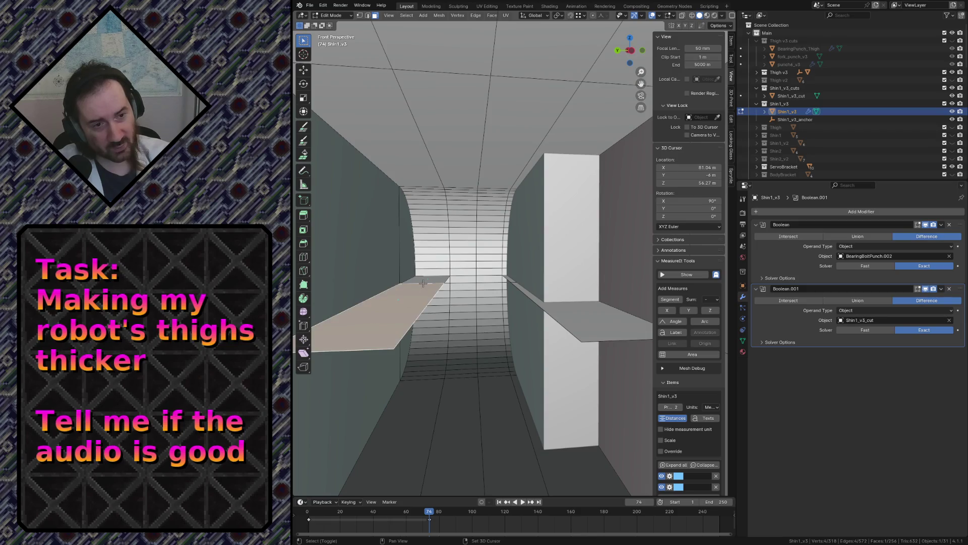
pyautogui.press('x')
pyautogui.click(568, 309)
pyautogui.hotkey('shift', '`')
pyautogui.press('s')
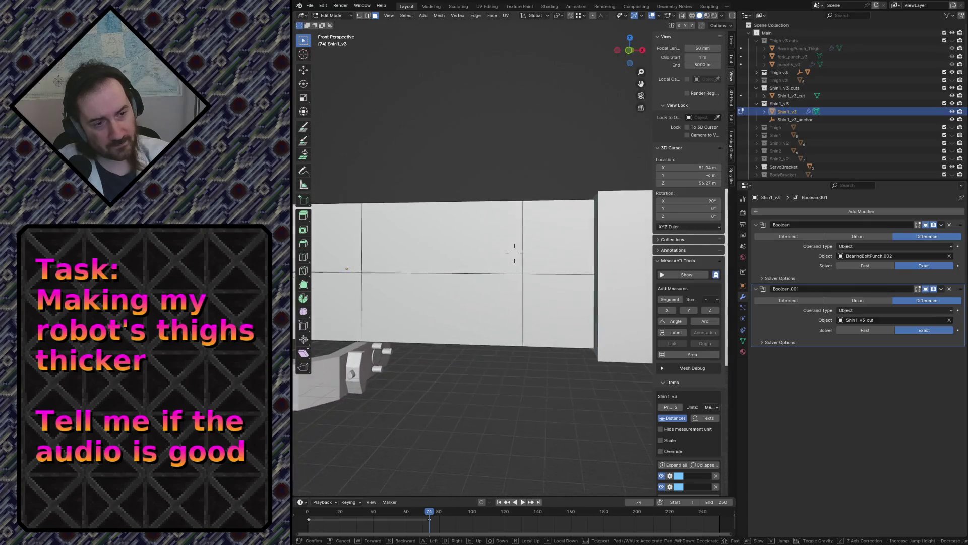
pyautogui.press('w')
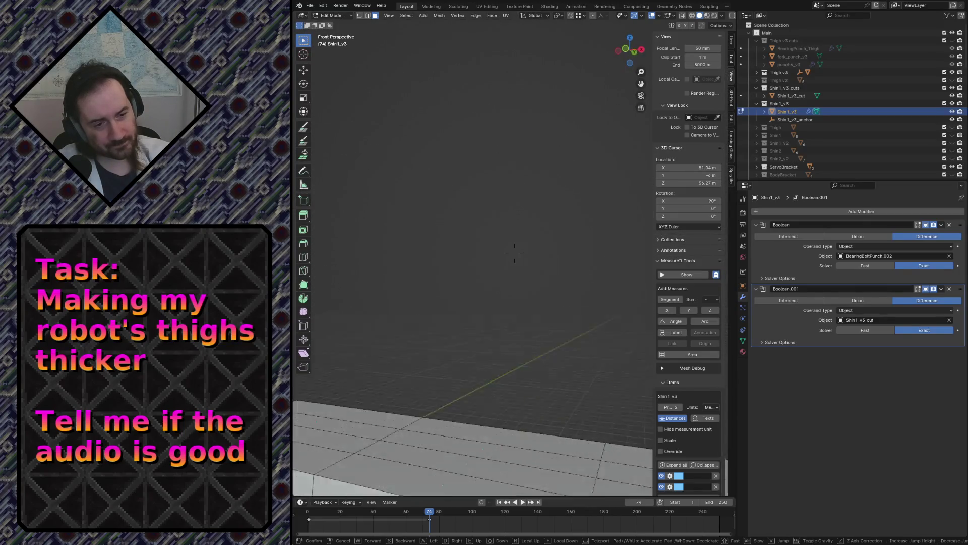
pyautogui.click(497, 228)
pyautogui.hotkey('ctrl', 's')
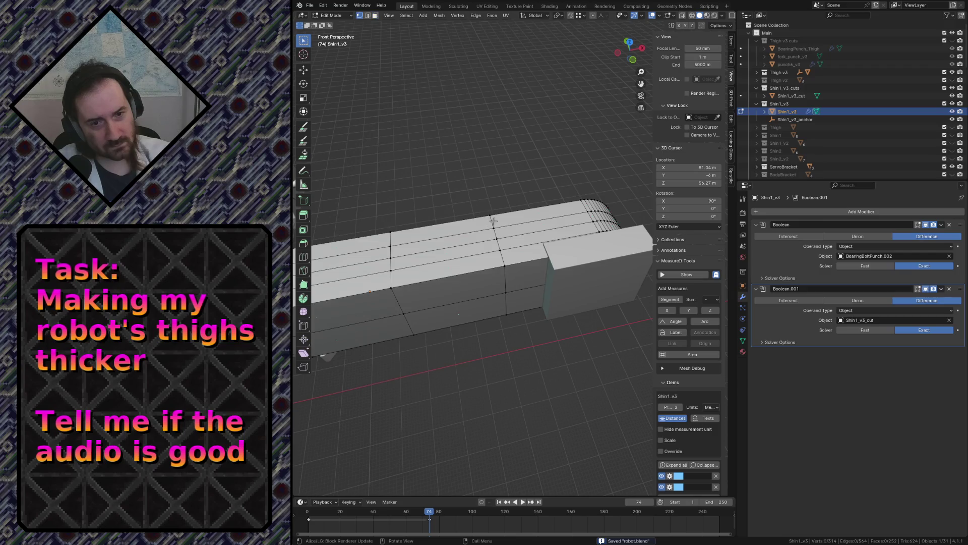
# View the shin from the top in wireframe and box-select its right-end vertices
pyautogui.press('KP_7')
pyautogui.press('z')
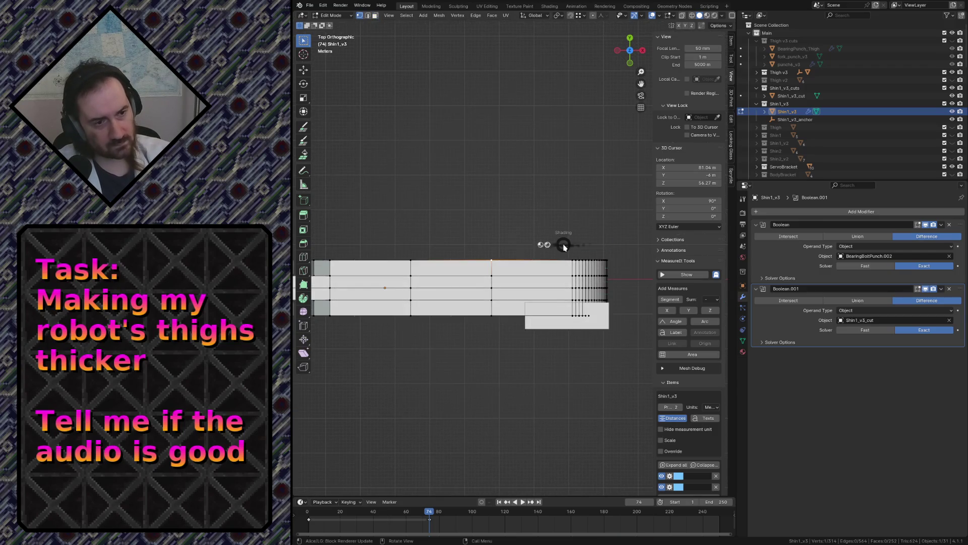
pyautogui.click(534, 252)
pyautogui.moveTo(473, 229); pyautogui.dragTo(627, 321)
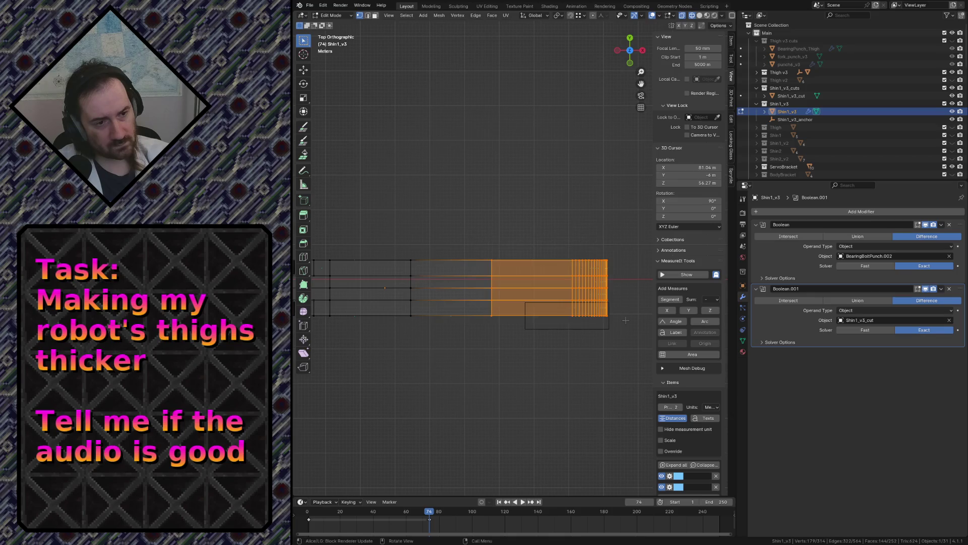
# Move the selected right-end vertices -4.65 m along global Y, then deselect
pyautogui.press('g')
pyautogui.press('y')
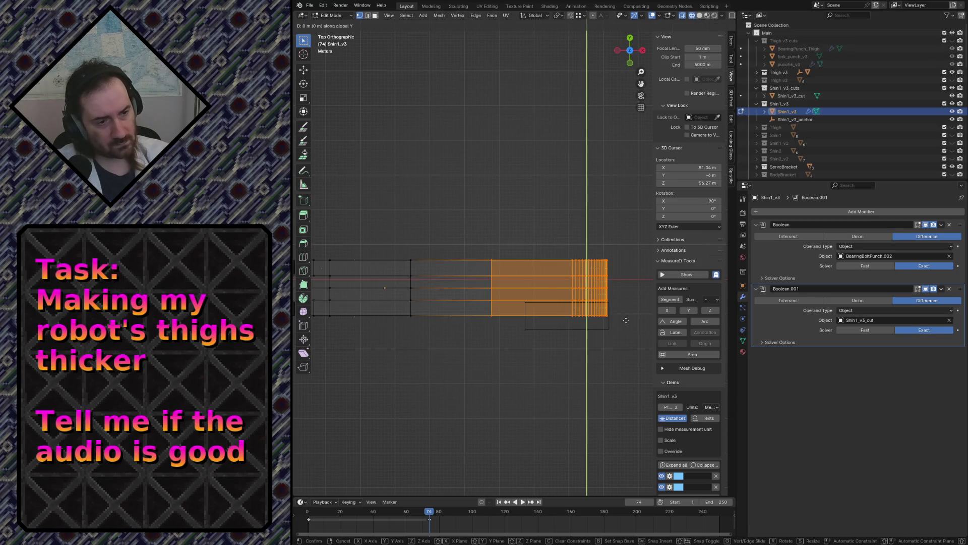
pyautogui.click(626, 332)
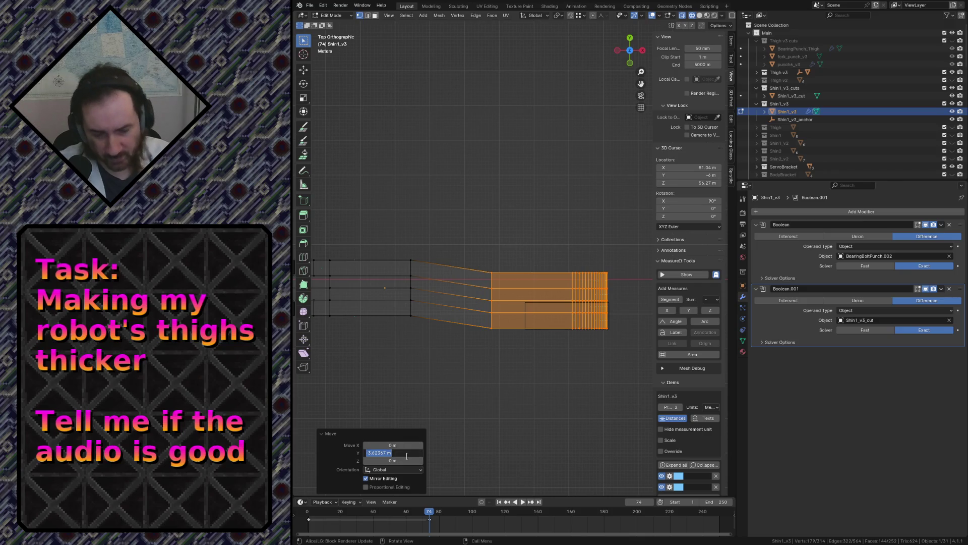
pyautogui.write('-4.6')
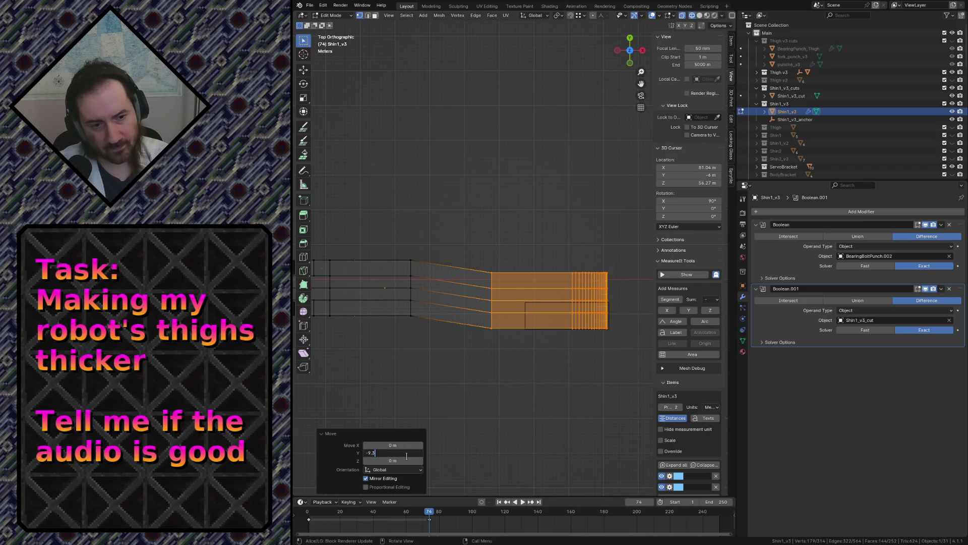
pyautogui.write('5')
pyautogui.press('Return')
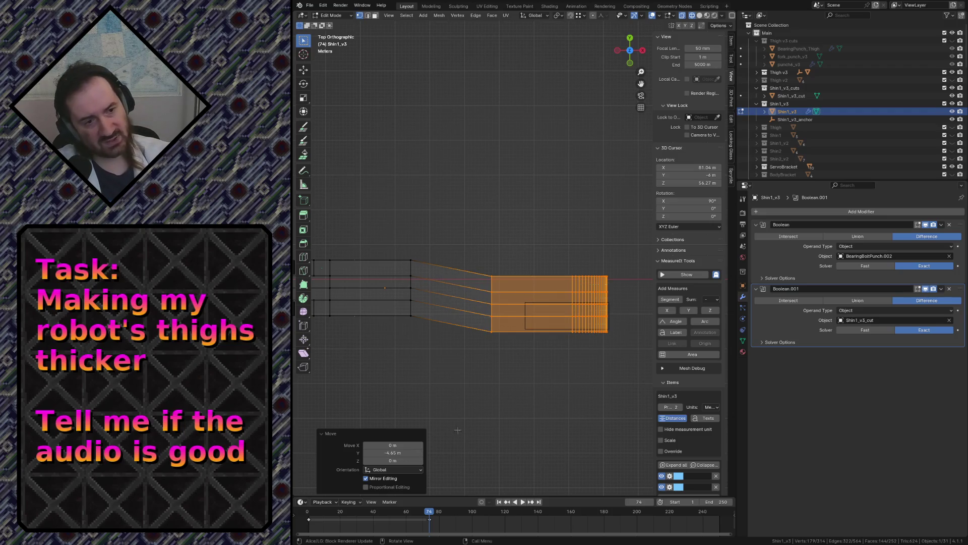
pyautogui.scroll(-2, 458, 362)
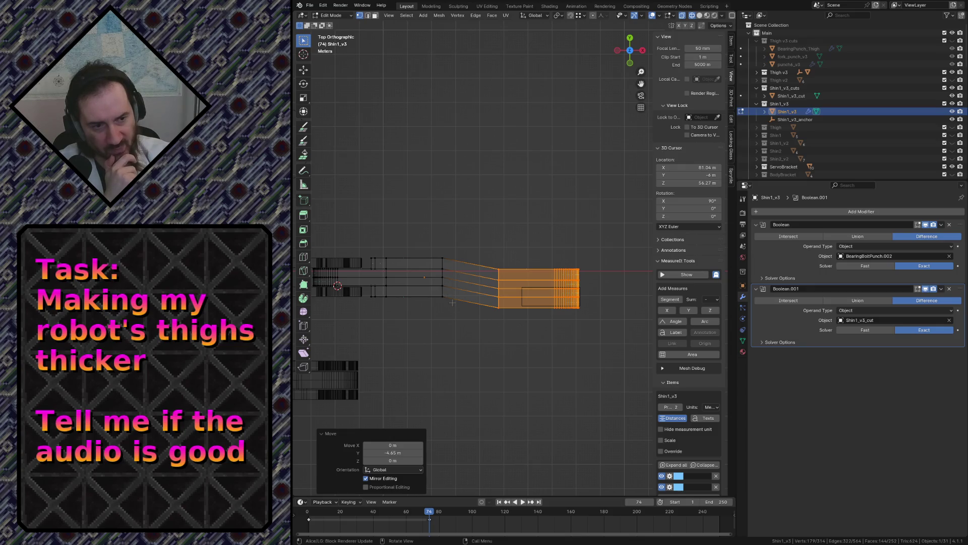
pyautogui.click(510, 332)
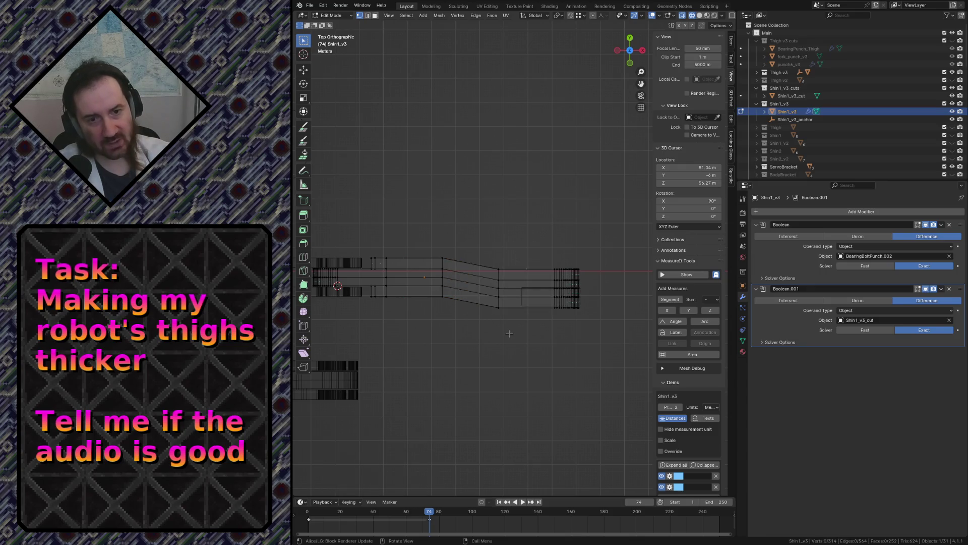
pyautogui.hotkey('shift', '`')
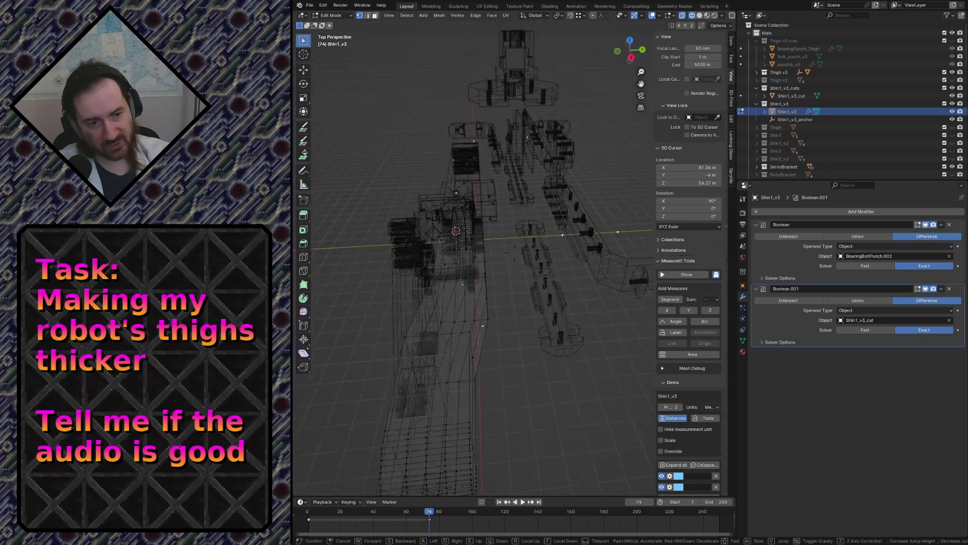
pyautogui.press('w')
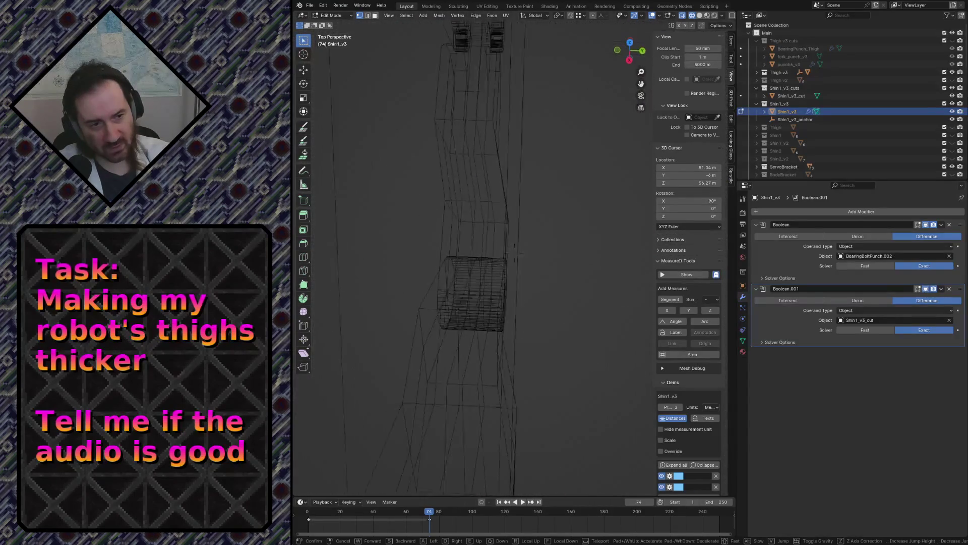
pyautogui.press('s')
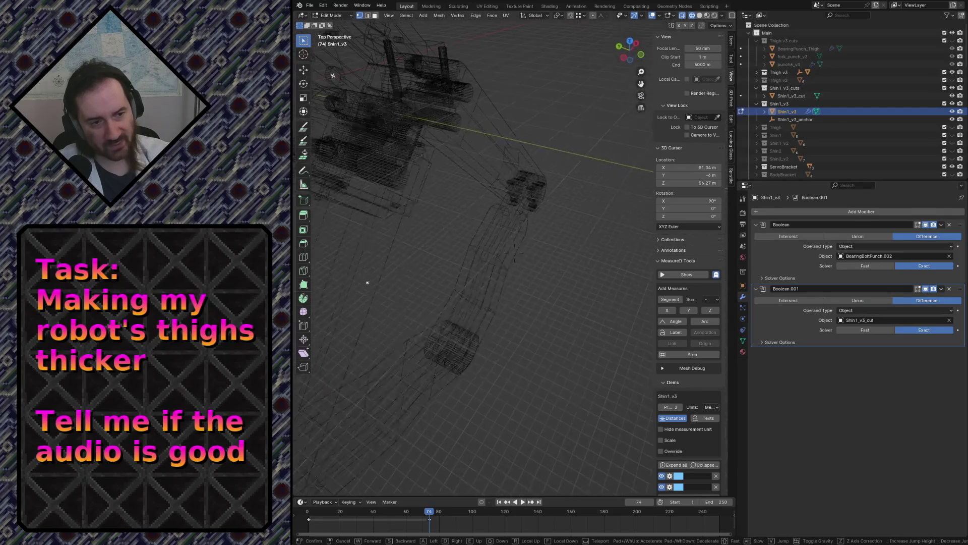
pyautogui.press('z')
pyautogui.click(567, 333)
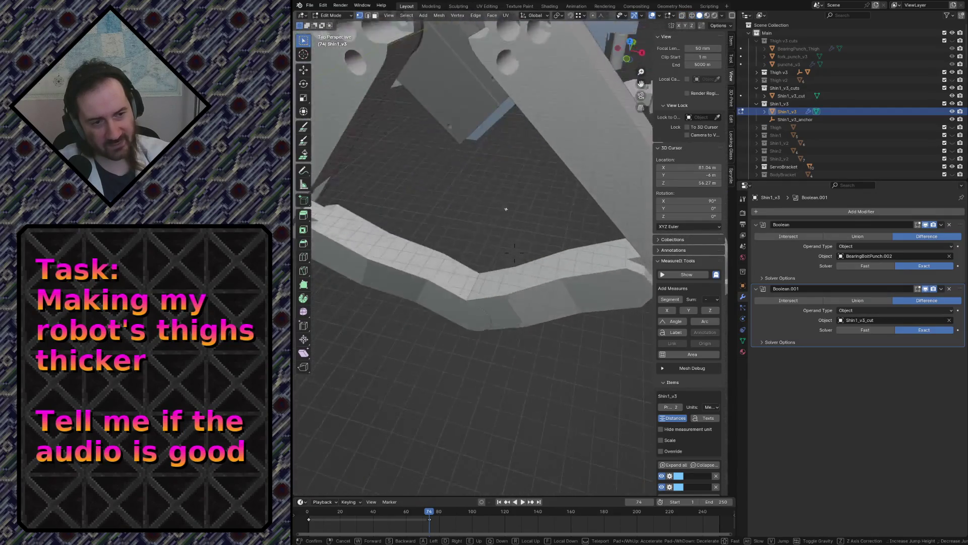
pyautogui.press('s')
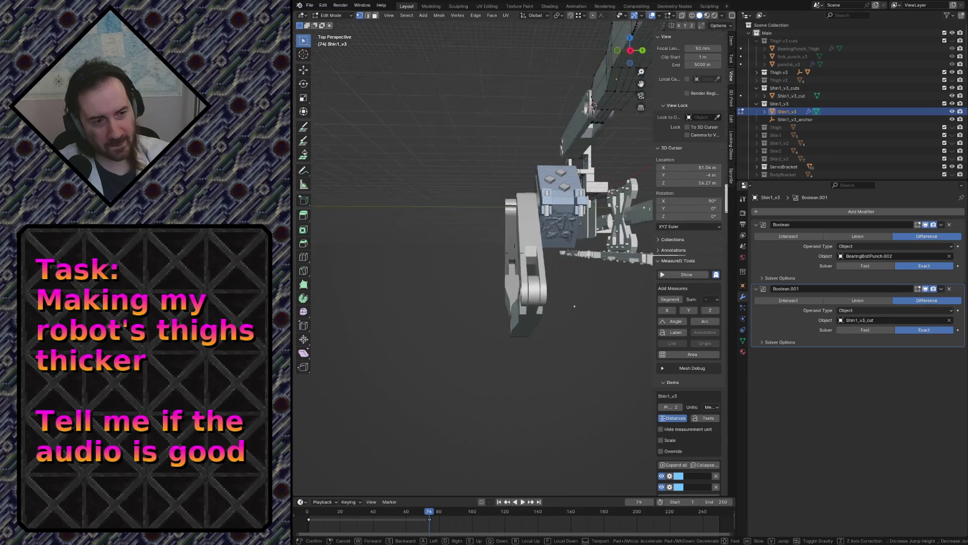
pyautogui.press('w')
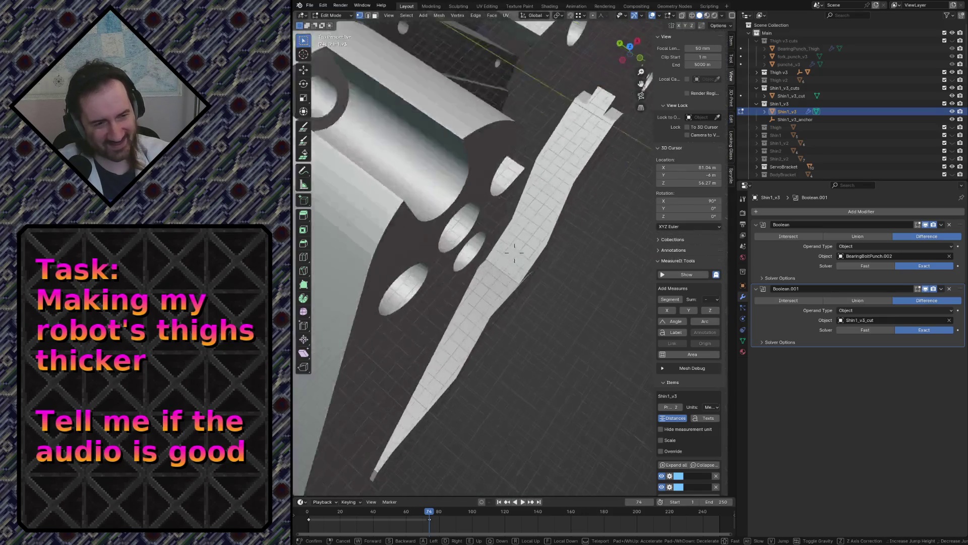
pyautogui.press('s')
pyautogui.press('w')
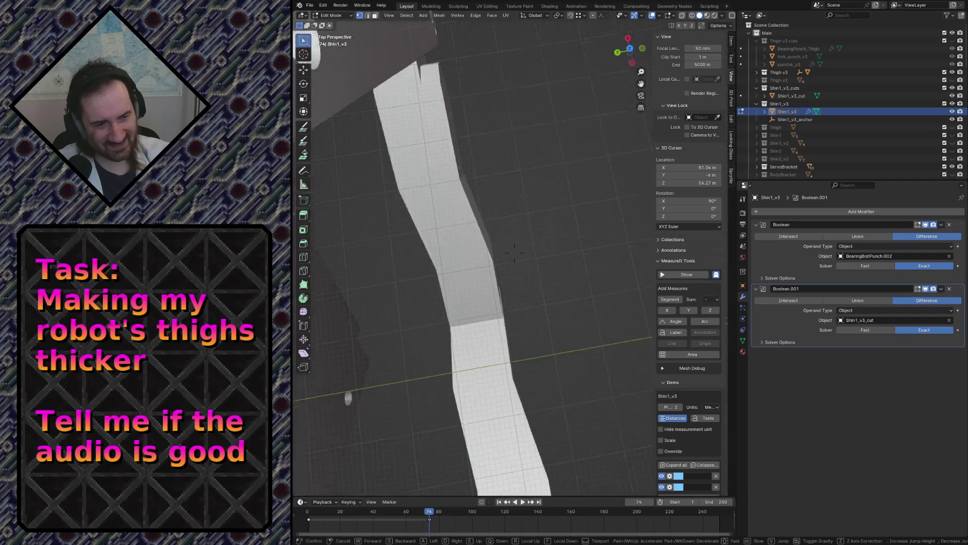
pyautogui.press('s')
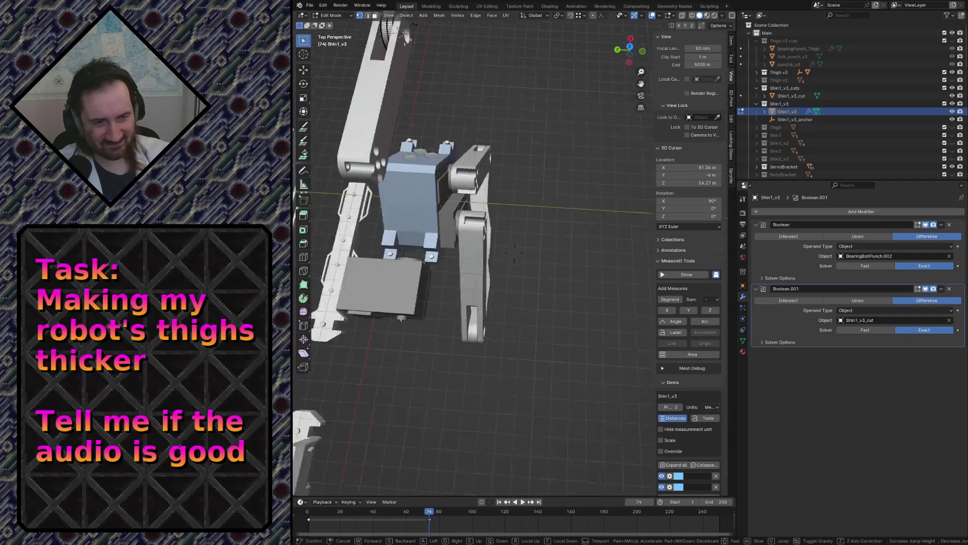
pyautogui.press('w')
pyautogui.press('s')
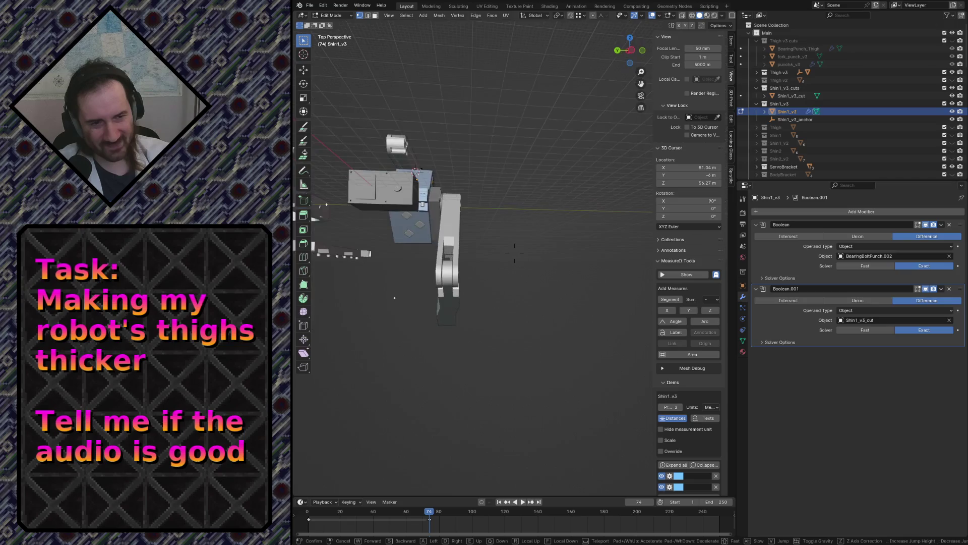
pyautogui.press('w')
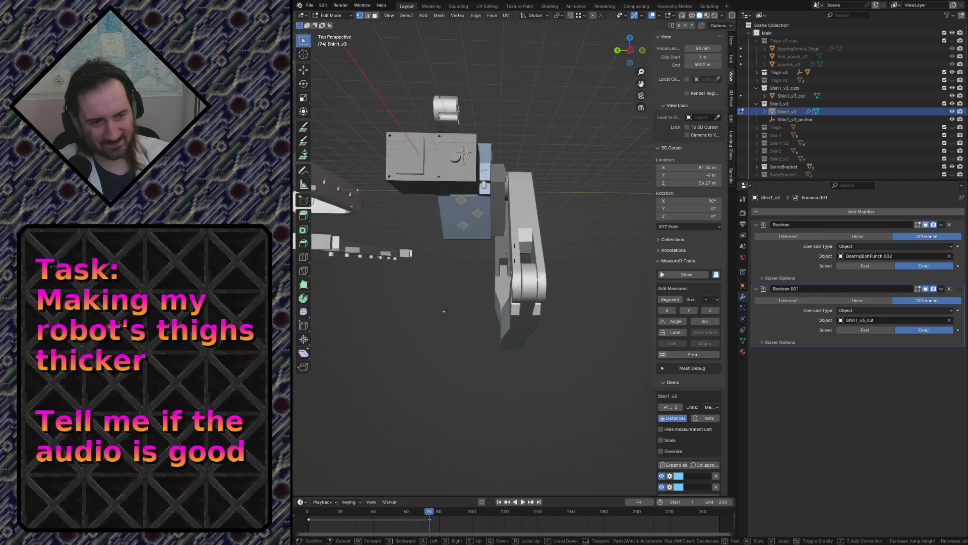
pyautogui.press('s')
pyautogui.press('w')
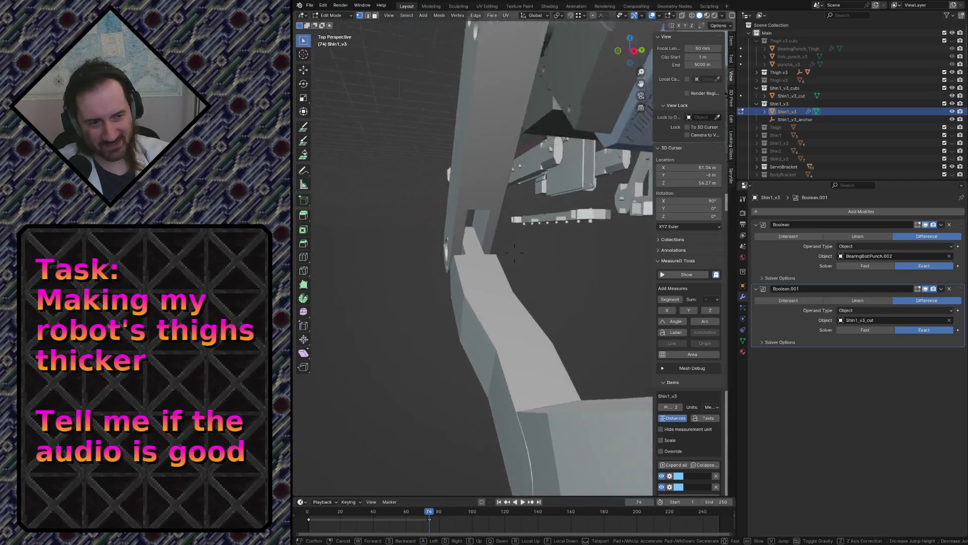
pyautogui.press('s')
pyautogui.press('w')
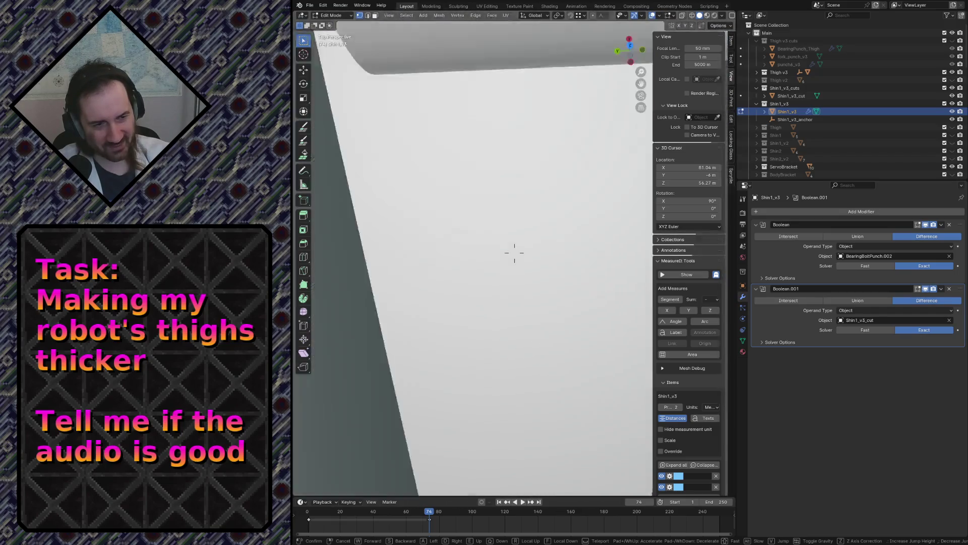
pyautogui.press('s')
pyautogui.press('w')
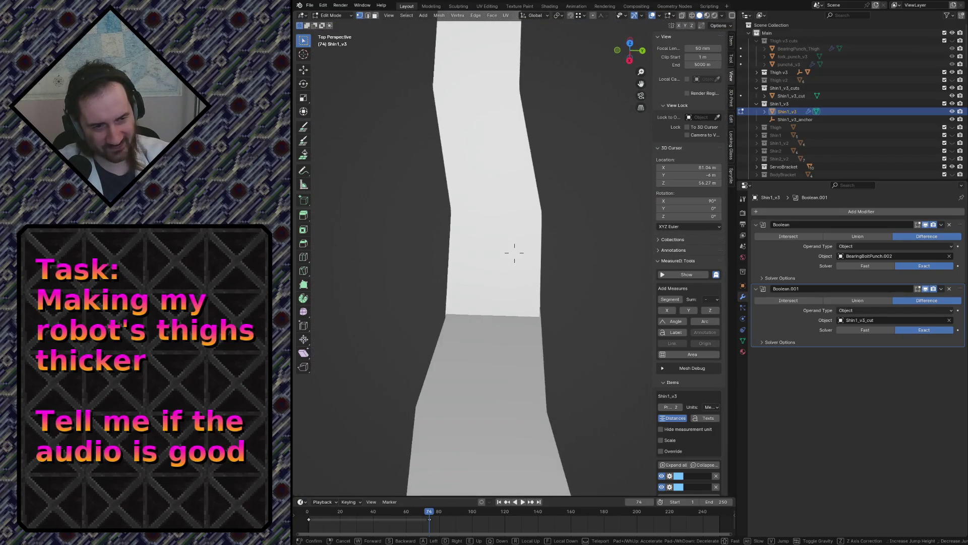
pyautogui.press('w')
pyautogui.press('s')
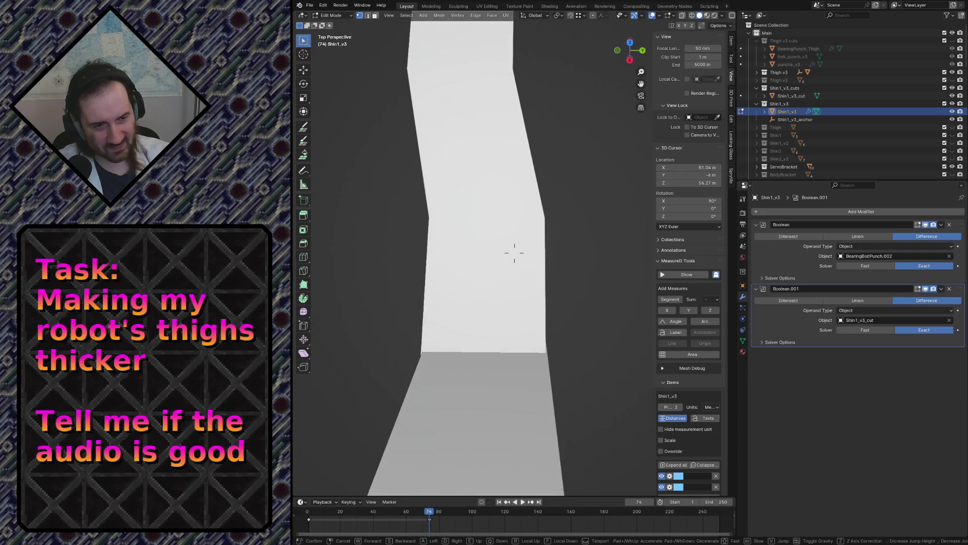
pyautogui.press('w')
pyautogui.press('s')
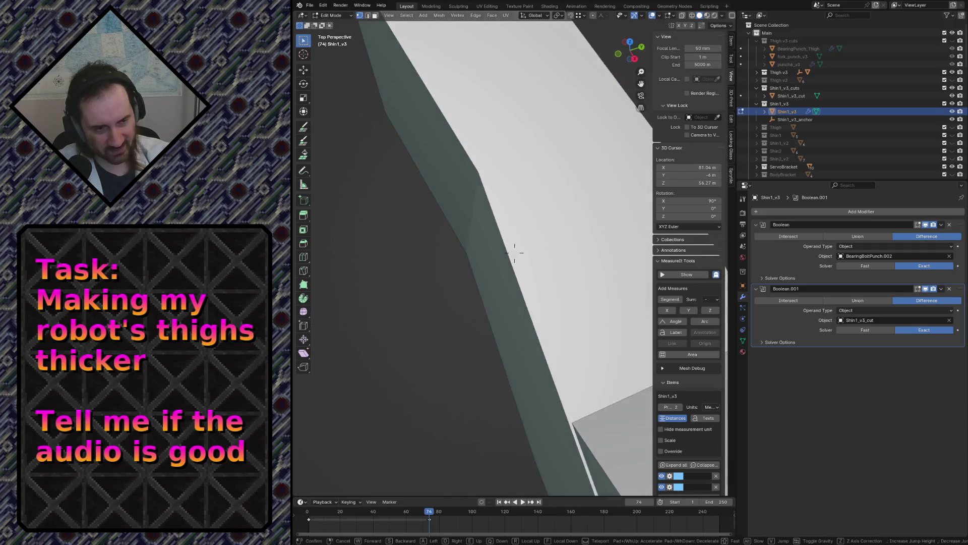
pyautogui.press('w')
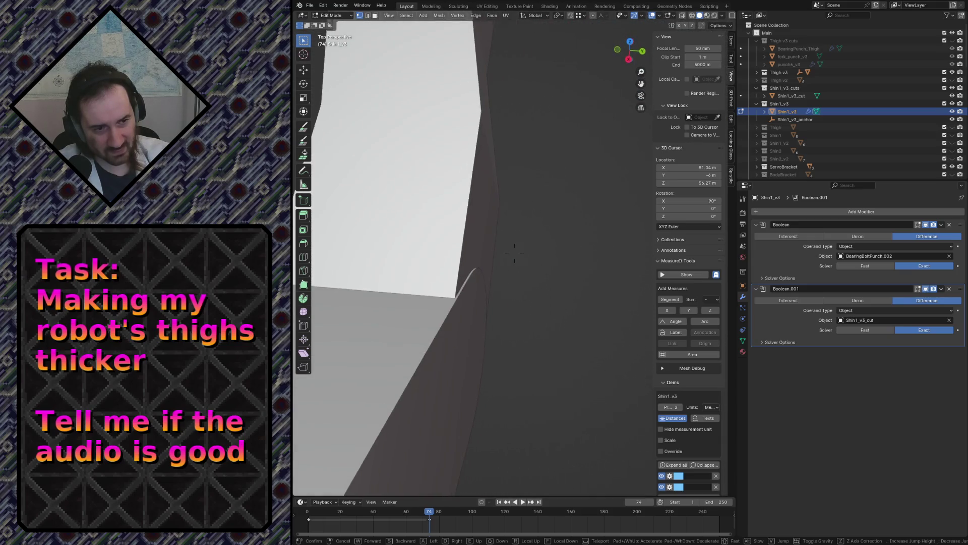
pyautogui.click(551, 330)
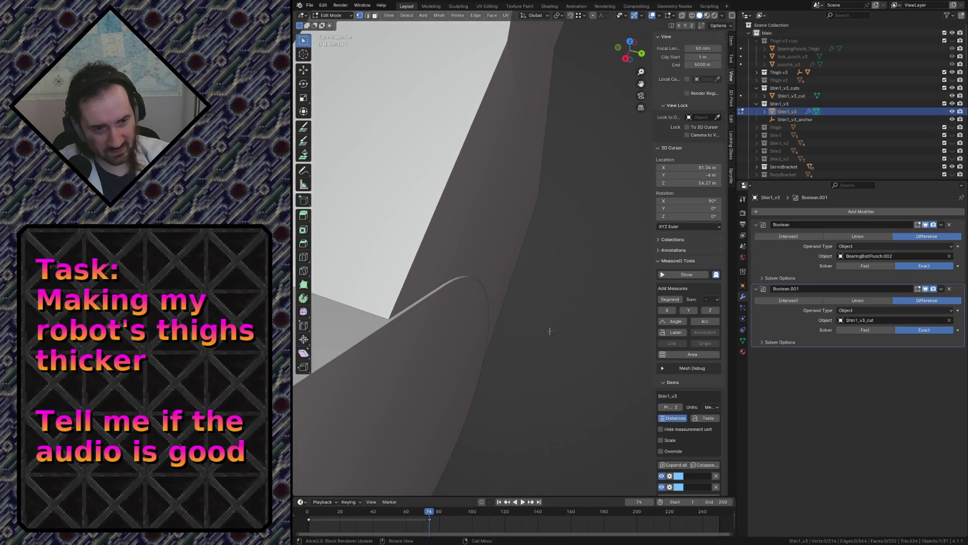
pyautogui.press('Tab')
pyautogui.click(431, 289)
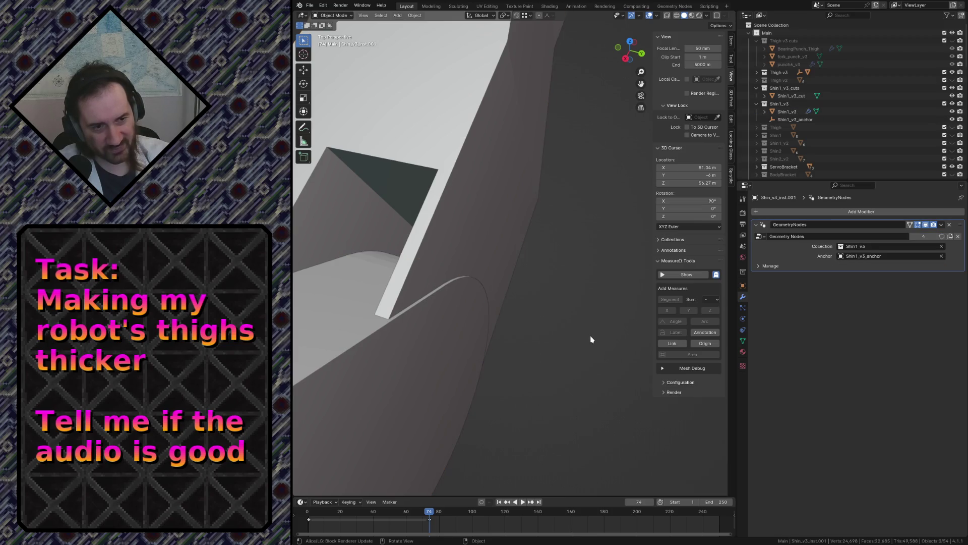
# Fly around to inspect the shin opening, then frame it from the top view
pyautogui.hotkey('shift', '`')
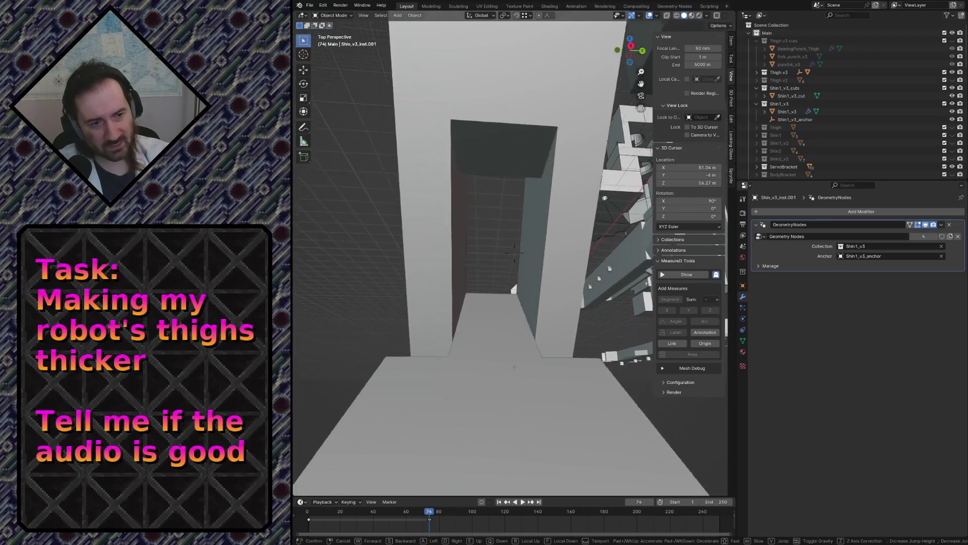
pyautogui.press('w')
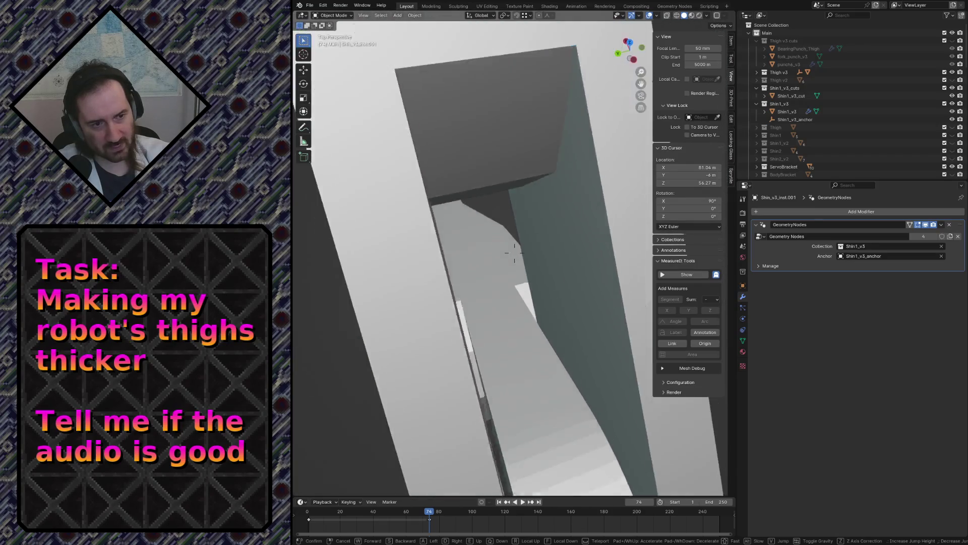
pyautogui.press('Escape')
pyautogui.press('KP_7')
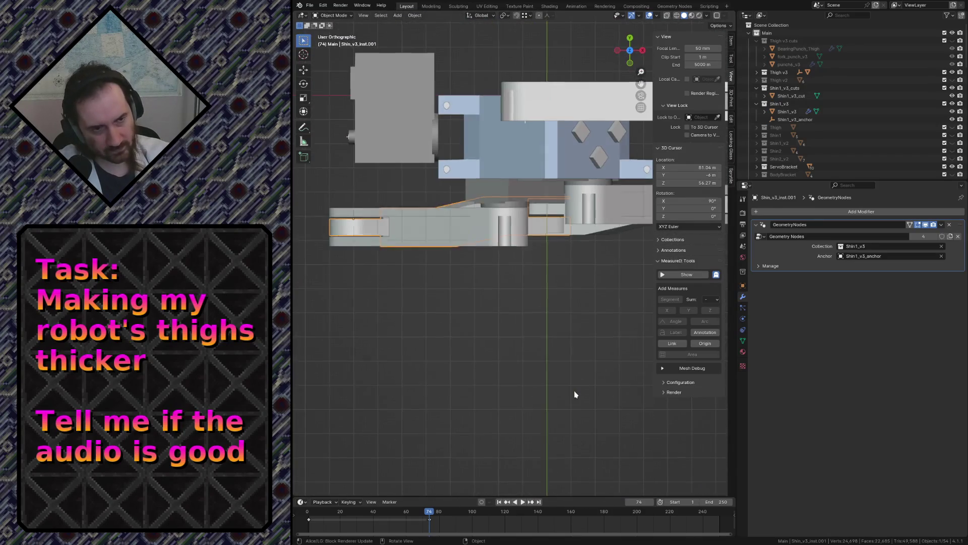
pyautogui.keyDown('ctrl'); pyautogui.moveTo(575, 394); pyautogui.dragTo(658, 263, button='middle'); pyautogui.keyUp('ctrl')
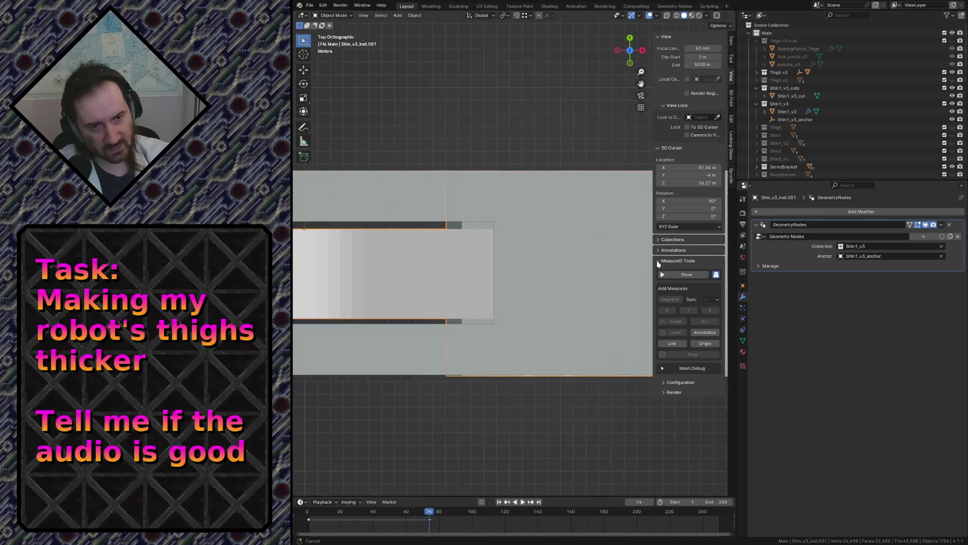
pyautogui.press('KP_Decimal')
pyautogui.scroll(2, 531, 239)
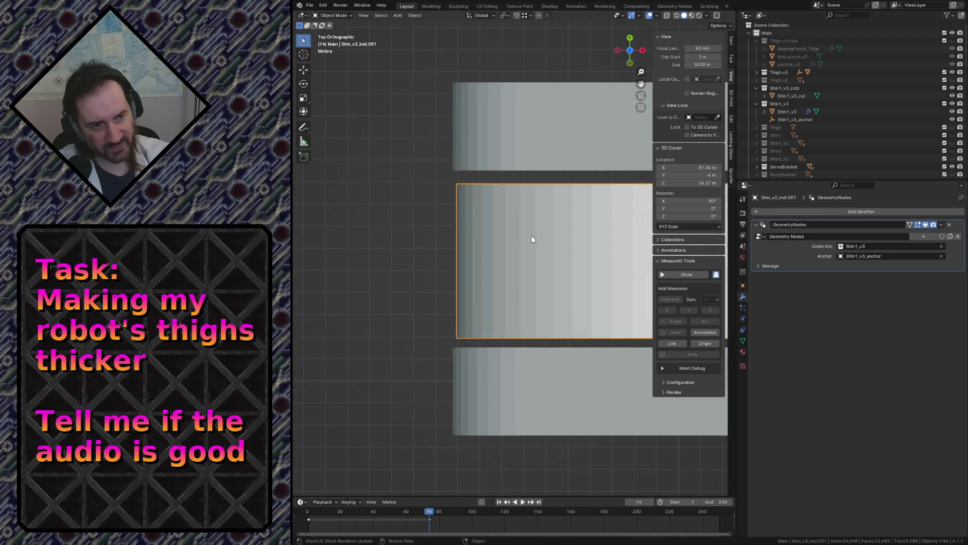
pyautogui.scroll(-6, 532, 239)
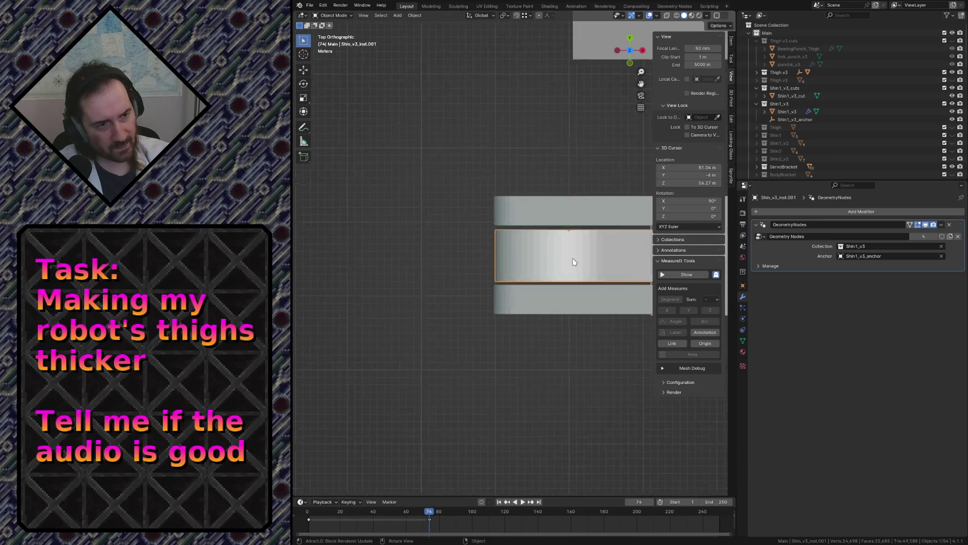
pyautogui.scroll(1, 573, 258)
# Select the middle Shin_v3_inst.001 instance and start moving it along global Y
pyautogui.click(571, 194)
pyautogui.click(571, 272)
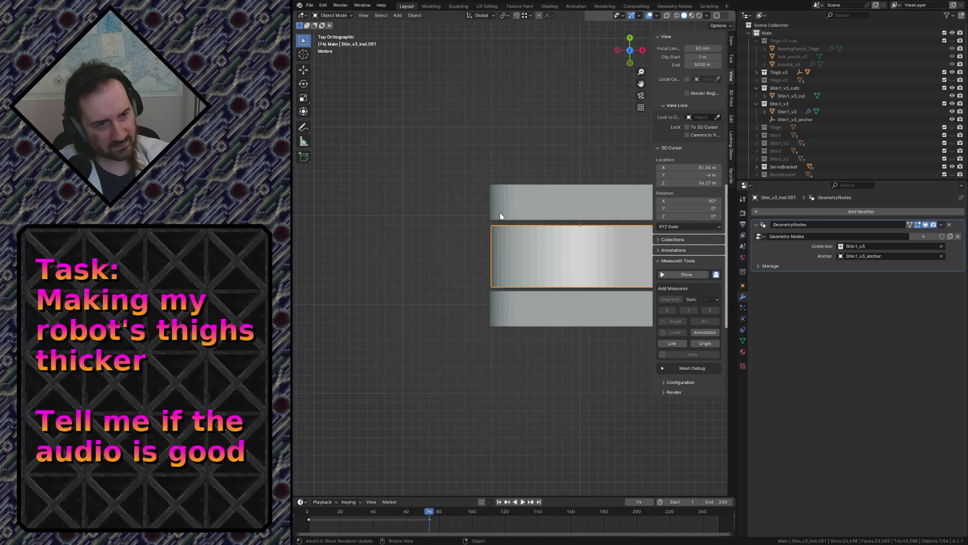
pyautogui.scroll(4, 500, 213)
pyautogui.scroll(2, 500, 213)
pyautogui.press('g')
pyautogui.press('y')
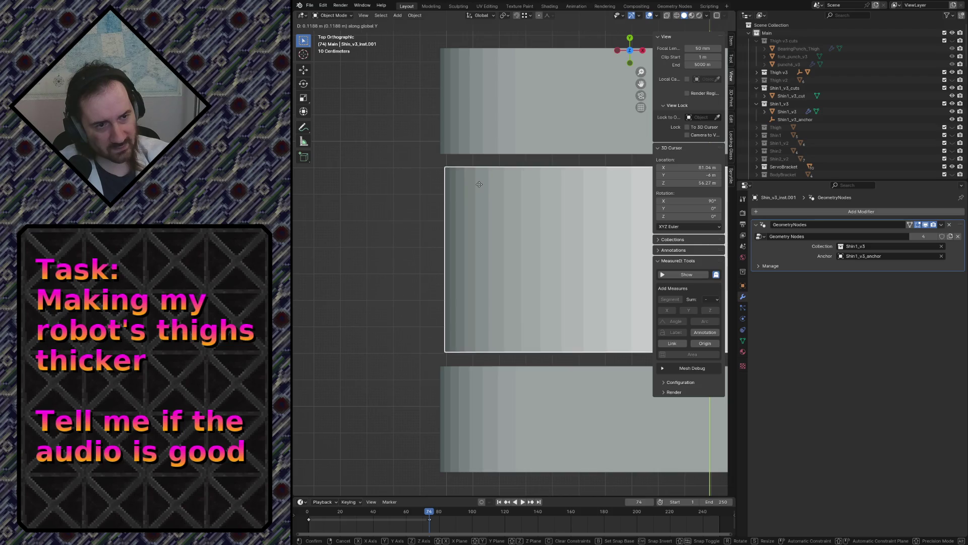
# Confirm the 0.11675 m Y move of Shin_v3_inst.001, then select and frame Shin_v3_inst
pyautogui.click(479, 186)
pyautogui.scroll(-5, 483, 244)
pyautogui.scroll(-3, 484, 244)
pyautogui.scroll(-3, 486, 277)
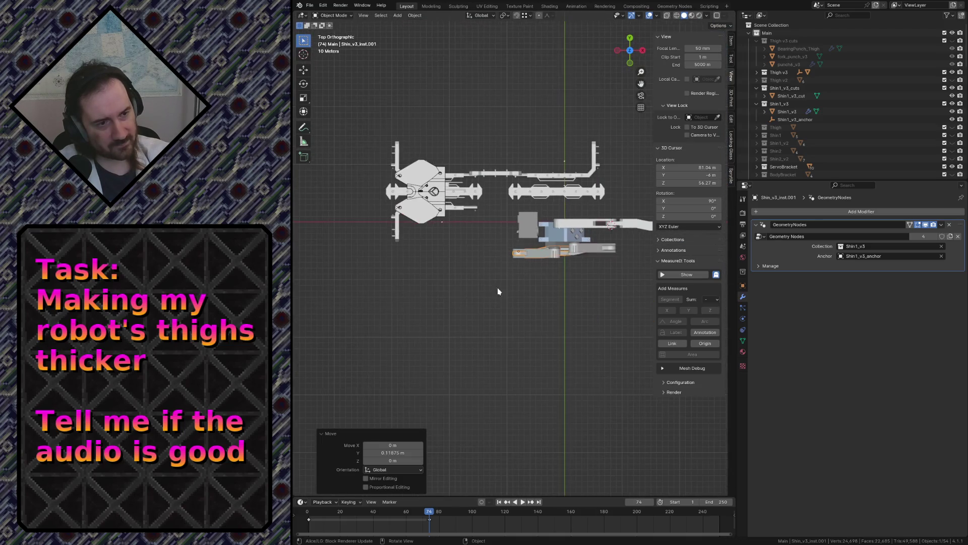
pyautogui.click(610, 249)
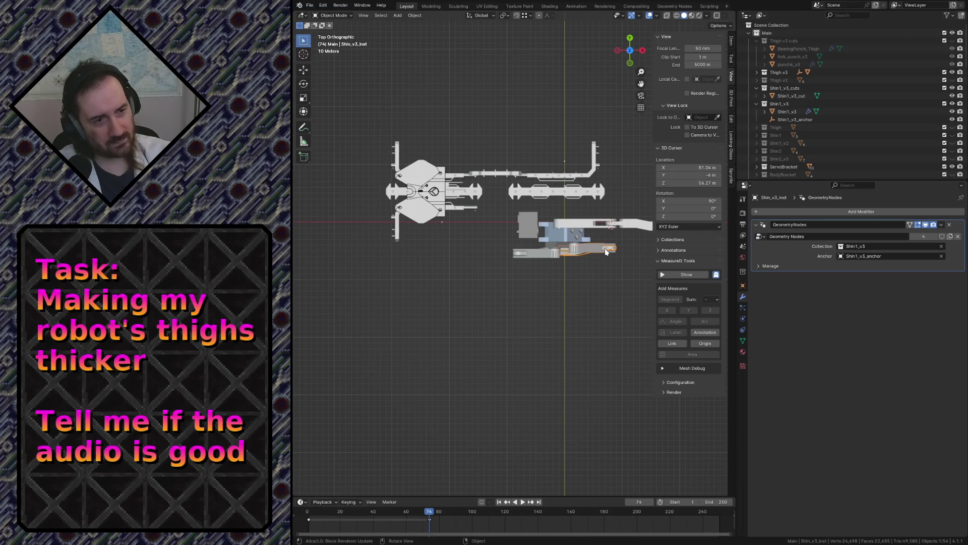
pyautogui.press('KP_Decimal')
pyautogui.scroll(-2, 572, 214)
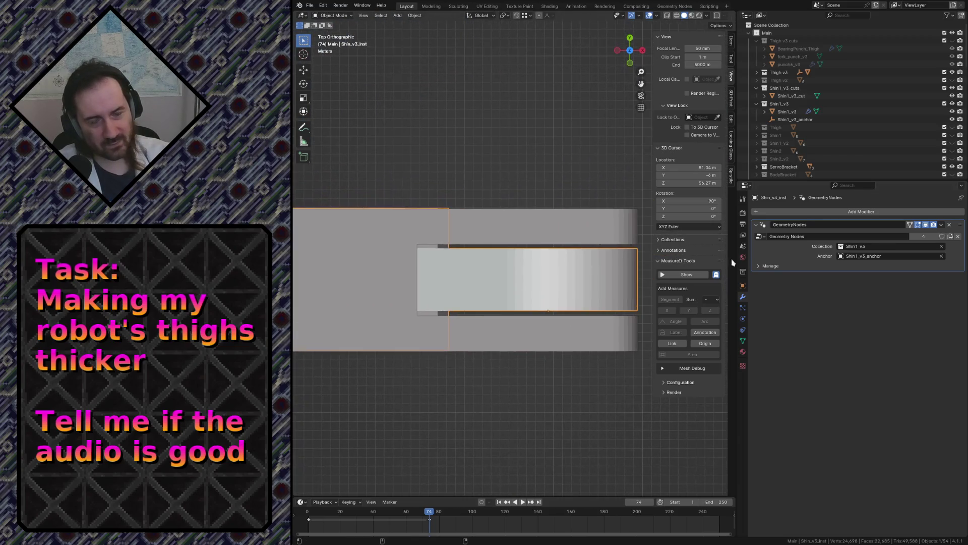
pyautogui.scroll(4, 582, 261)
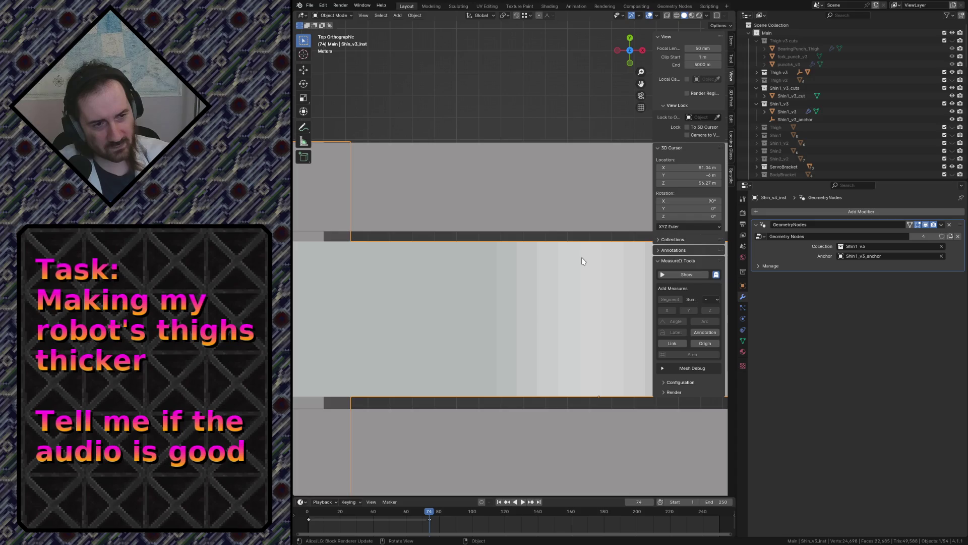
pyautogui.scroll(-4, 582, 261)
pyautogui.hotkey('shift', '`')
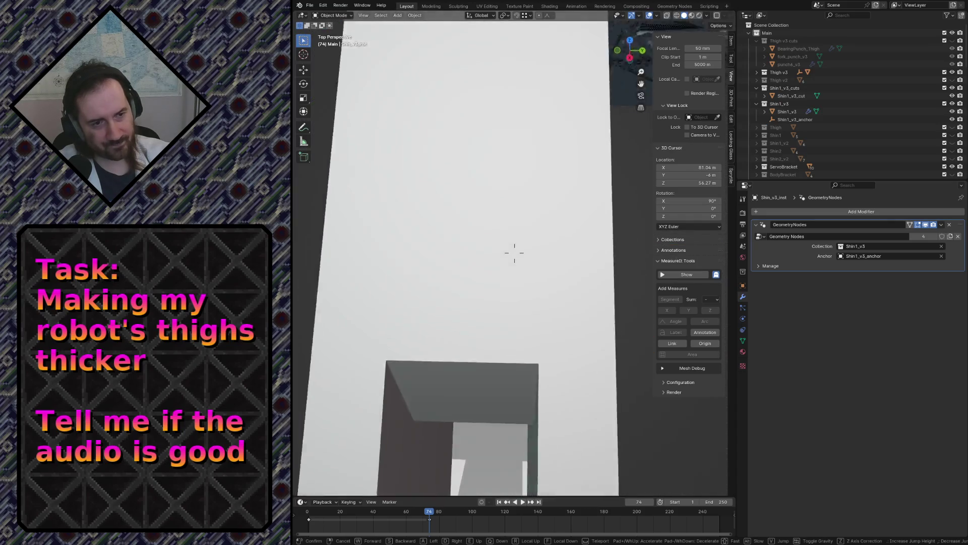
pyautogui.press('w')
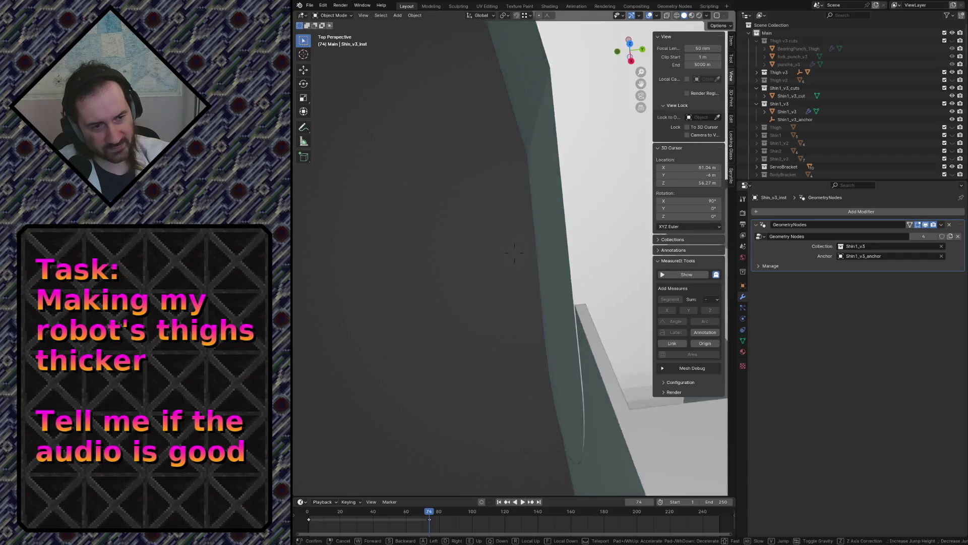
pyautogui.press('s')
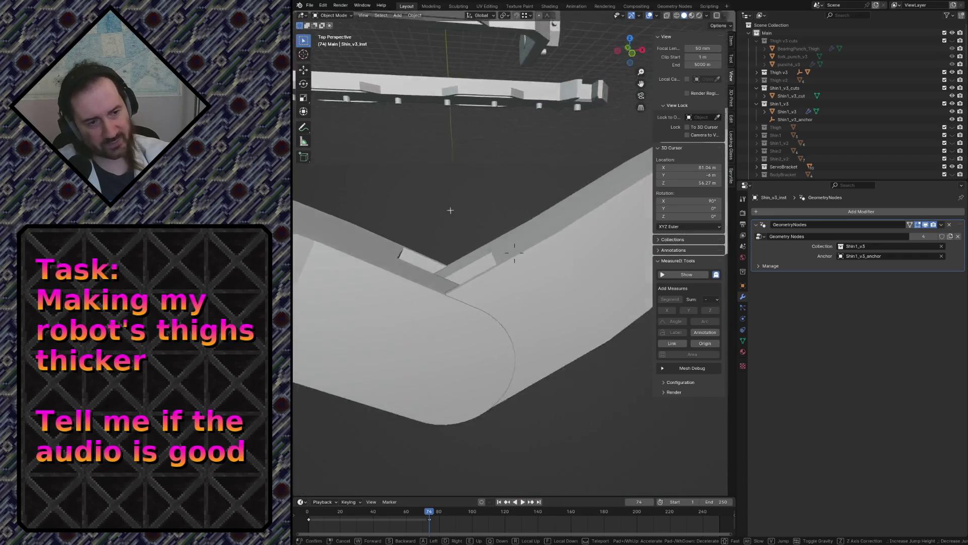
pyautogui.press('s')
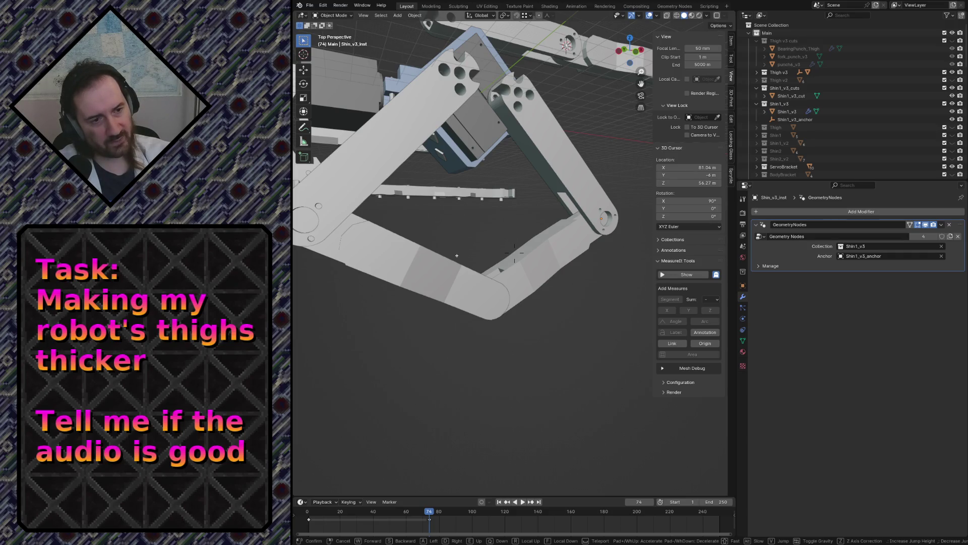
pyautogui.press('w')
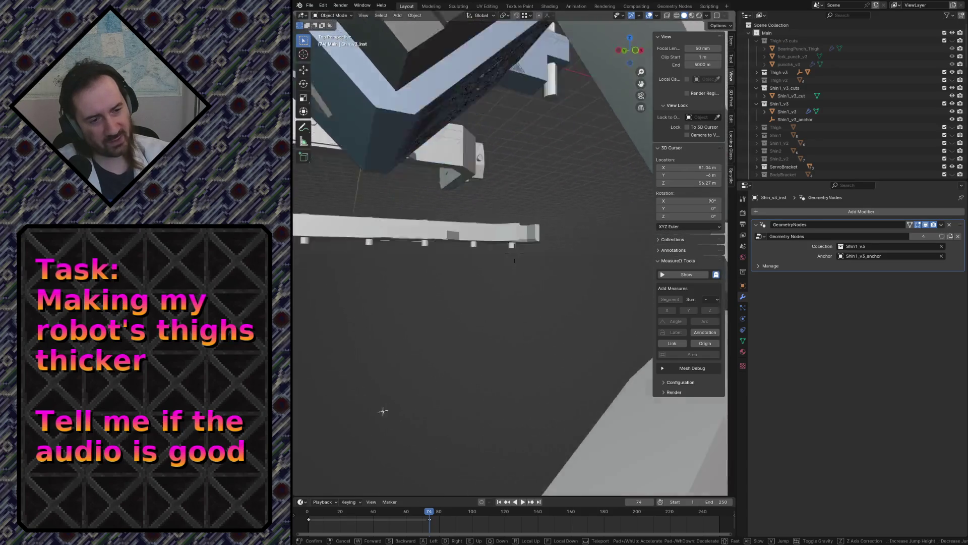
pyautogui.click(514, 254)
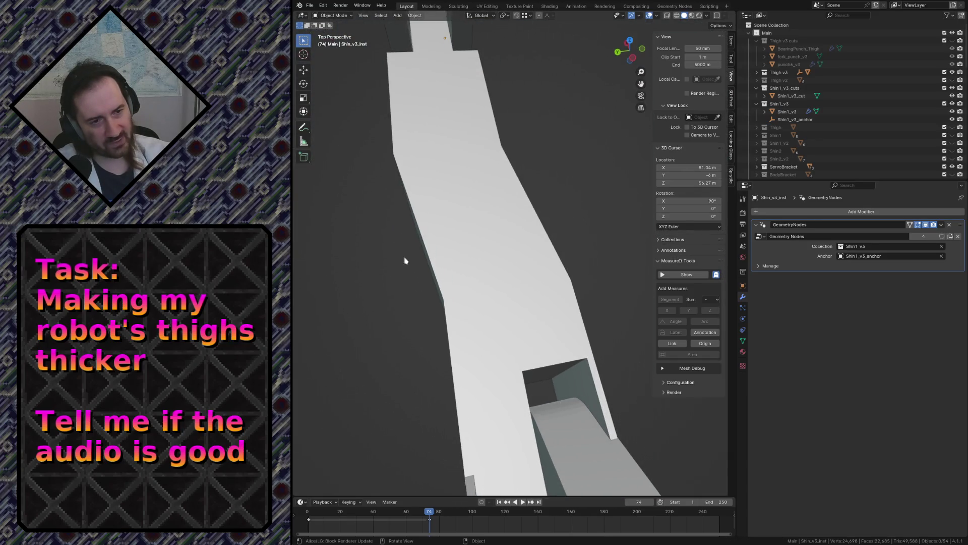
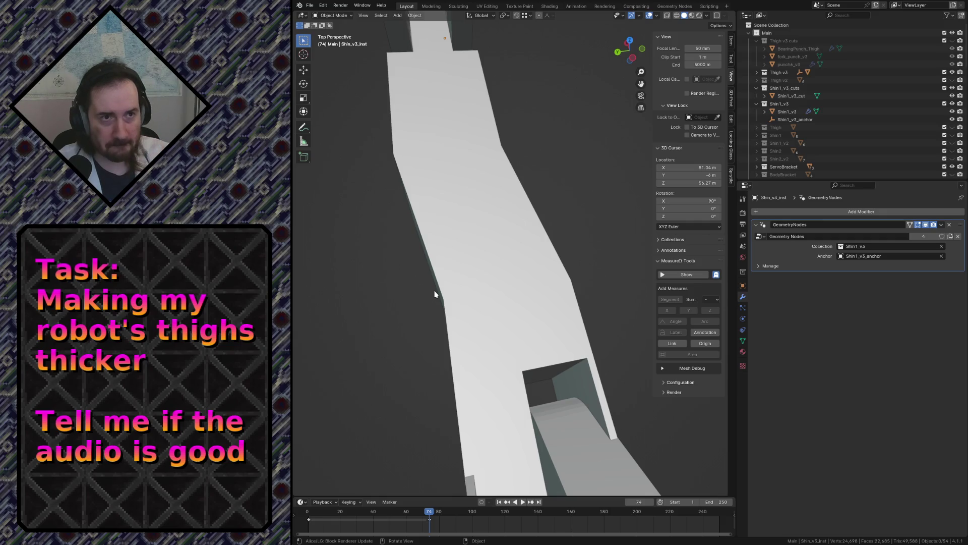
# Fly the view in close to the leg and enter Edit Mode on the Shin1_v3 mesh
pyautogui.hotkey('shift', '`')
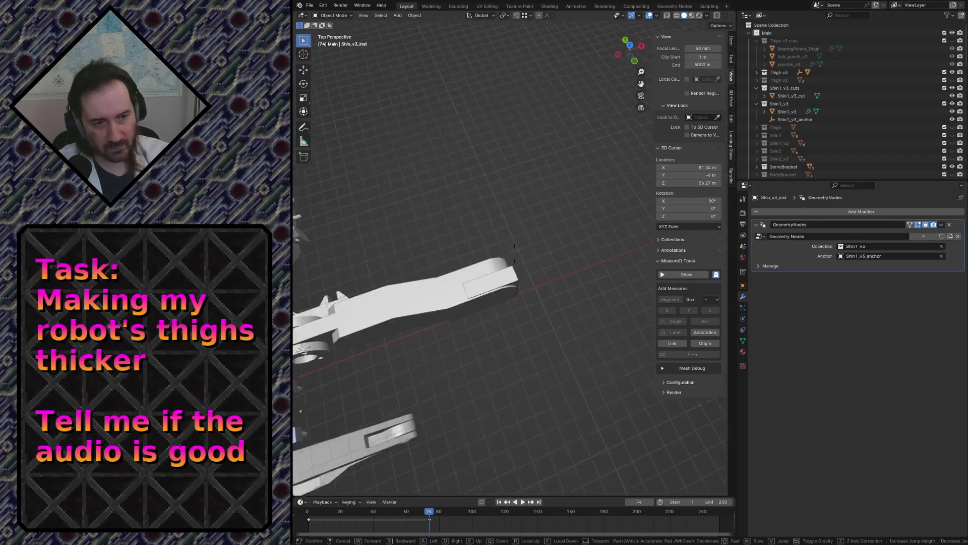
pyautogui.click(493, 172)
pyautogui.press('Tab')
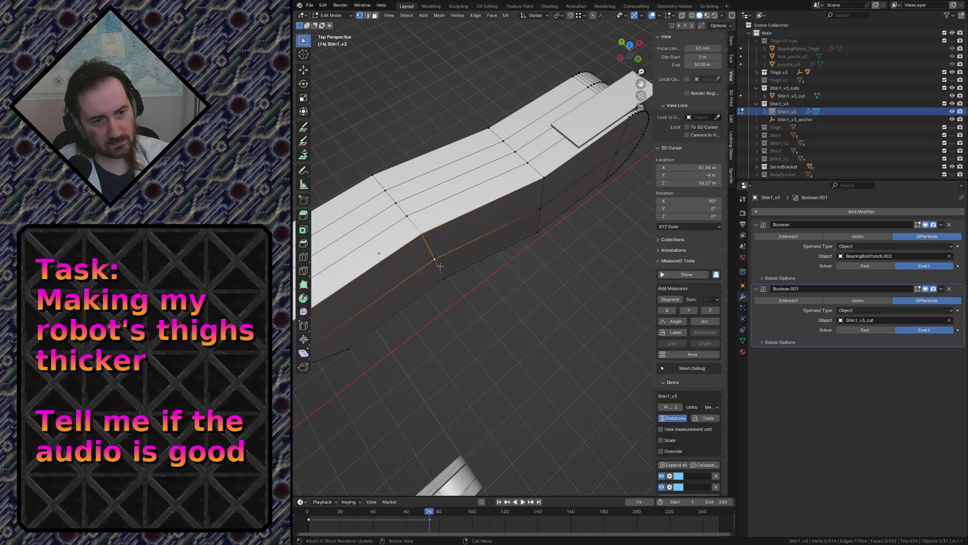
# In edge select mode, slide the short edge at the shin's step about 18.7 m along X with snapping
pyautogui.keyDown('alt'); pyautogui.click(438, 261); pyautogui.keyUp('alt')
pyautogui.keyDown('alt'); pyautogui.click(438, 259); pyautogui.keyUp('alt')
pyautogui.press('2')
pyautogui.click(434, 256)
pyautogui.press('g')
pyautogui.press('y')
pyautogui.press('x')
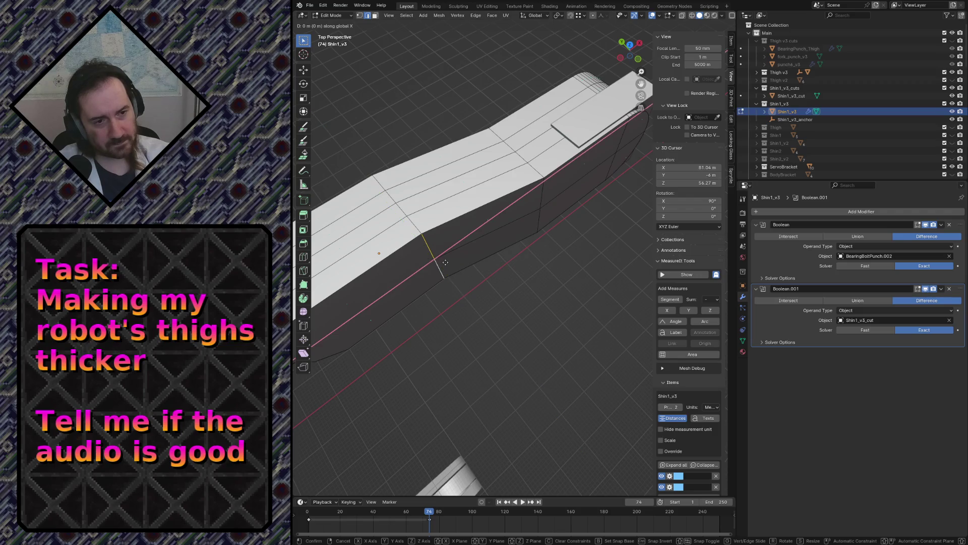
pyautogui.press('ctrl')
pyautogui.click(538, 236)
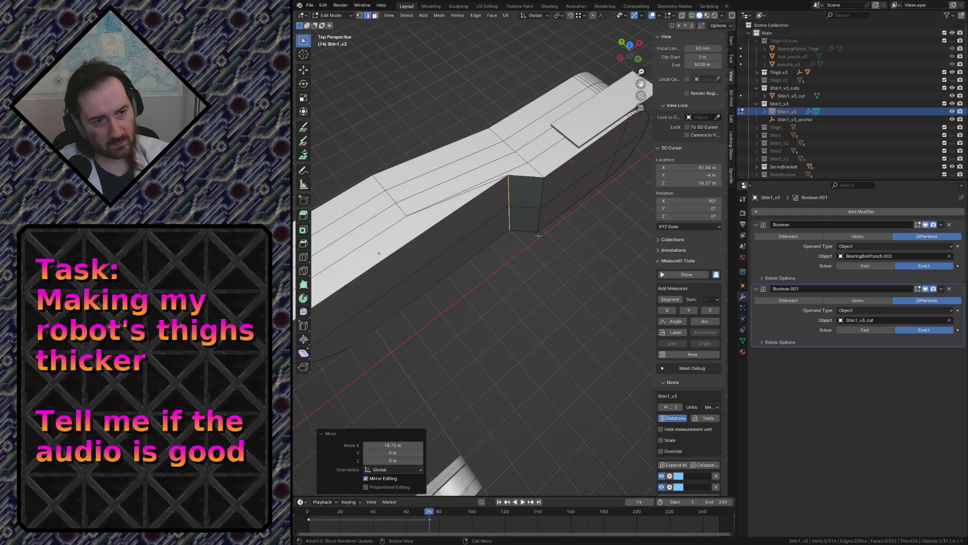
# From a new viewpoint, slide the vertical edge at the shin step about −19.1 m along X, redoing the move once
pyautogui.hotkey('shift', '`')
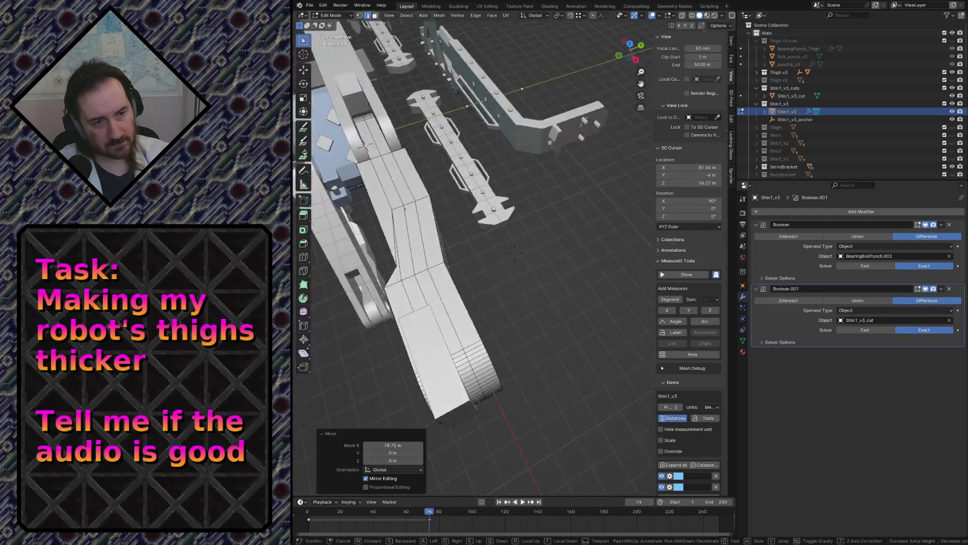
pyautogui.click(538, 219)
pyautogui.click(507, 215)
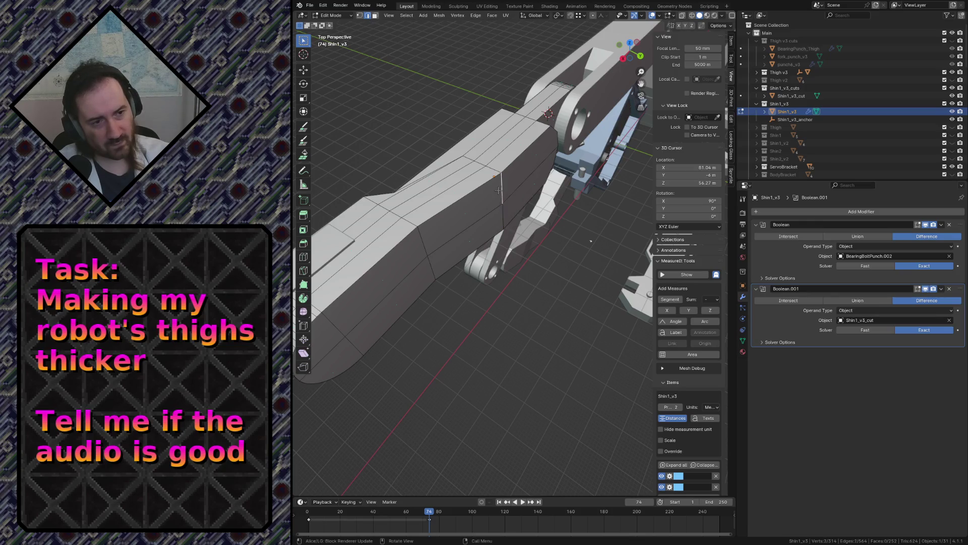
pyautogui.press('g')
pyautogui.press('x')
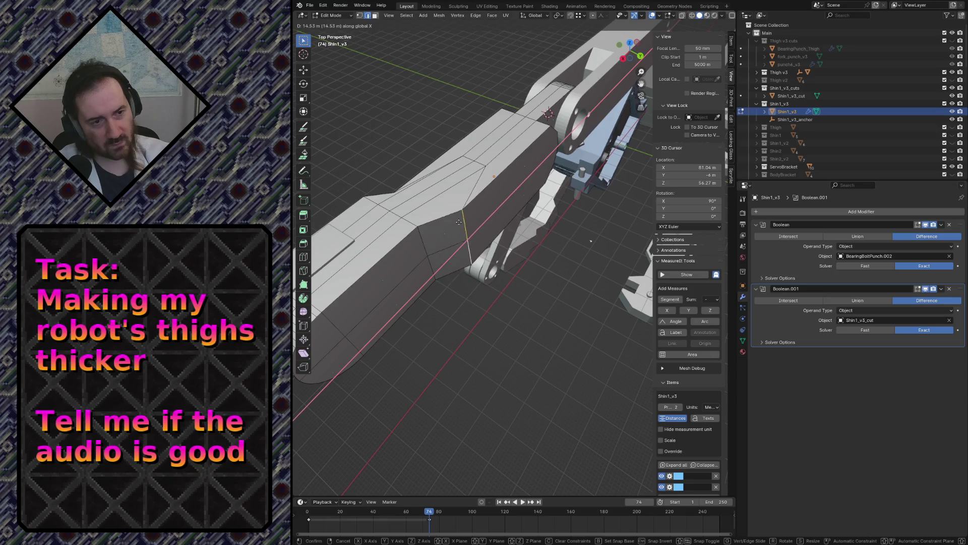
pyautogui.click(449, 228)
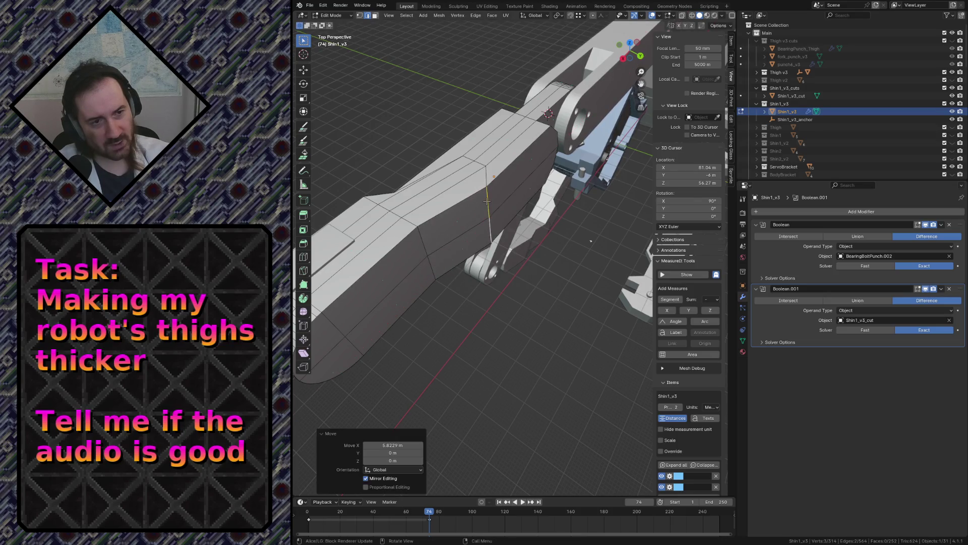
pyautogui.hotkey('ctrl', 'z')
pyautogui.press('g')
pyautogui.press('x')
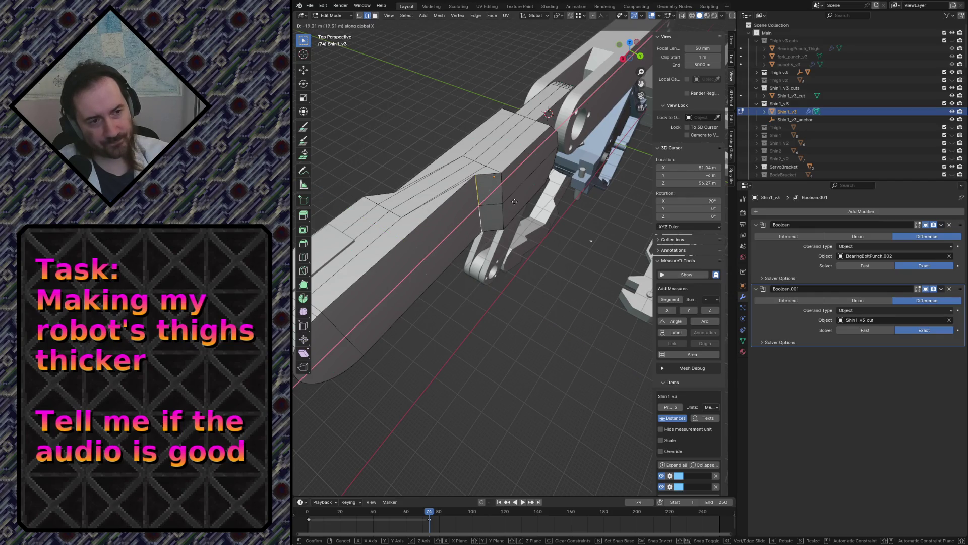
pyautogui.click(514, 201)
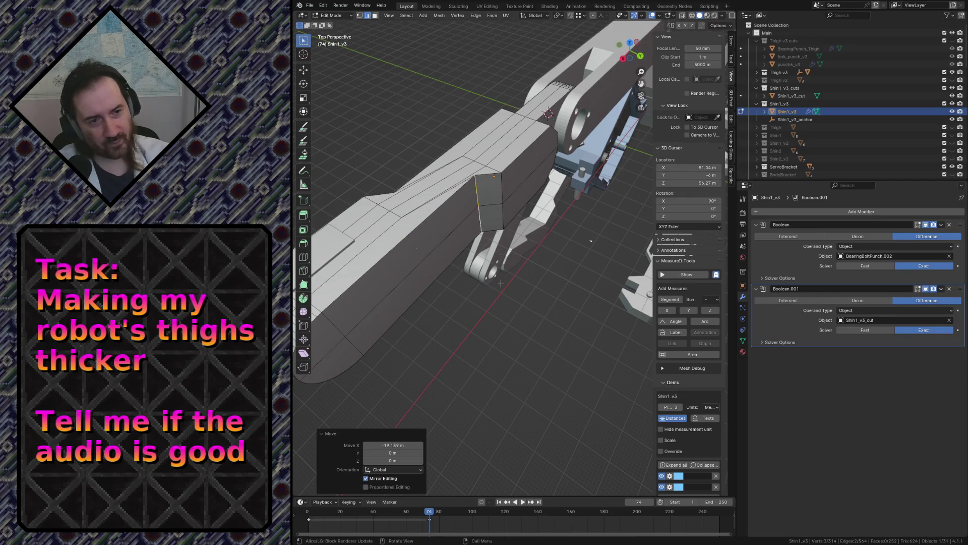
pyautogui.hotkey('ctrl', 'z')
pyautogui.hotkey('shift', '`')
pyautogui.press('w')
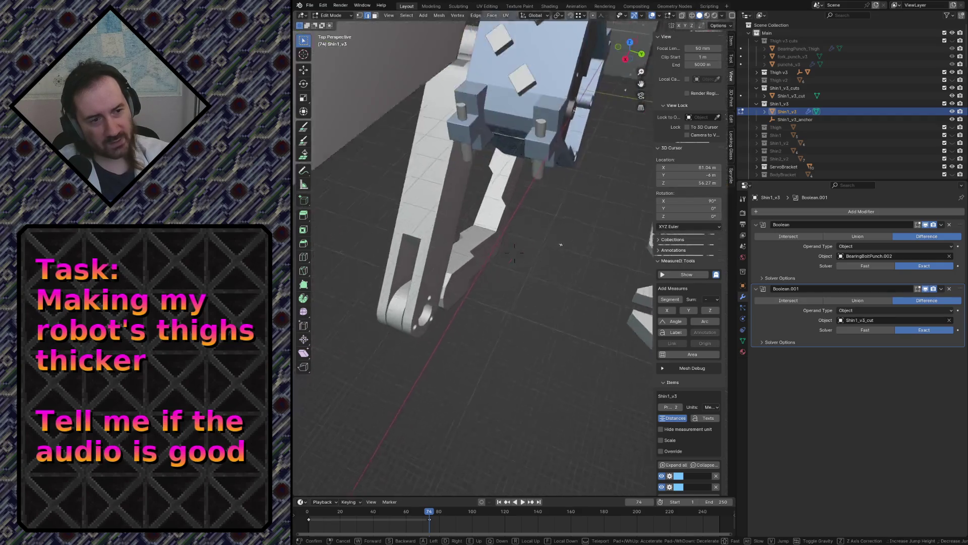
pyautogui.press('s')
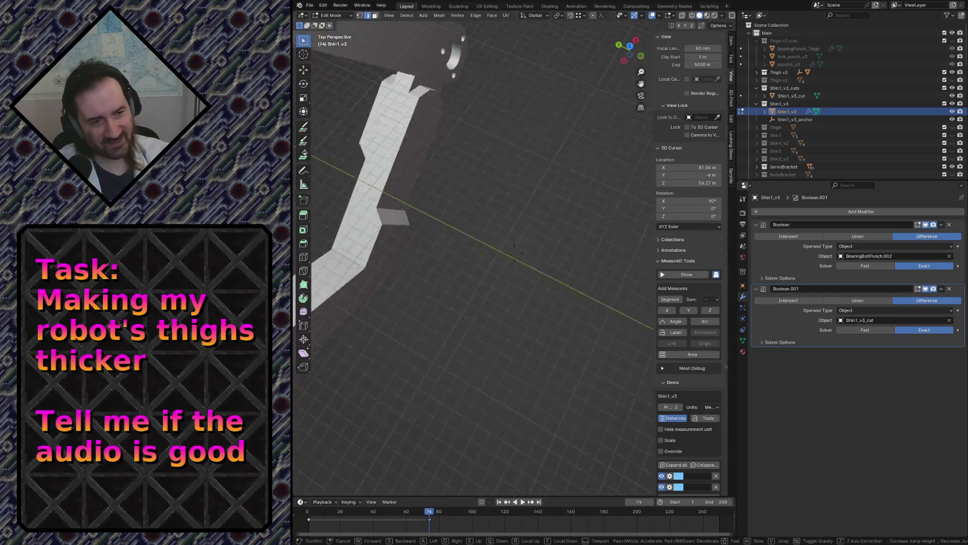
pyautogui.press('w')
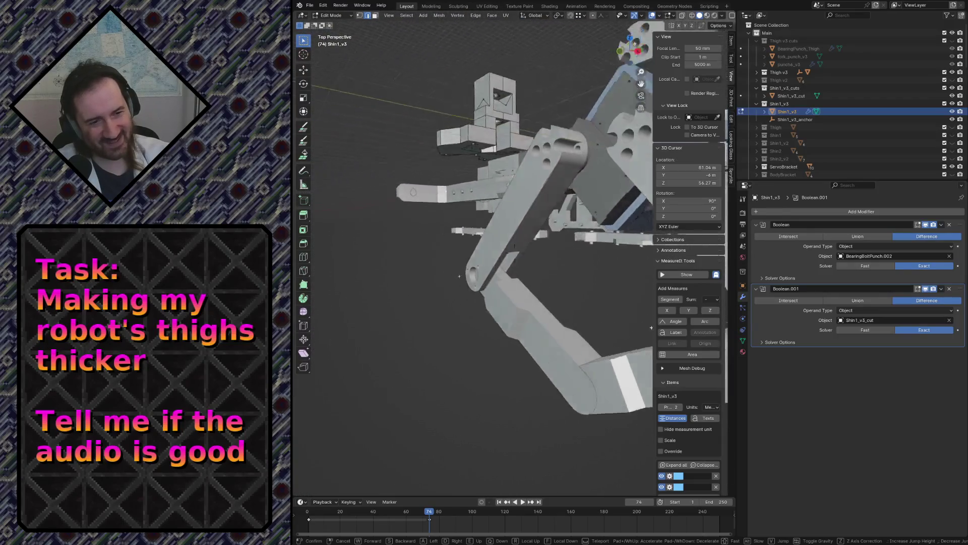
pyautogui.press('w')
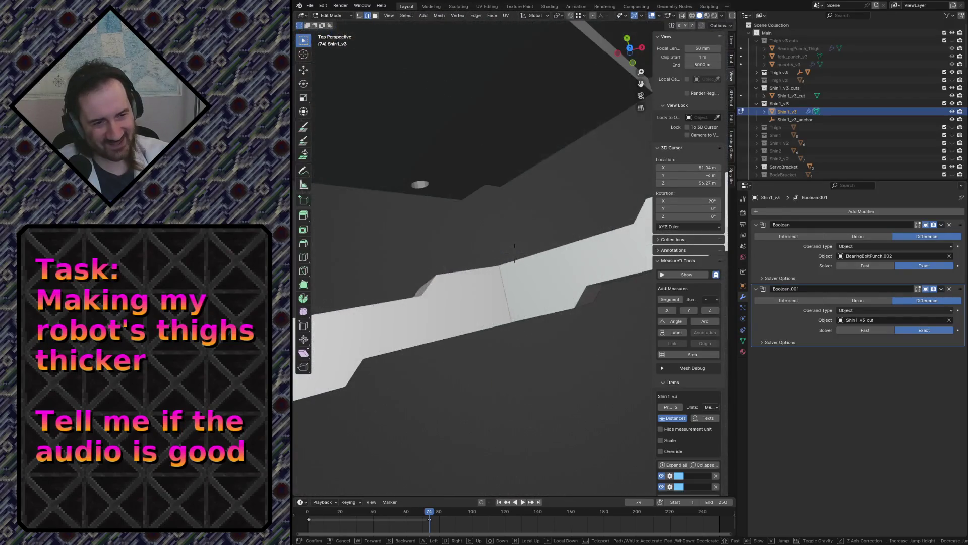
pyautogui.press('w')
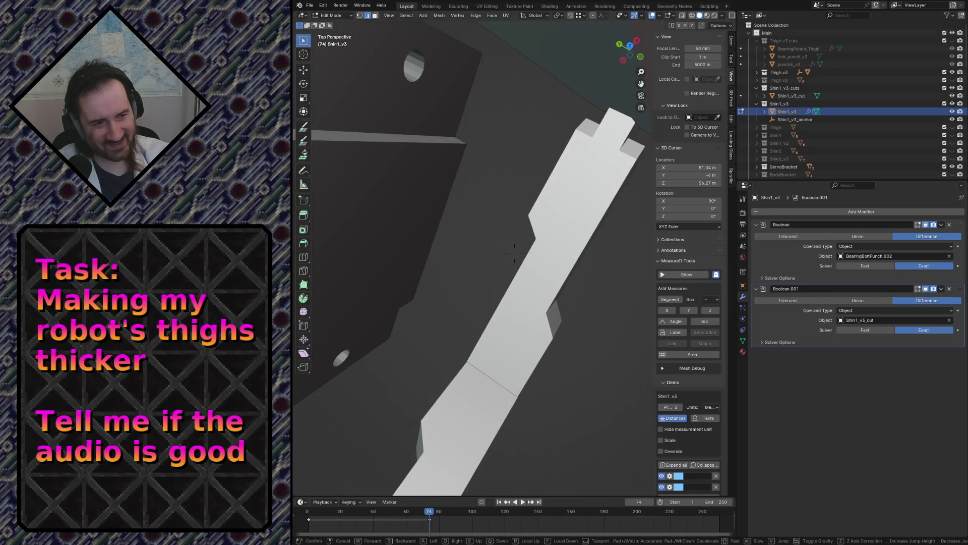
pyautogui.press('s')
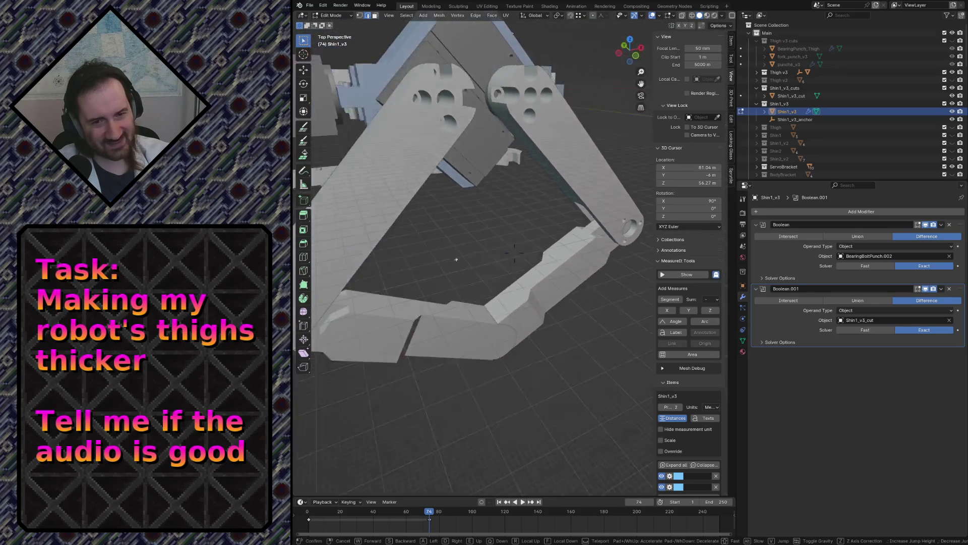
pyautogui.press('w')
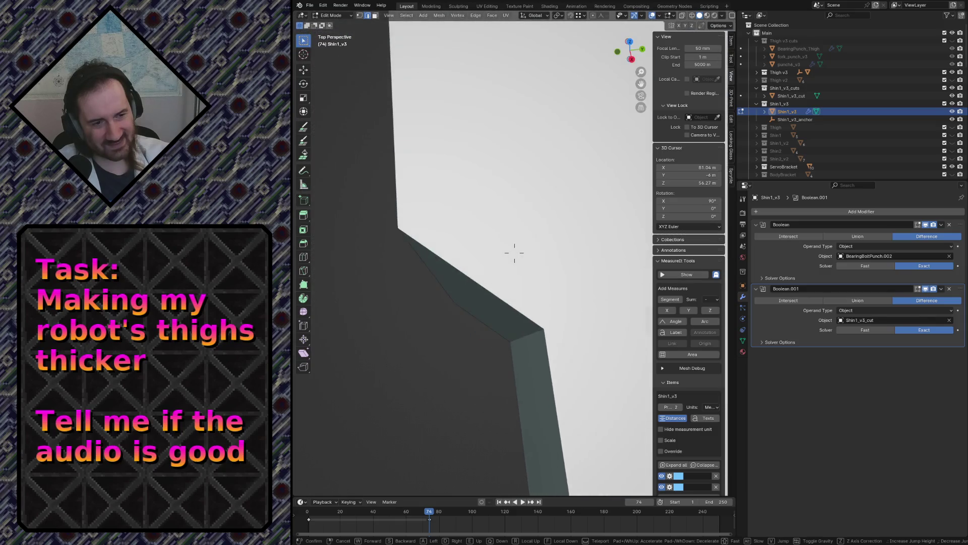
pyautogui.press('s')
pyautogui.press('s')
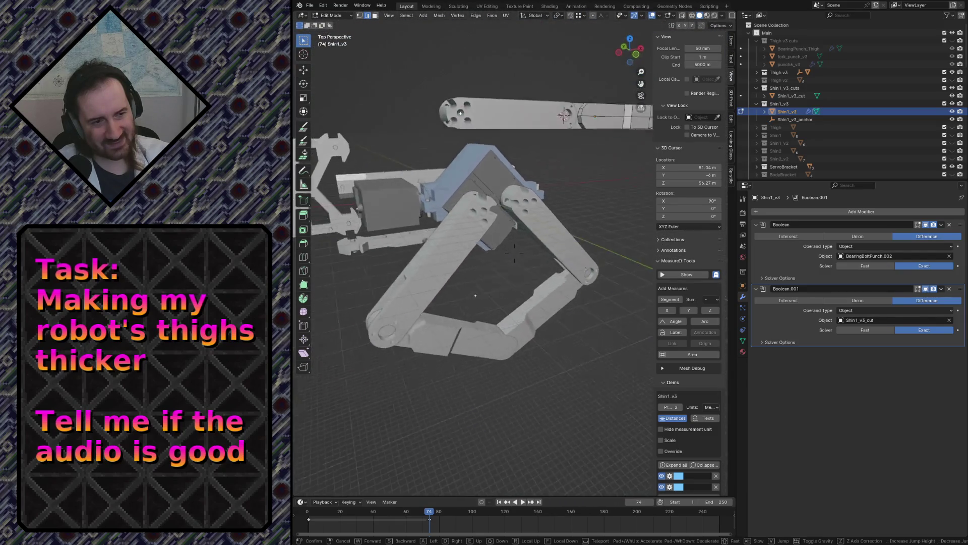
pyautogui.press('w')
pyautogui.press('w')
pyautogui.press('s')
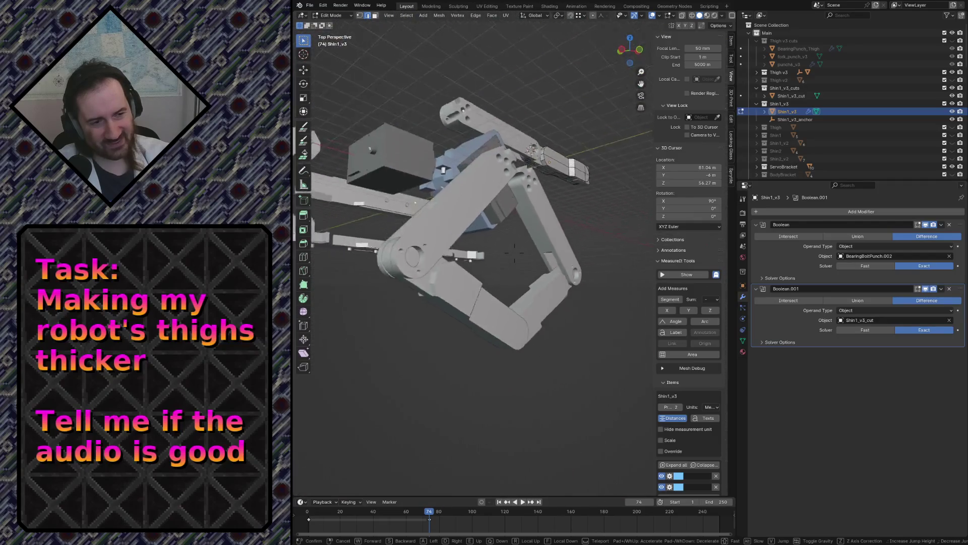
pyautogui.press('w')
pyautogui.press('s')
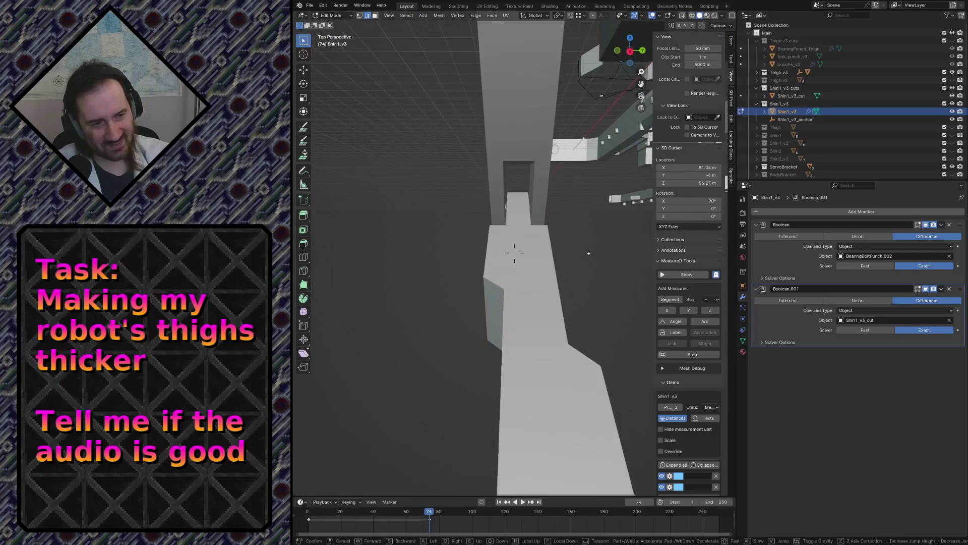
pyautogui.click(515, 253)
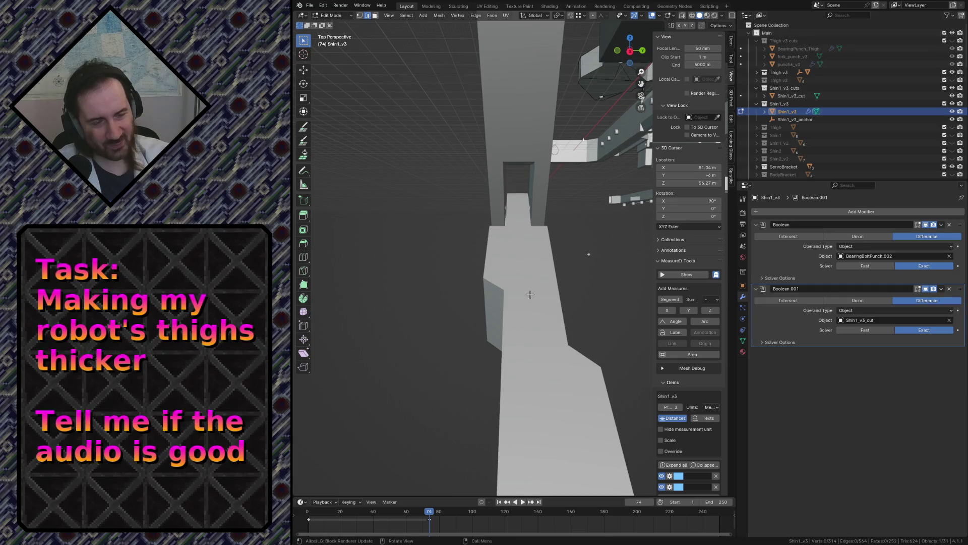
pyautogui.hotkey('shift', '`')
pyautogui.press('s')
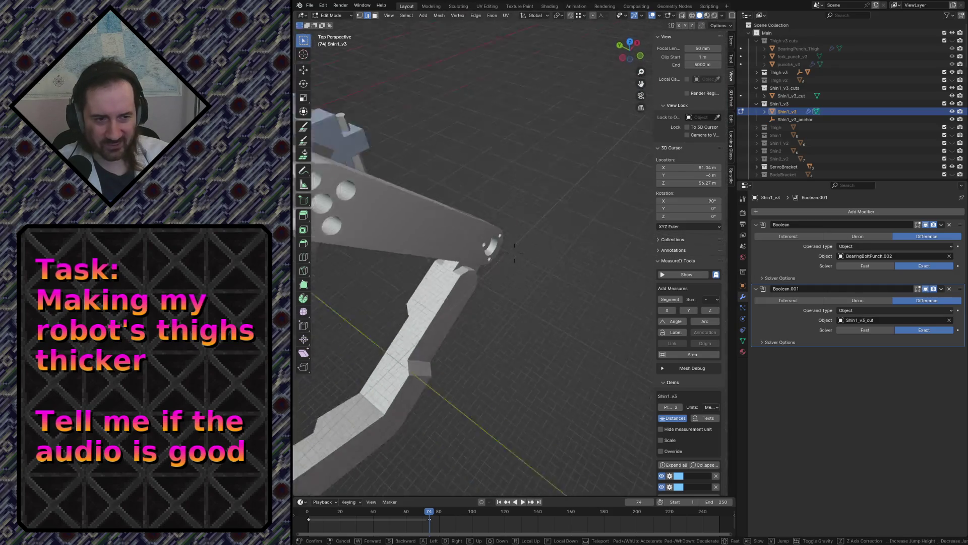
pyautogui.press('s')
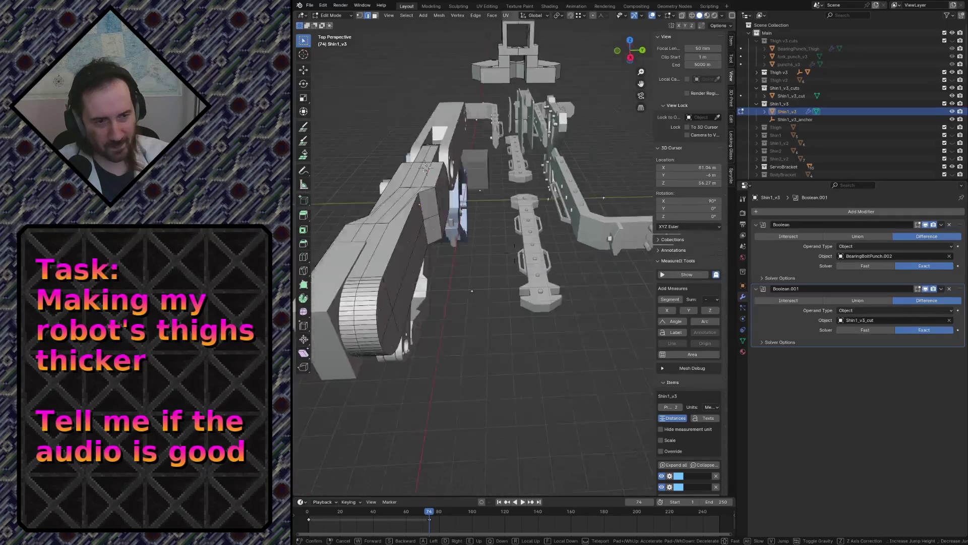
pyautogui.press('w')
pyautogui.click(542, 362)
pyautogui.hotkey('ctrl', 'z')
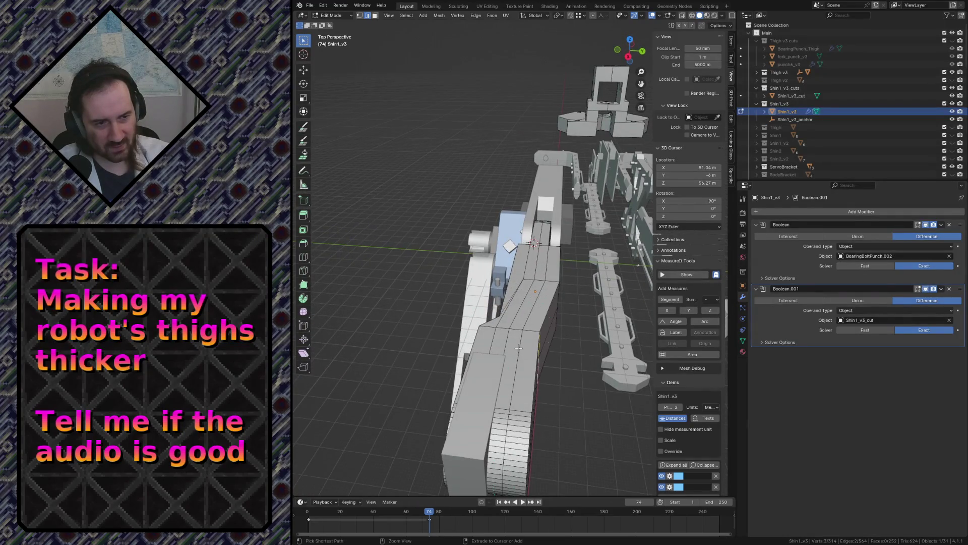
pyautogui.moveTo(553, 361); pyautogui.dragTo(553, 354, button='middle')
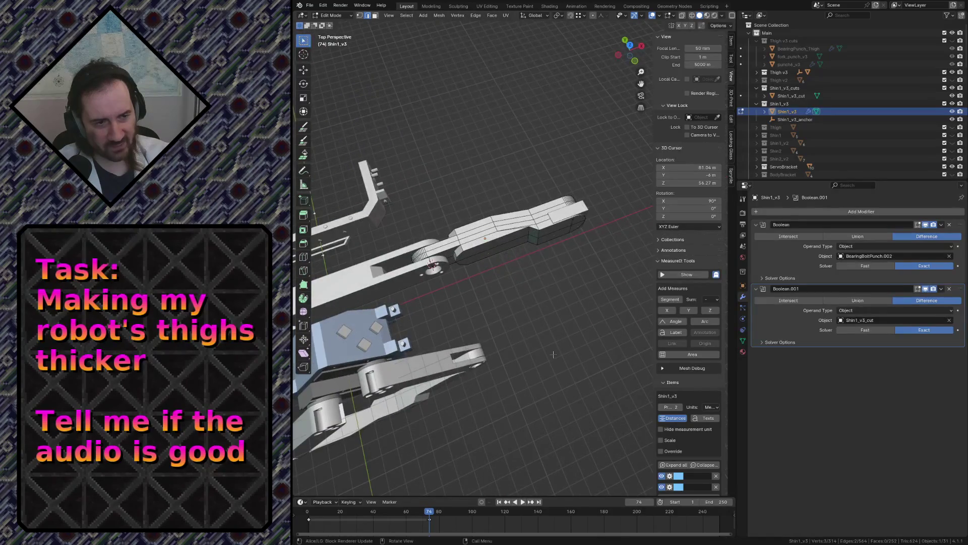
pyautogui.hotkey('ctrl', 's')
pyautogui.hotkey('shift', '`')
pyautogui.press('w')
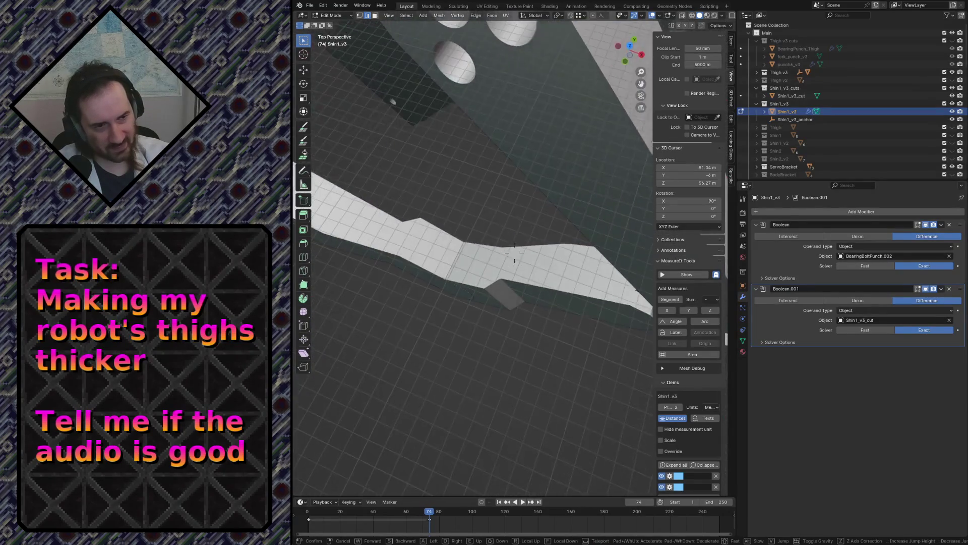
pyautogui.press('s')
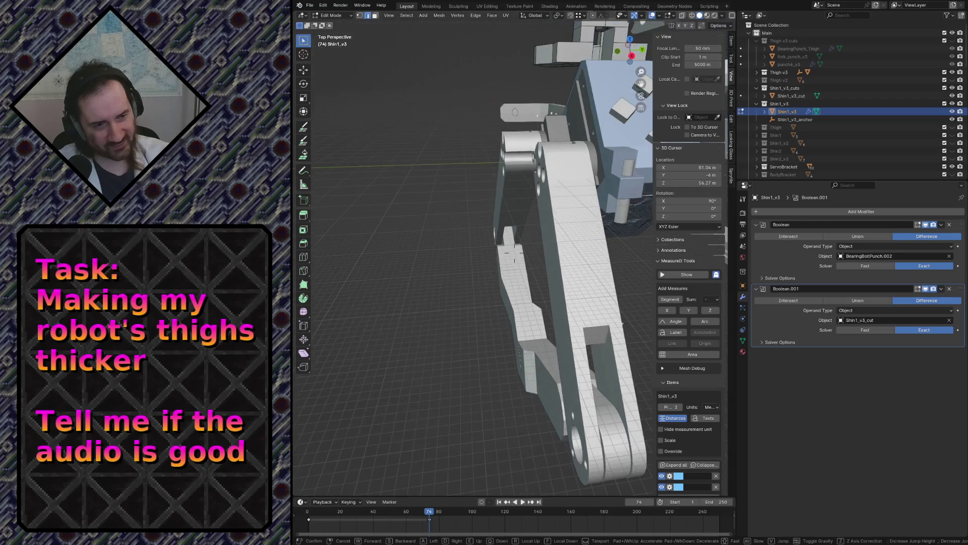
pyautogui.press('w')
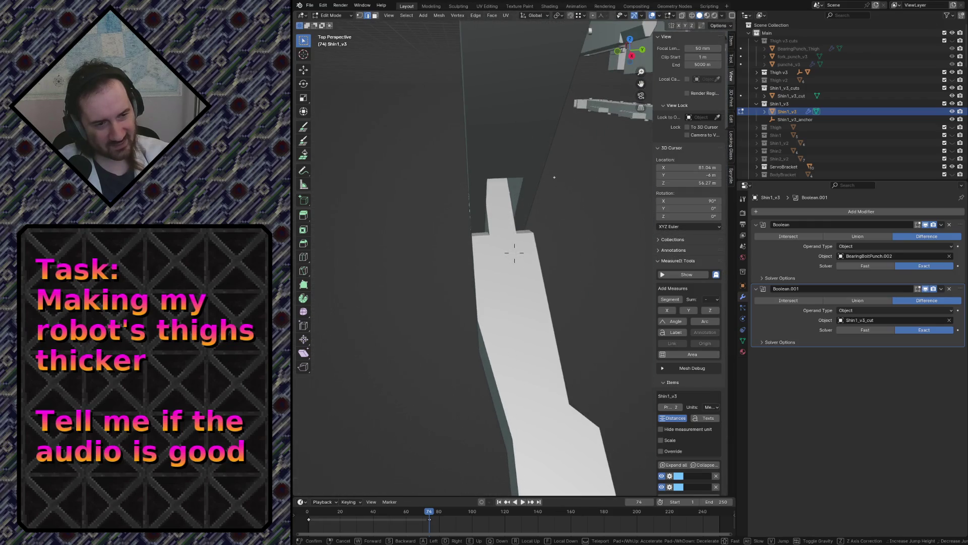
pyautogui.press('s')
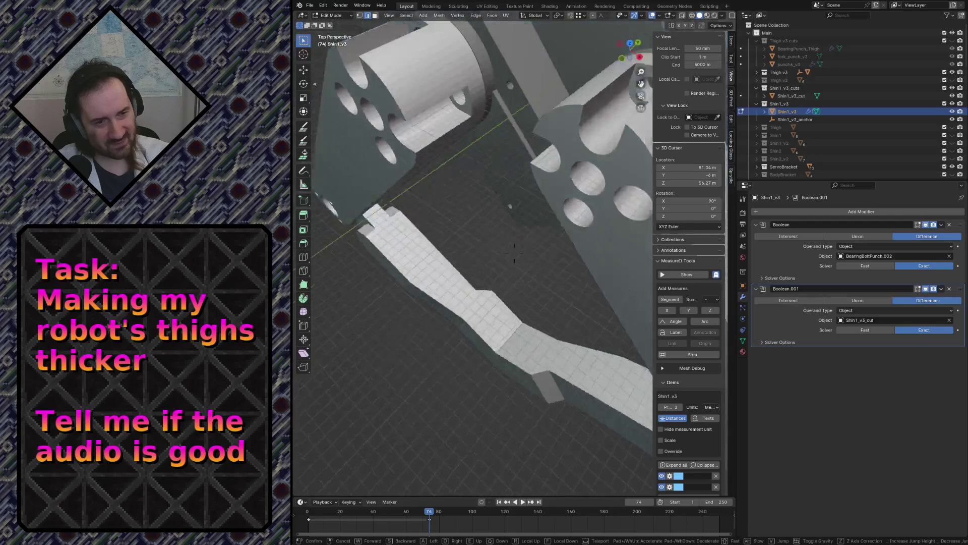
pyautogui.press('w')
pyautogui.press('w')
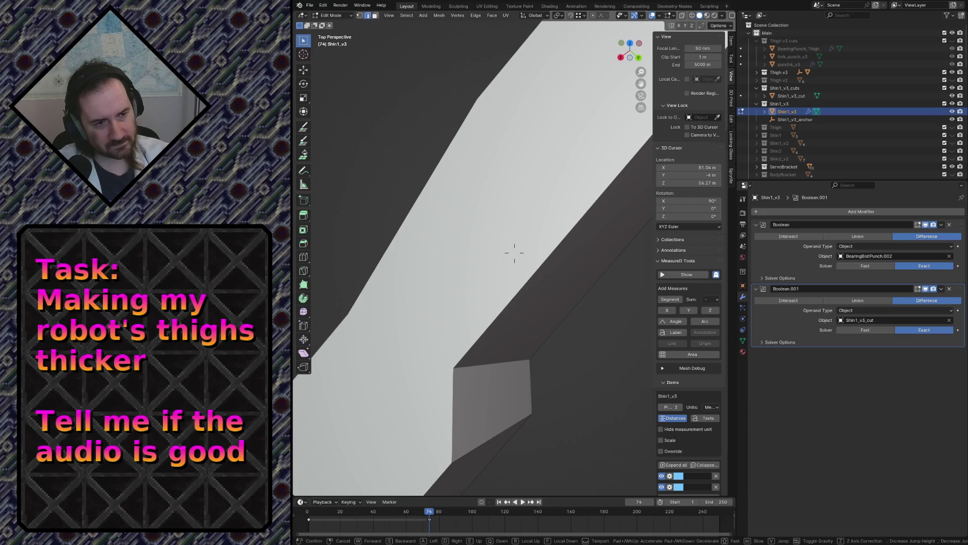
pyautogui.press('w')
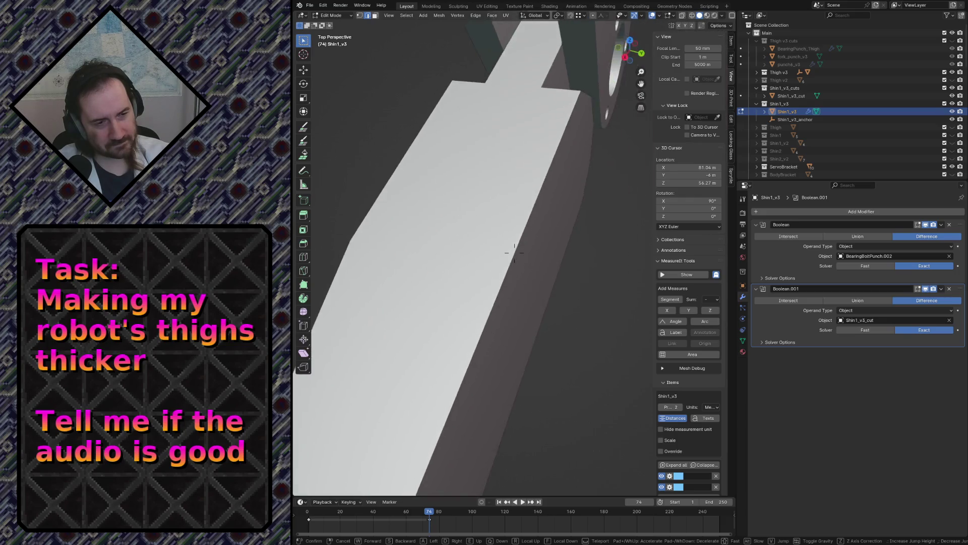
pyautogui.press('s')
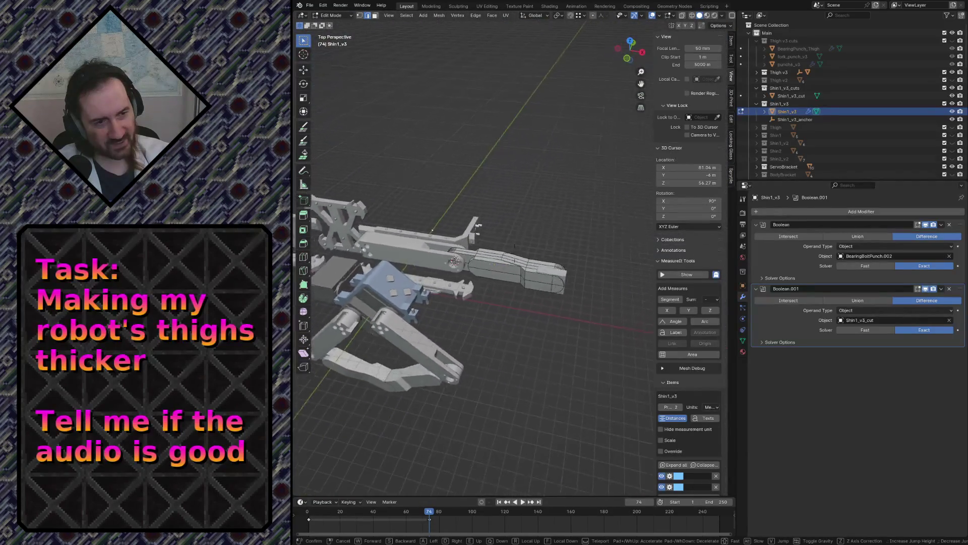
pyautogui.press('Escape')
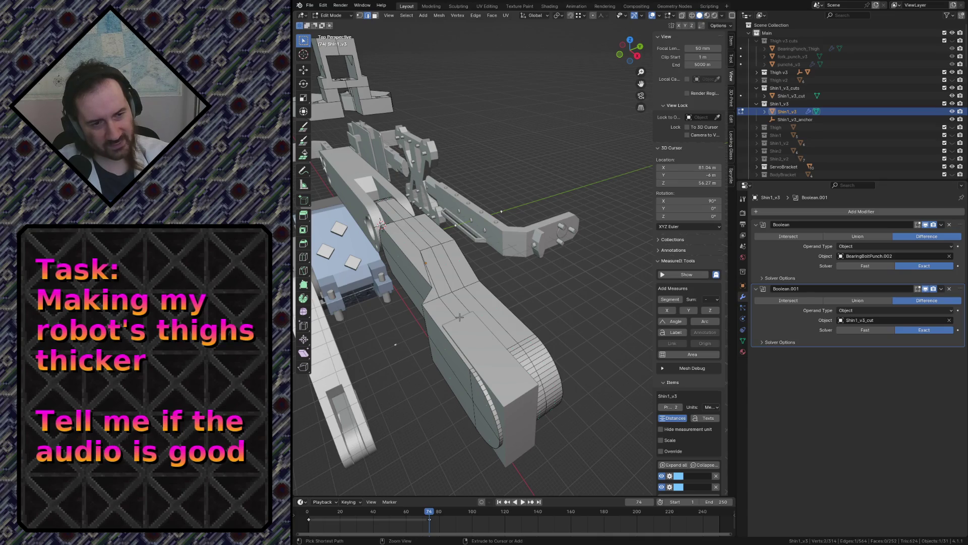
pyautogui.keyDown('ctrl'); pyautogui.click(425, 298); pyautogui.keyUp('ctrl')
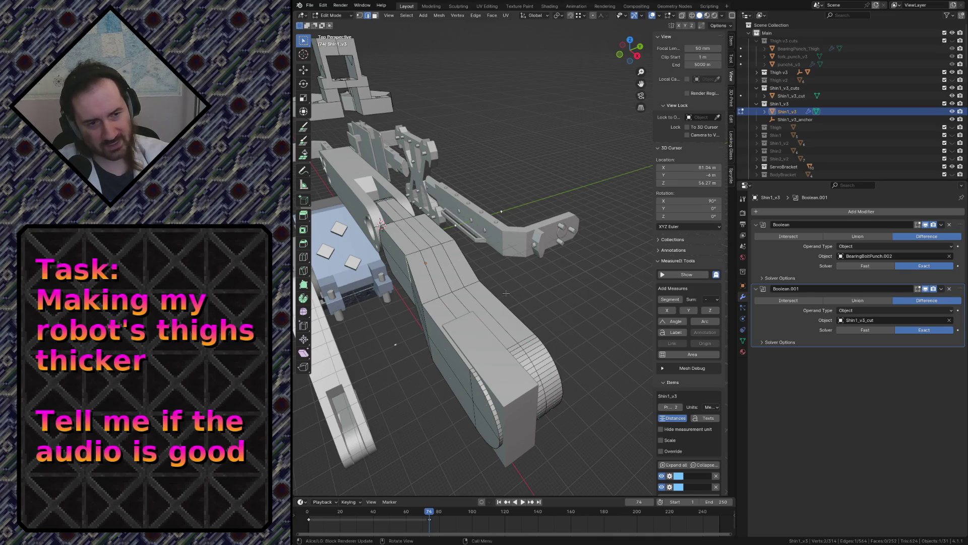
pyautogui.hotkey('shift', '`')
pyautogui.press('s')
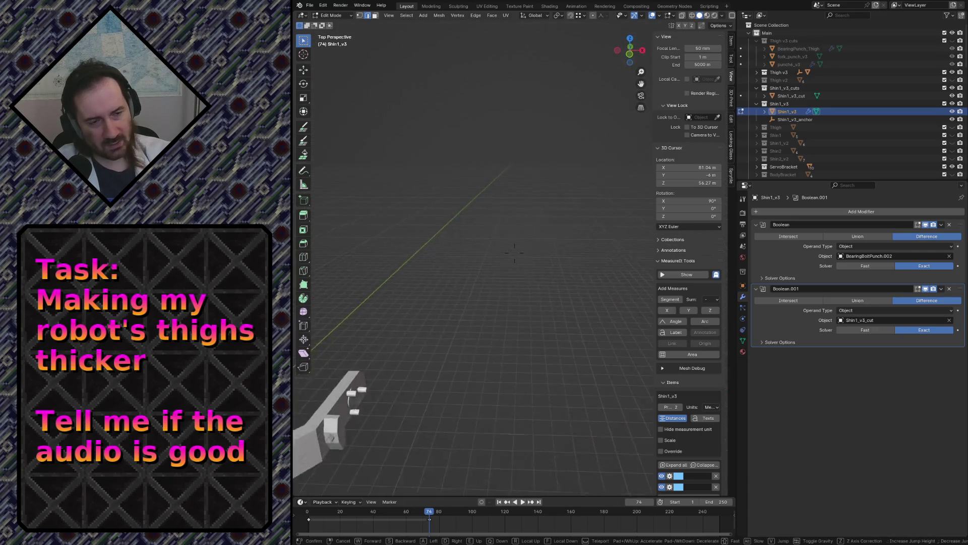
pyautogui.press('w')
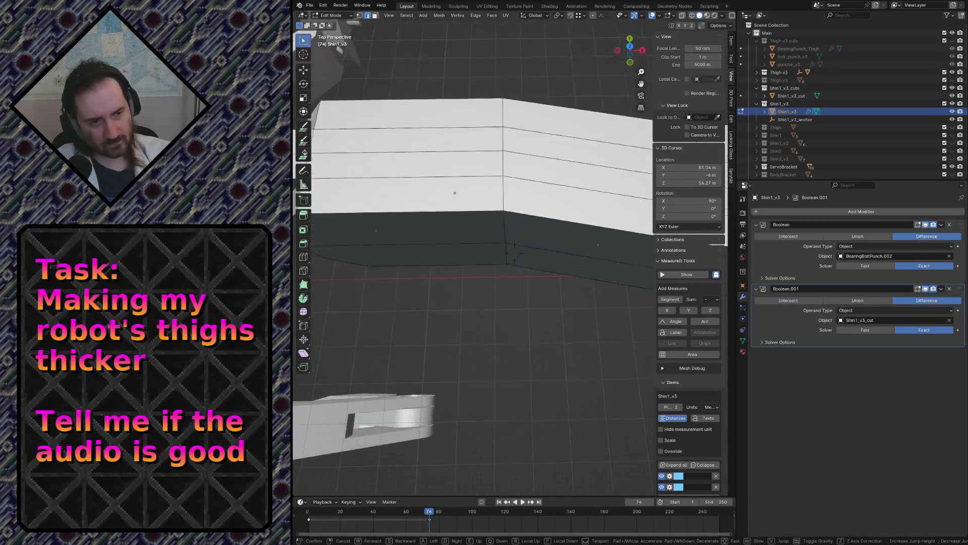
# Loop-cut the shin's bent middle section, committing a set of four new edge loops across it
pyautogui.press('s')
pyautogui.click(436, 261)
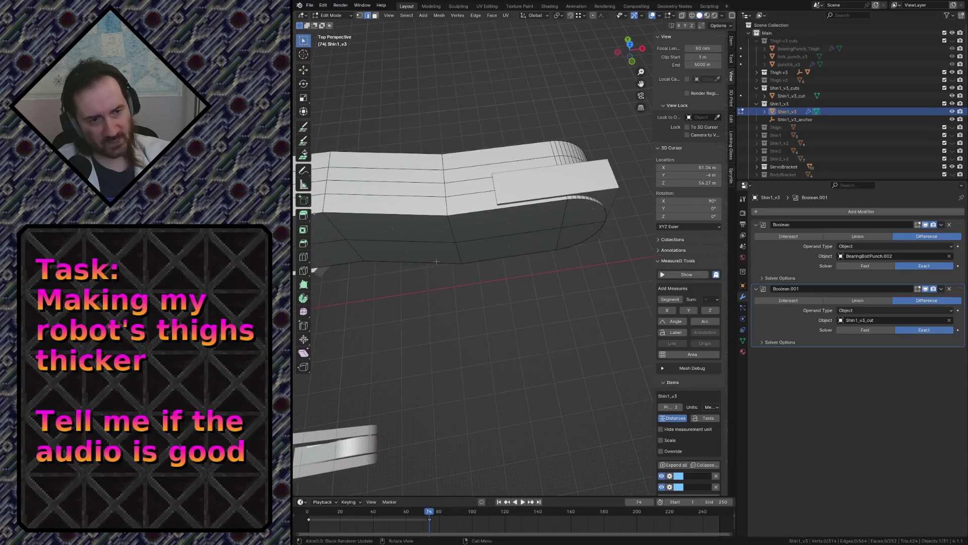
pyautogui.hotkey('ctrl', 'r')
pyautogui.click(381, 225)
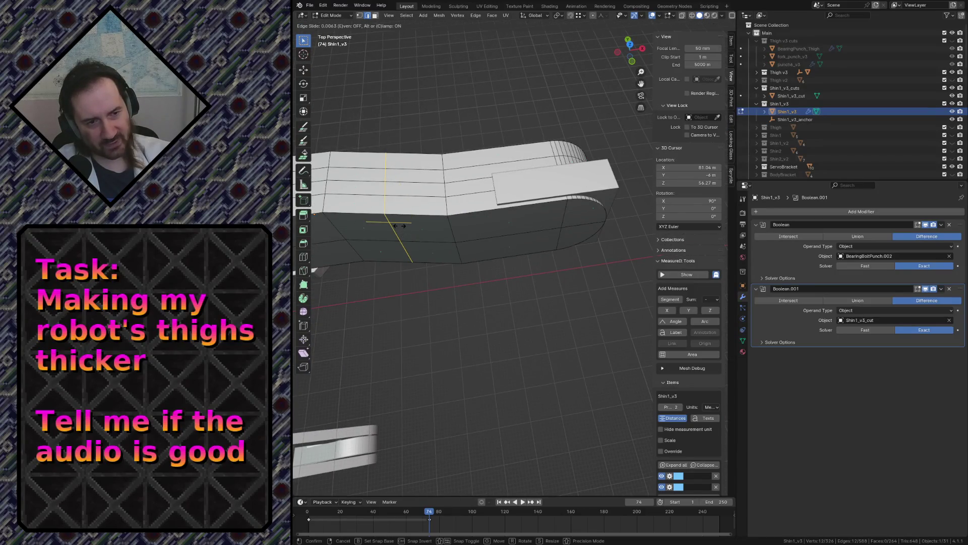
pyautogui.click(403, 225)
pyautogui.hotkey('ctrl', 'r')
pyautogui.scroll(1, 403, 225)
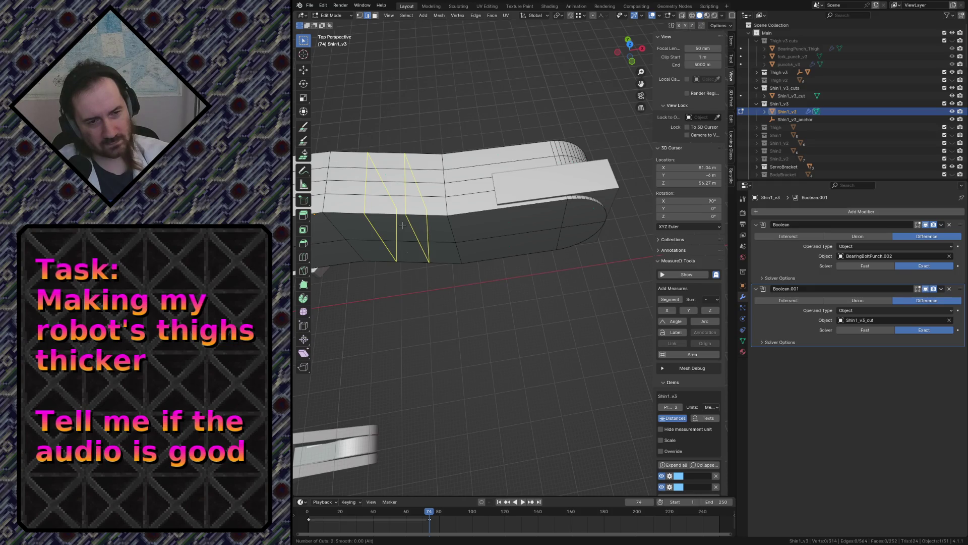
pyautogui.scroll(1, 403, 224)
pyautogui.scroll(1, 403, 225)
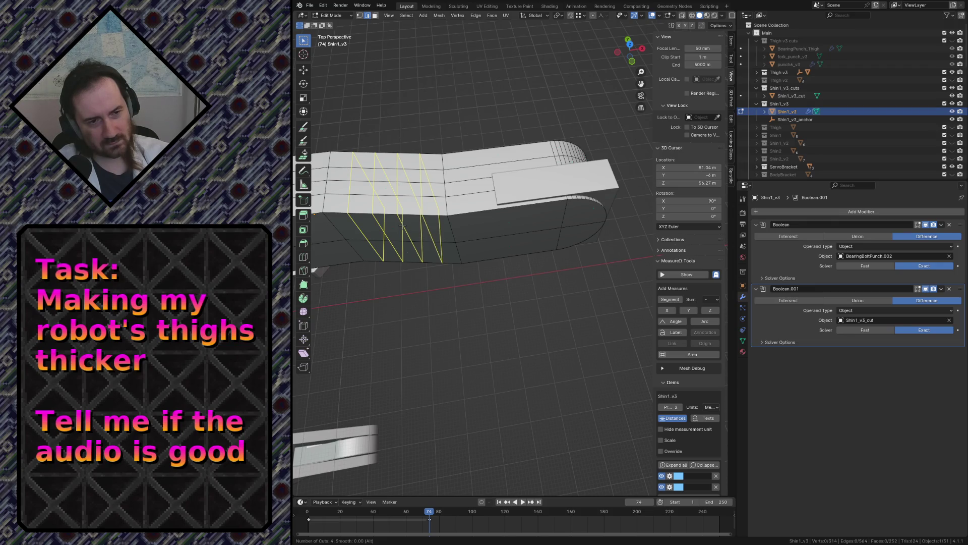
pyautogui.click(402, 225)
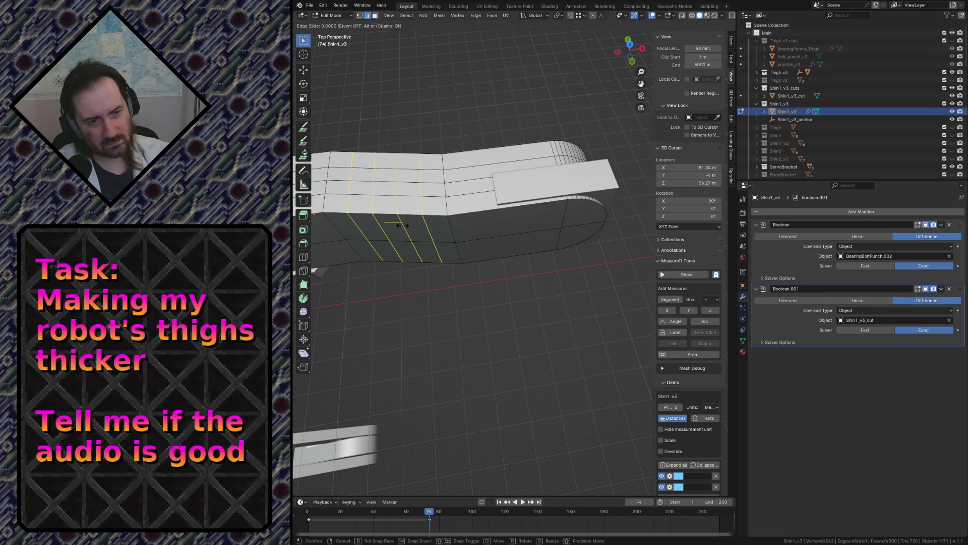
# Fly to a side-on view, switch to top orthographic and display the model as wireframe
pyautogui.hotkey('shift', '`')
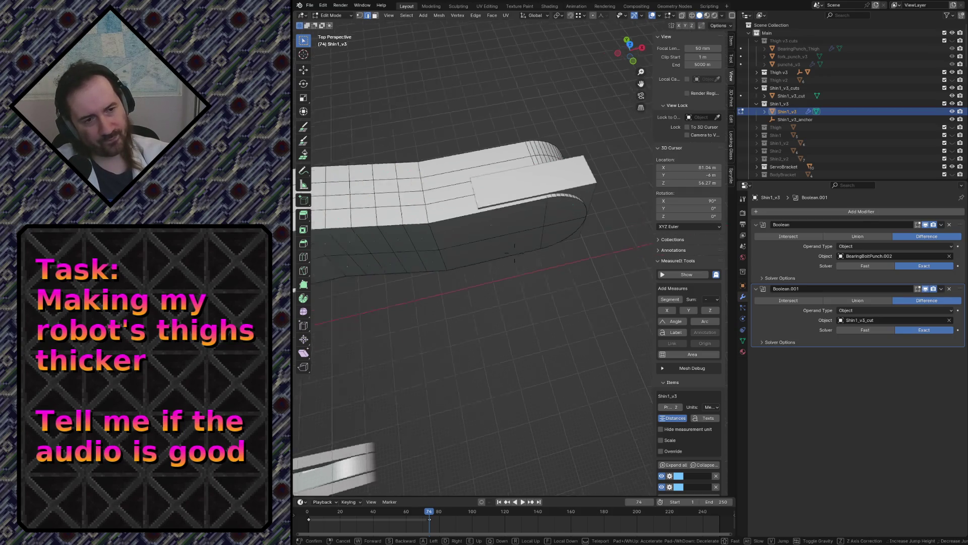
pyautogui.press('w')
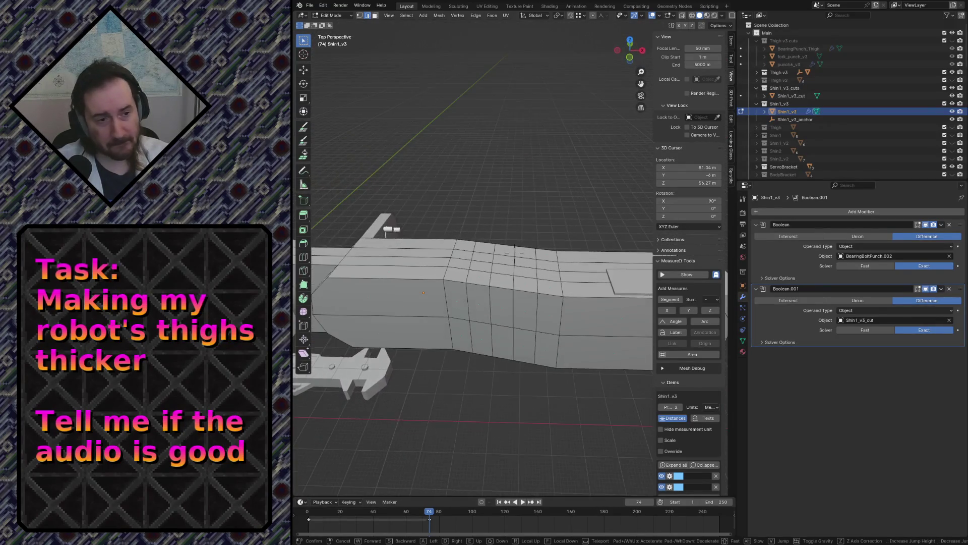
pyautogui.click(415, 324)
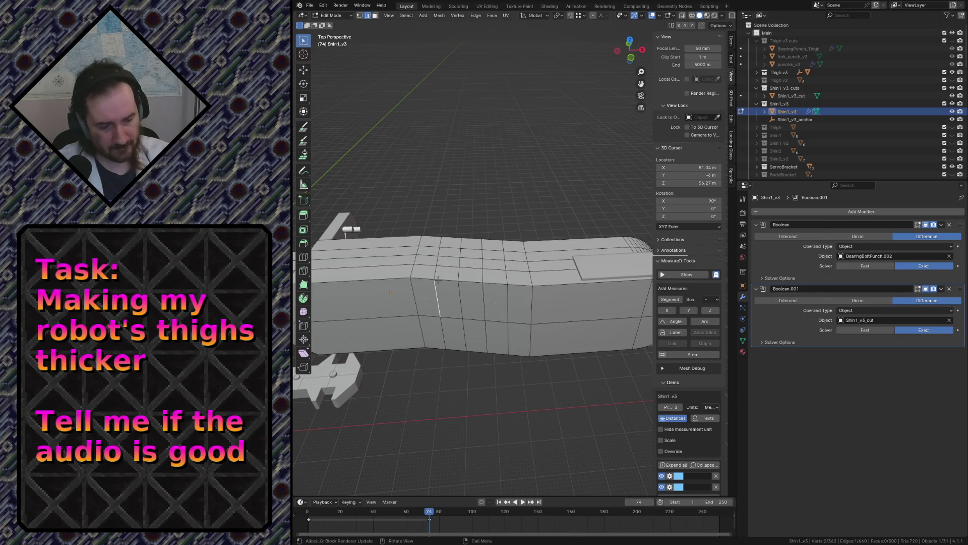
pyautogui.press('KP_7')
pyautogui.press('z')
pyautogui.click(393, 286)
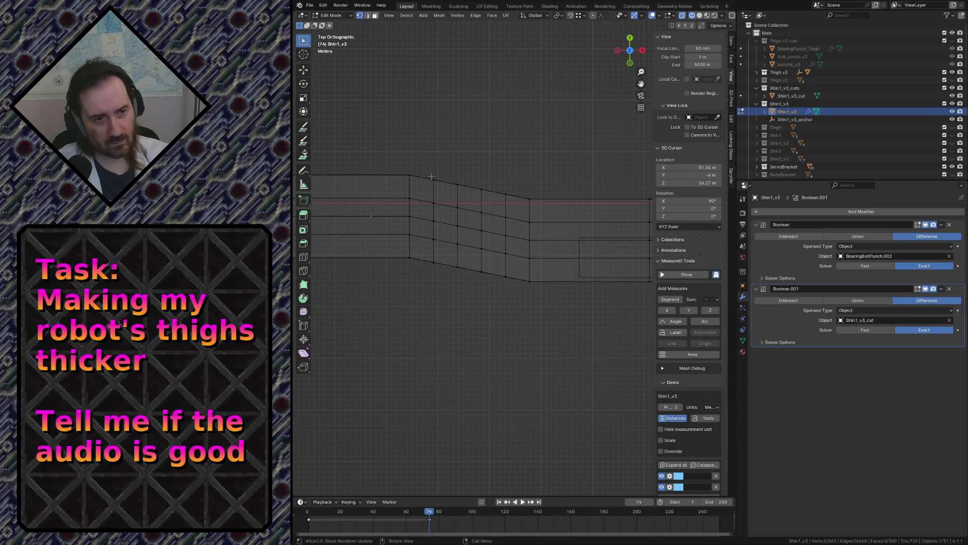
# Circle-select vertices near the shin's bend and shift them along the X axis
pyautogui.press('c')
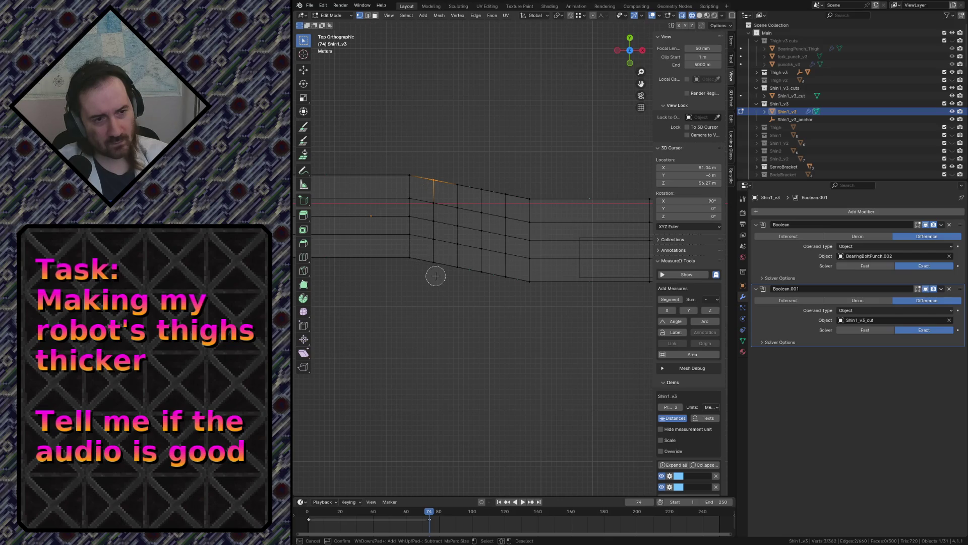
pyautogui.press('Escape')
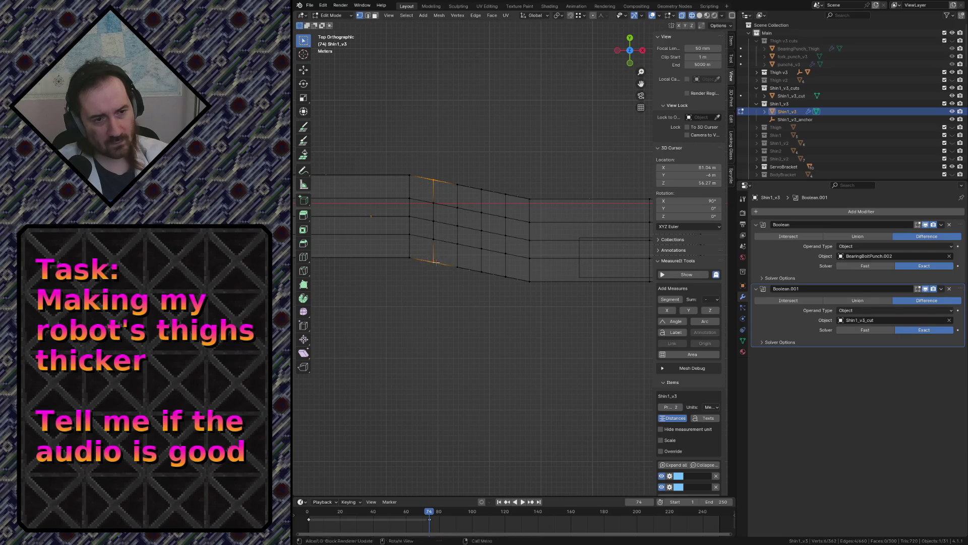
pyautogui.press('g')
pyautogui.press('y')
pyautogui.press('x')
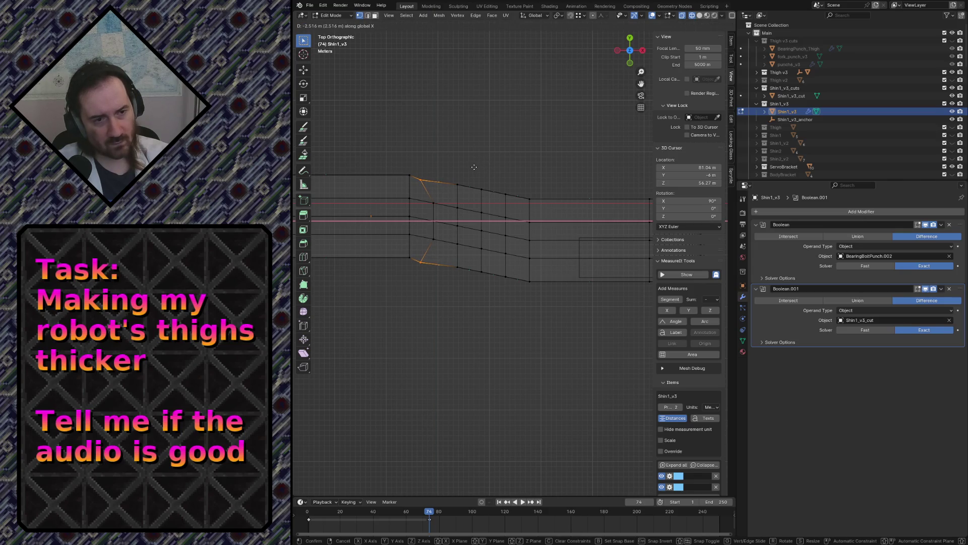
pyautogui.press('Escape')
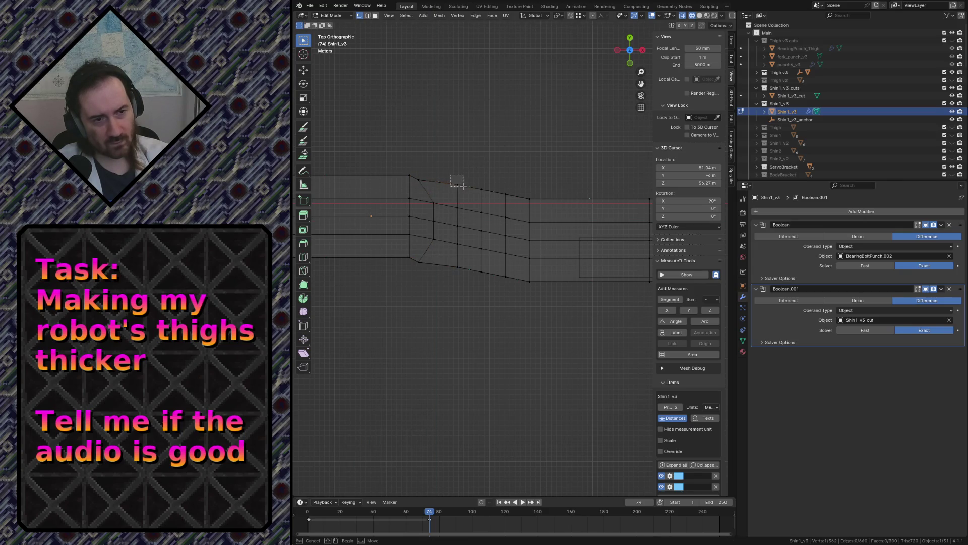
# Move the top and bottom bend vertices vertically to give that section sloping, chamfered corners
pyautogui.press('g')
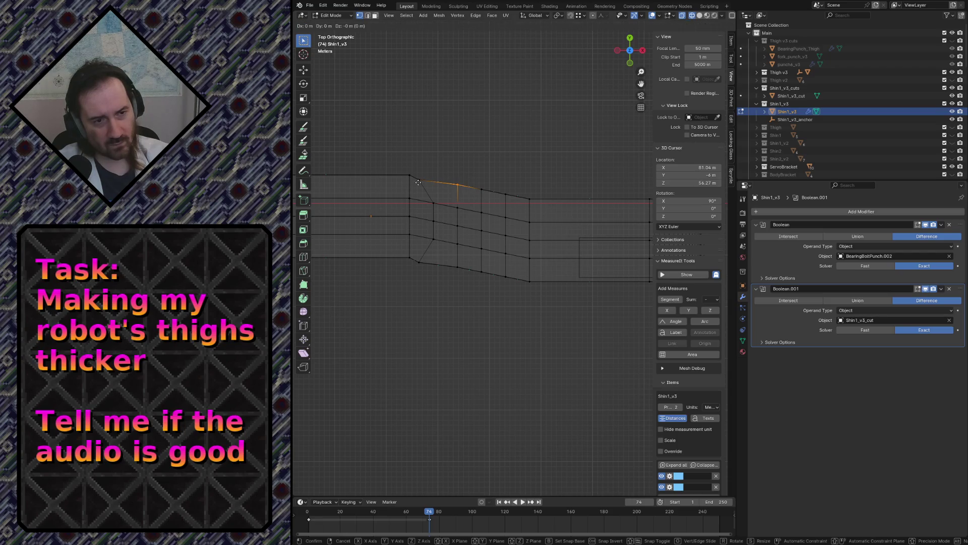
pyautogui.press('y')
pyautogui.click(418, 180)
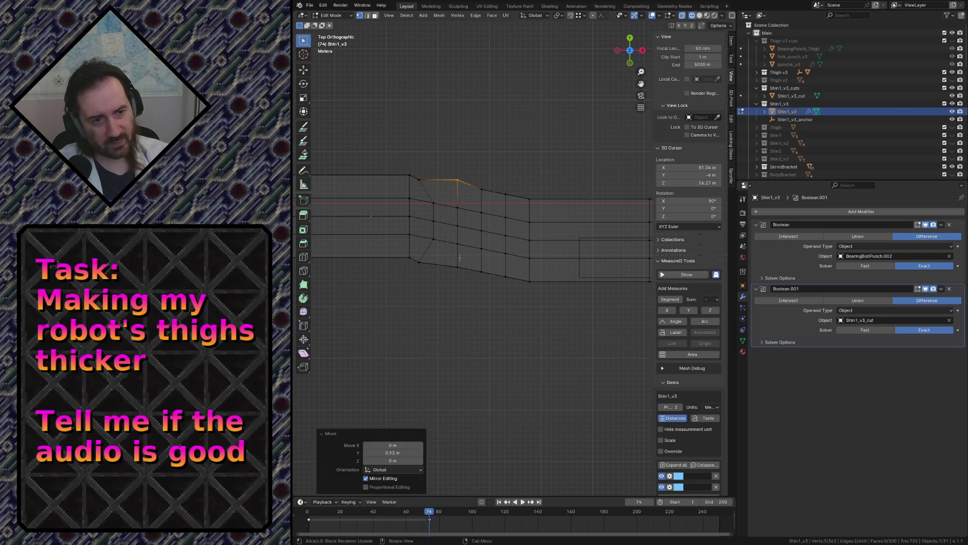
pyautogui.press('g')
pyautogui.press('x')
pyautogui.press('y')
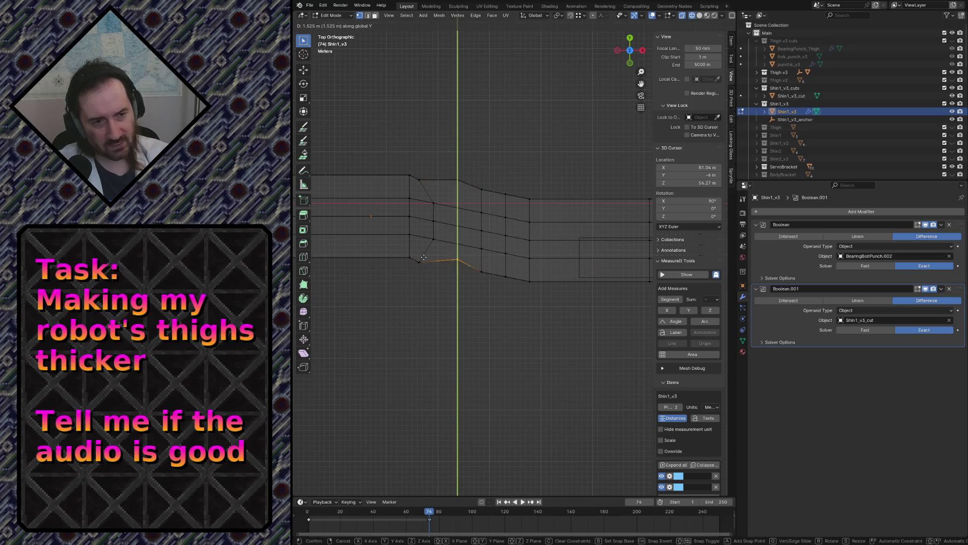
pyautogui.click(473, 181)
pyautogui.moveTo(472, 182); pyautogui.dragTo(493, 283)
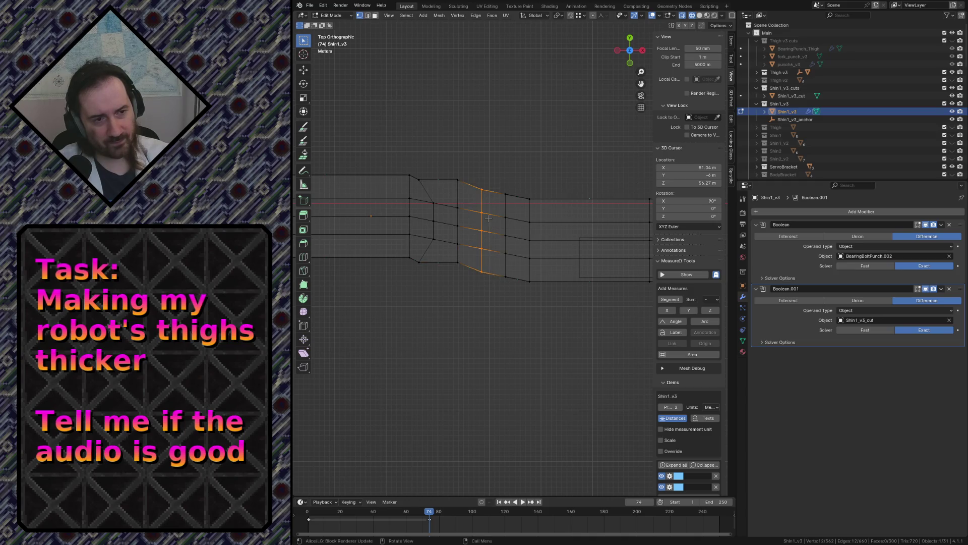
# Box-select two vertex columns in turn and slide each along X to new positions on the shin
pyautogui.moveTo(447, 261); pyautogui.dragTo(421, 180)
pyautogui.press('g')
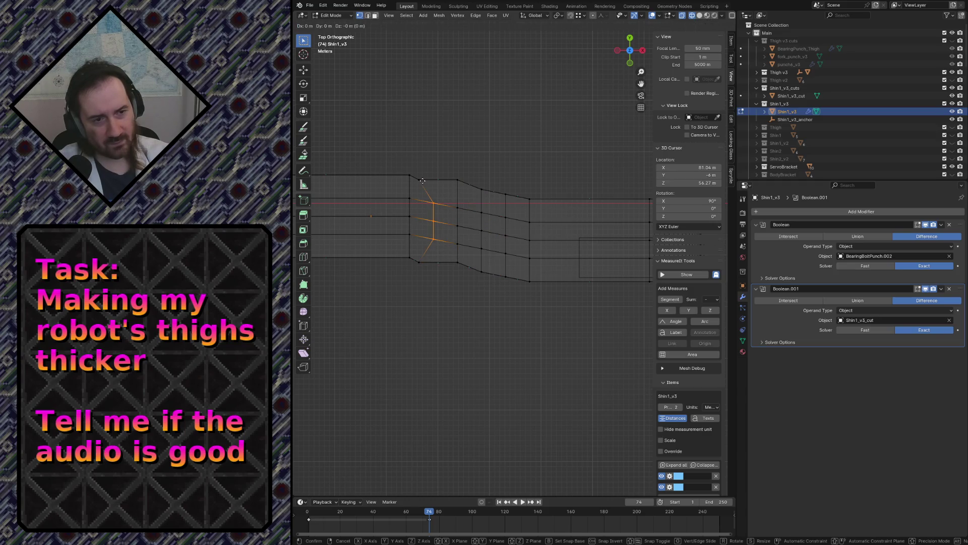
pyautogui.press('x')
pyautogui.click(427, 179)
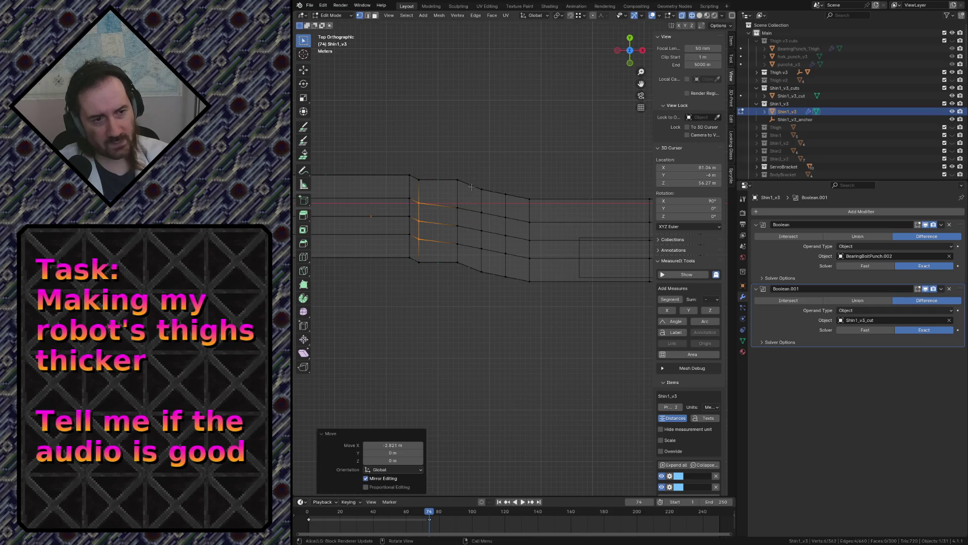
pyautogui.moveTo(471, 186); pyautogui.dragTo(495, 288)
pyautogui.press('g')
pyautogui.press('x')
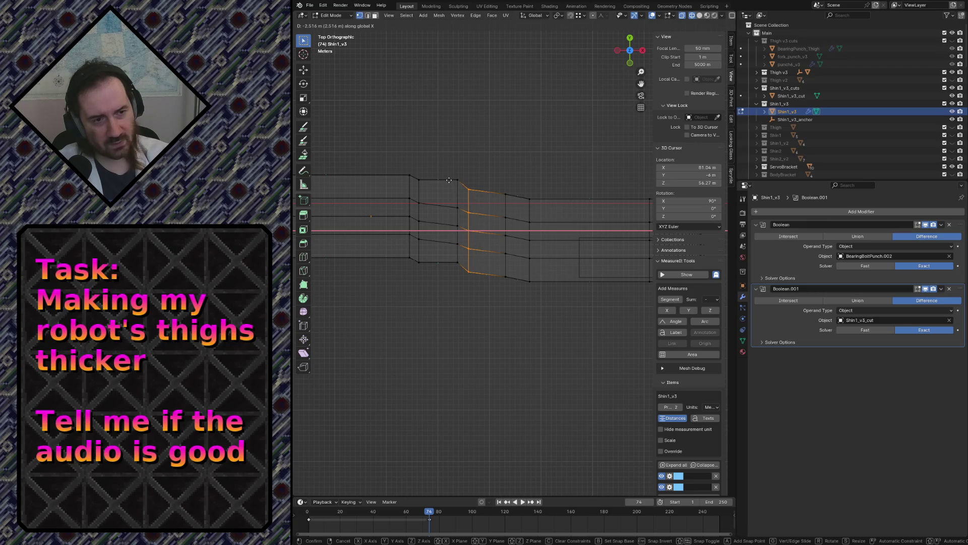
pyautogui.click(449, 180)
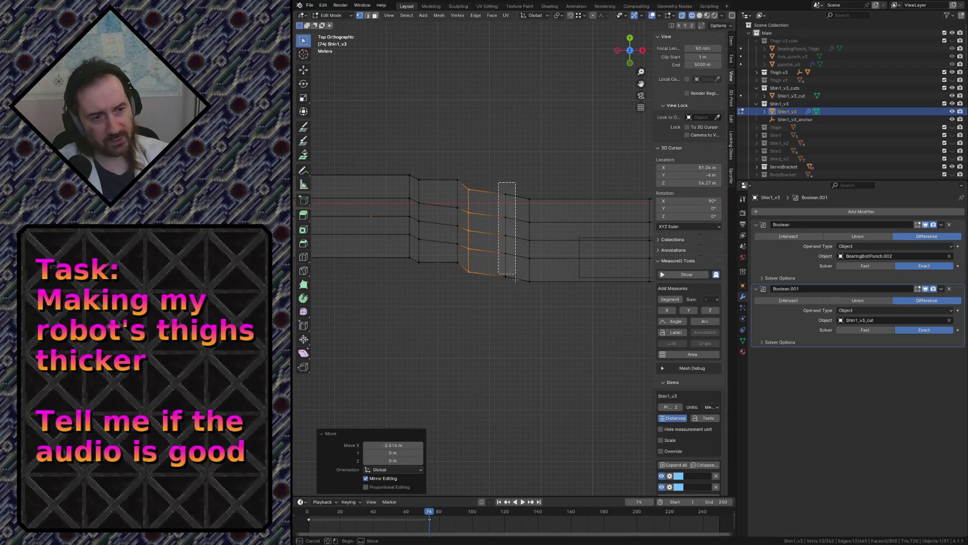
# Slide the next vertex column along X, undo and redo it to a better spot, then deselect and toggle X-ray
pyautogui.moveTo(498, 182); pyautogui.dragTo(521, 296)
pyautogui.press('g')
pyautogui.press('y')
pyautogui.press('x')
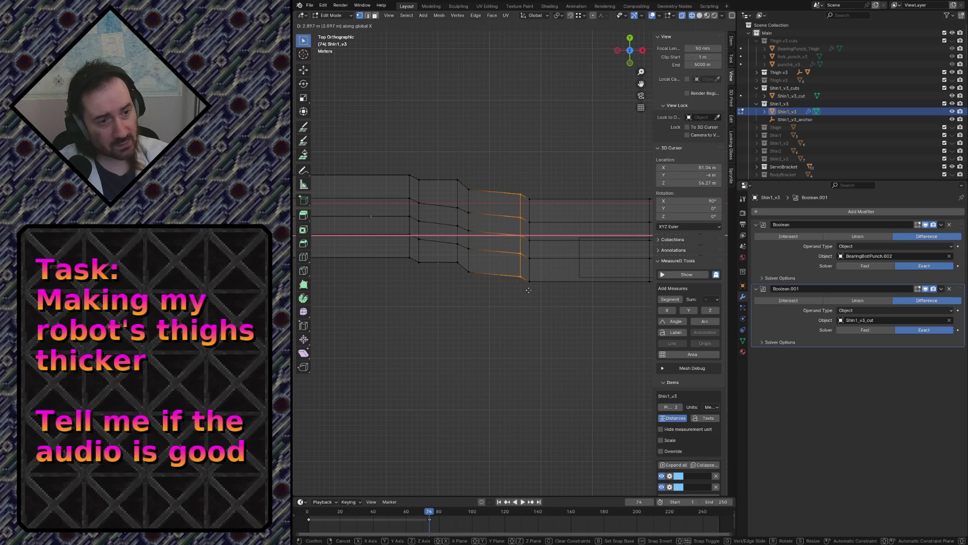
pyautogui.click(529, 288)
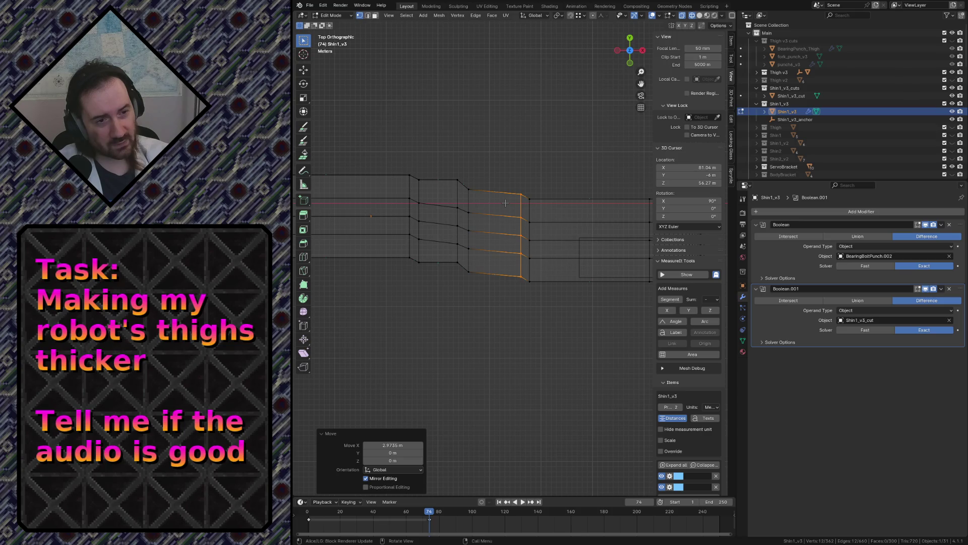
pyautogui.hotkey('ctrl', 'z')
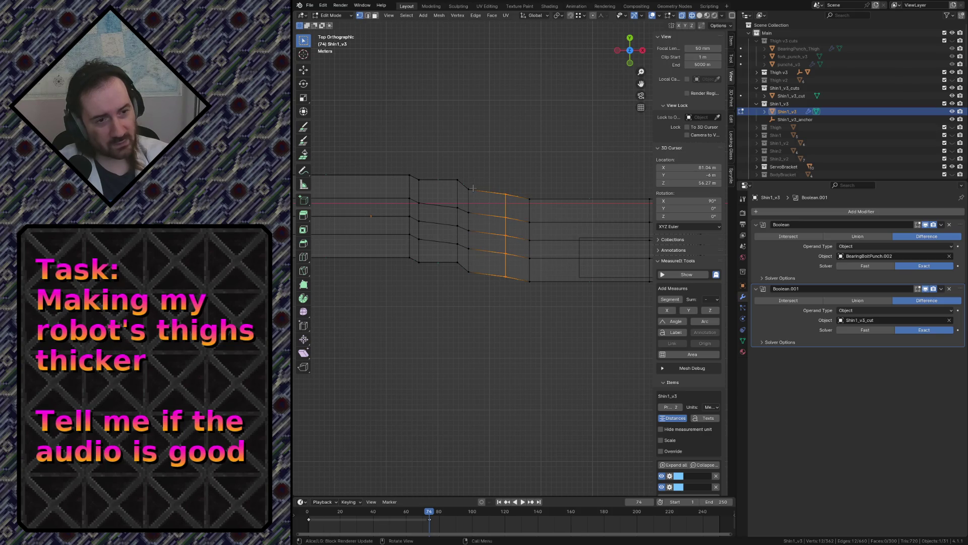
pyautogui.press('g')
pyautogui.press('y')
pyautogui.press('x')
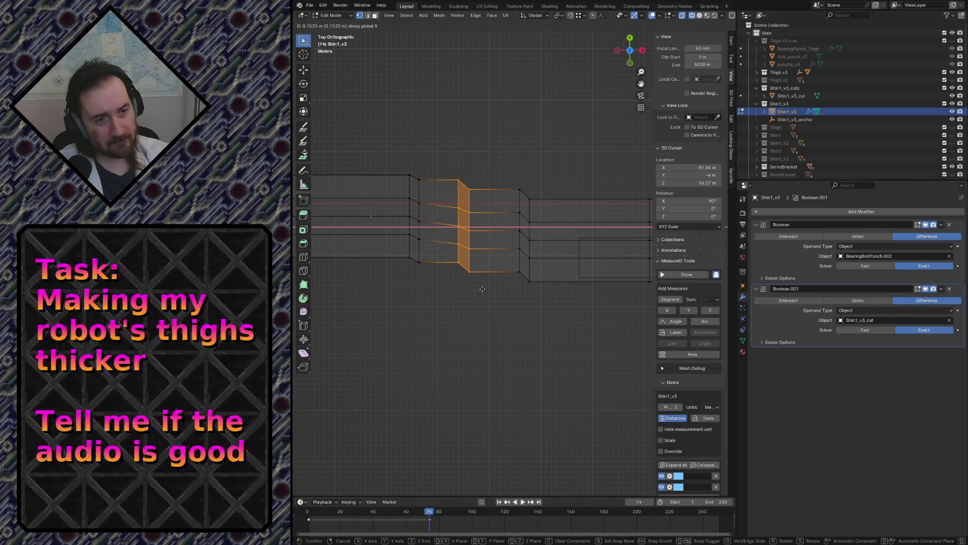
pyautogui.click(488, 289)
pyautogui.hotkey('alt', 'a')
pyautogui.hotkey('alt', 'z')
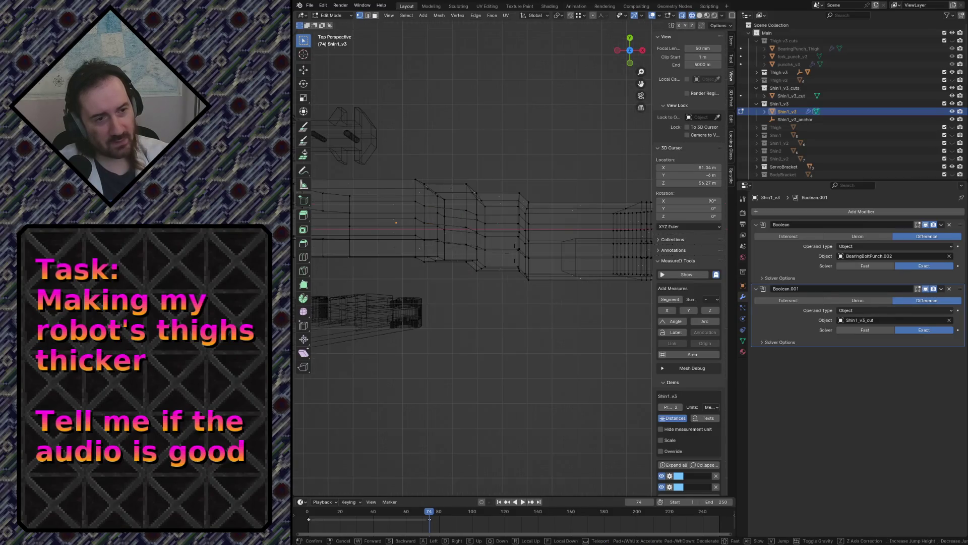
# Fly closer to the model, save robot.blend and switch the viewport to Solid shading
pyautogui.hotkey('shift', '`')
pyautogui.press('w')
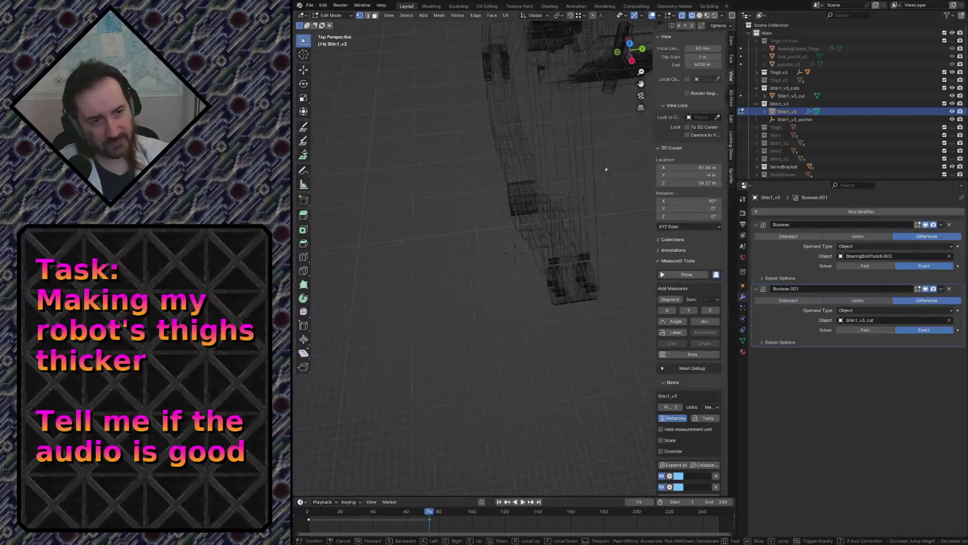
pyautogui.click(508, 306)
pyautogui.hotkey('ctrl', 's')
pyautogui.press('z')
pyautogui.click(563, 307)
# Fly around the whole leg assembly to inspect the reshaped shin below the thigh
pyautogui.hotkey('shift', '`')
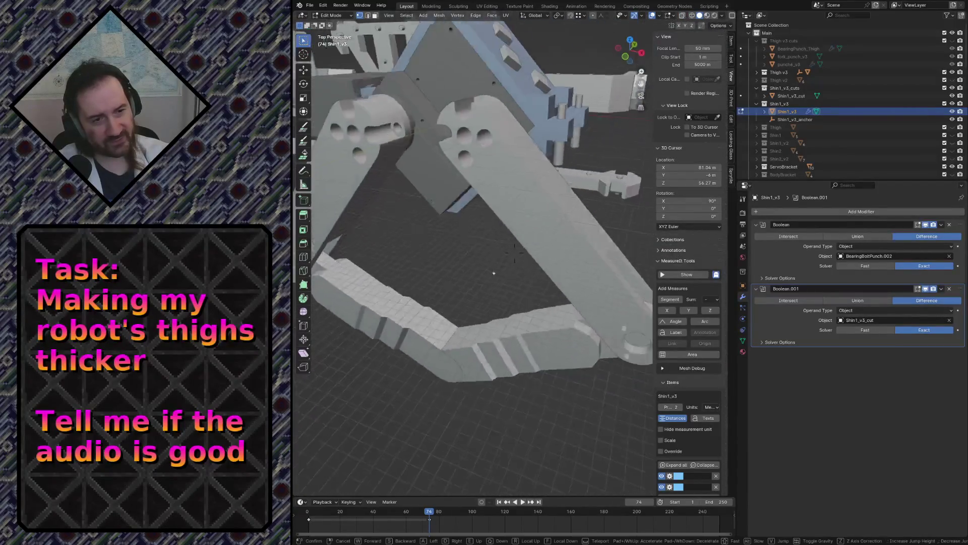
pyautogui.press('s')
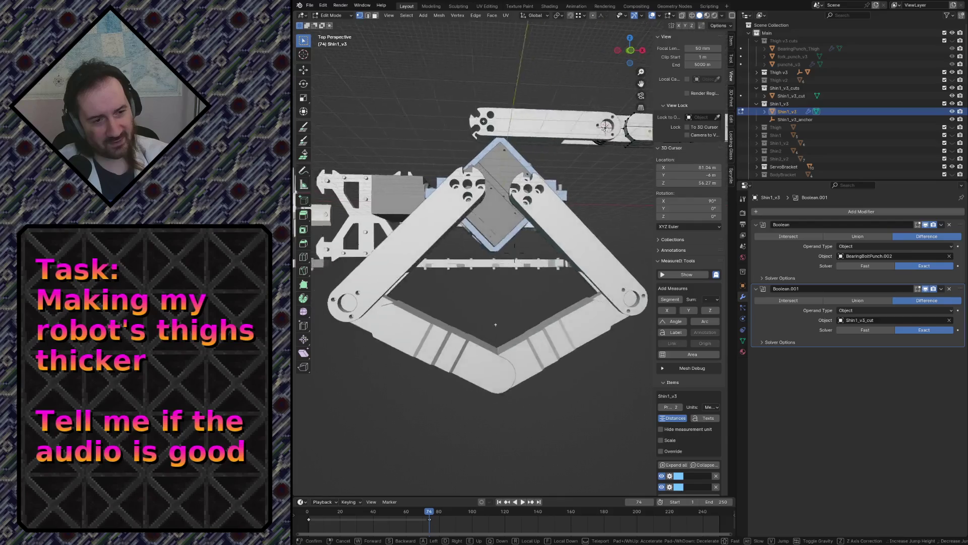
pyautogui.press('w')
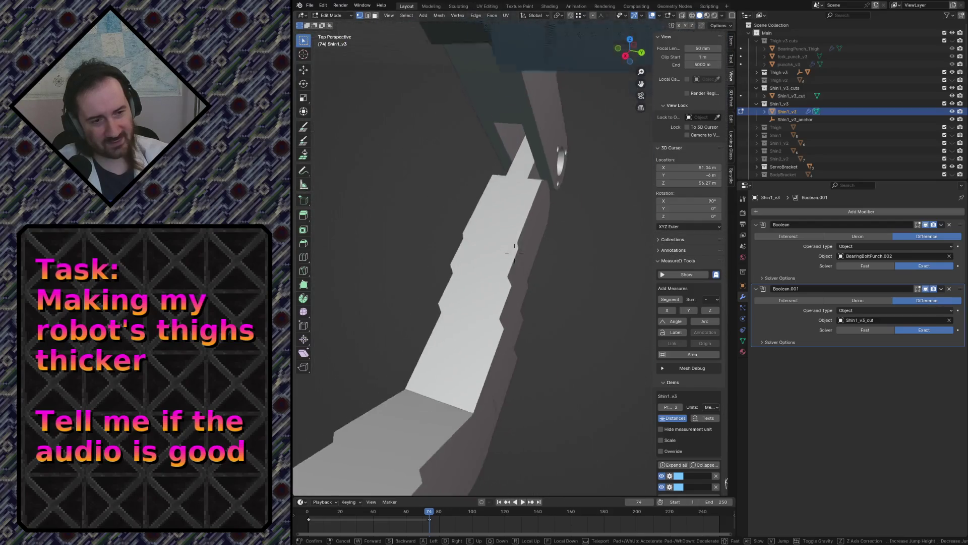
pyautogui.press('w')
pyautogui.press('s')
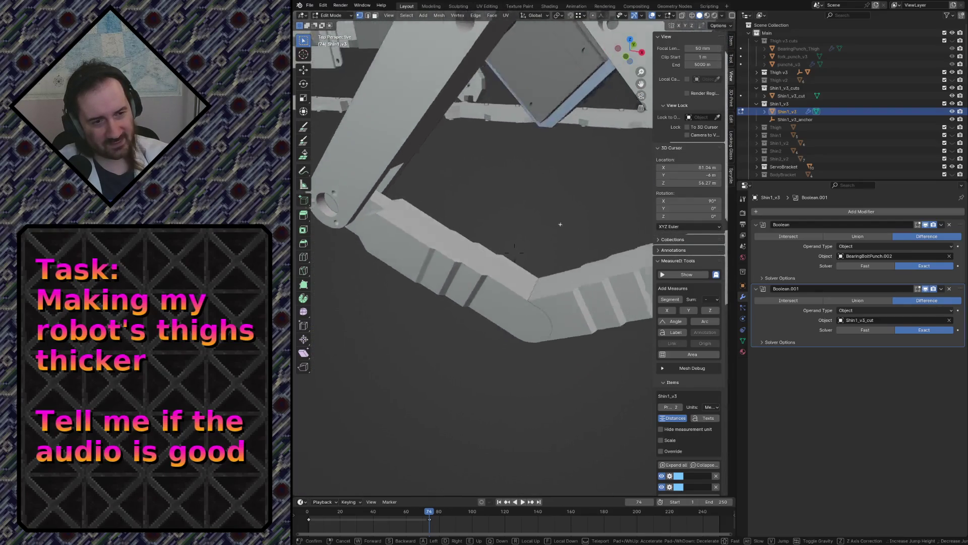
pyautogui.press('s')
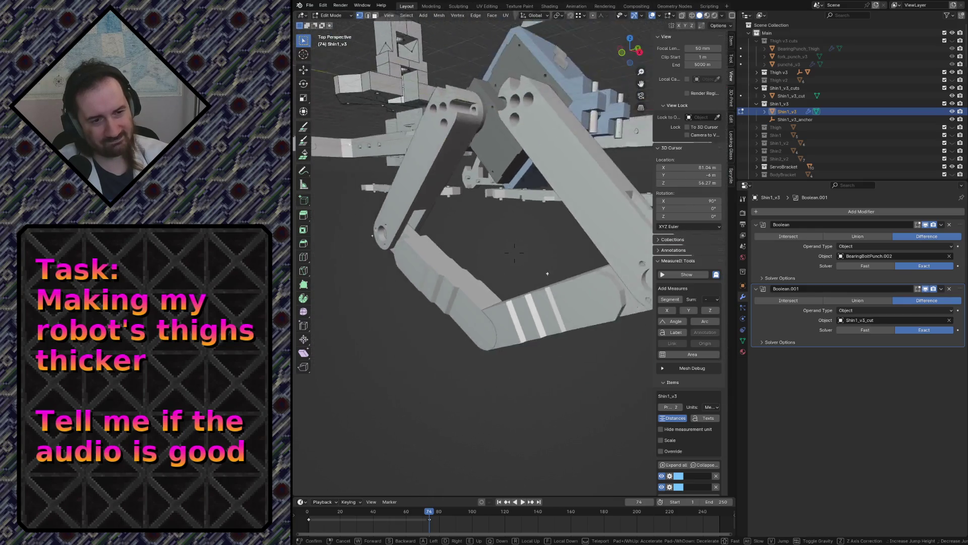
pyautogui.press('w')
pyautogui.press('s')
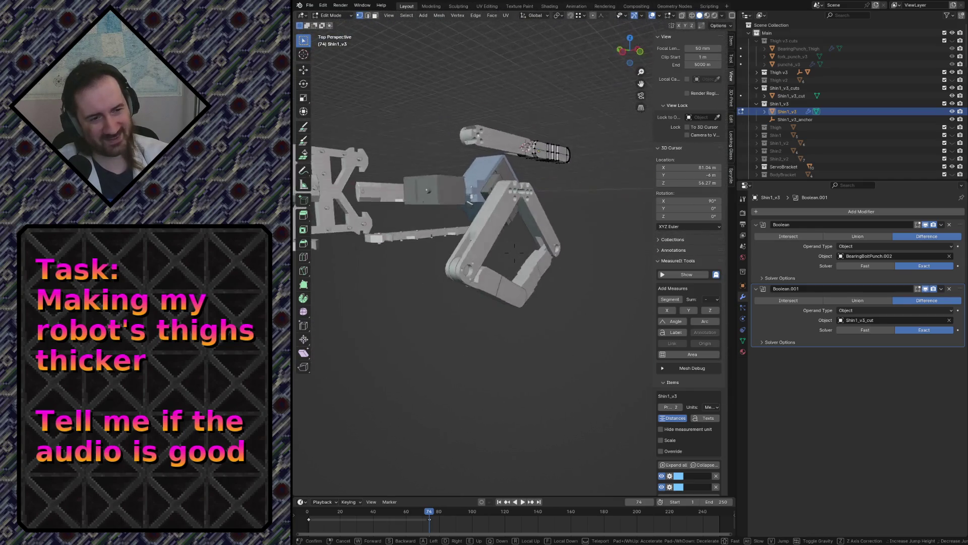
pyautogui.press('w')
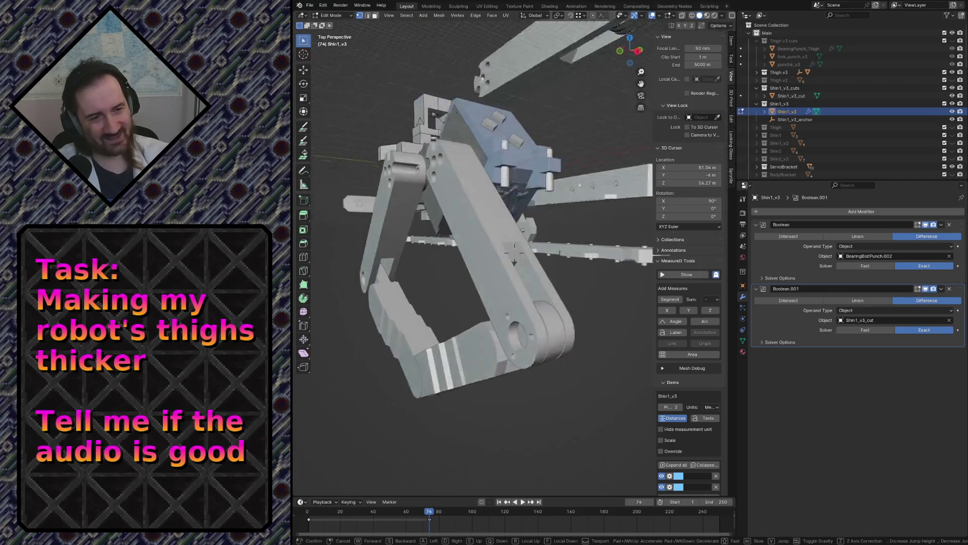
pyautogui.press('s')
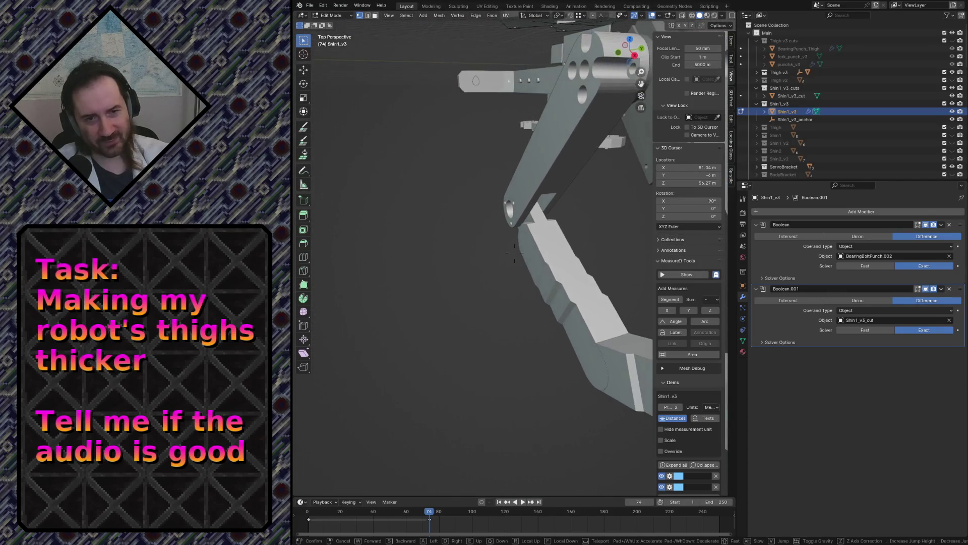
pyautogui.press('Return')
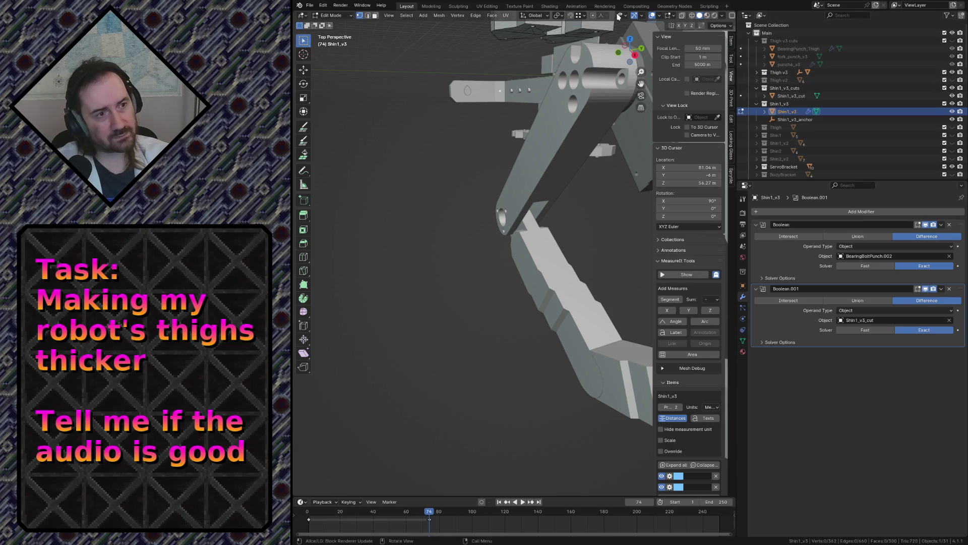
pyautogui.click(674, 6)
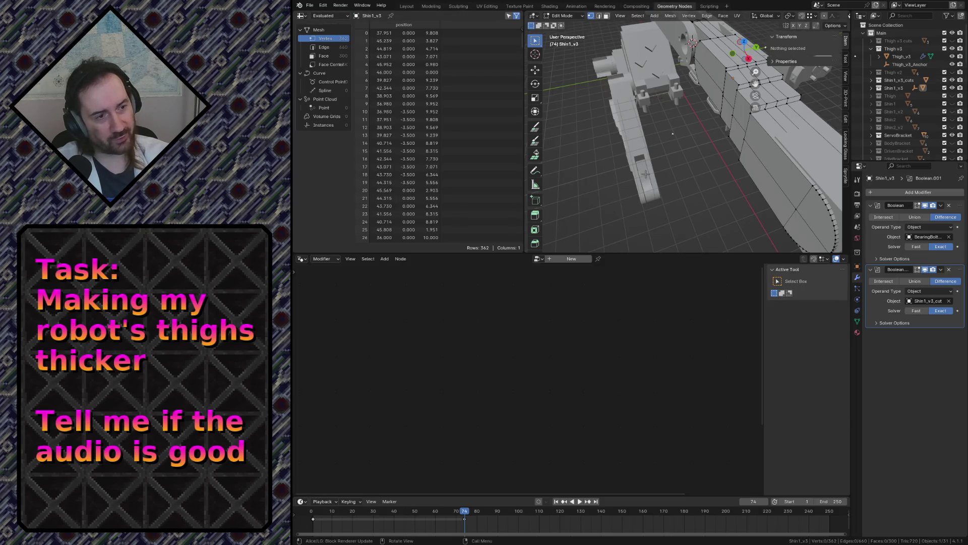
# In Object Mode select Thigh_v3_inst, save, and enable Separate Children on its Collection Info node
pyautogui.press('Tab')
pyautogui.hotkey('ctrl', 's')
pyautogui.click(654, 156)
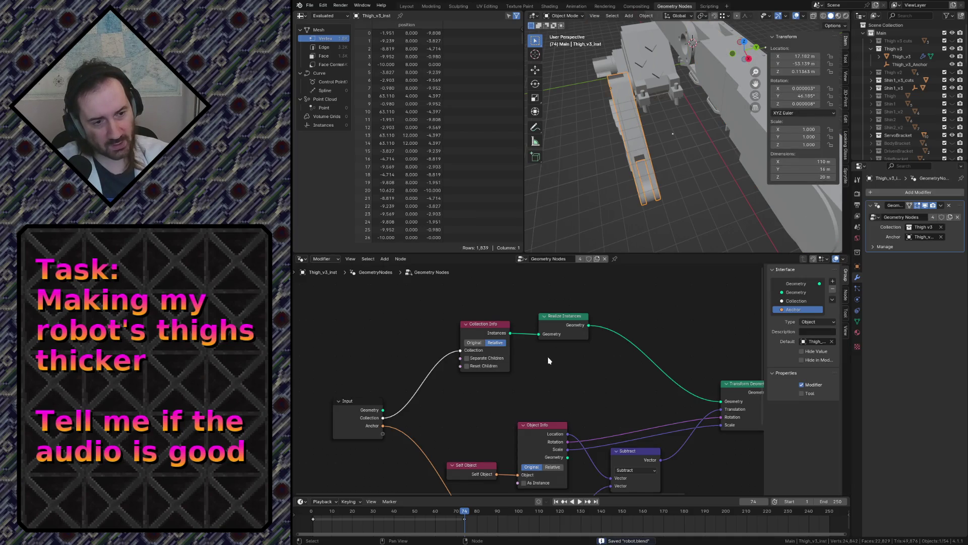
pyautogui.scroll(2, 546, 358)
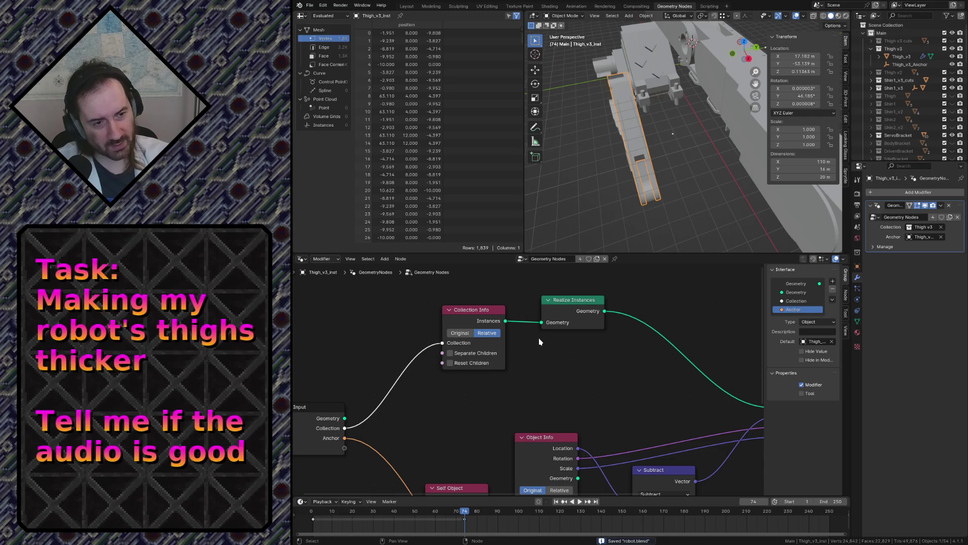
pyautogui.click(461, 356)
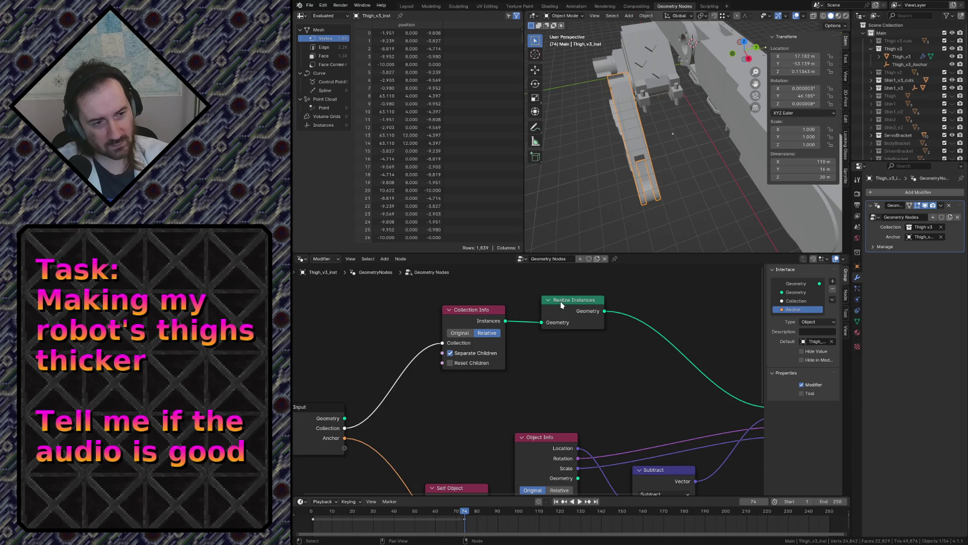
pyautogui.moveTo(563, 303); pyautogui.dragTo(611, 300)
pyautogui.click(545, 336)
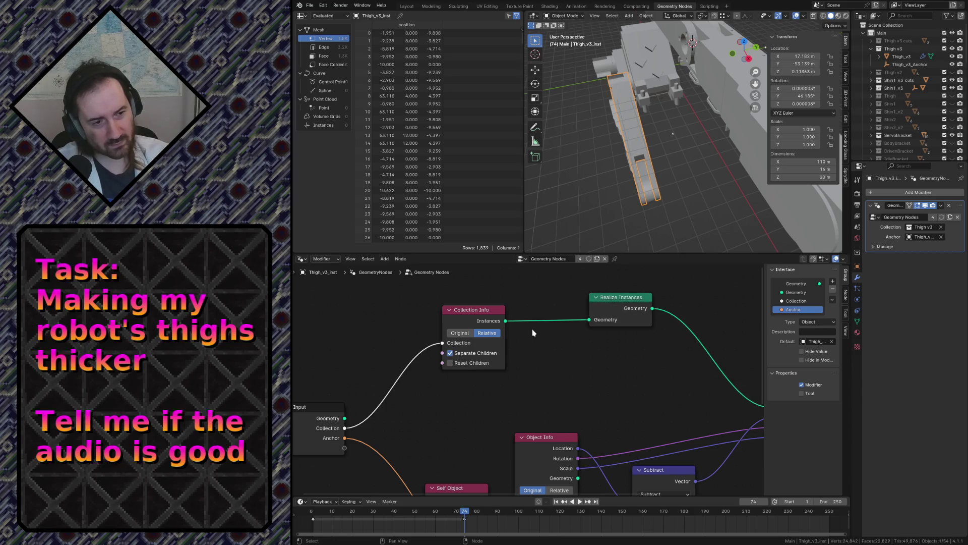
# Add a Split to Instances node and feed Collection Info's instances into it
pyautogui.hotkey('shift', 'a')
pyautogui.write('rea')
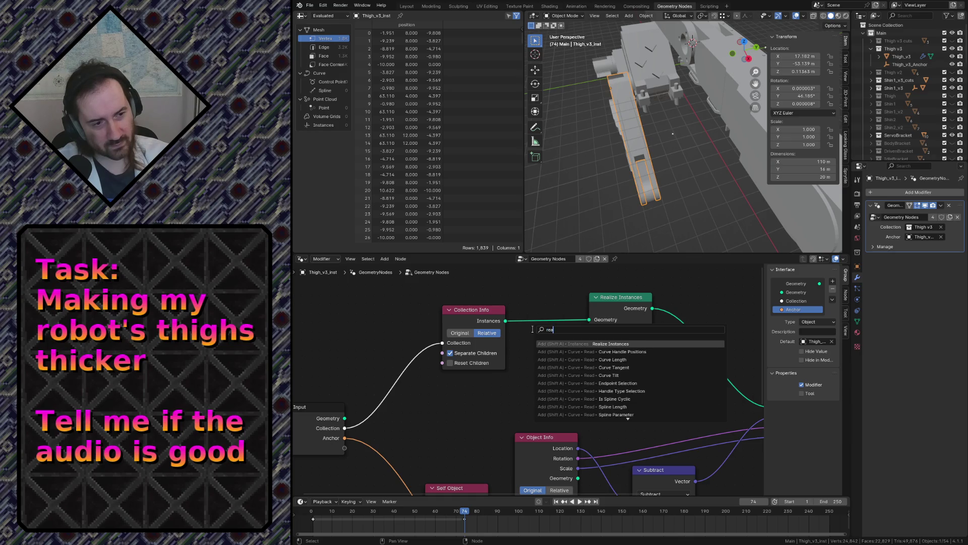
pyautogui.press('BackSpace')
pyautogui.press('BackSpace')
pyautogui.press('BackSpace')
pyautogui.write('instance')
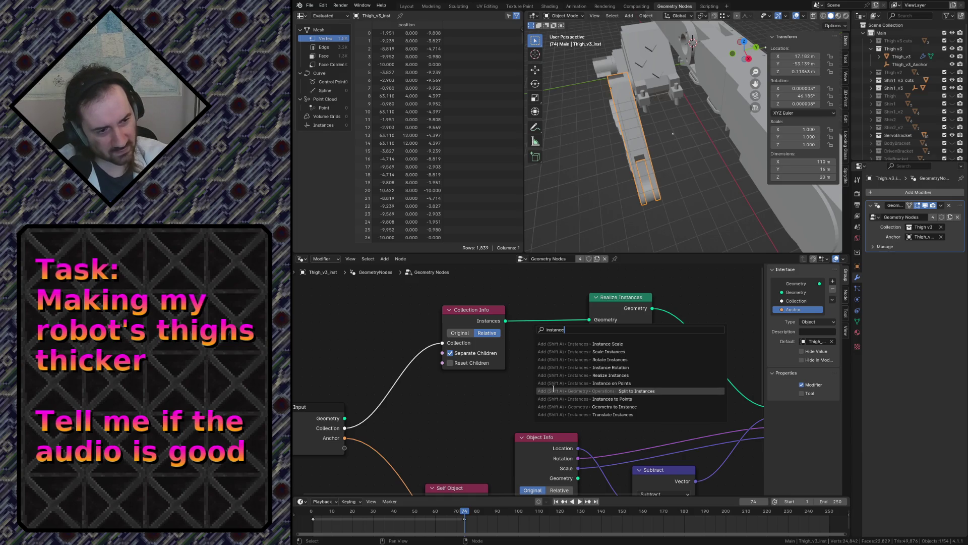
pyautogui.click(554, 390)
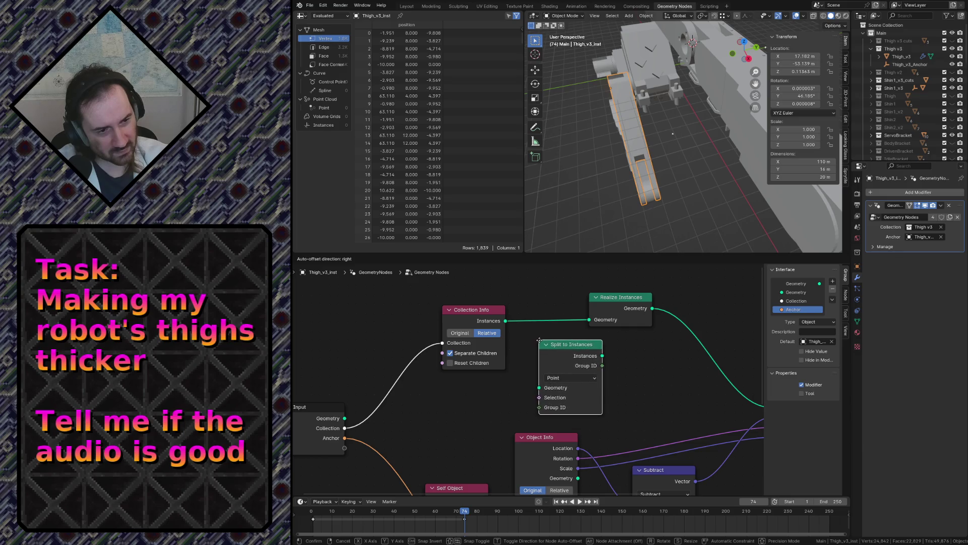
pyautogui.click(539, 341)
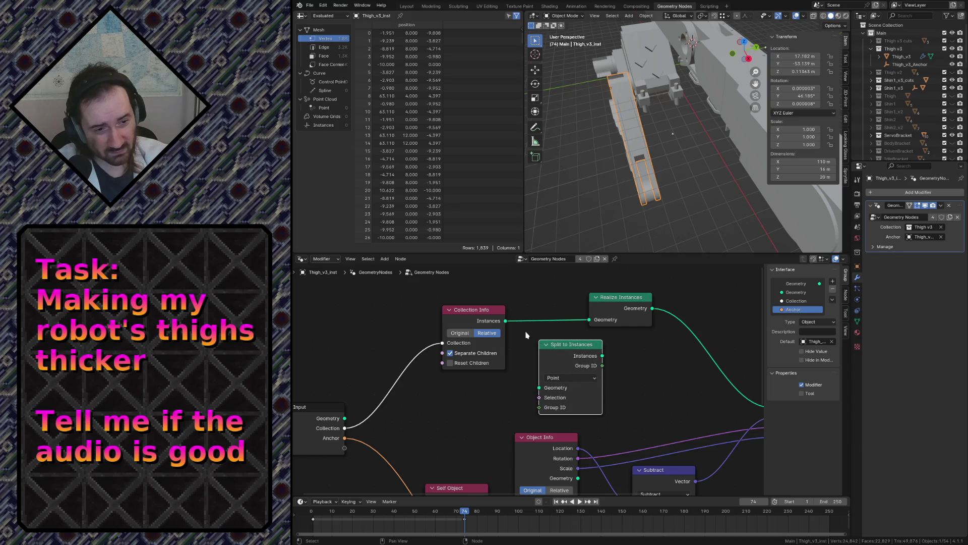
pyautogui.moveTo(506, 321); pyautogui.dragTo(539, 387)
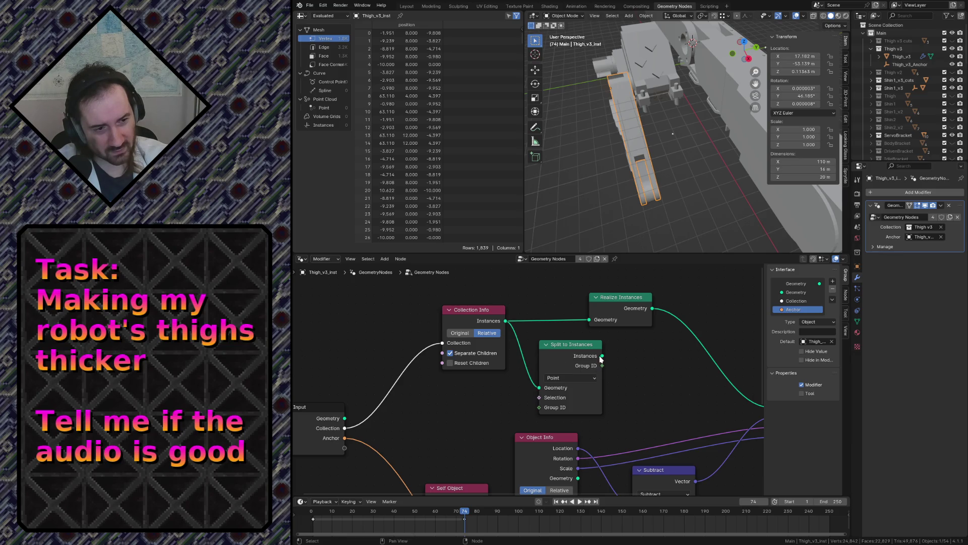
# Set Split to Instances to the Instance domain, then delete the node again
pyautogui.click(589, 379)
pyautogui.click(588, 378)
pyautogui.click(581, 380)
pyautogui.click(569, 438)
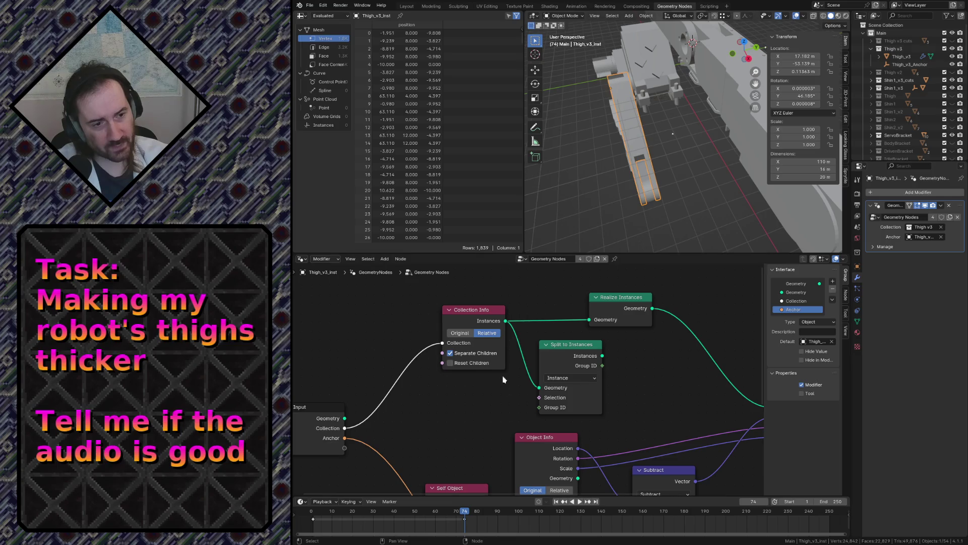
pyautogui.click(558, 344)
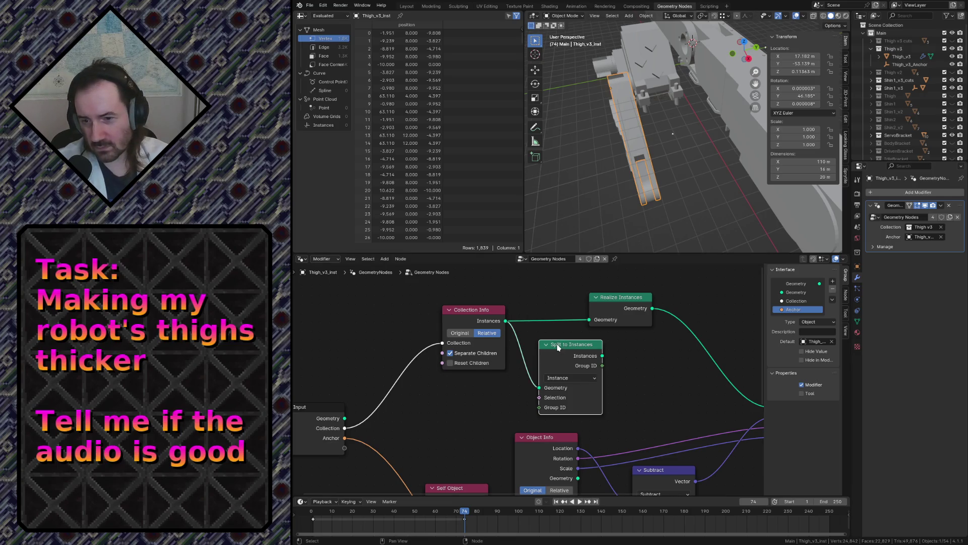
pyautogui.press('Delete')
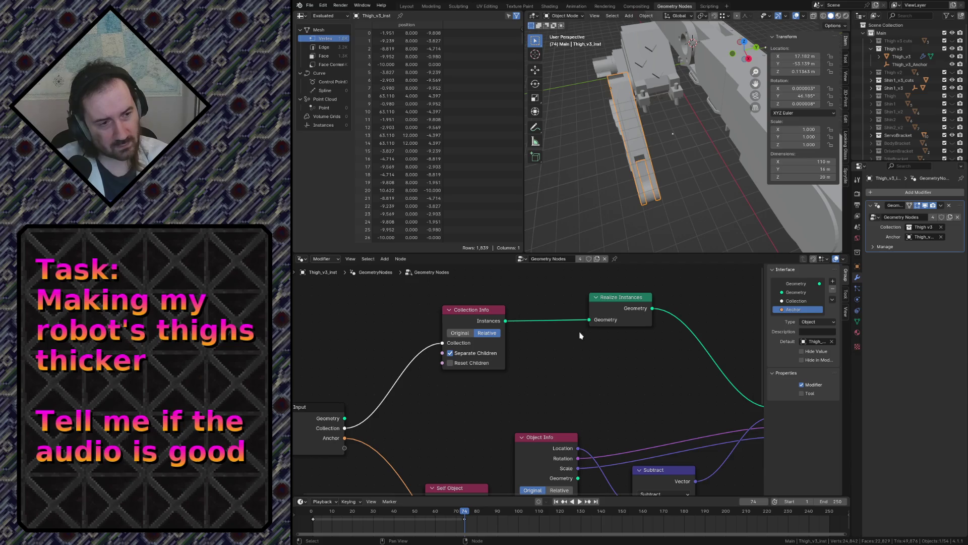
# Turn Separate Children back off on Collection Info and save robot.blend
pyautogui.click(452, 354)
pyautogui.hotkey('ctrl', 's')
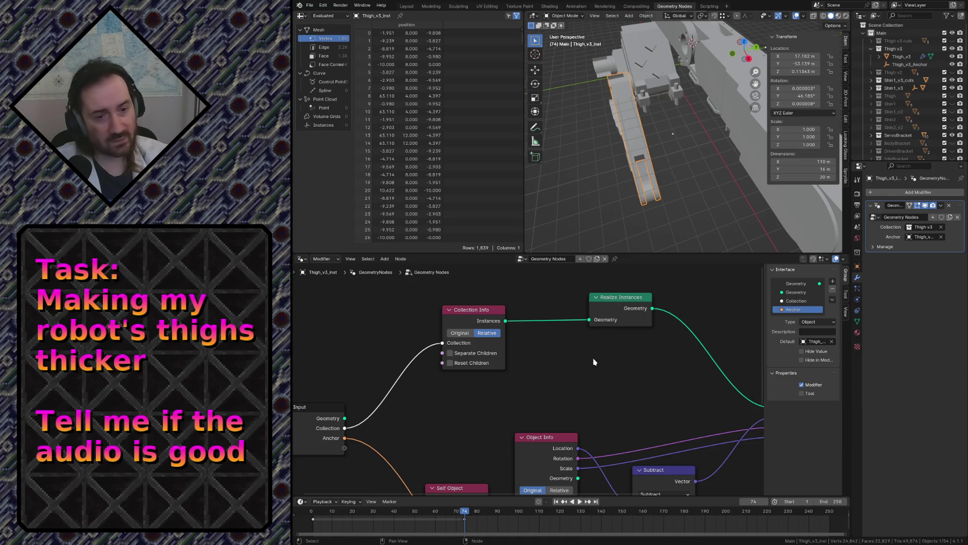
pyautogui.hotkey('ctrl', 's')
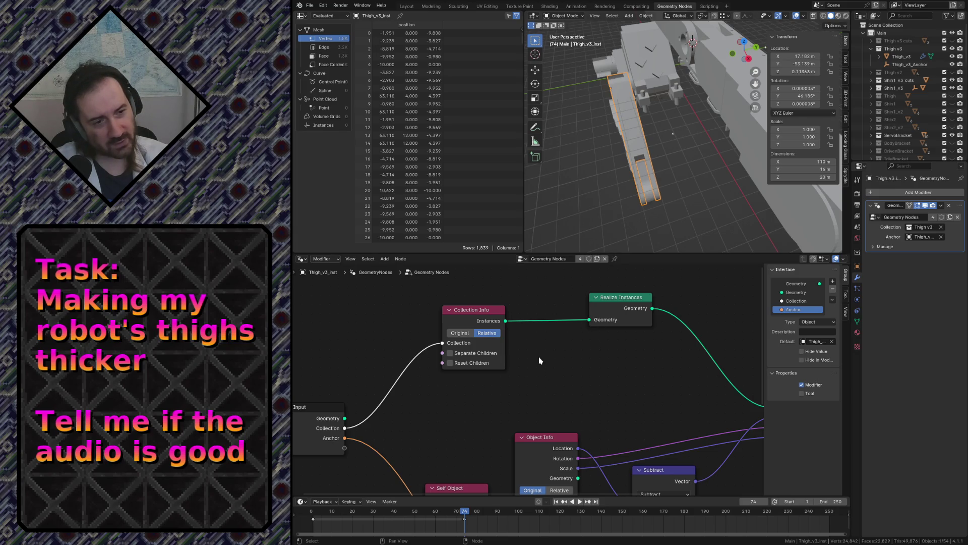
# Re-enable Separate Children on Collection Info, keeping Realize Instances selected
pyautogui.click(489, 309)
pyautogui.click(547, 305)
pyautogui.click(620, 297)
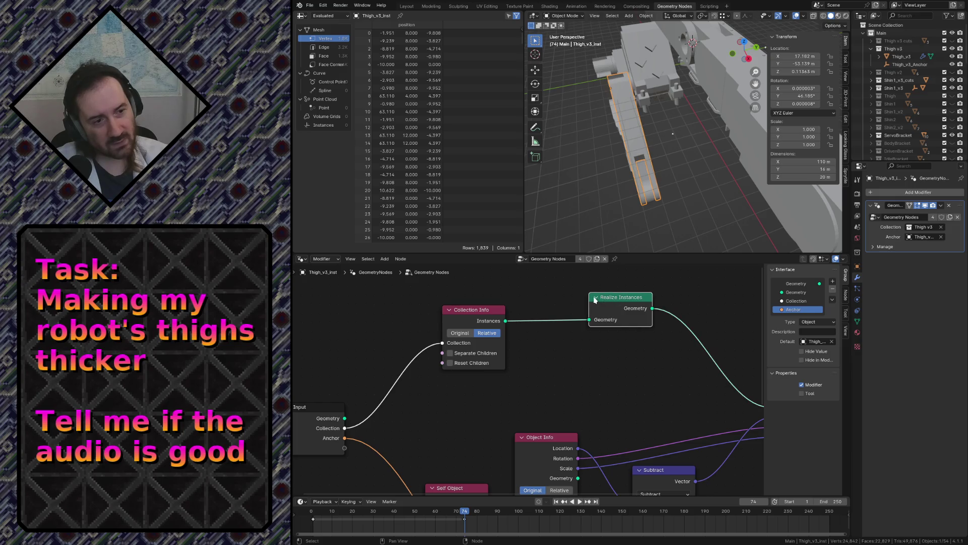
pyautogui.click(450, 353)
pyautogui.click(603, 309)
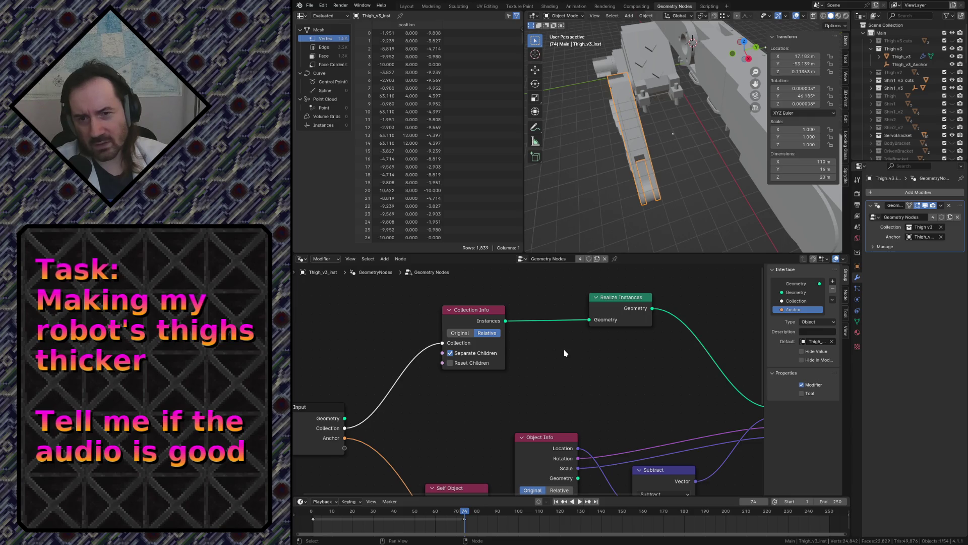
# Add a Delete Geometry node and drop it into the Instances link from Collection Info
pyautogui.hotkey('shift', 'a')
pyautogui.write('de')
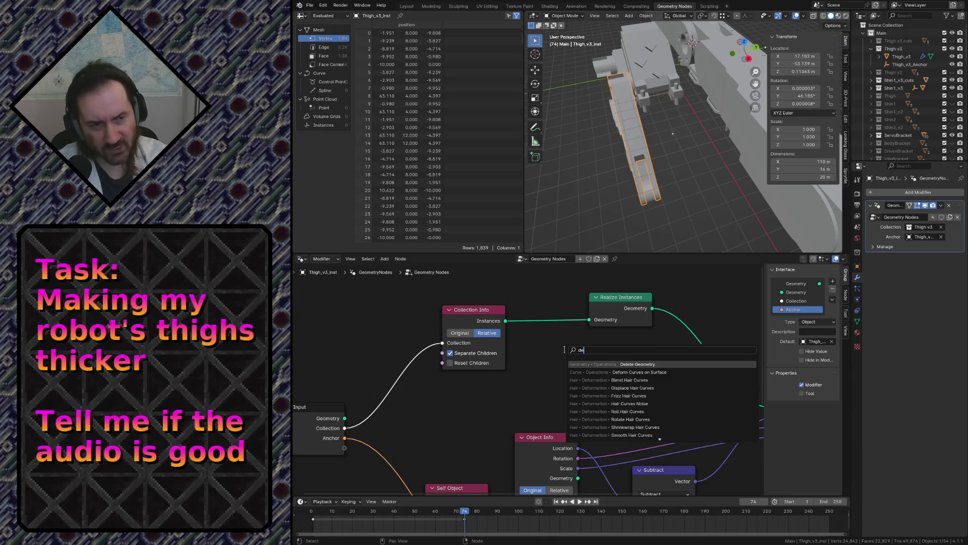
pyautogui.write('lt')
pyautogui.press('Return')
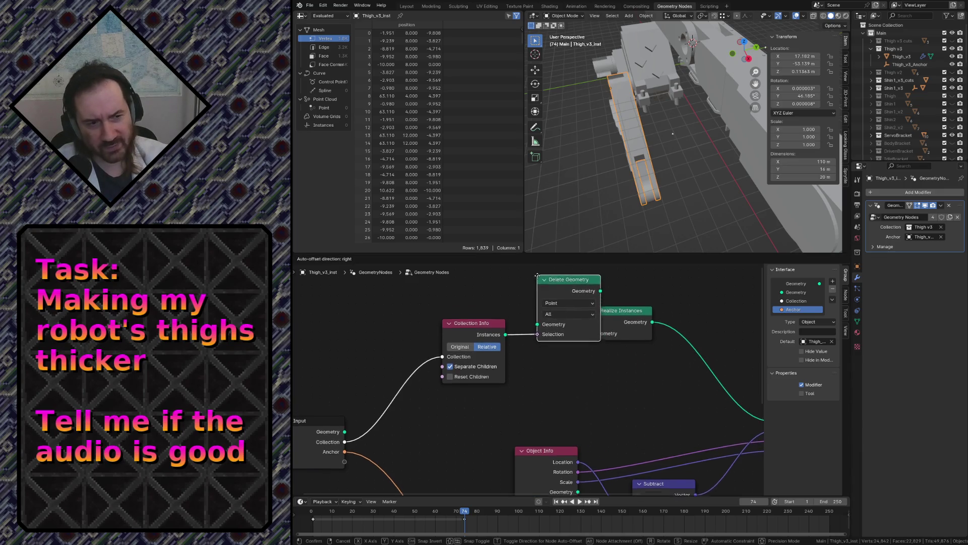
pyautogui.click(537, 276)
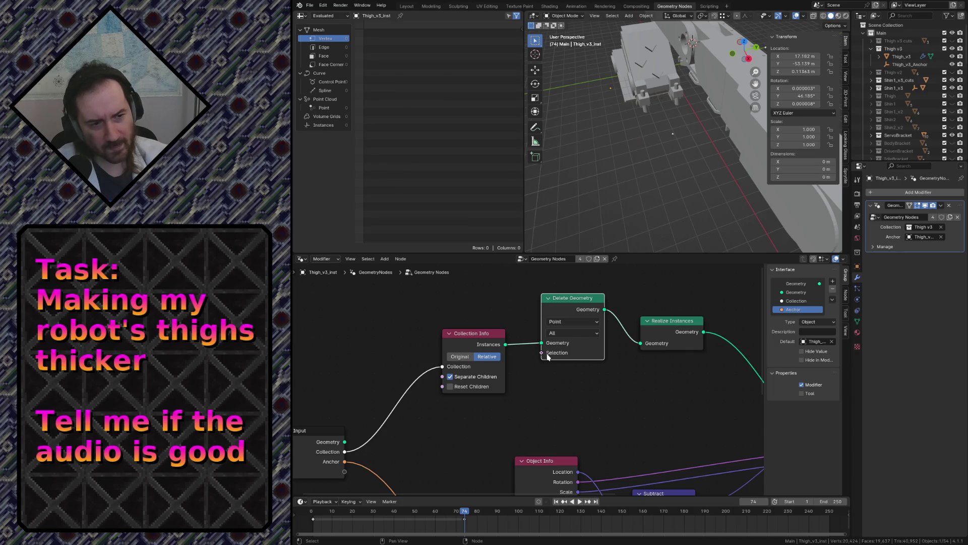
pyautogui.moveTo(544, 353)
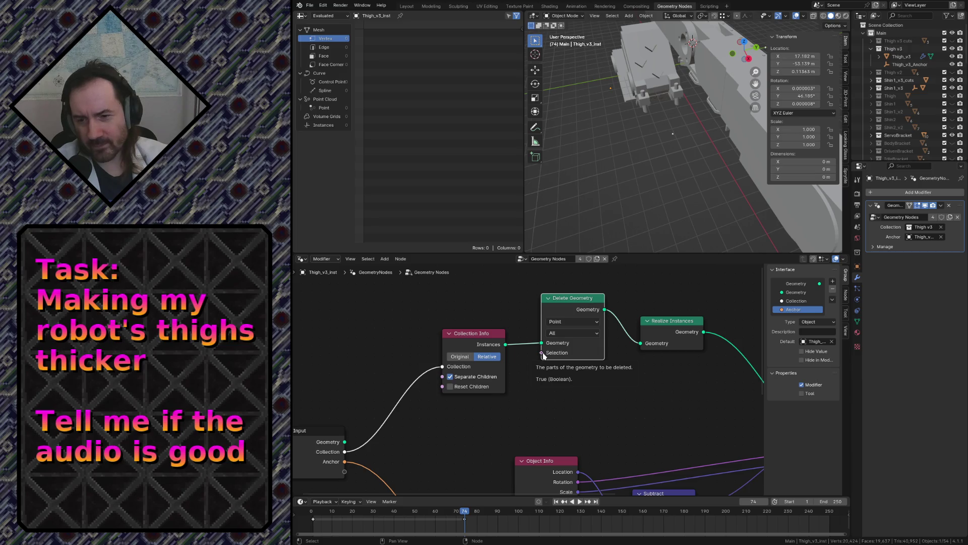
# Delete Realize Instances and connect Delete Geometry's output straight into Transform Geometry
pyautogui.click(686, 325)
pyautogui.press('x')
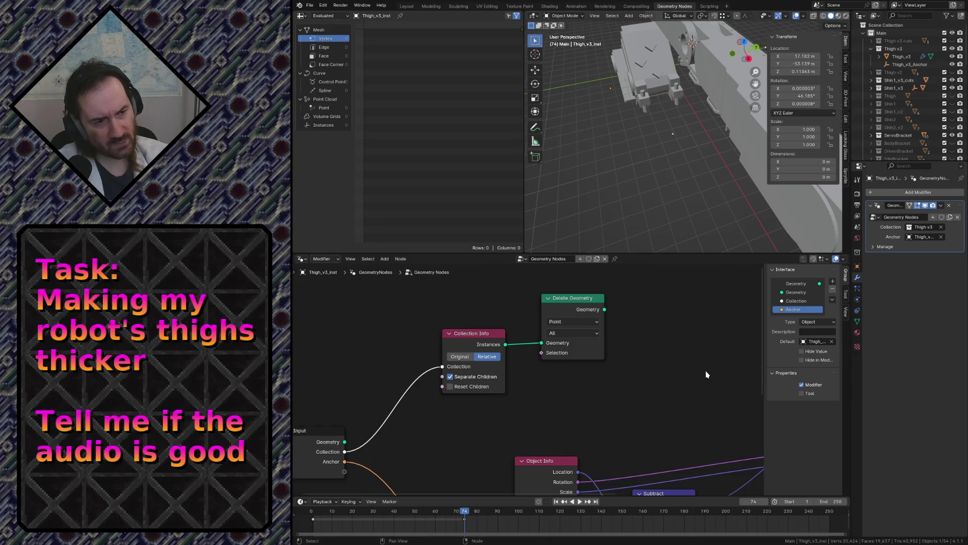
pyautogui.scroll(-1, 705, 379)
pyautogui.moveTo(709, 384); pyautogui.dragTo(677, 408, button='middle')
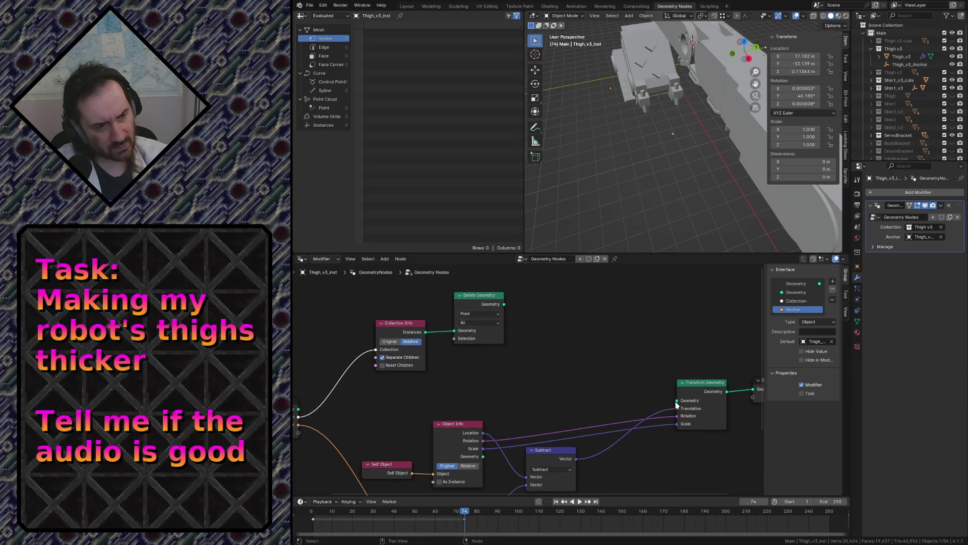
pyautogui.moveTo(676, 402); pyautogui.dragTo(506, 313)
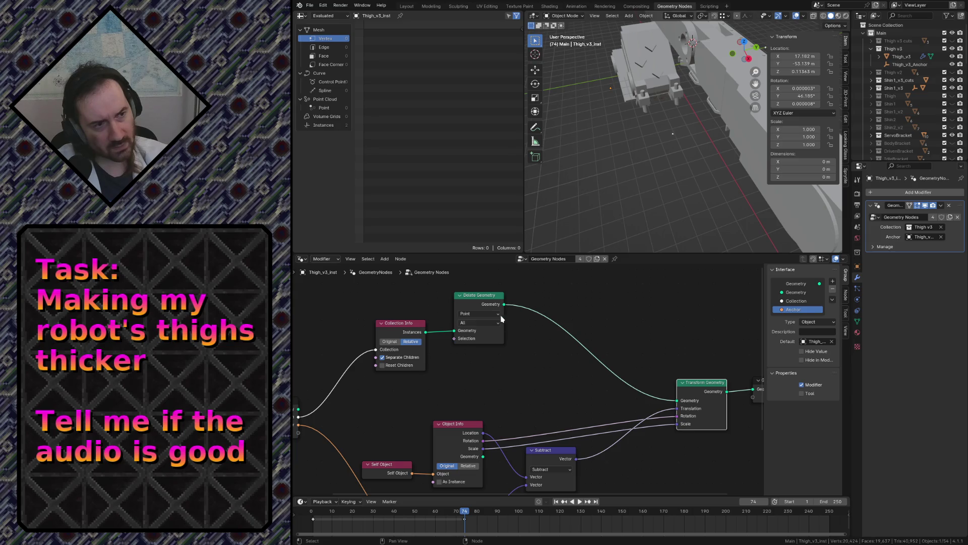
# Rearrange the Collection Info, Delete Geometry, Object Info and Subtract nodes into a tidier layout
pyautogui.moveTo(459, 368); pyautogui.dragTo(564, 357, button='middle')
pyautogui.scroll(2, 536, 311)
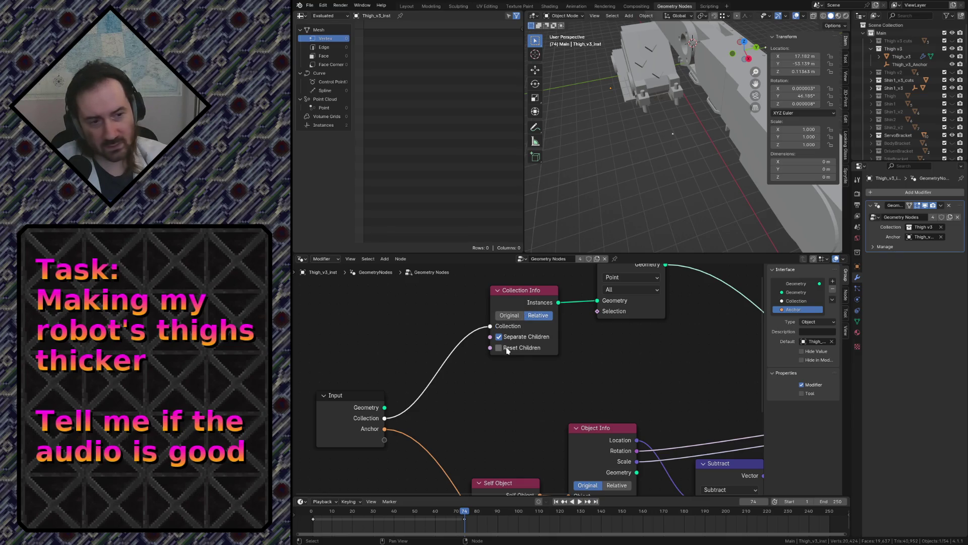
pyautogui.scroll(-1, 432, 334)
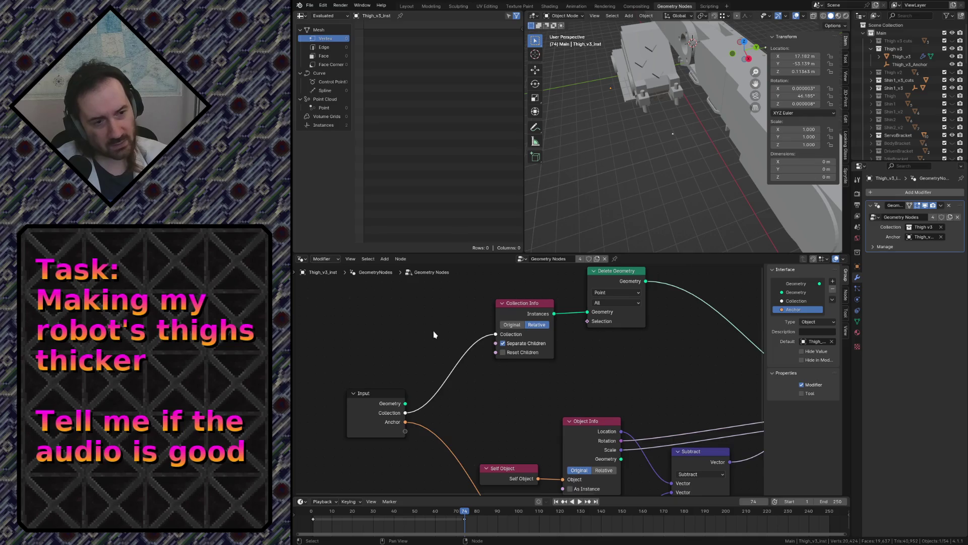
pyautogui.moveTo(616, 363); pyautogui.dragTo(477, 368, button='middle')
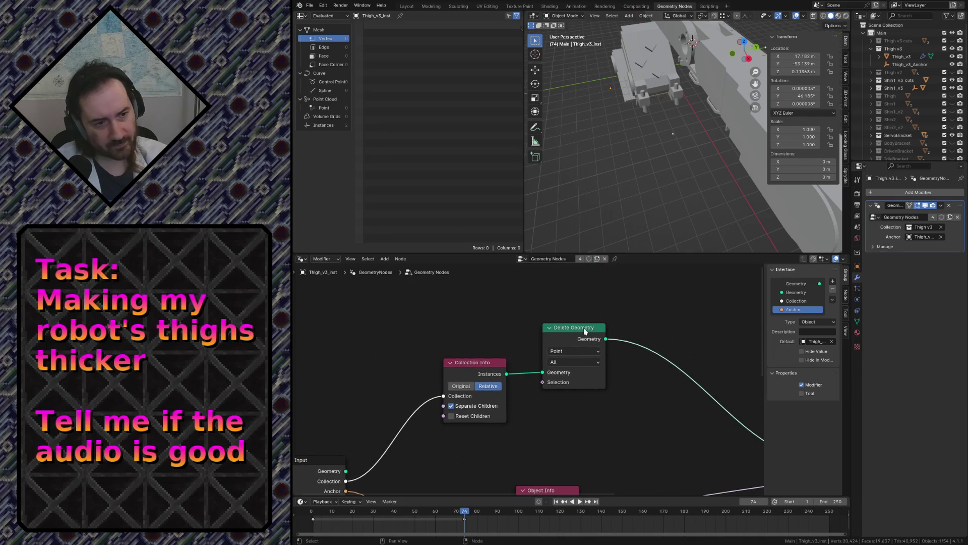
pyautogui.moveTo(583, 331); pyautogui.dragTo(605, 375)
pyautogui.moveTo(510, 469); pyautogui.dragTo(500, 381, button='middle')
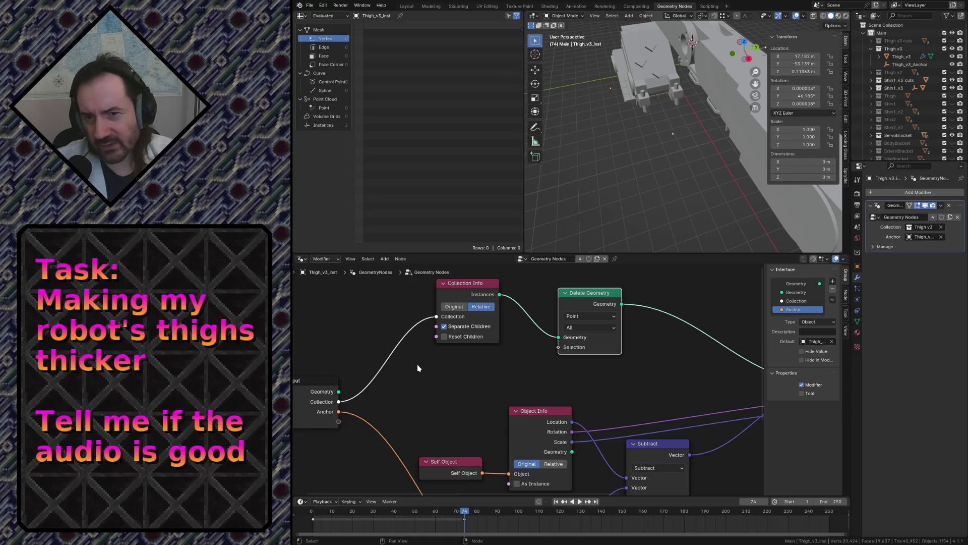
pyautogui.click(434, 384)
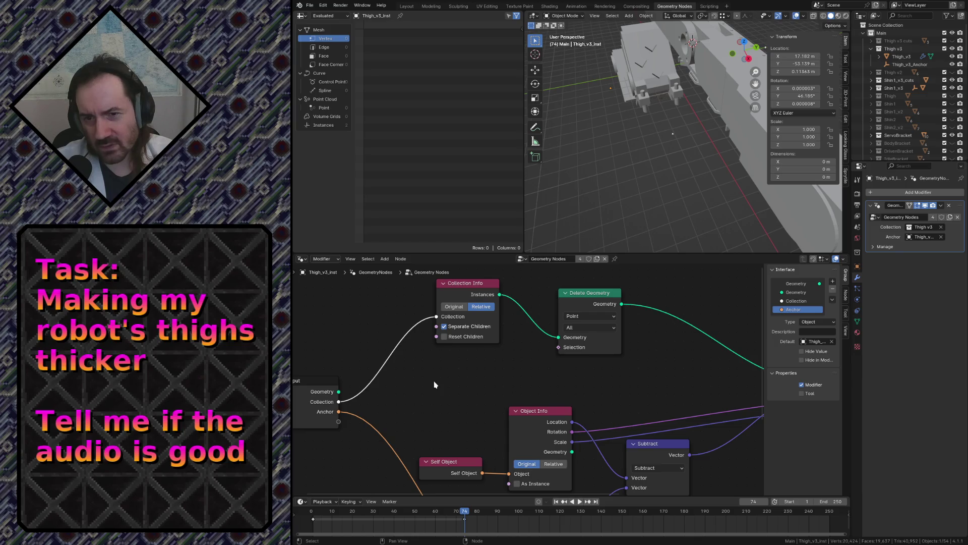
# Switch Delete Geometry's domain to Instance and try pulling a link from its input
pyautogui.hotkey('shift', 'a')
pyautogui.press('Escape')
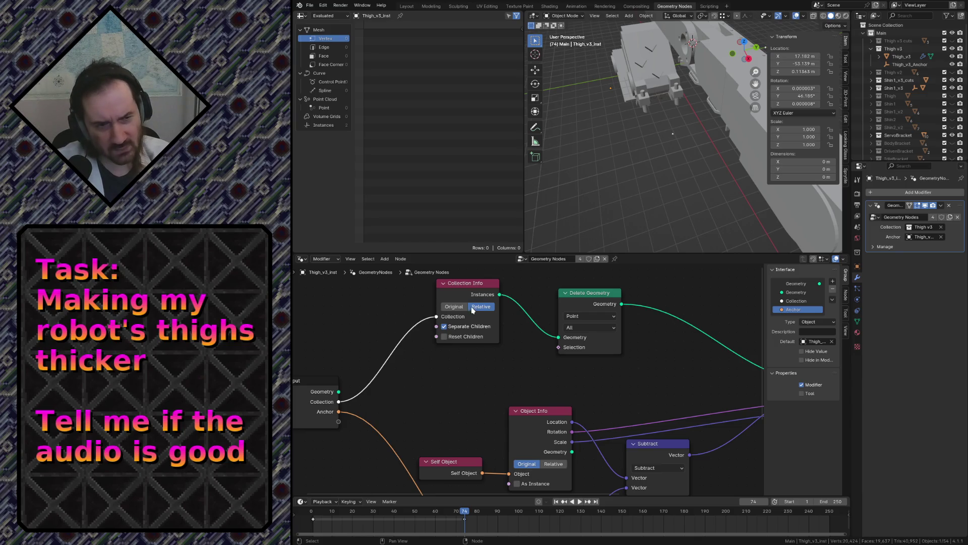
pyautogui.click(473, 310)
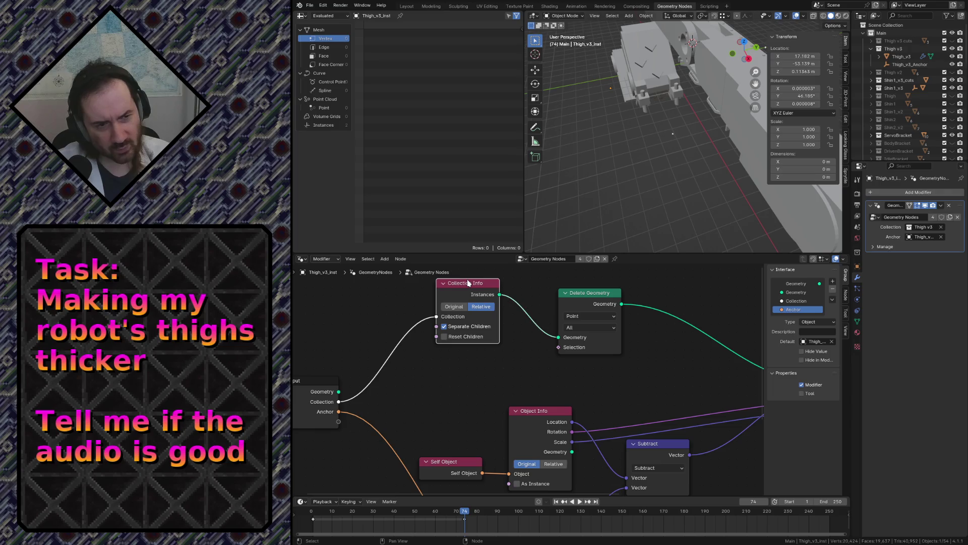
pyautogui.click(429, 401)
pyautogui.click(584, 293)
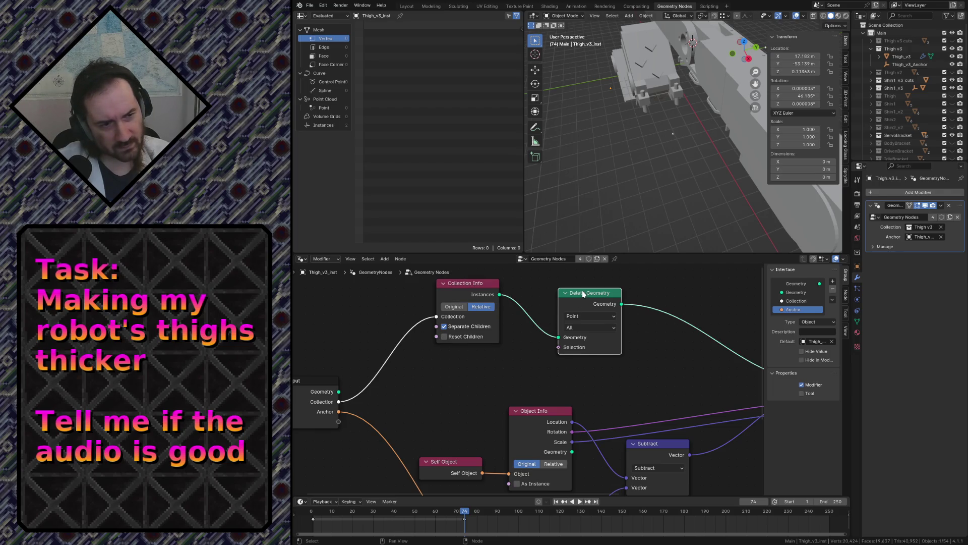
pyautogui.click(578, 317)
pyautogui.click(571, 381)
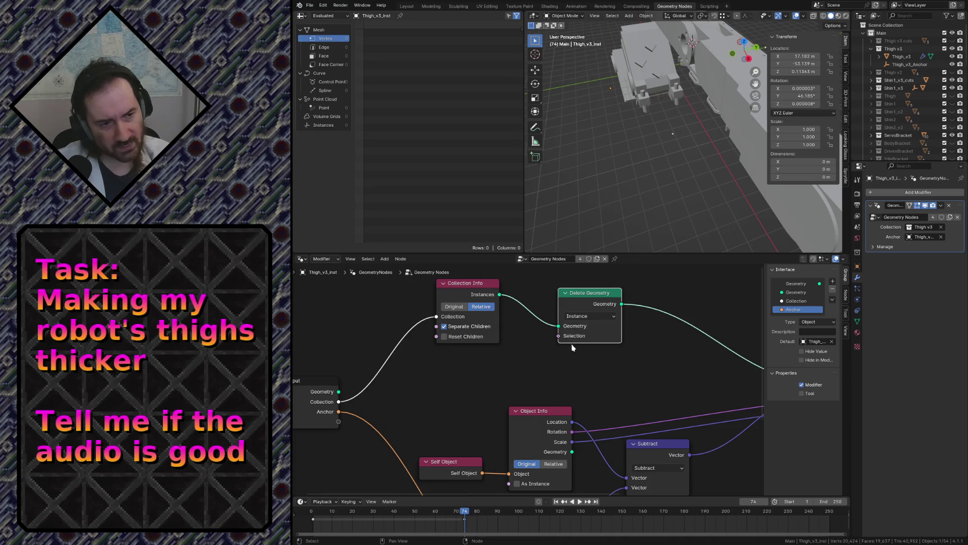
pyautogui.moveTo(559, 338); pyautogui.dragTo(494, 367)
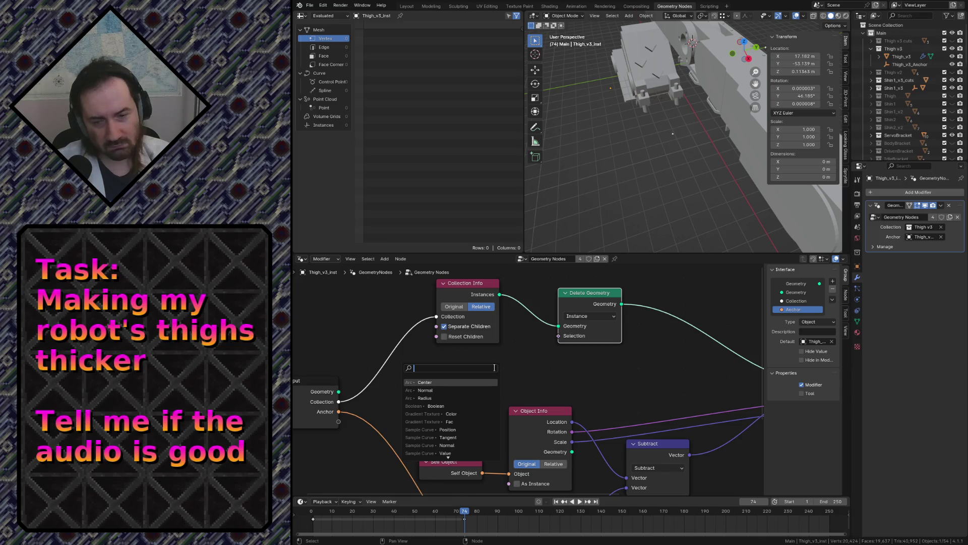
# Return the domain to Point with All mode and drag from Selection into a node search
pyautogui.click(582, 317)
pyautogui.click(580, 339)
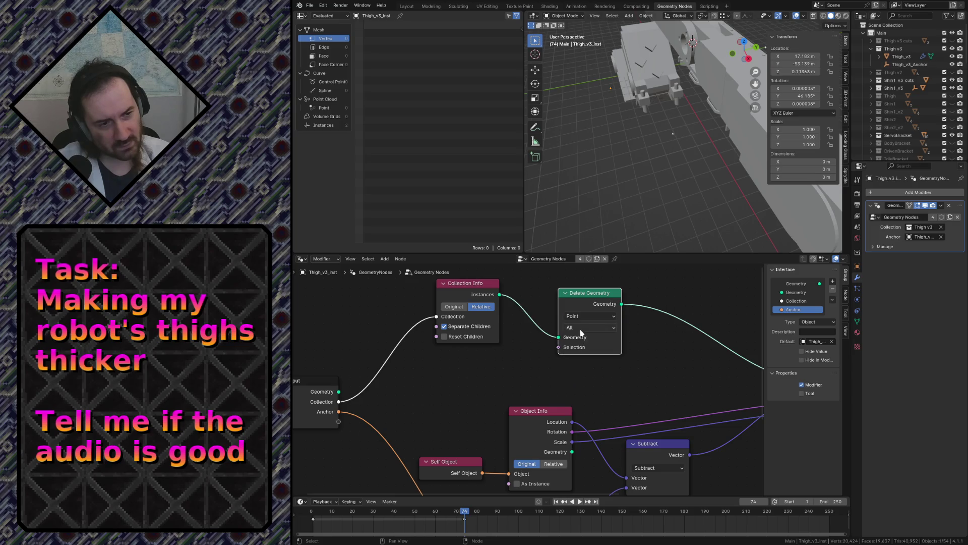
pyautogui.click(581, 328)
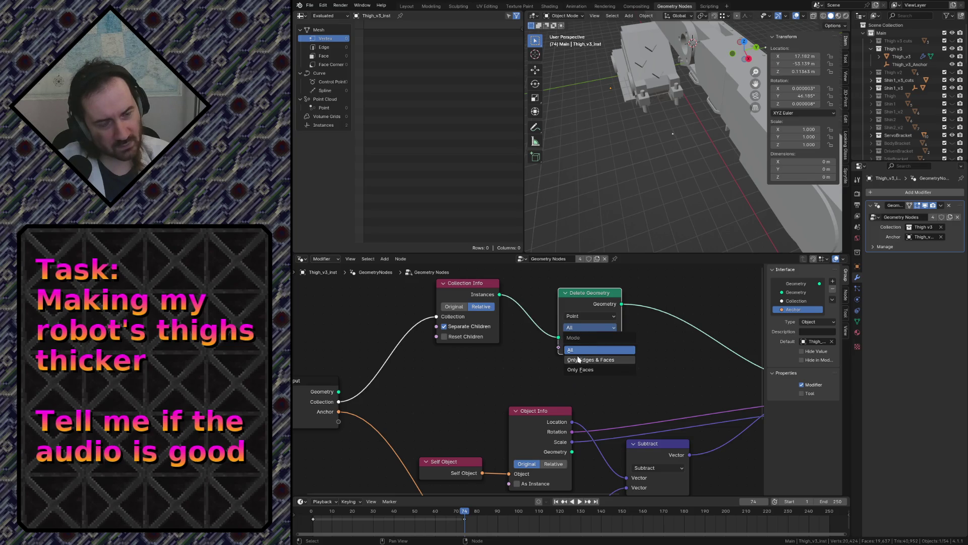
pyautogui.click(580, 351)
pyautogui.moveTo(558, 347); pyautogui.dragTo(513, 368)
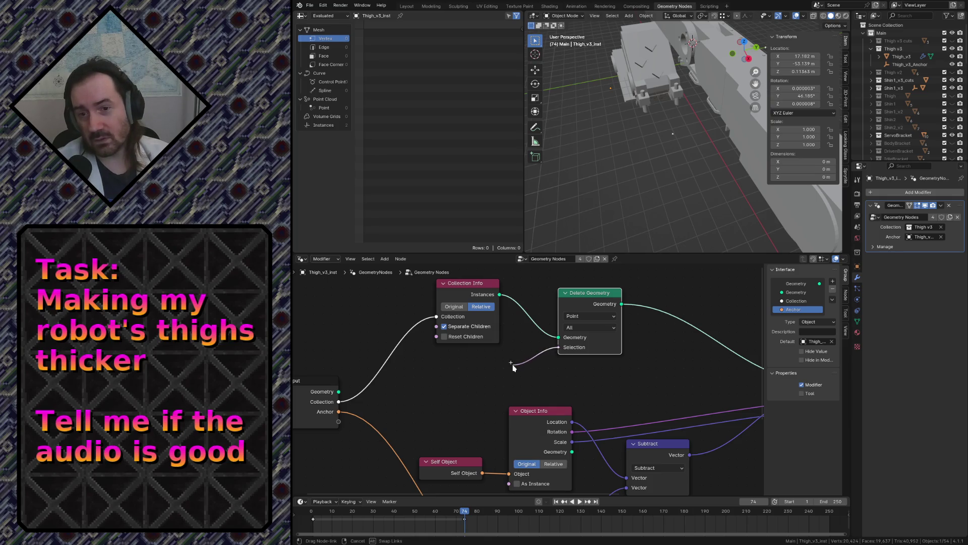
pyautogui.moveTo(514, 368); pyautogui.dragTo(494, 373)
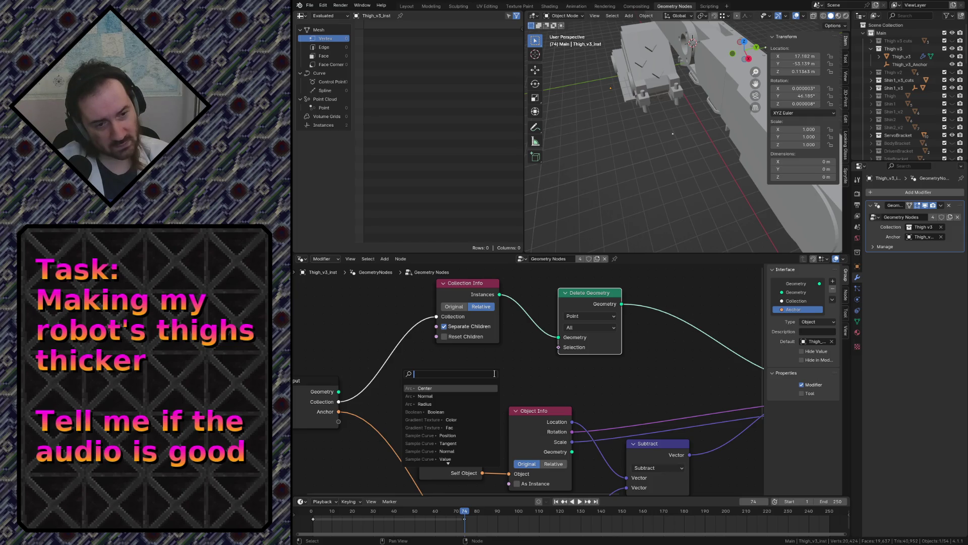
# Dismiss the search and set Delete Geometry's domain to Instance
pyautogui.press('Escape')
pyautogui.rightClick(416, 374)
pyautogui.moveTo(356, 372)
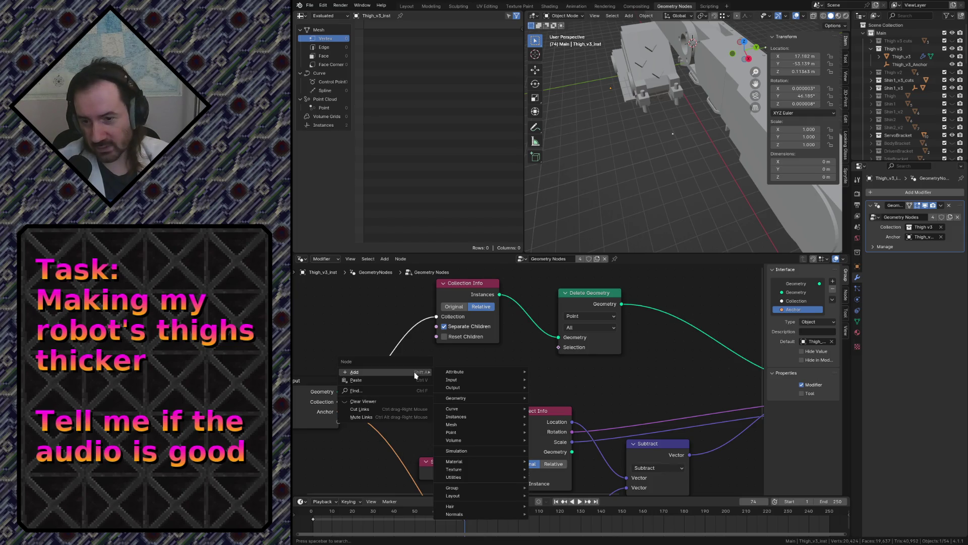
pyautogui.press('Escape')
pyautogui.press('Escape')
pyautogui.click(591, 315)
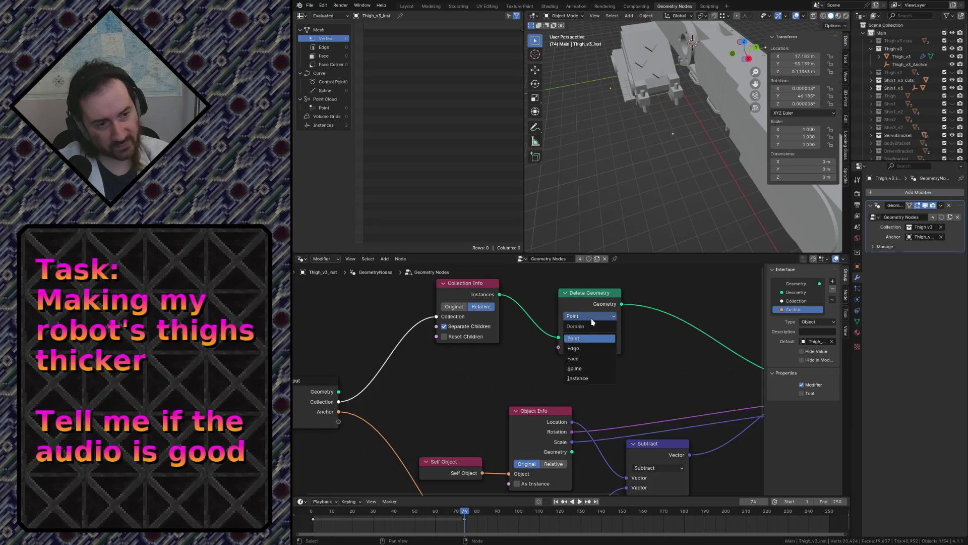
pyautogui.click(580, 378)
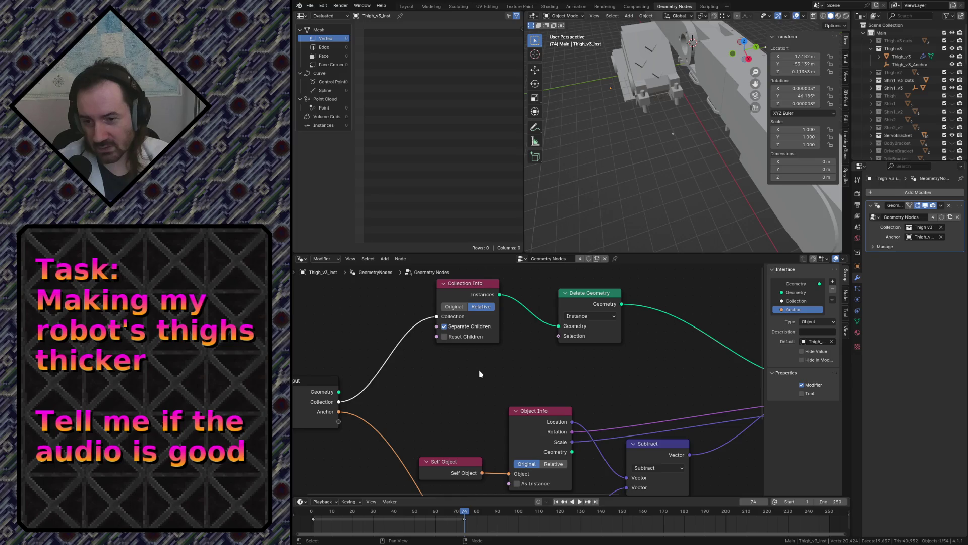
# Add a Boolean node on Selection, switch it off, then delete it again
pyautogui.moveTo(559, 335); pyautogui.dragTo(474, 368)
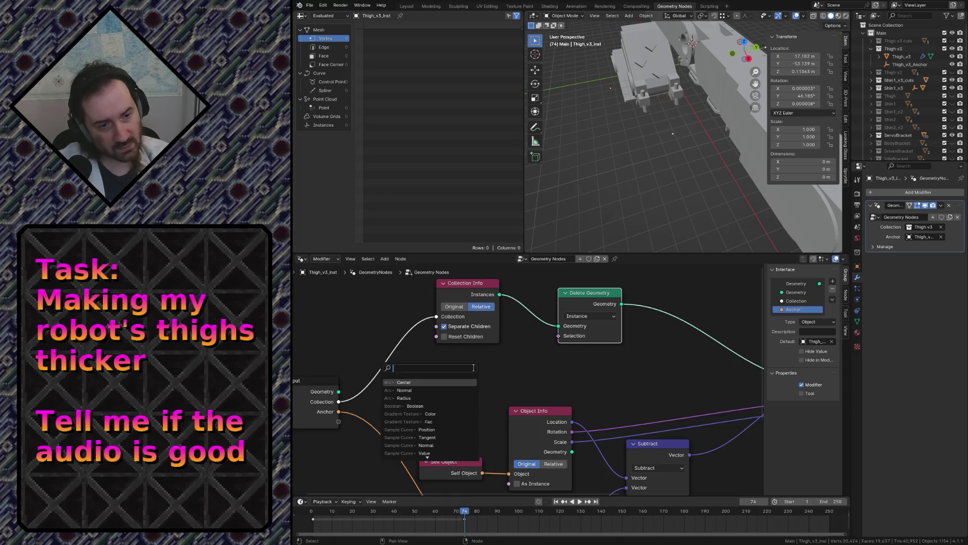
pyautogui.click(397, 406)
pyautogui.click(436, 406)
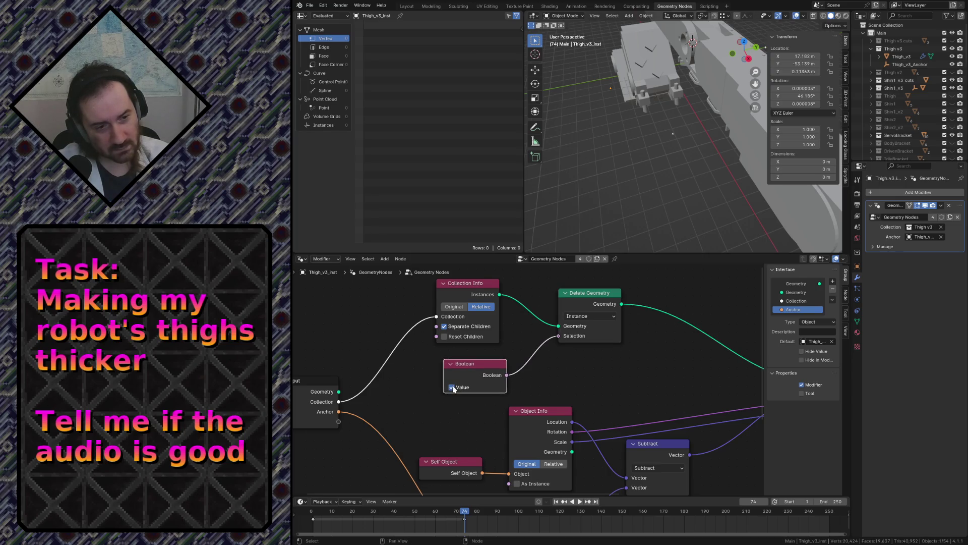
pyautogui.click(452, 388)
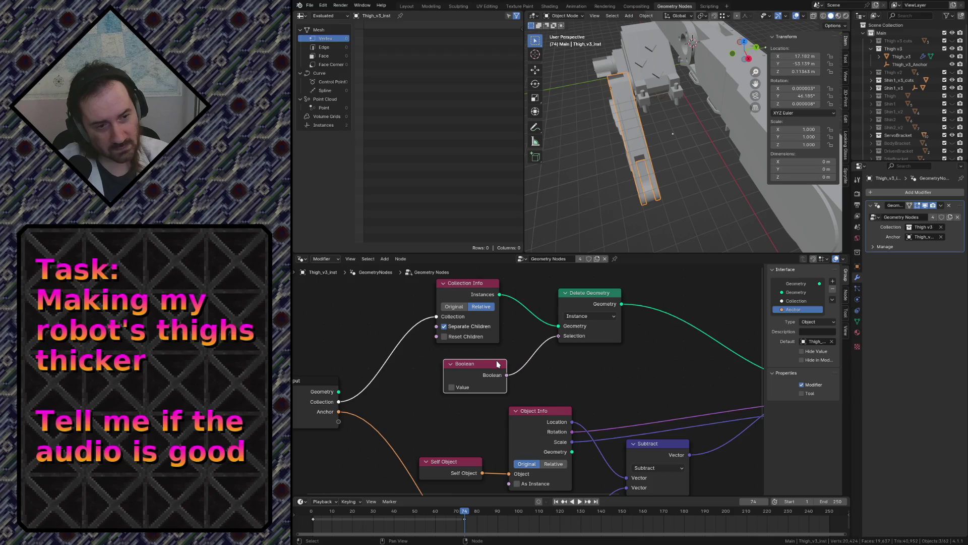
pyautogui.press('x')
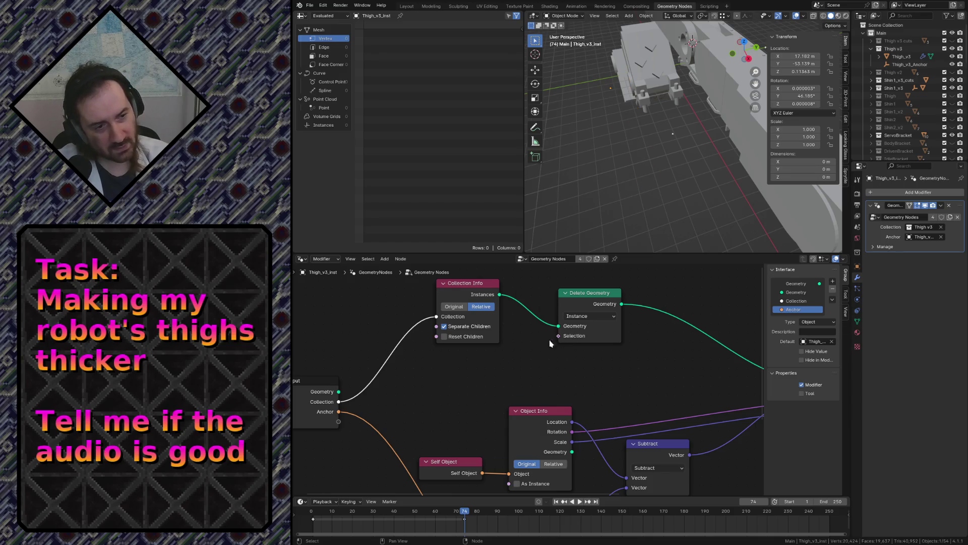
pyautogui.rightClick(469, 369)
pyautogui.moveTo(420, 366)
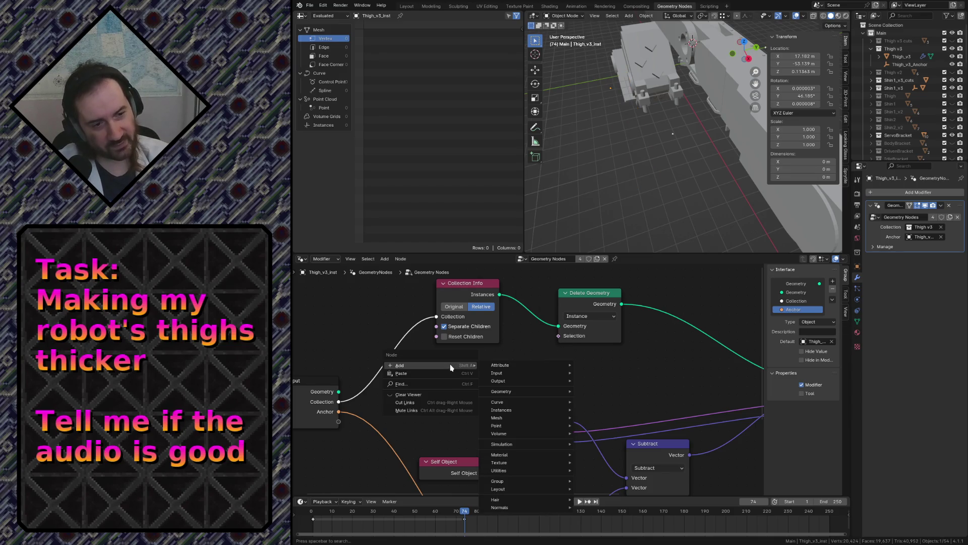
pyautogui.press('Escape')
# Add a boolean Equal node from the Selection input, then delete it
pyautogui.hotkey('shift', 'a')
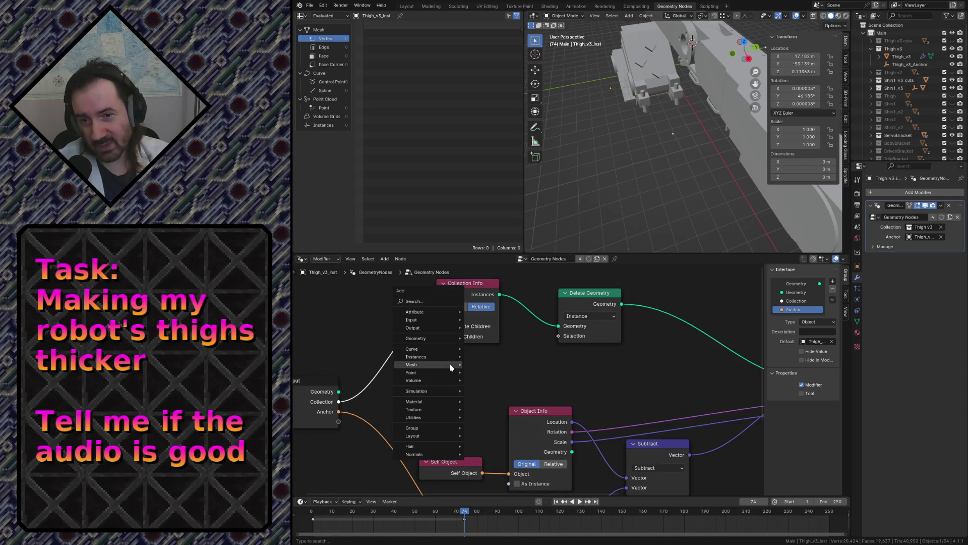
pyautogui.write('array')
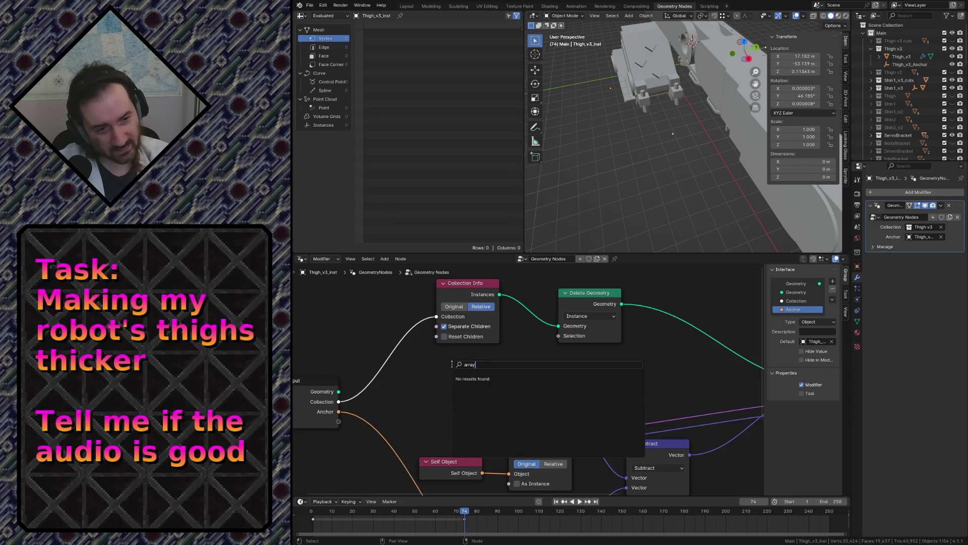
pyautogui.hotkey('ctrl', 'a')
pyautogui.write('bool')
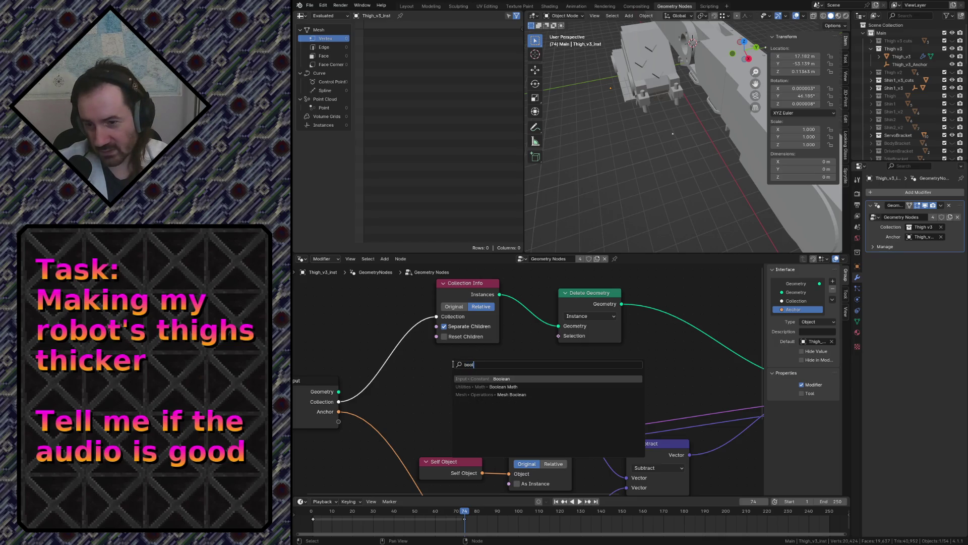
pyautogui.press('BackSpace')
pyautogui.press('BackSpace')
pyautogui.press('BackSpace')
pyautogui.press('Escape')
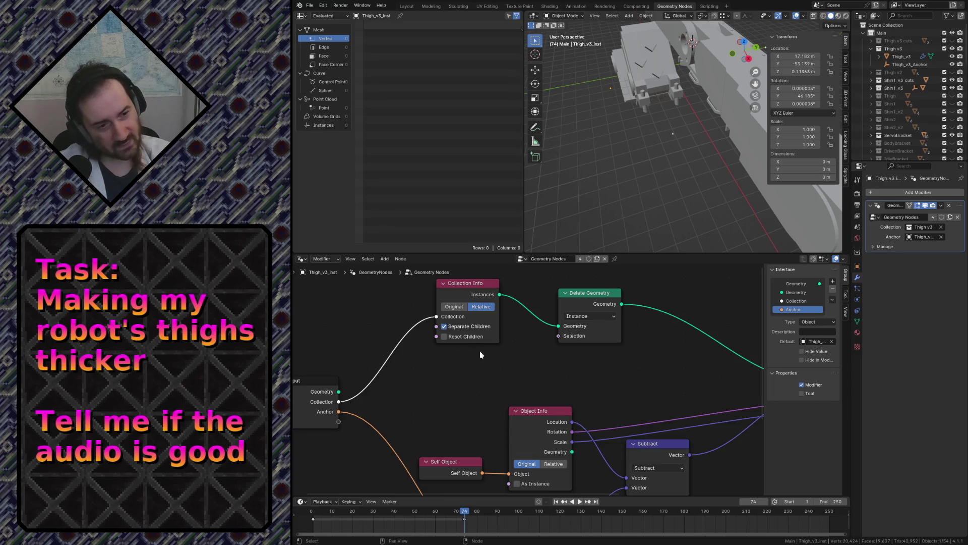
pyautogui.moveTo(558, 335); pyautogui.dragTo(445, 376)
pyautogui.write('eq')
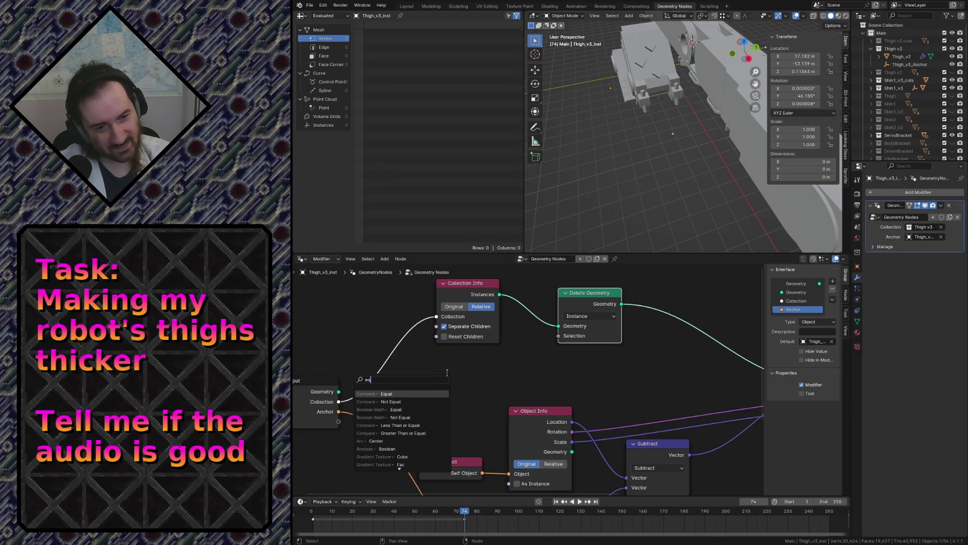
pyautogui.click(391, 394)
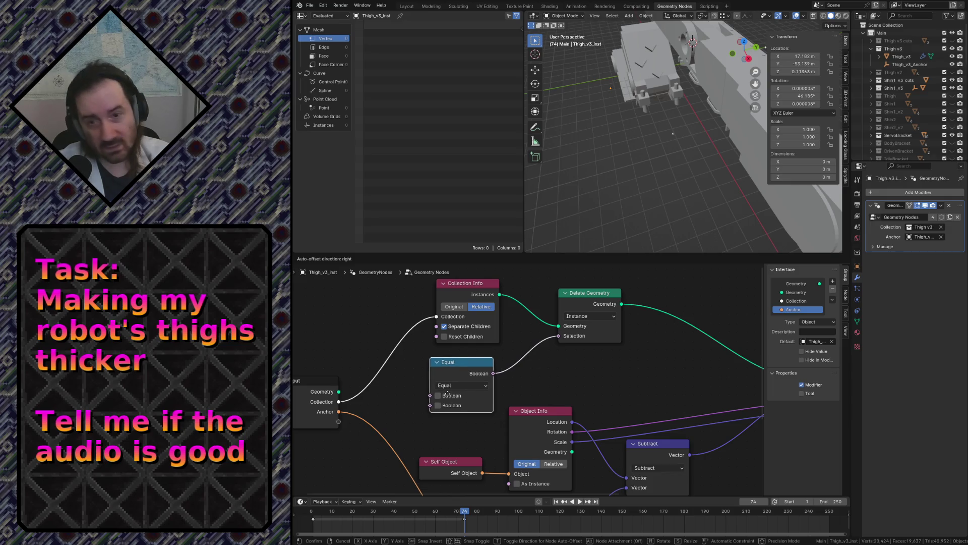
pyautogui.click(449, 396)
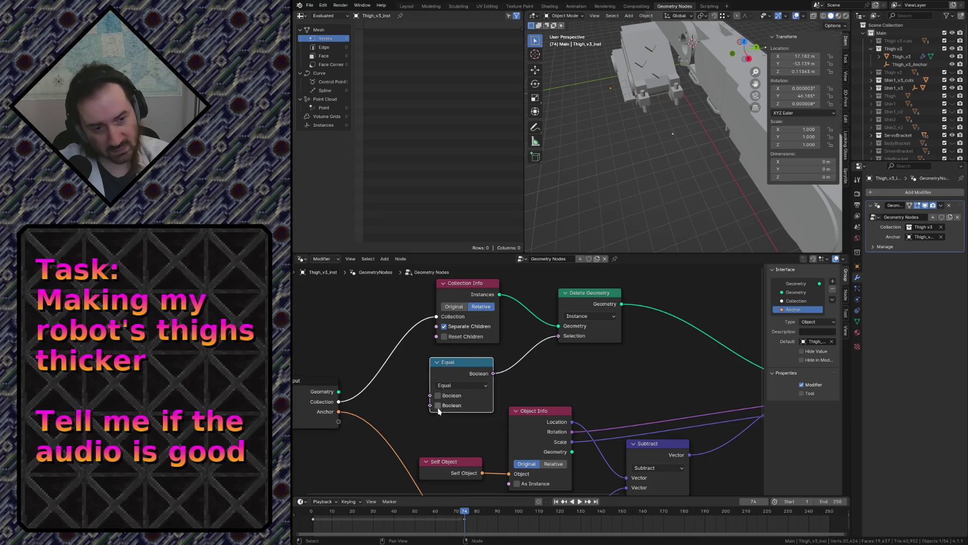
pyautogui.press('x')
# Drop an integer Compare Equal node on the Selection link with an Index node feeding A
pyautogui.click(559, 341)
pyautogui.hotkey('shift', 'a')
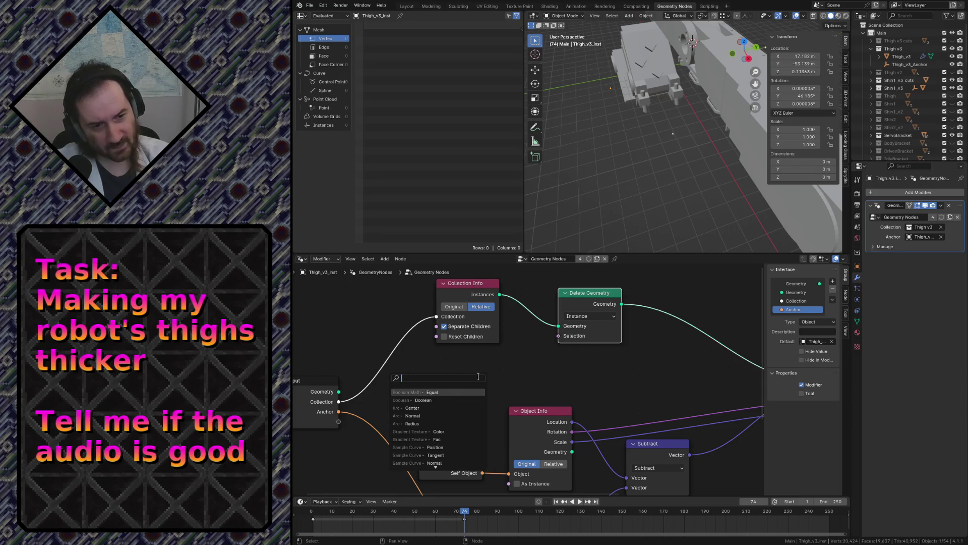
pyautogui.write('e')
pyautogui.click(433, 399)
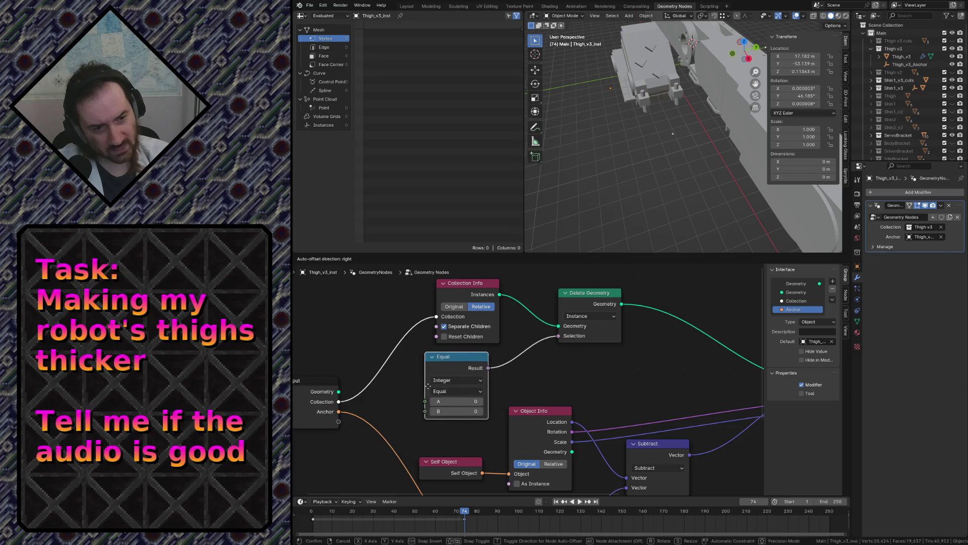
pyautogui.click(429, 391)
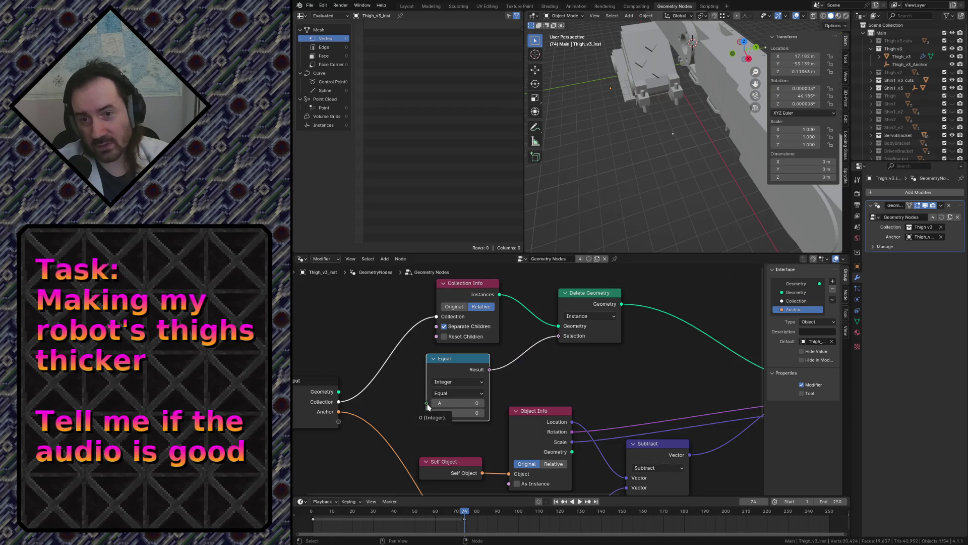
pyautogui.moveTo(428, 406); pyautogui.dragTo(389, 407)
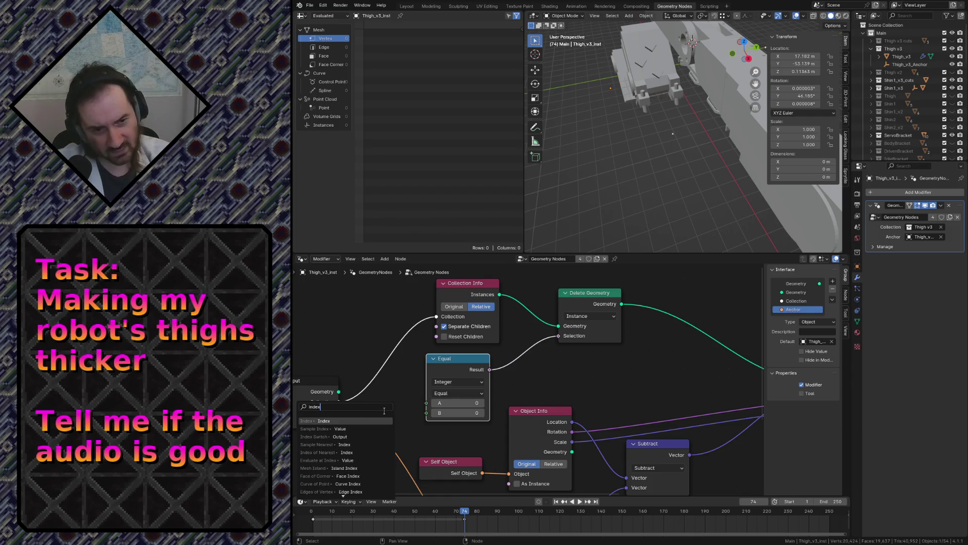
pyautogui.click(325, 437)
pyautogui.click(369, 416)
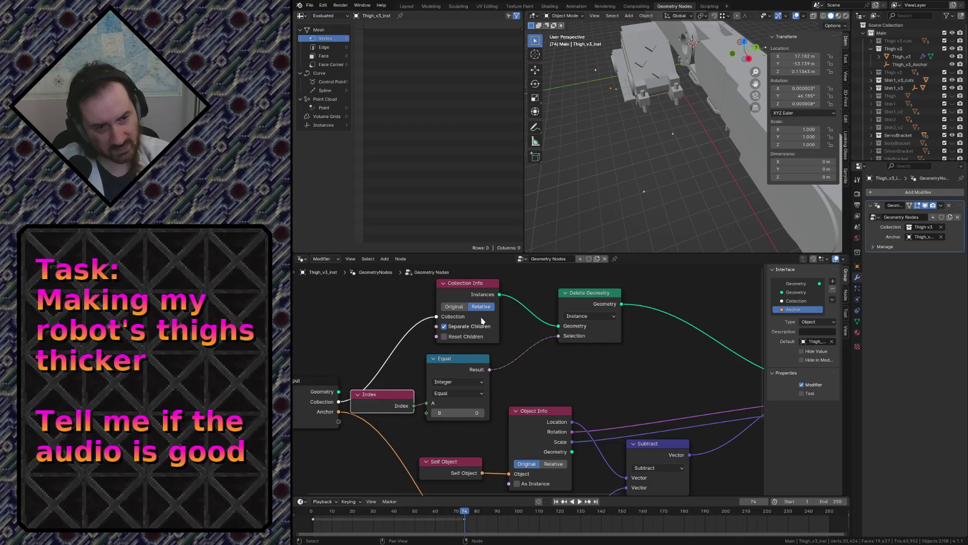
pyautogui.click(629, 376)
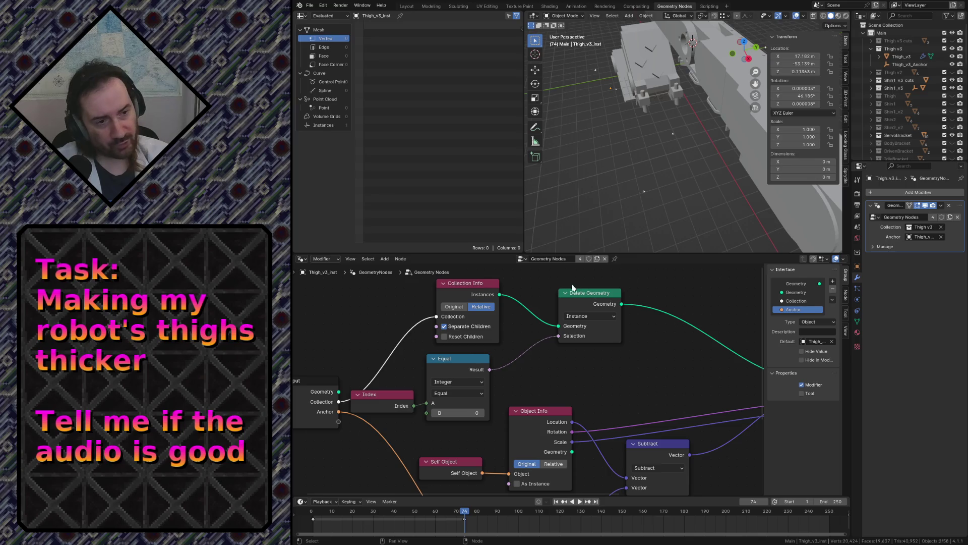
pyautogui.click(894, 49)
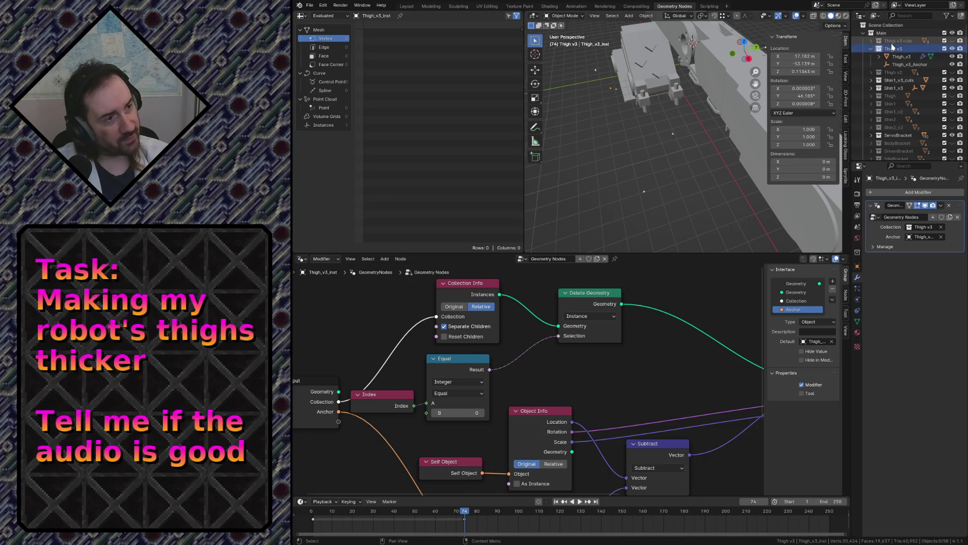
# Nest the thigh cuts collection inside Thigh v3 and Shin1_v3_cuts inside Shin1_v3
pyautogui.moveTo(894, 42); pyautogui.dragTo(895, 50)
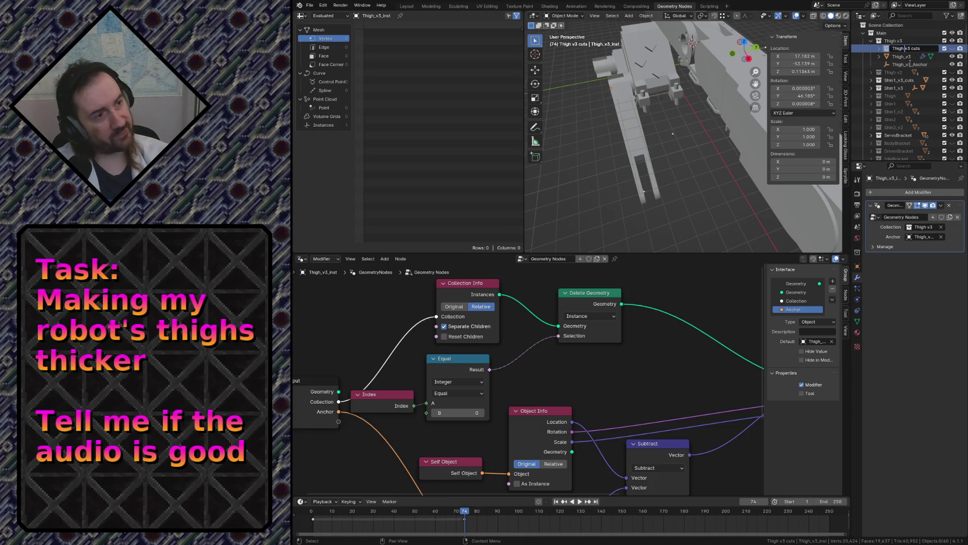
pyautogui.click(893, 80)
pyautogui.moveTo(889, 84); pyautogui.dragTo(873, 85)
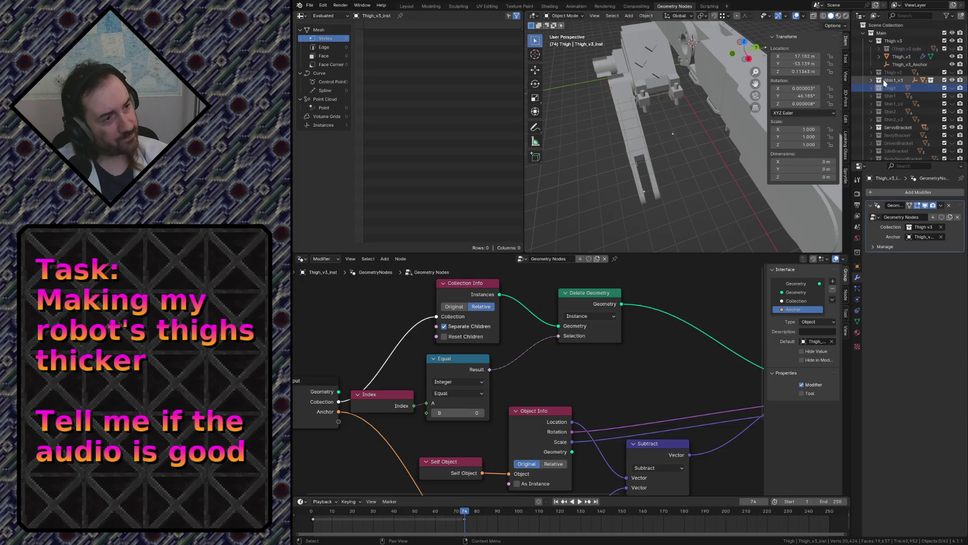
pyautogui.click(896, 88)
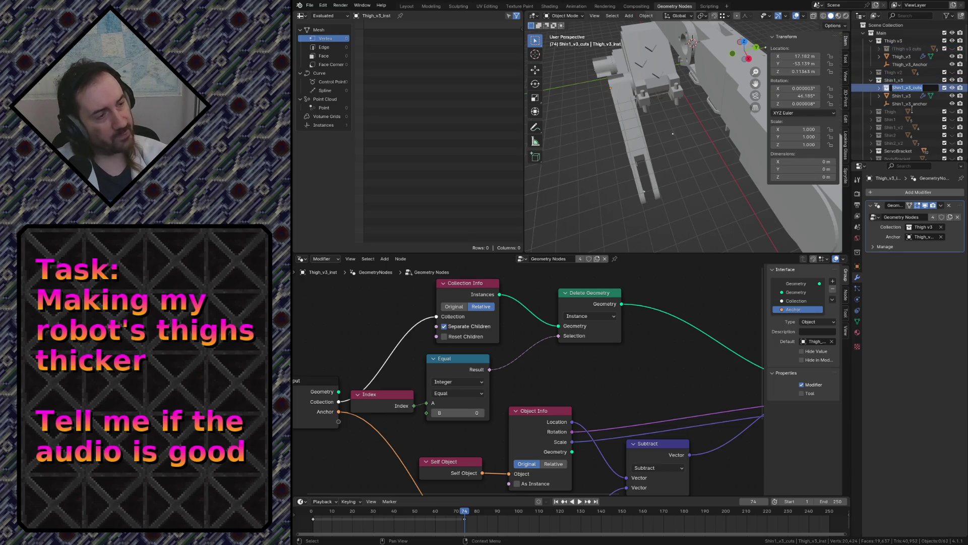
# Walk through the scene to inspect the leg, then save robot.blend
pyautogui.hotkey('shift', '`')
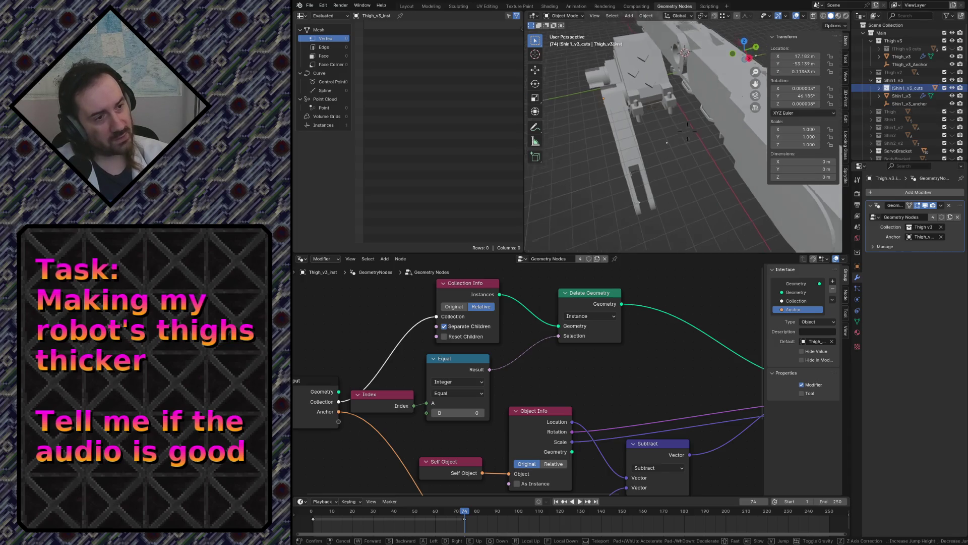
pyautogui.press('w')
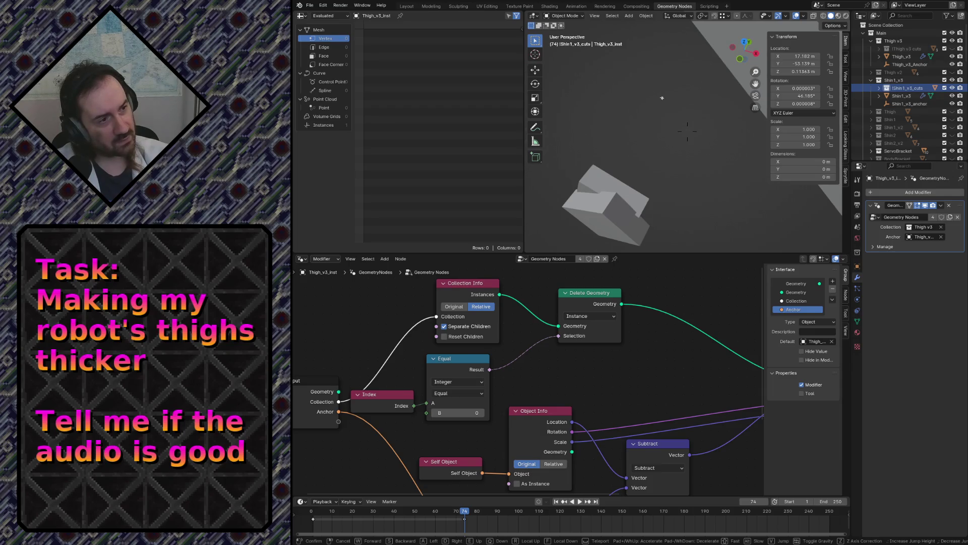
pyautogui.press('s')
pyautogui.click(713, 119)
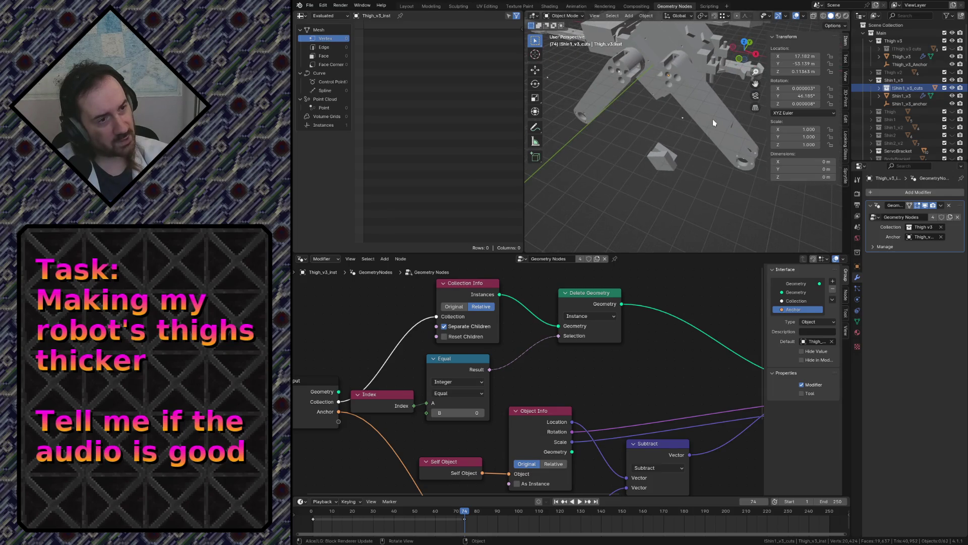
pyautogui.hotkey('ctrl', 's')
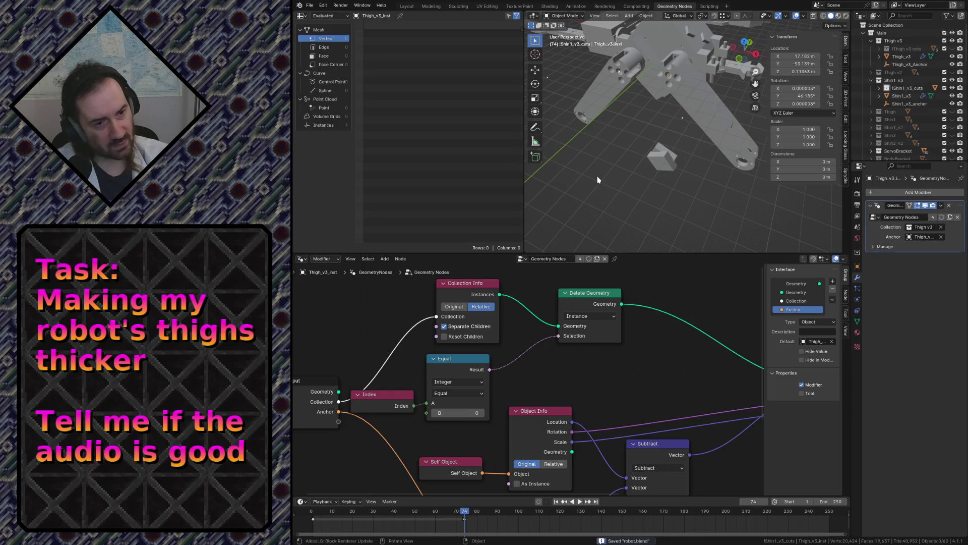
# Make the shin instance active and hide the Shin1_v3 collection contents
pyautogui.click(666, 153)
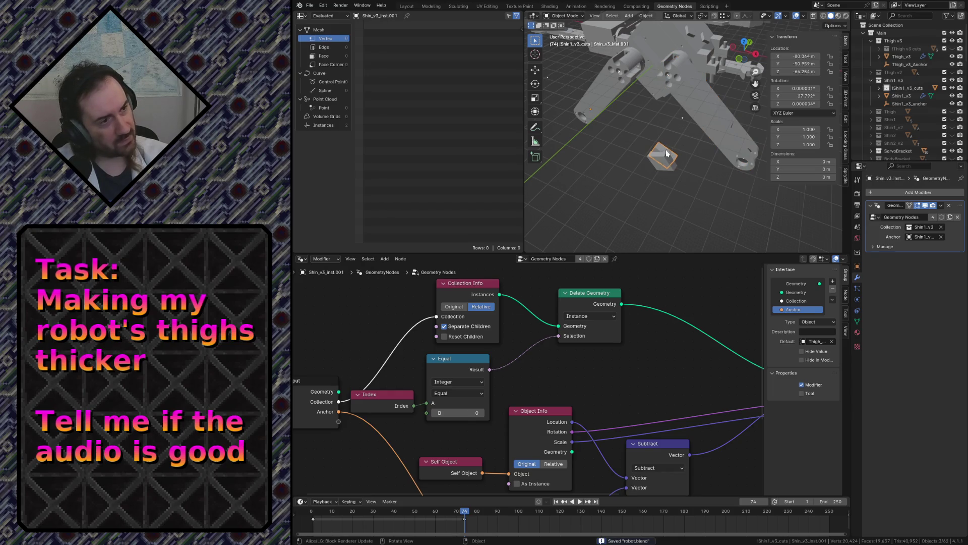
pyautogui.click(676, 158)
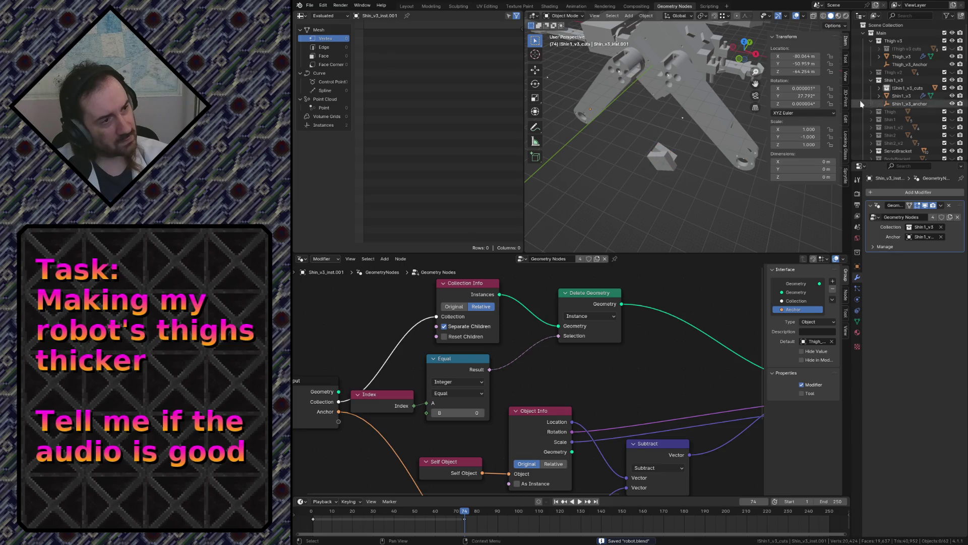
pyautogui.click(896, 81)
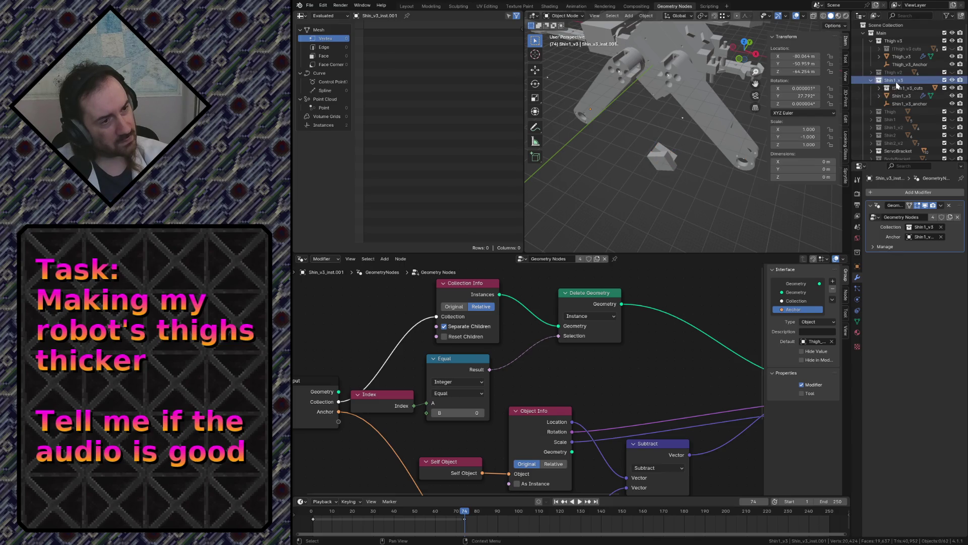
pyautogui.click(905, 49)
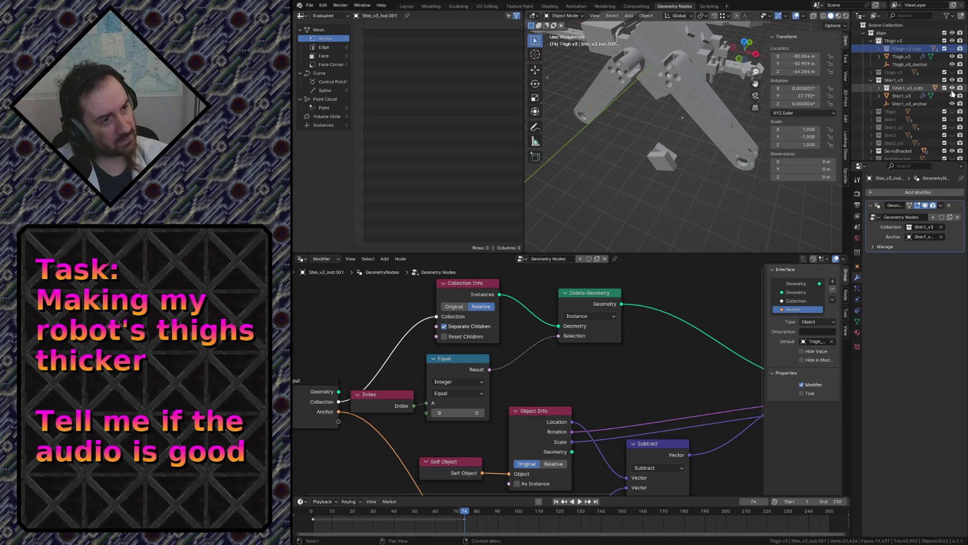
pyautogui.click(953, 96)
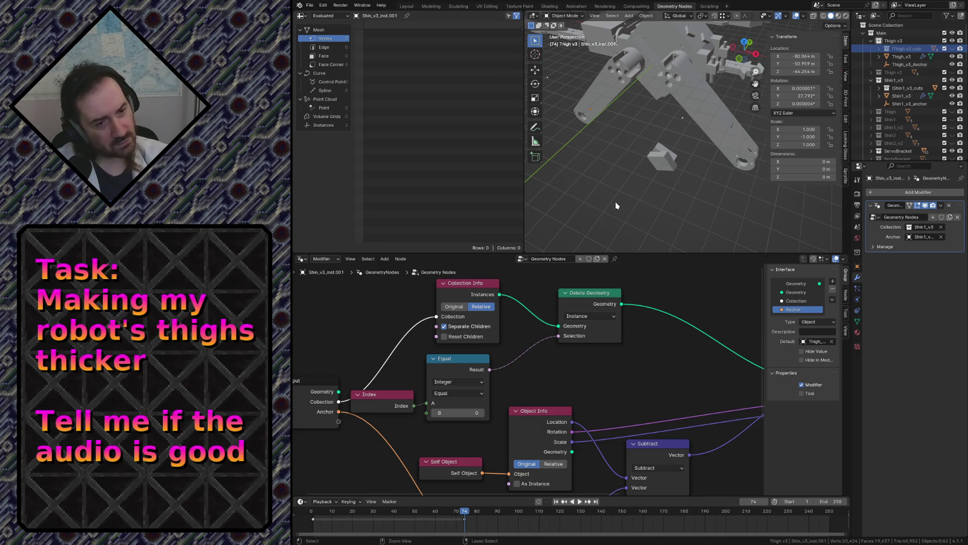
# Save the file and nudge the Equal and Index nodes into neater positions
pyautogui.hotkey('ctrl', 's')
pyautogui.moveTo(477, 356); pyautogui.dragTo(491, 353)
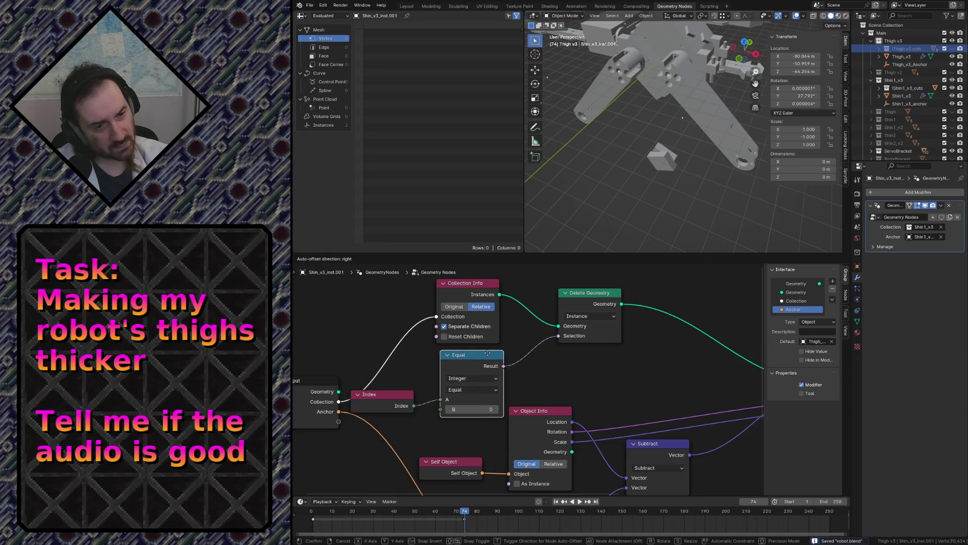
pyautogui.click(402, 399)
pyautogui.moveTo(403, 399); pyautogui.dragTo(416, 405)
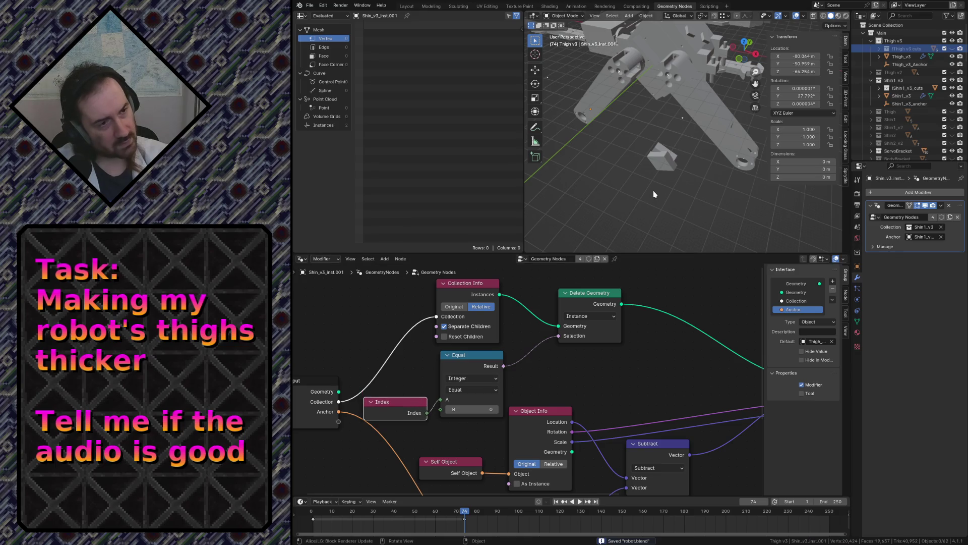
pyautogui.click(713, 116)
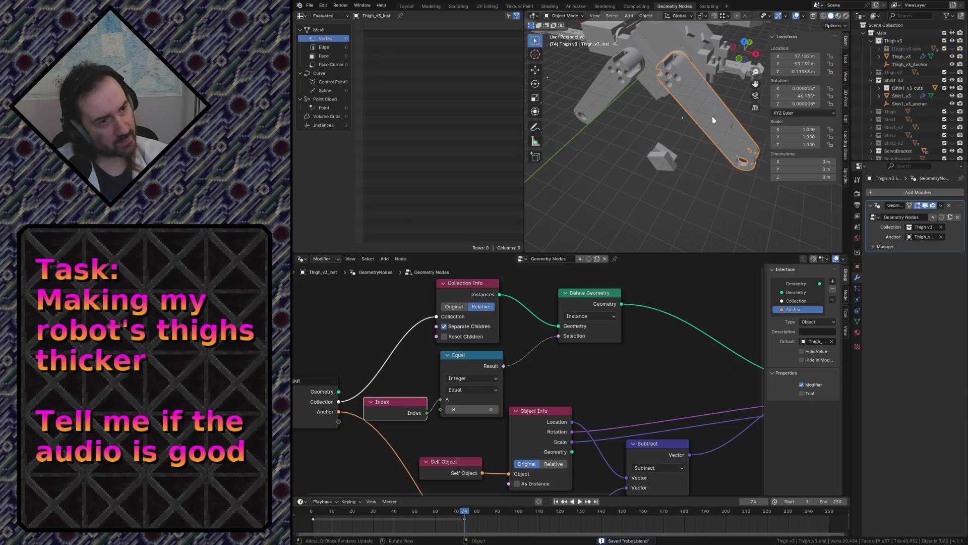
# Rename the thigh cuts collection to zThigh v3 cuts and select the thigh arms
pyautogui.doubleClick(895, 48)
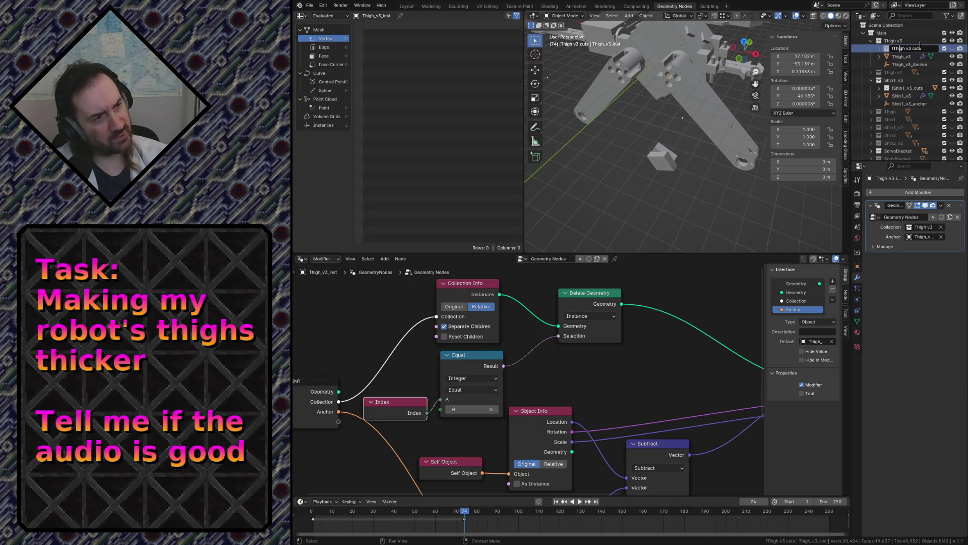
pyautogui.press('Return')
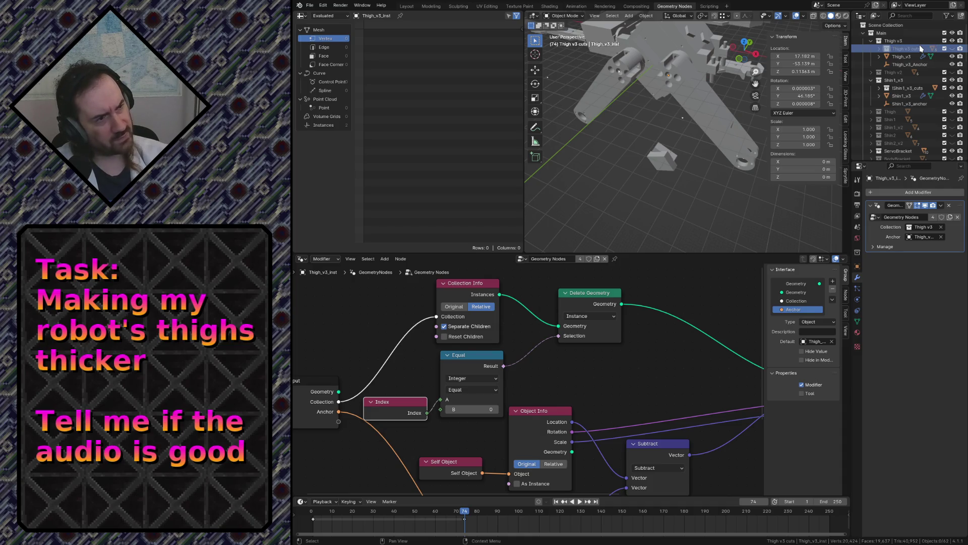
pyautogui.moveTo(906, 52)
pyautogui.mouseDown()
pyautogui.moveTo(897, 68)
pyautogui.moveTo(904, 53)
pyautogui.mouseUp()
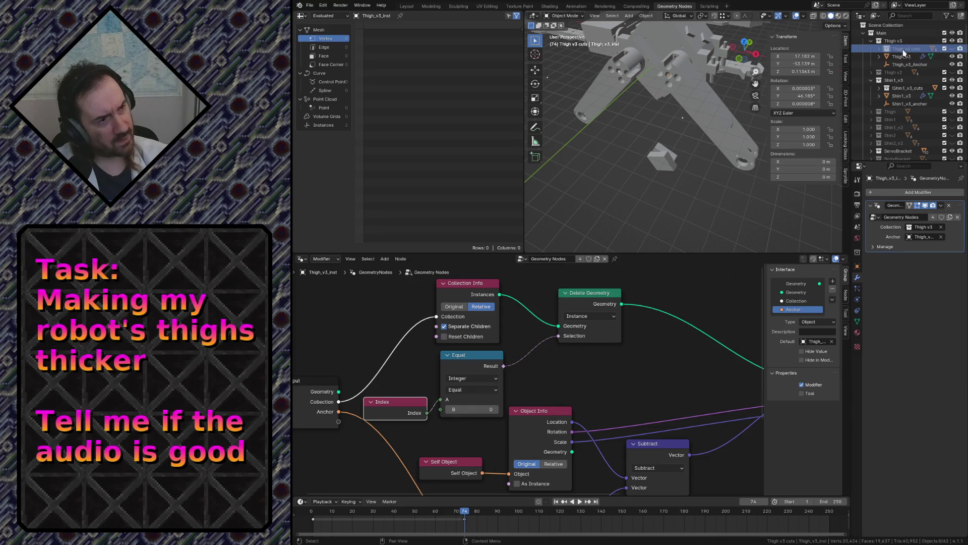
pyautogui.press('Home')
pyautogui.write('z')
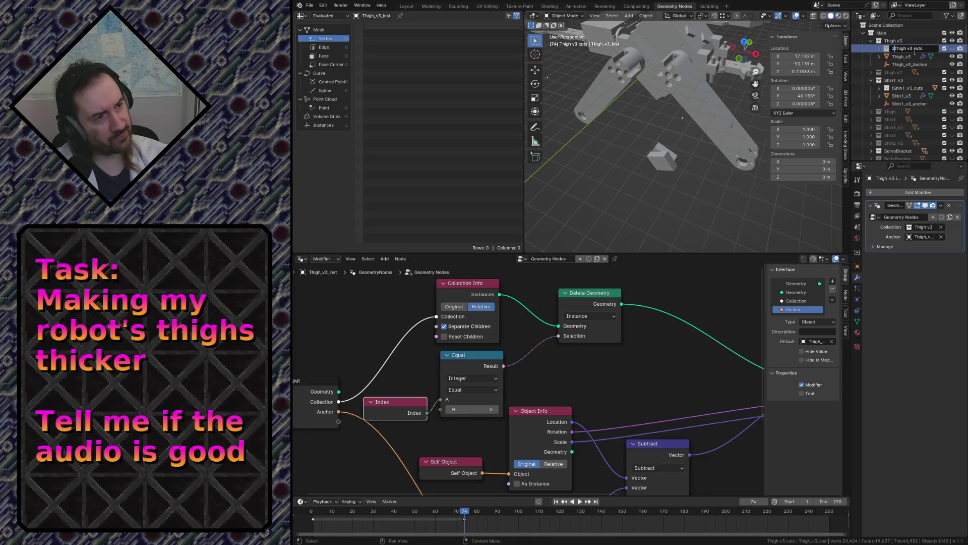
pyautogui.press('Return')
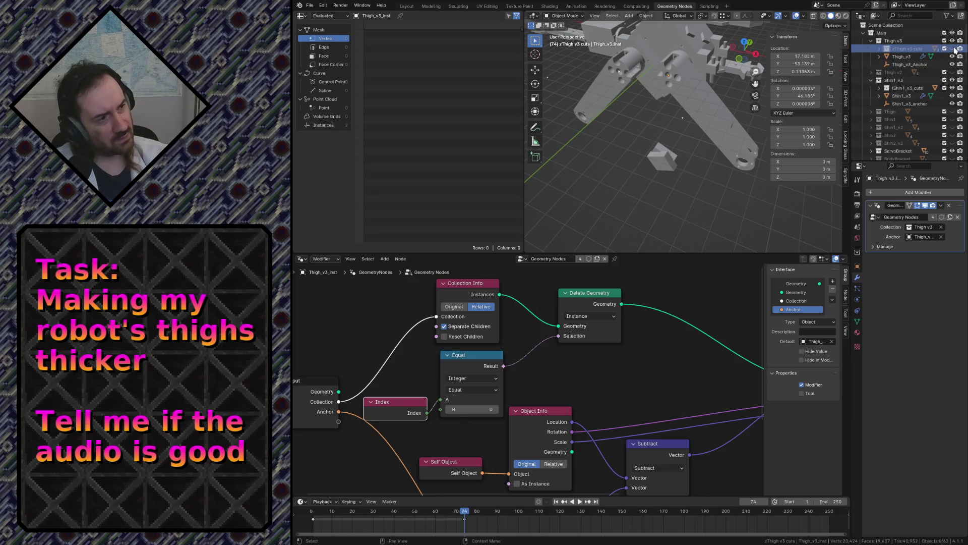
pyautogui.click(745, 128)
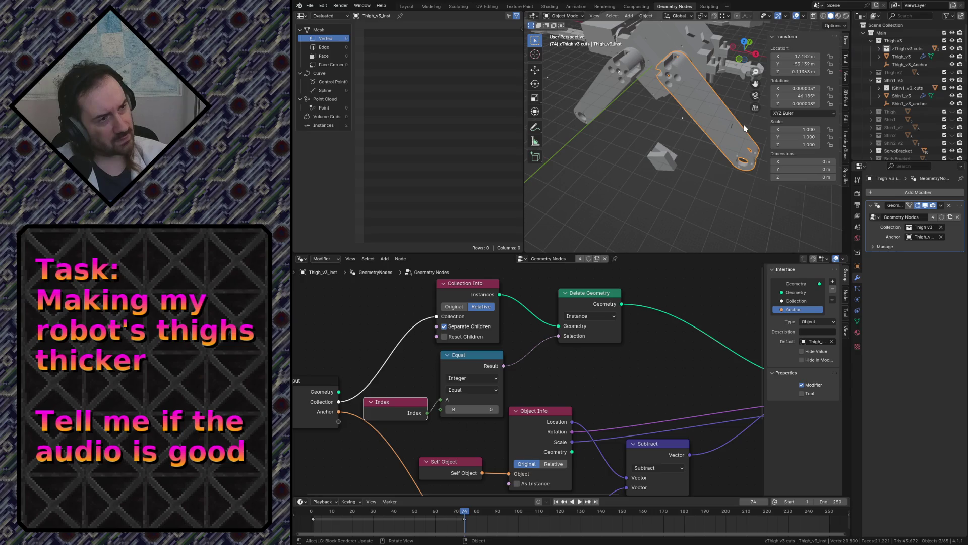
pyautogui.click(619, 81)
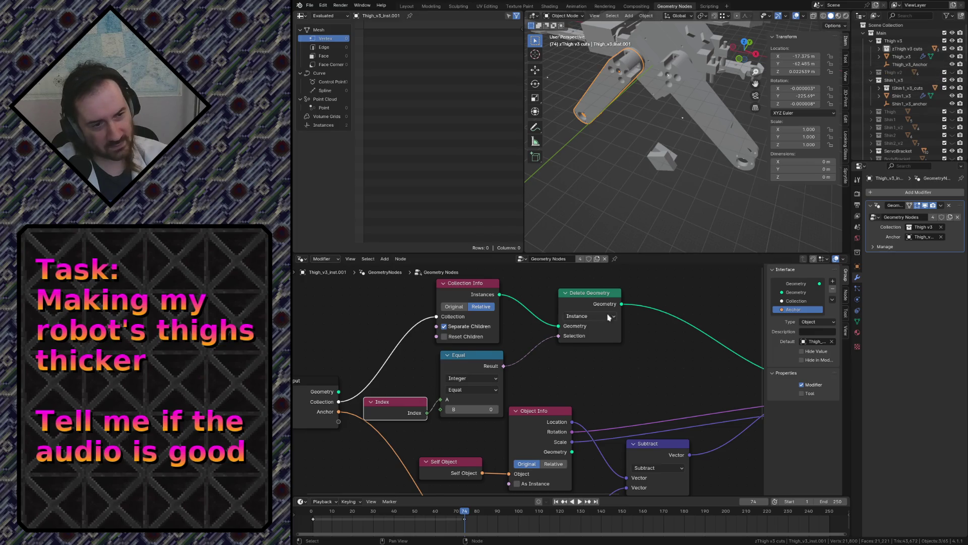
pyautogui.scroll(-2, 609, 318)
# Fly around the shin to inspect it and toggle its first Boolean cut
pyautogui.moveTo(680, 346); pyautogui.dragTo(649, 345, button='middle')
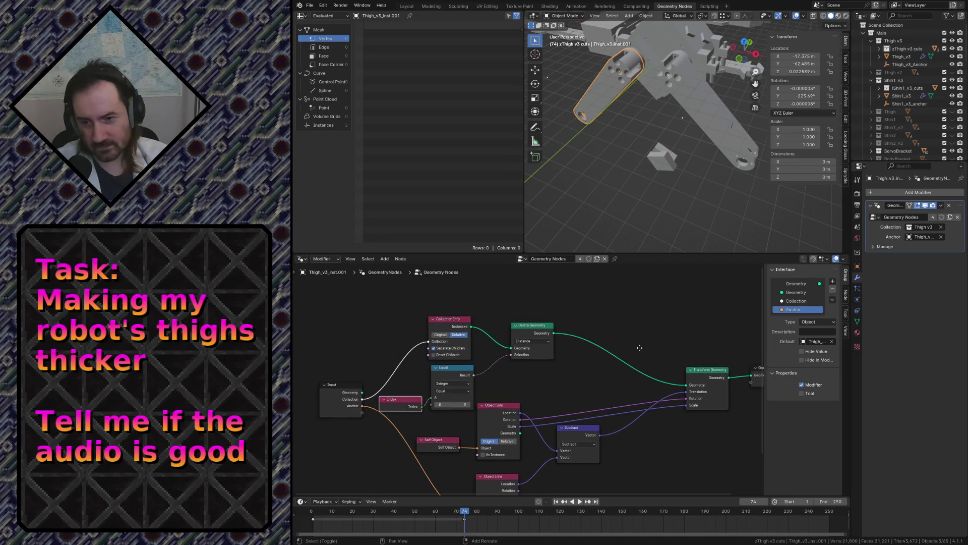
pyautogui.click(666, 162)
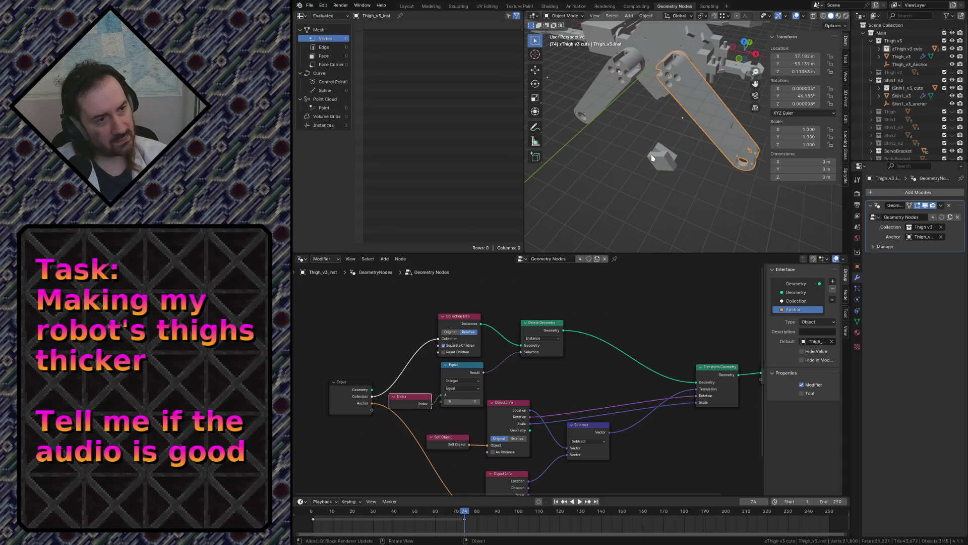
pyautogui.click(653, 154)
pyautogui.hotkey('shift', '`')
pyautogui.press('w')
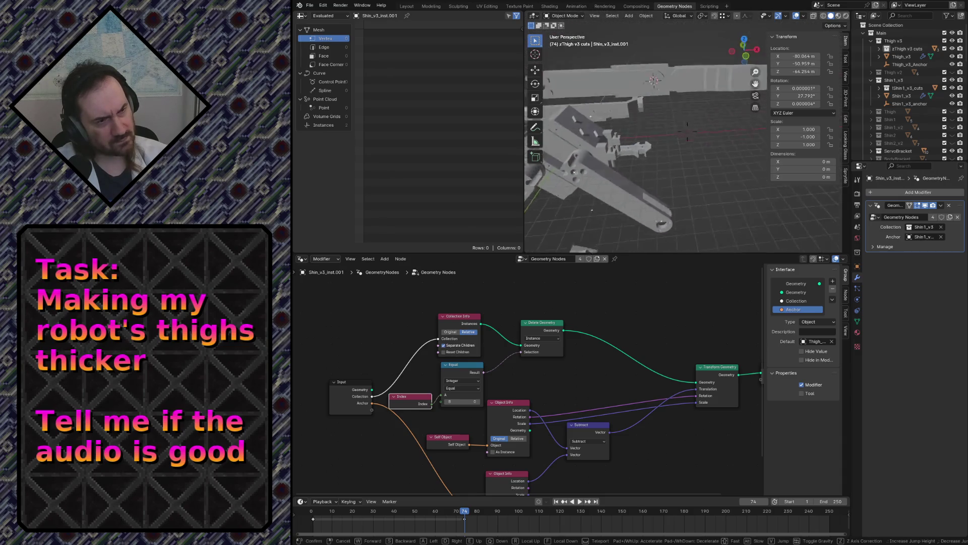
pyautogui.press('Escape')
pyautogui.click(689, 154)
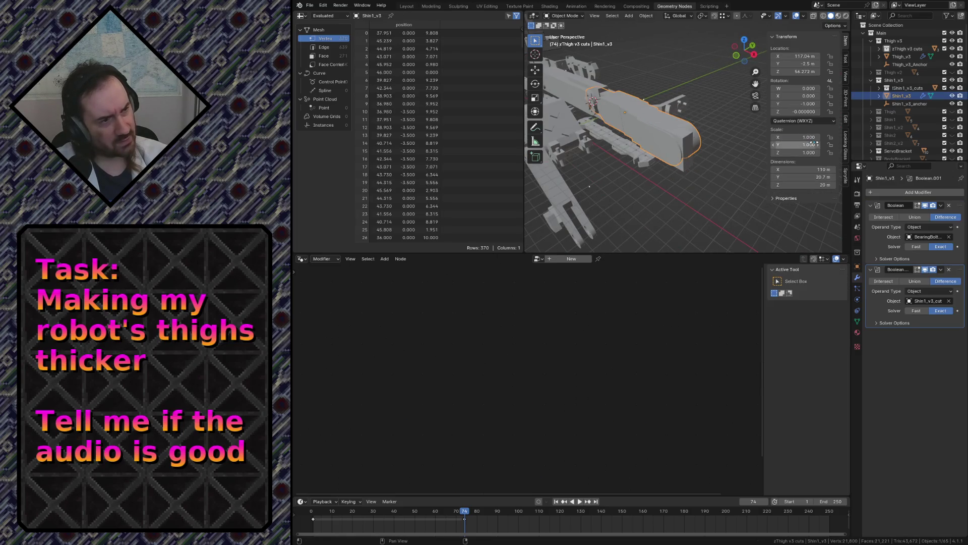
pyautogui.click(925, 205)
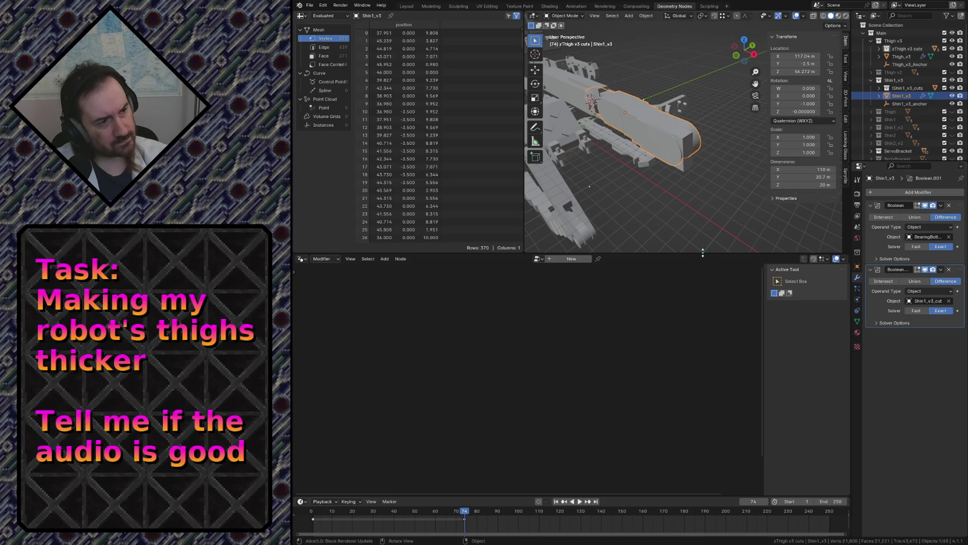
pyautogui.hotkey('shift', '`')
pyautogui.press('w')
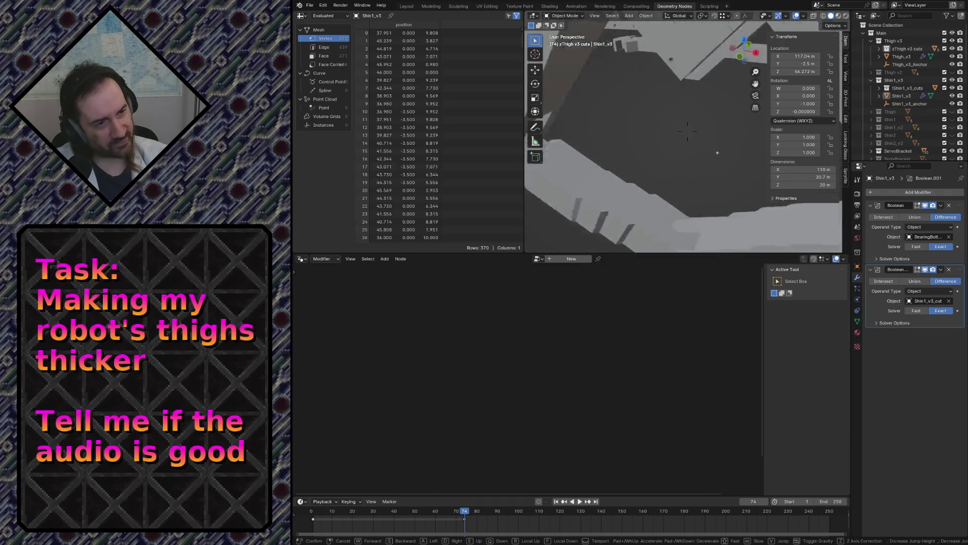
pyautogui.click(674, 180)
pyautogui.click(674, 181)
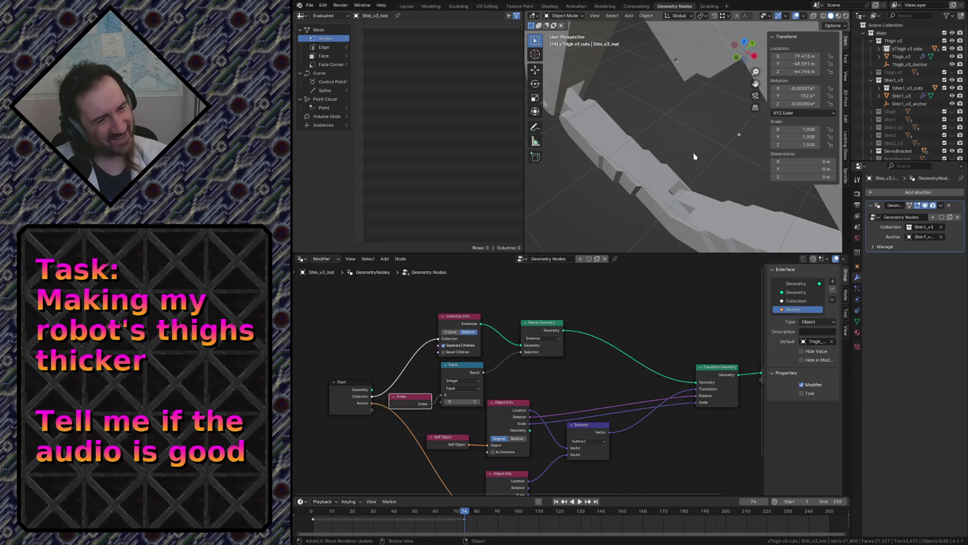
pyautogui.hotkey('shift', '`')
pyautogui.click(593, 222)
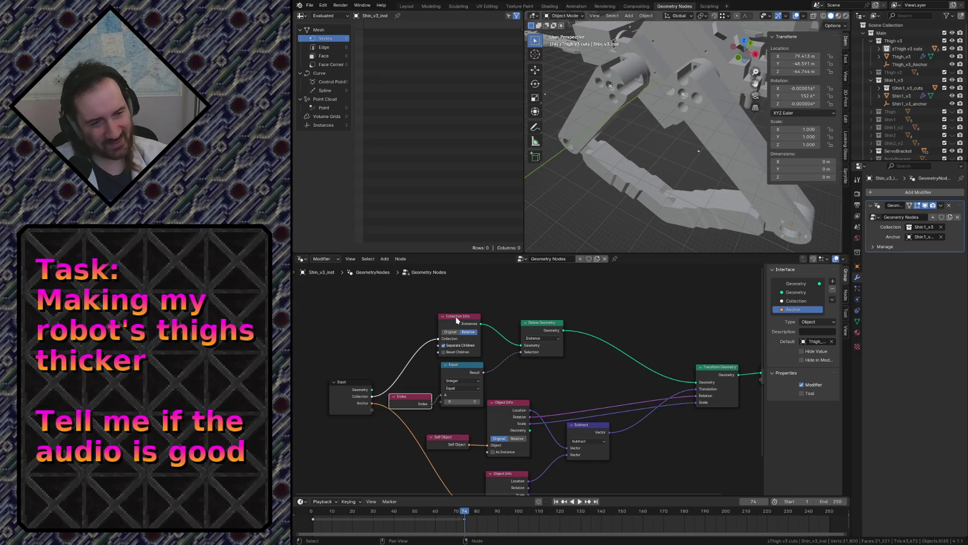
pyautogui.scroll(1, 436, 387)
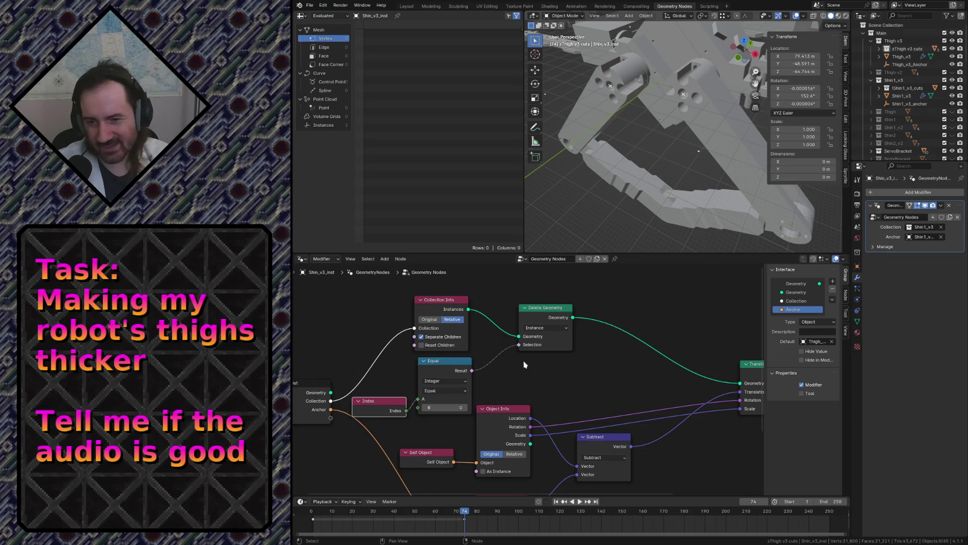
# Move the Collection Info node up and nudge the Equal and Index nodes into line
pyautogui.moveTo(458, 302); pyautogui.dragTo(458, 294)
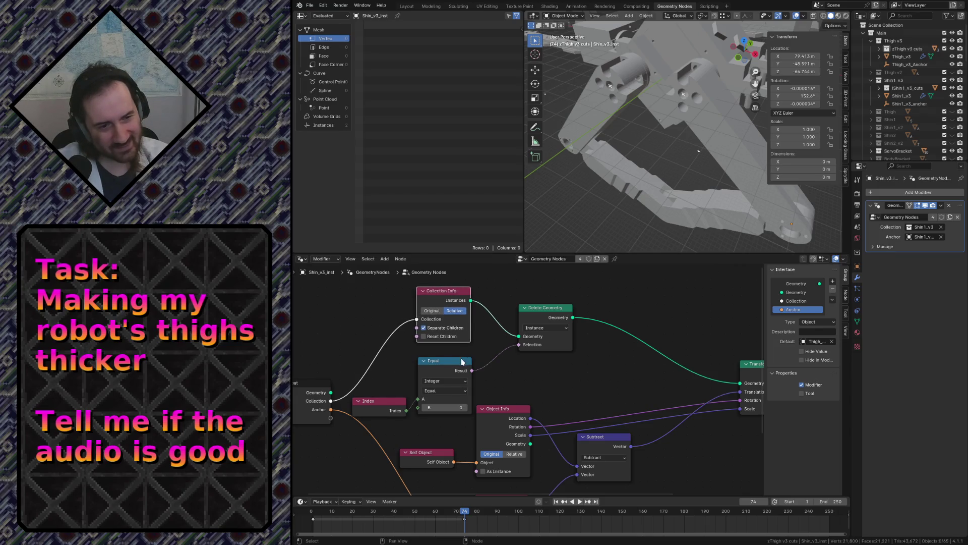
pyautogui.moveTo(462, 361); pyautogui.dragTo(461, 357)
pyautogui.moveTo(386, 401)
pyautogui.mouseDown()
pyautogui.moveTo(363, 353)
pyautogui.moveTo(384, 399)
pyautogui.mouseUp()
pyautogui.press('g')
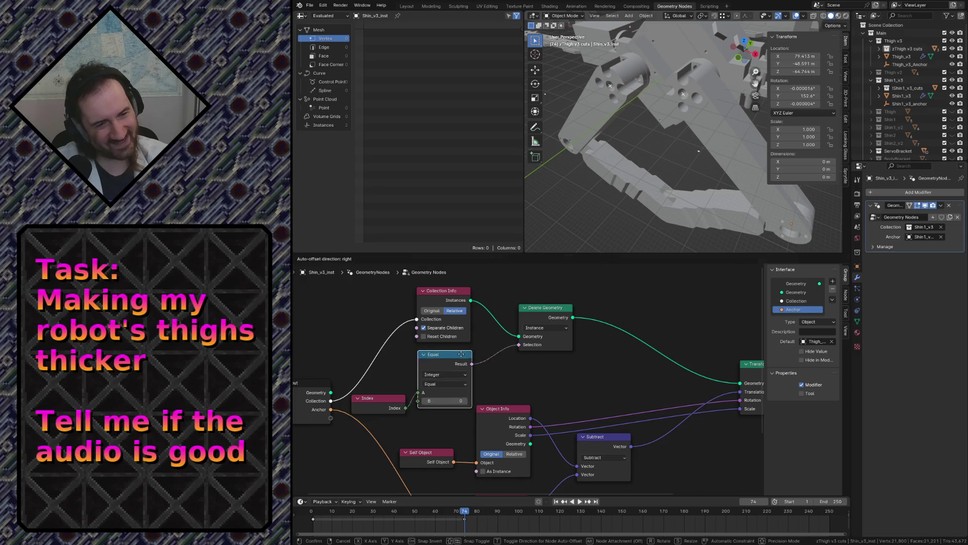
pyautogui.click(476, 330)
pyautogui.click(457, 296)
pyautogui.moveTo(457, 296); pyautogui.dragTo(468, 287)
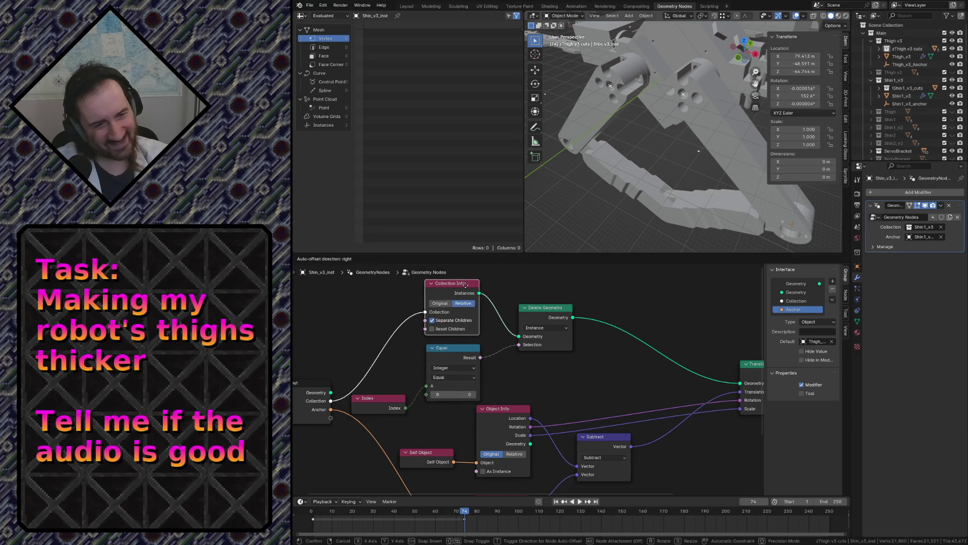
pyautogui.moveTo(381, 397); pyautogui.dragTo(387, 391)
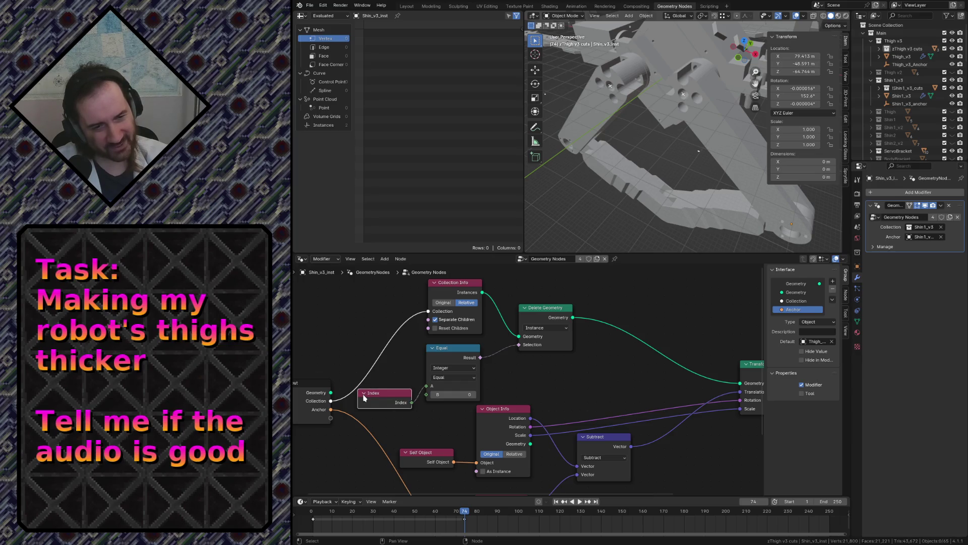
# Place the Index node beside Equal, nudge Self Object, recentre the graph and save robot.blend
pyautogui.moveTo(405, 392); pyautogui.dragTo(504, 429, button='middle')
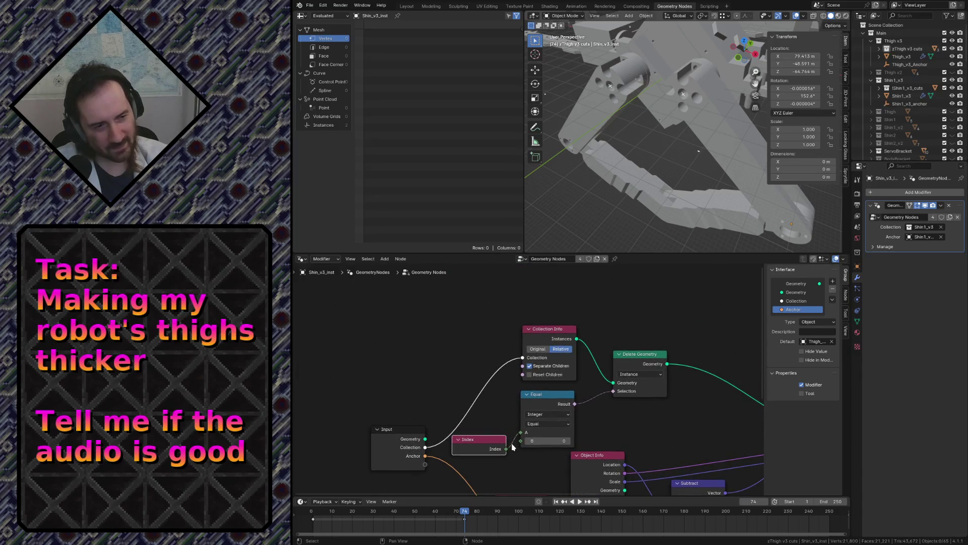
pyautogui.moveTo(489, 445); pyautogui.dragTo(491, 455)
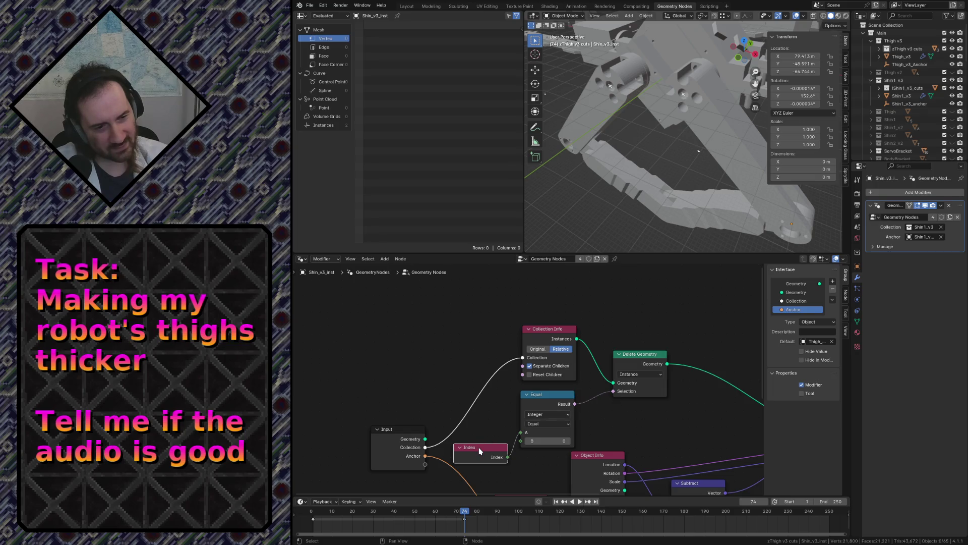
pyautogui.moveTo(479, 447); pyautogui.dragTo(482, 444)
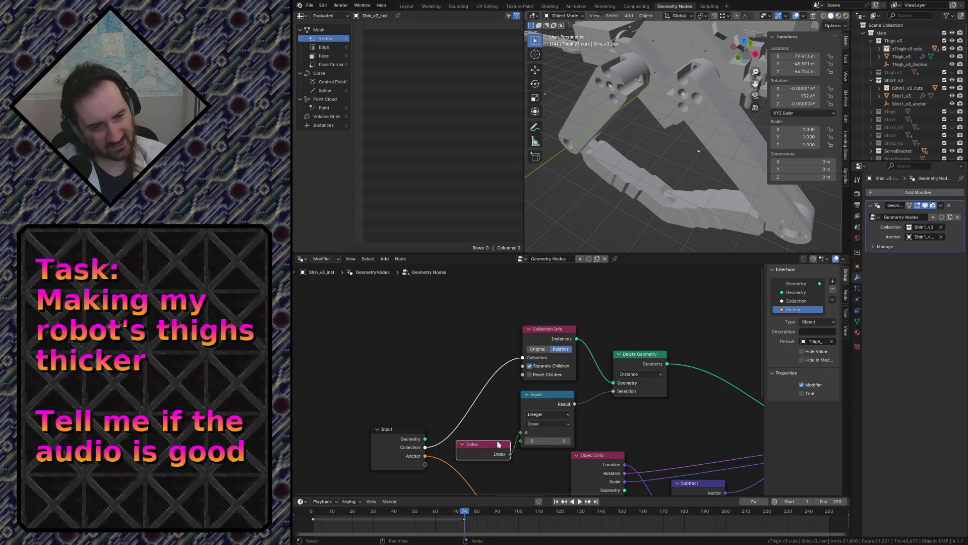
pyautogui.moveTo(493, 444)
pyautogui.mouseDown()
pyautogui.moveTo(459, 387)
pyautogui.moveTo(483, 448)
pyautogui.mouseUp()
pyautogui.moveTo(484, 414); pyautogui.dragTo(455, 353, button='middle')
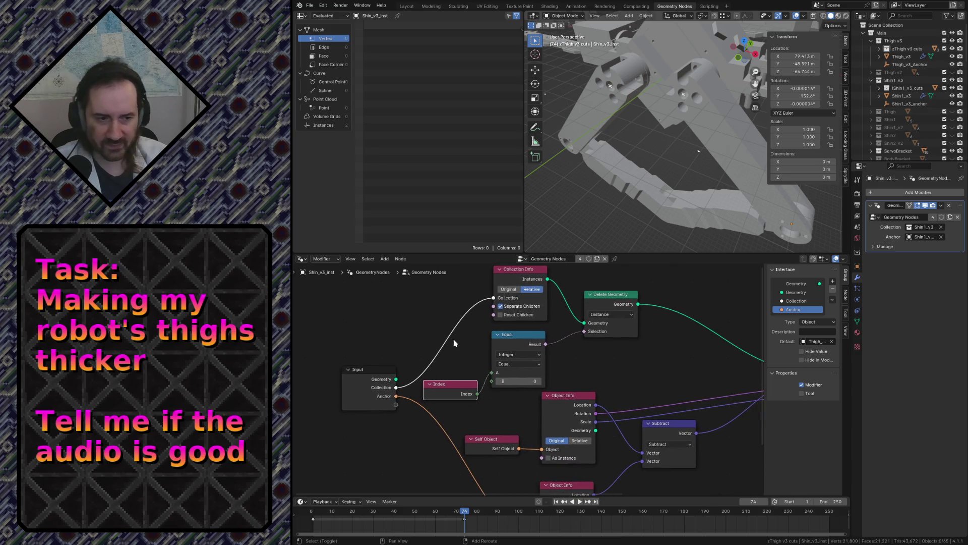
pyautogui.moveTo(501, 447); pyautogui.dragTo(496, 439)
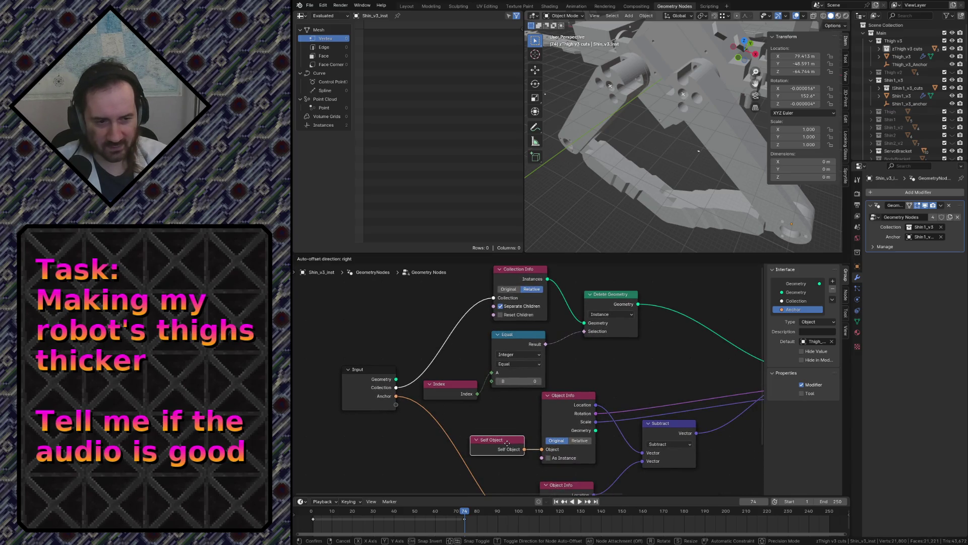
pyautogui.moveTo(458, 390); pyautogui.dragTo(459, 391)
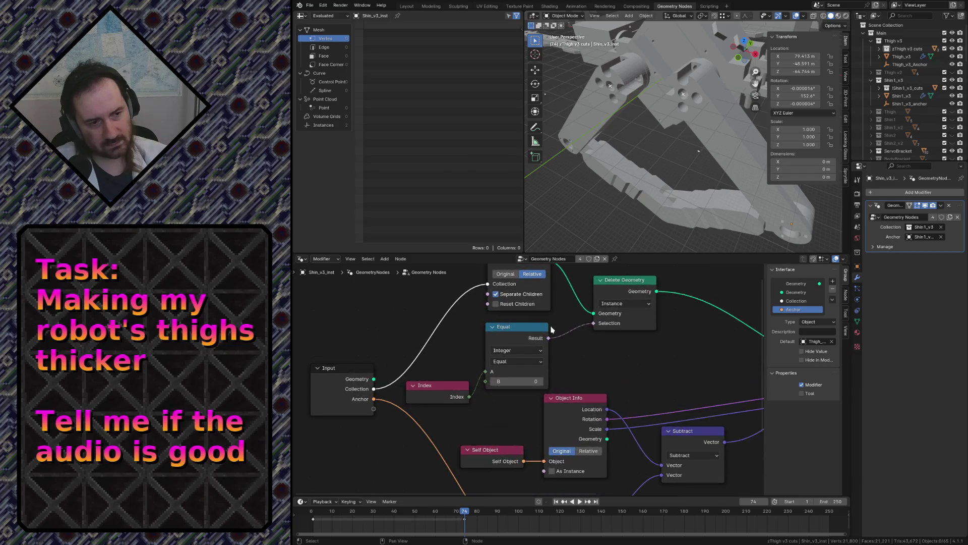
pyautogui.moveTo(582, 361); pyautogui.dragTo(522, 355, button='middle')
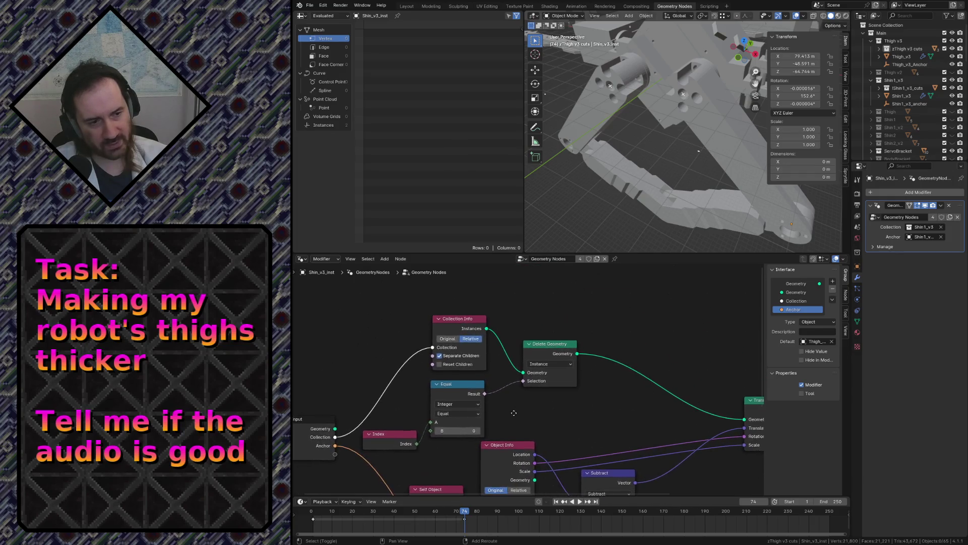
pyautogui.hotkey('ctrl', 's')
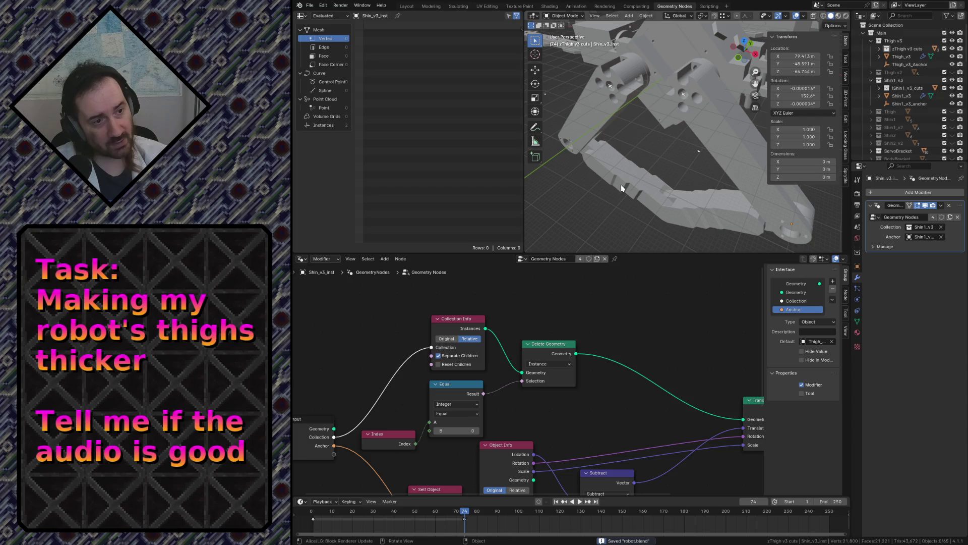
pyautogui.click(412, 7)
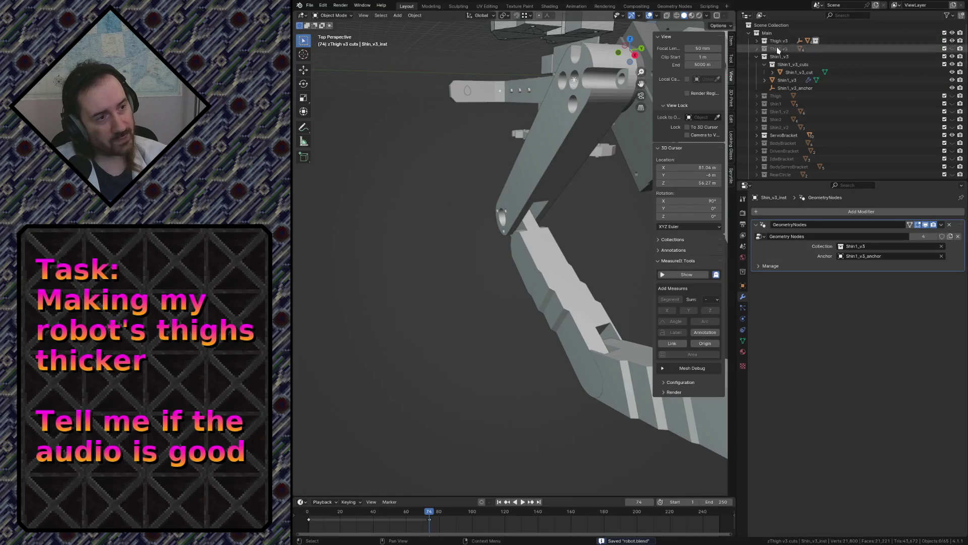
# Expand Thigh v3, edit the zThigh v3 cuts name and frame the view on the thigh
pyautogui.click(757, 41)
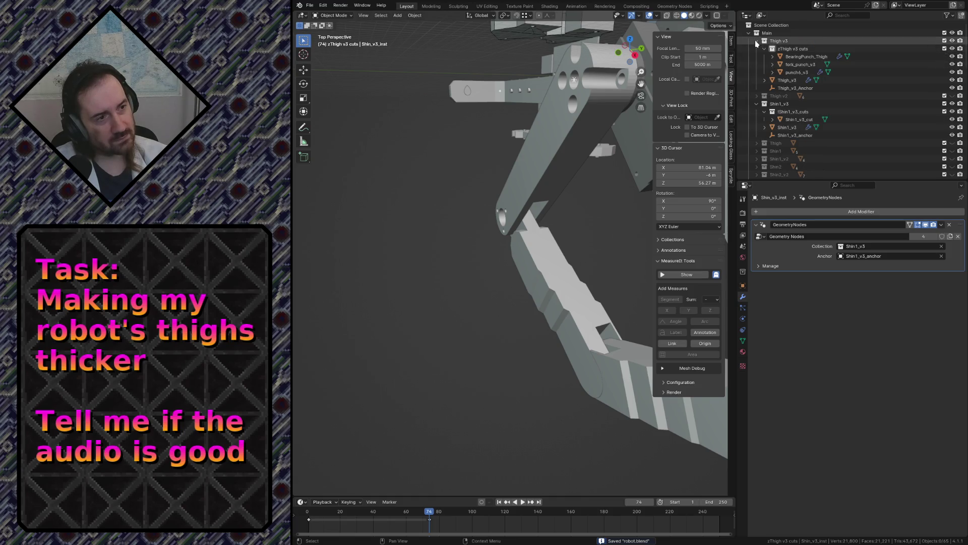
pyautogui.doubleClick(784, 50)
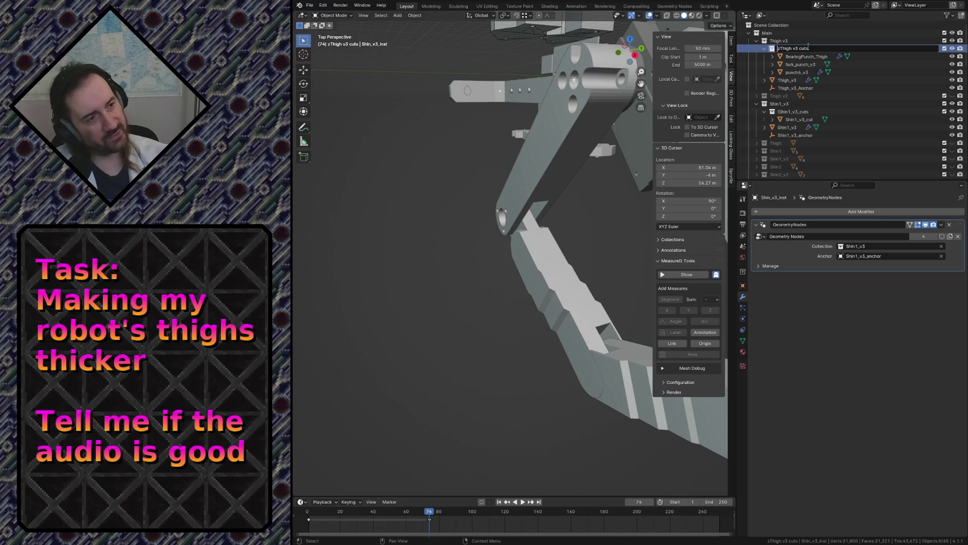
pyautogui.press('Return')
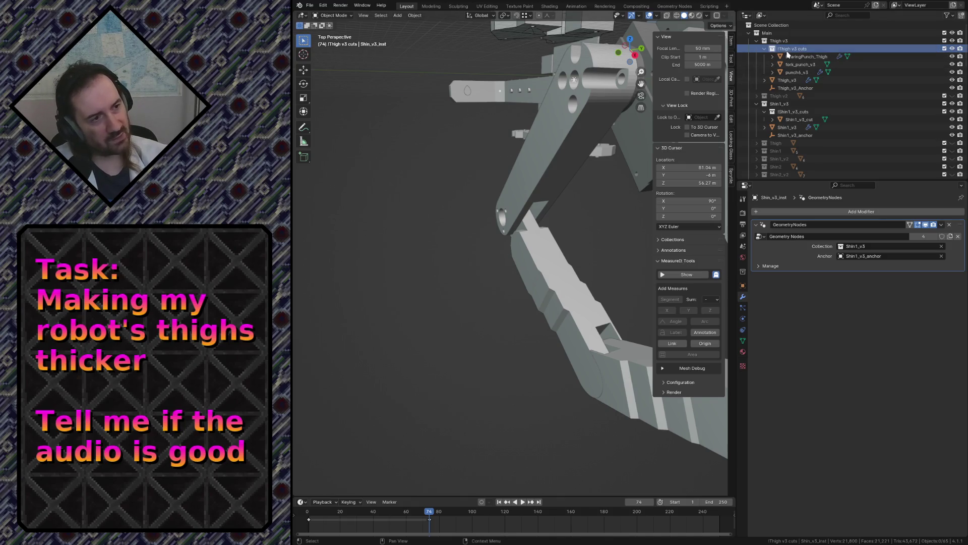
pyautogui.doubleClick(787, 50)
pyautogui.press('Home')
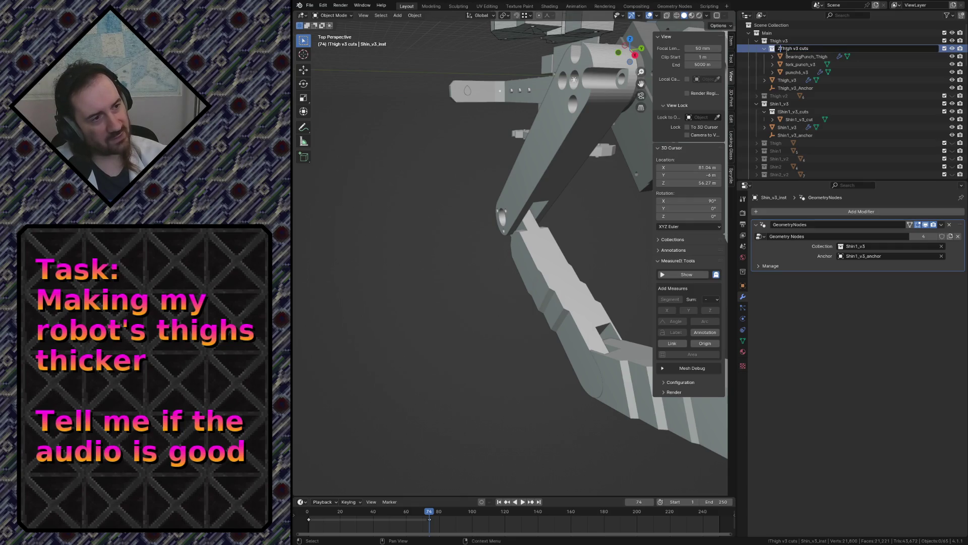
pyautogui.press('Return')
pyautogui.press('KP_Decimal')
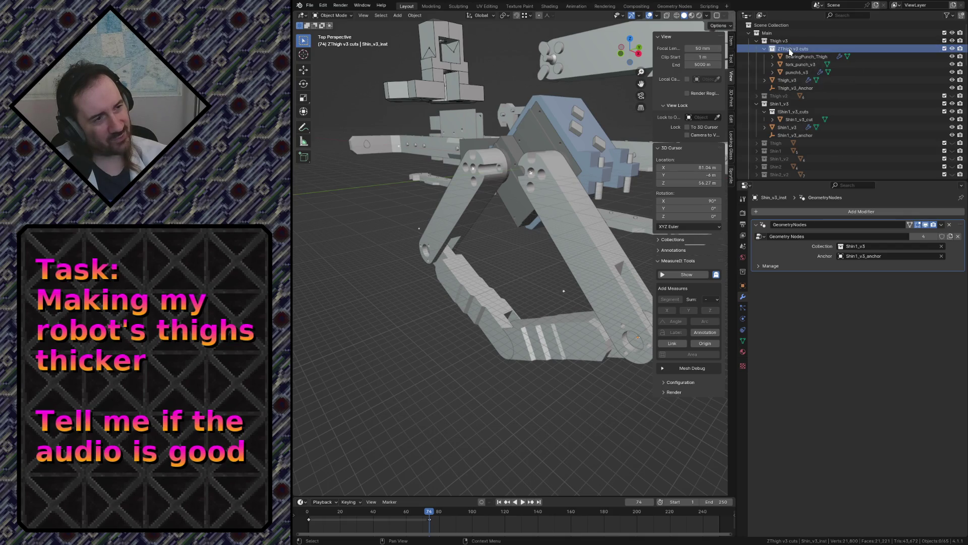
# Rename the cuts collection to !Thigh v3 cuts, save, and select Thigh_v3_inst
pyautogui.doubleClick(790, 50)
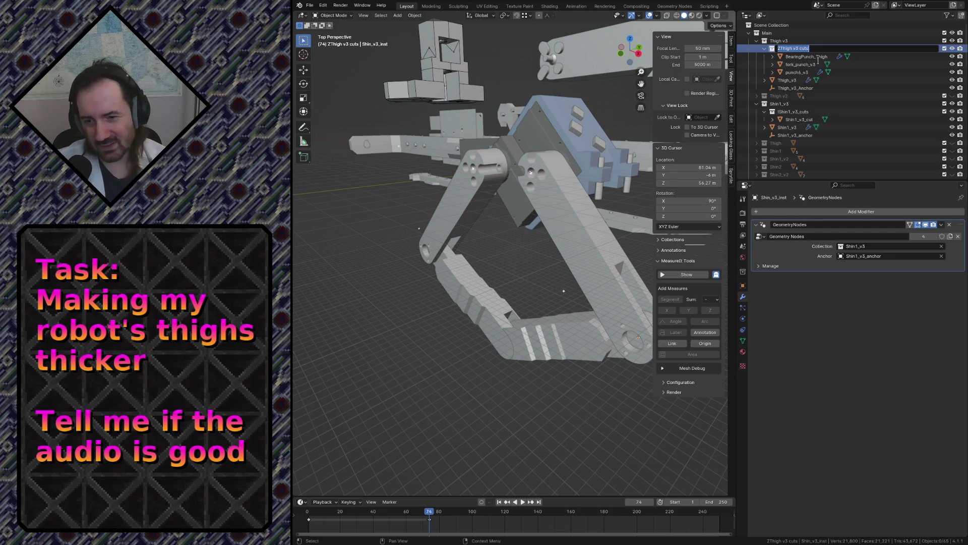
pyautogui.press('End')
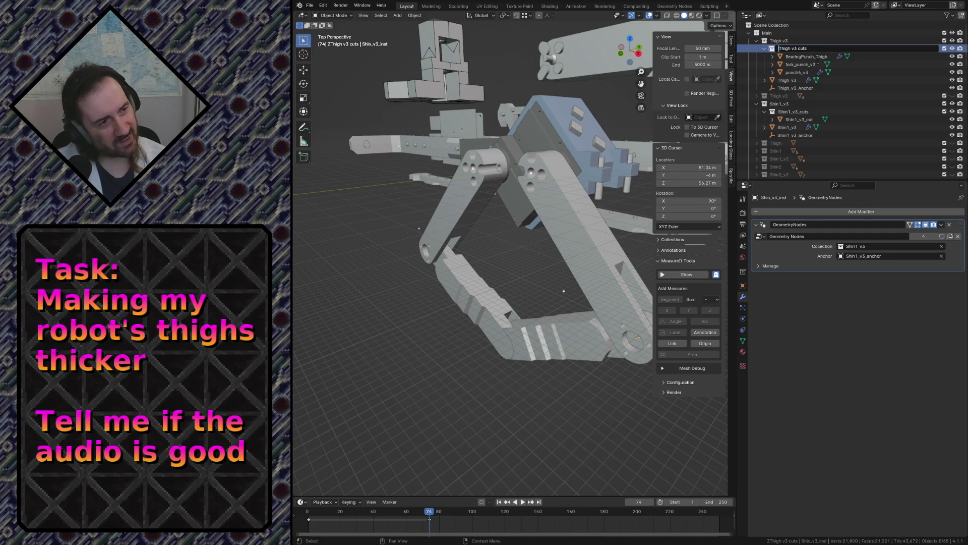
pyautogui.write('!')
pyautogui.press('Return')
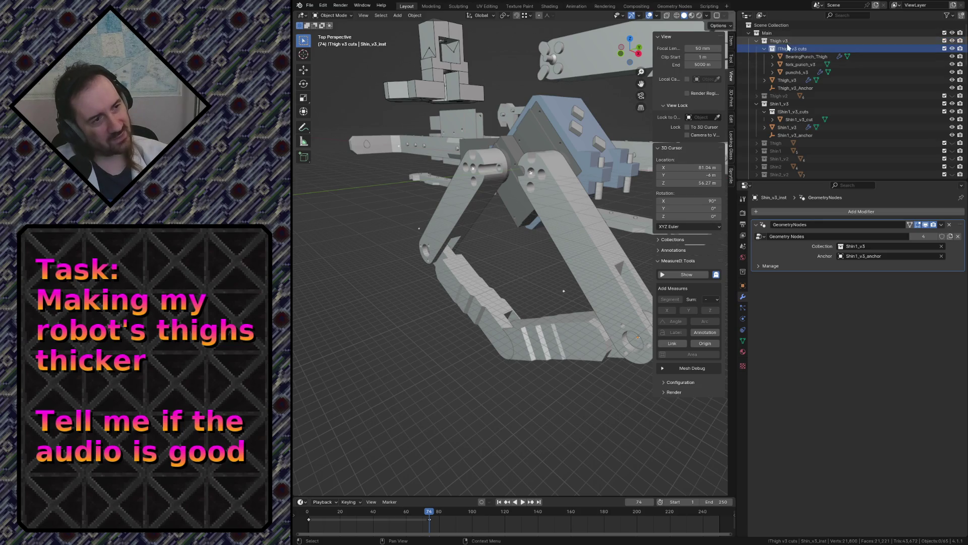
pyautogui.click(519, 230)
pyautogui.hotkey('ctrl', 's')
pyautogui.click(481, 231)
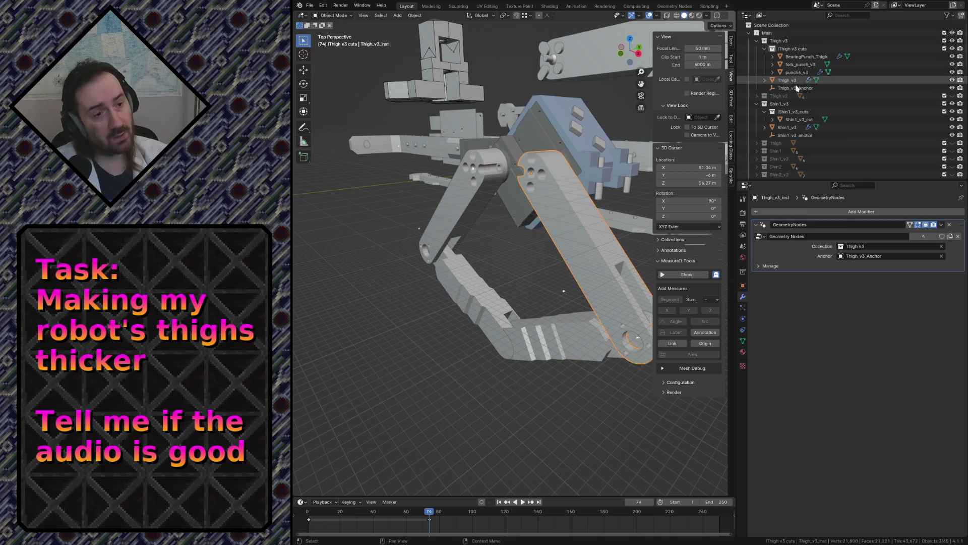
# Fly in close around the shin pieces to inspect the joints
pyautogui.click(551, 321)
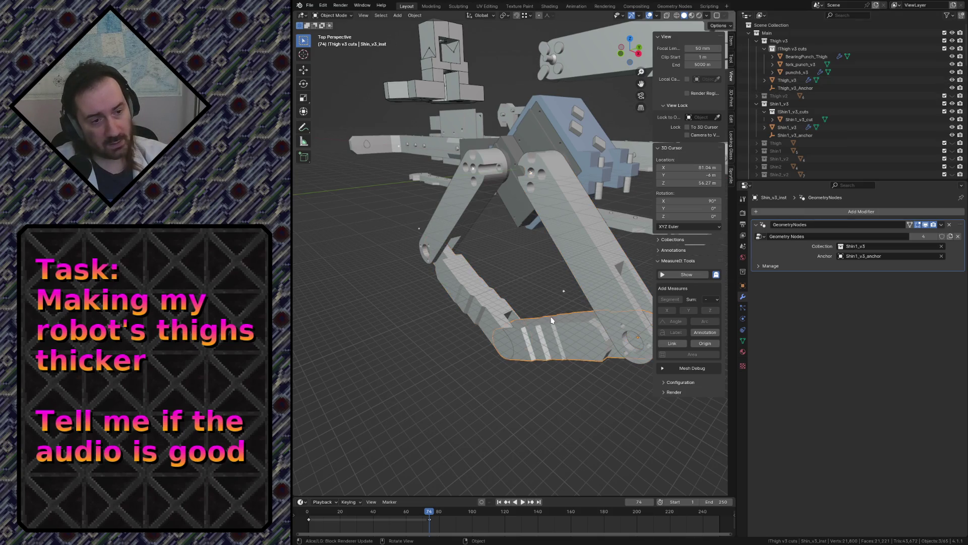
pyautogui.click(488, 308)
pyautogui.hotkey('shift', '`')
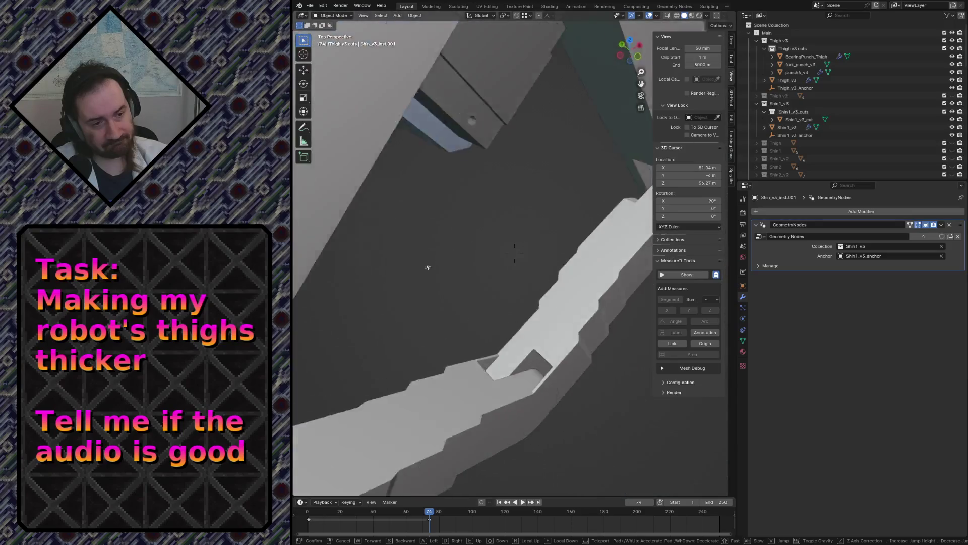
pyautogui.press('s')
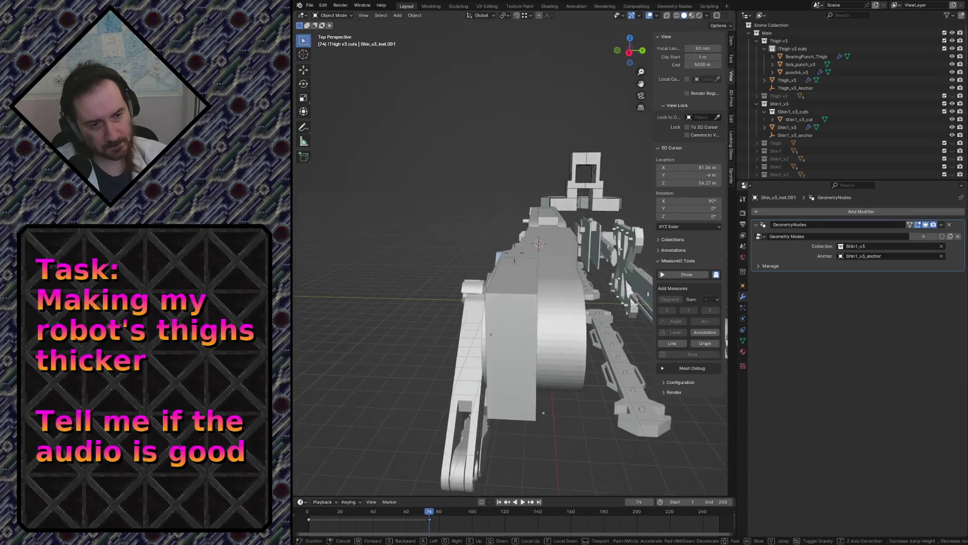
pyautogui.press('w')
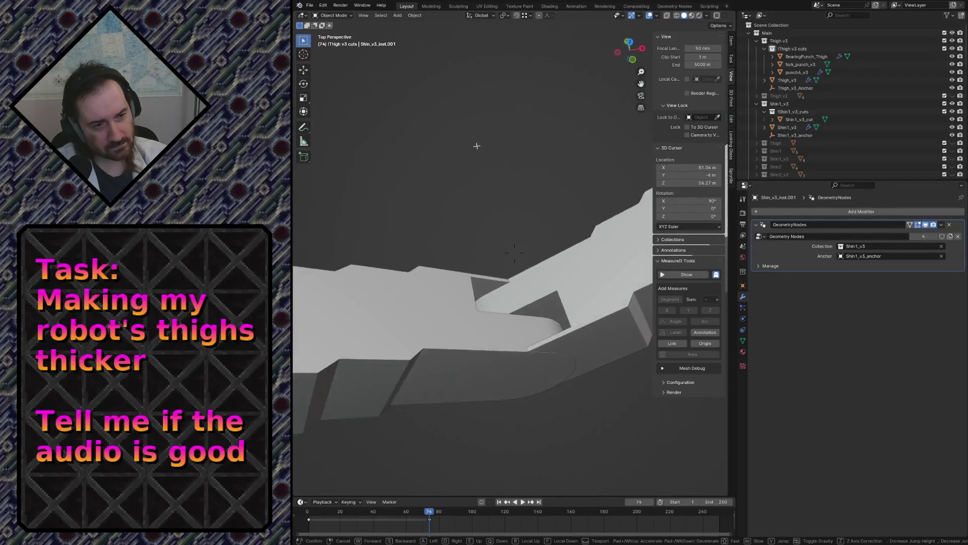
pyautogui.click(514, 254)
pyautogui.click(489, 322)
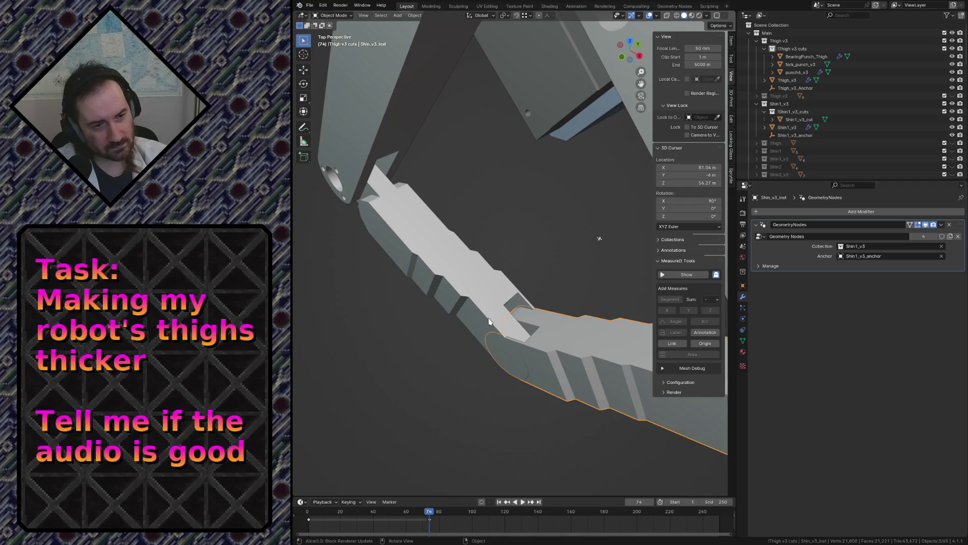
pyautogui.moveTo(488, 322)
pyautogui.mouseDown(button='middle')
pyautogui.moveTo(525, 324)
pyautogui.moveTo(567, 288)
pyautogui.mouseUp(button='middle')
pyautogui.hotkey('shift', '`')
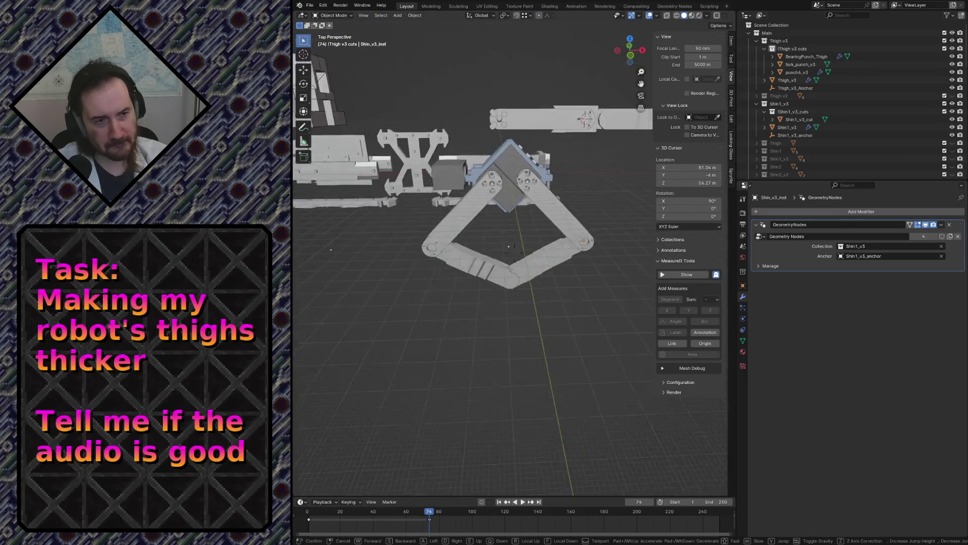
pyautogui.click(570, 291)
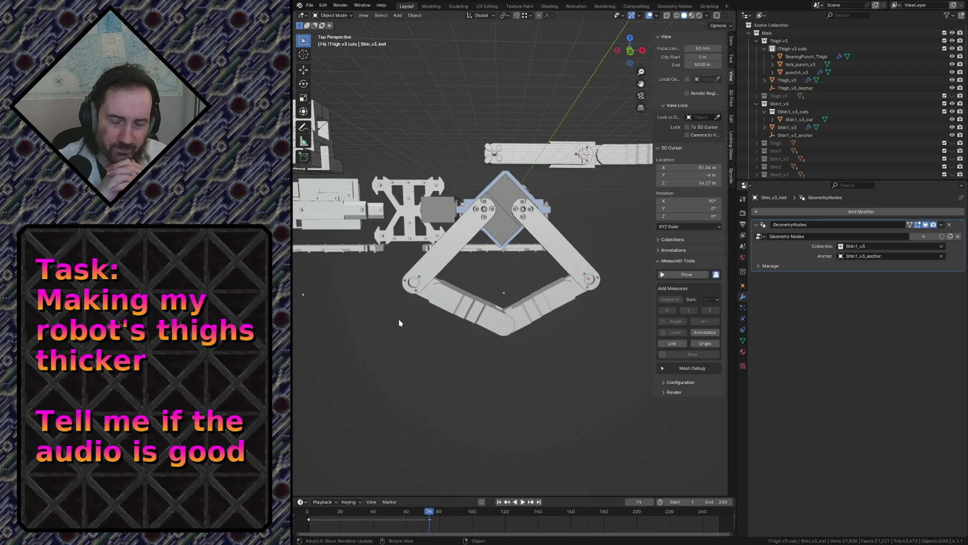
# Select the lower-left shin arm and save robot.blend
pyautogui.click(474, 304)
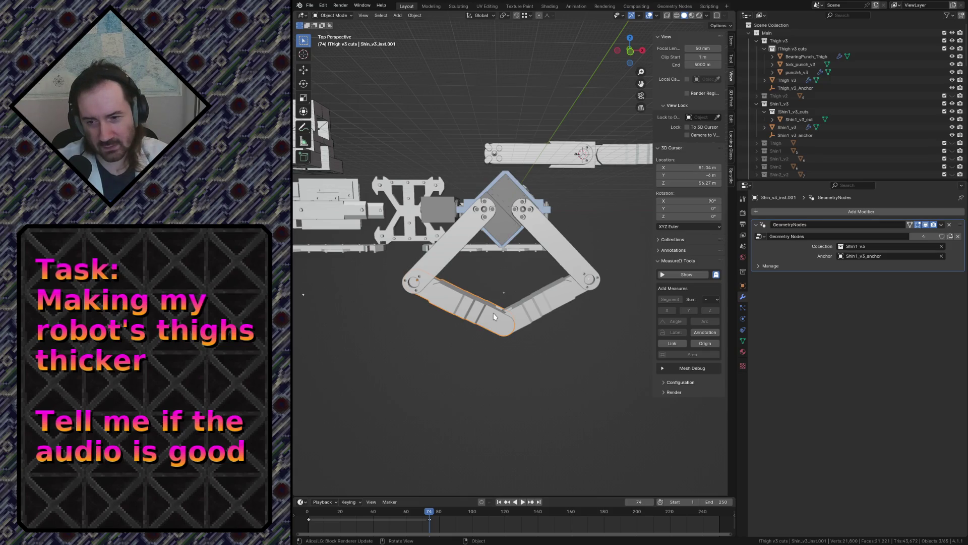
pyautogui.hotkey('ctrl', 's')
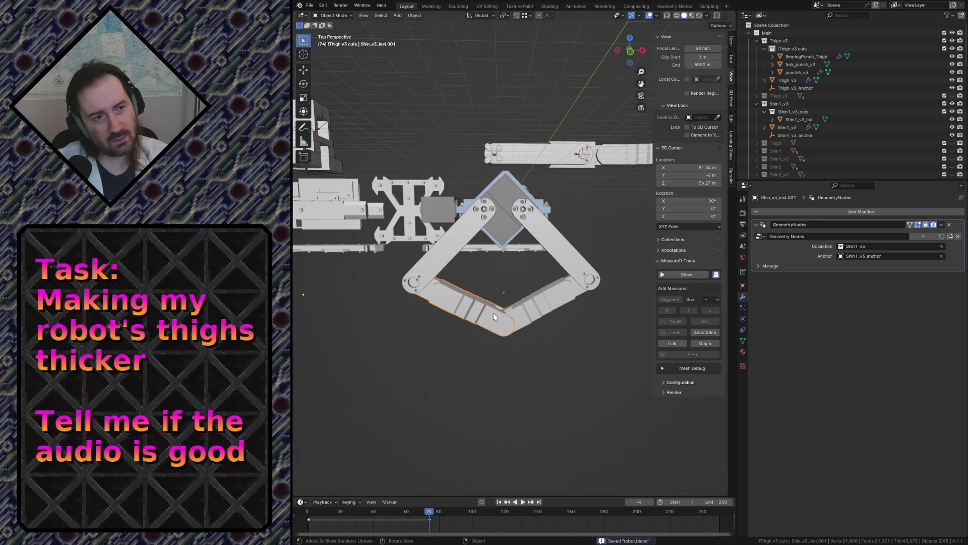
pyautogui.click(521, 374)
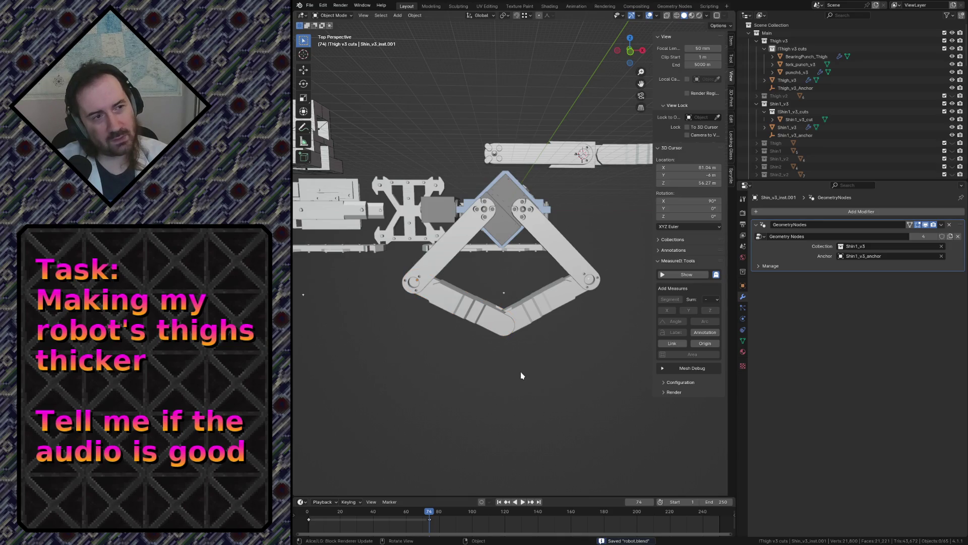
pyautogui.click(675, 6)
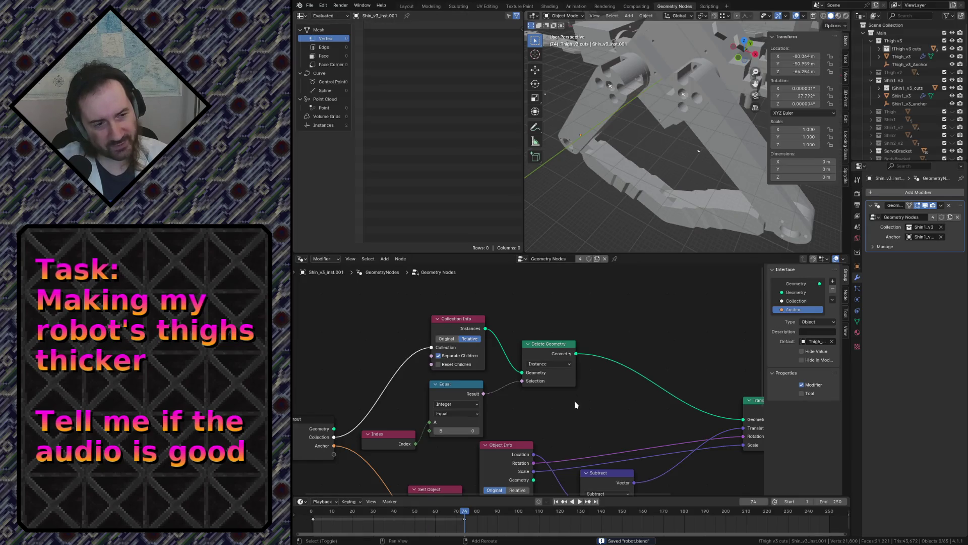
pyautogui.scroll(-2, 576, 402)
pyautogui.moveTo(576, 402); pyautogui.dragTo(658, 312, button='middle')
pyautogui.scroll(2, 403, 345)
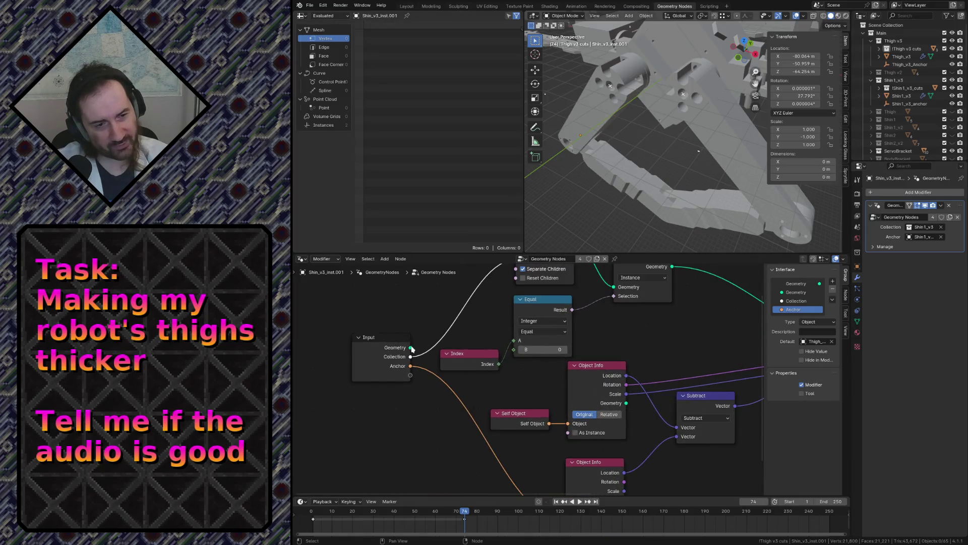
pyautogui.scroll(-2, 417, 348)
pyautogui.moveTo(686, 350)
pyautogui.mouseDown(button='middle')
pyautogui.moveTo(575, 379)
pyautogui.moveTo(556, 408)
pyautogui.moveTo(677, 392)
pyautogui.mouseUp(button='middle')
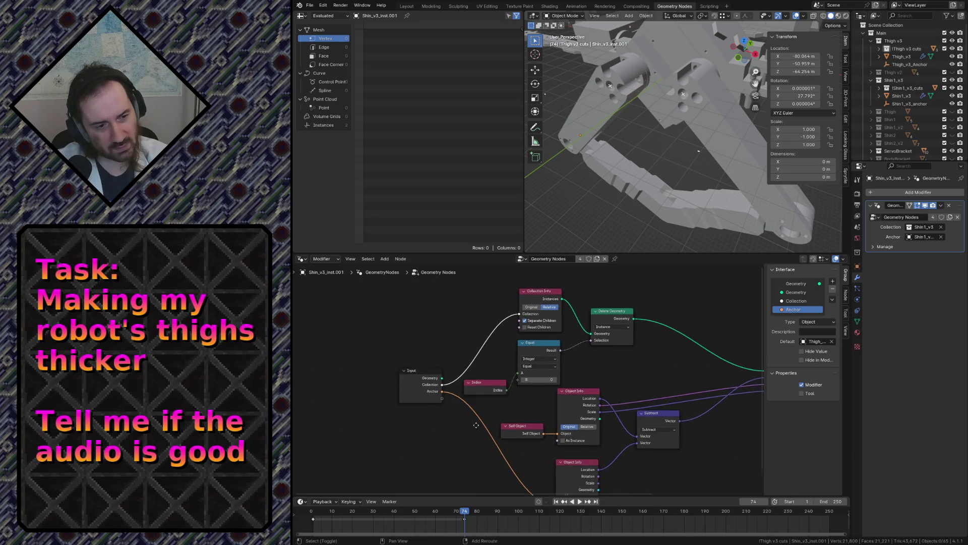
pyautogui.moveTo(480, 365); pyautogui.dragTo(462, 282, button='middle')
pyautogui.scroll(2, 567, 428)
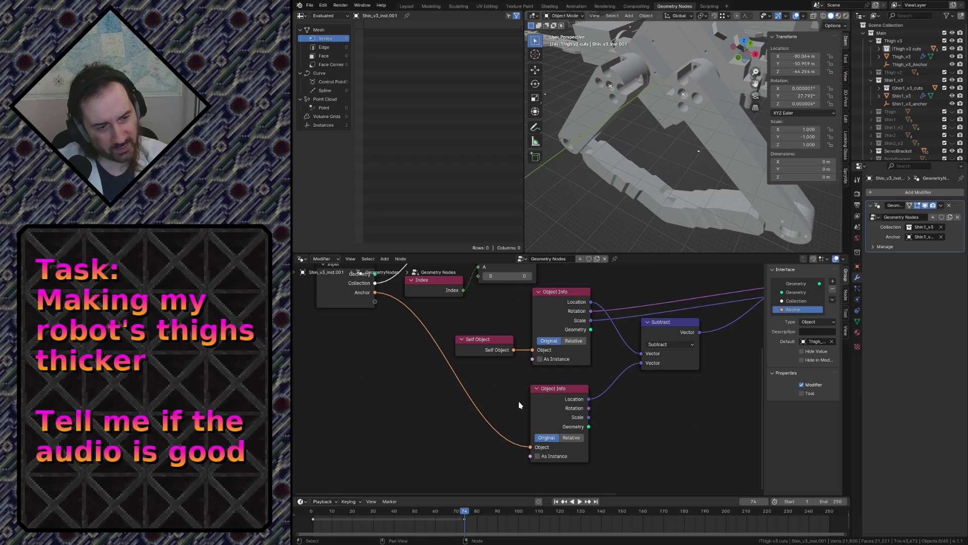
pyautogui.moveTo(616, 303); pyautogui.dragTo(621, 376, button='middle')
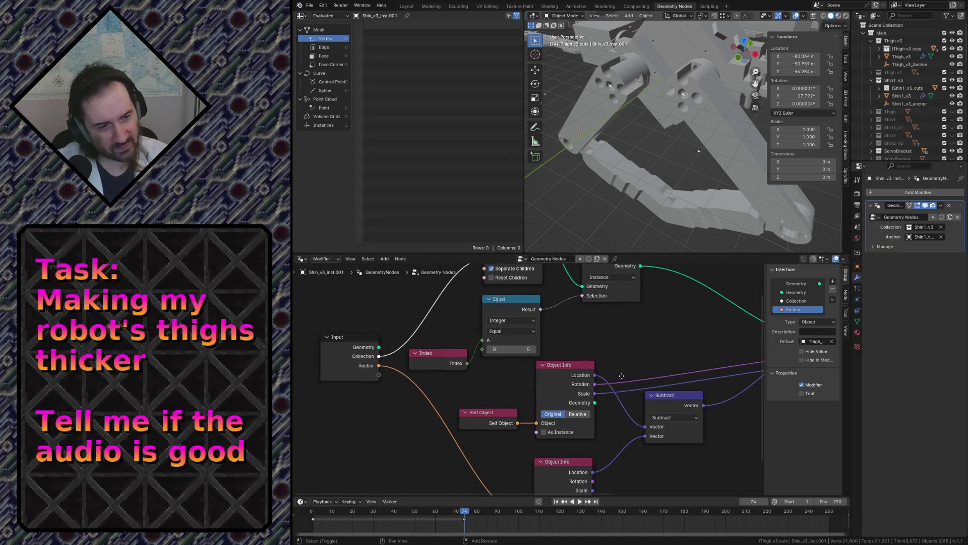
pyautogui.click(486, 413)
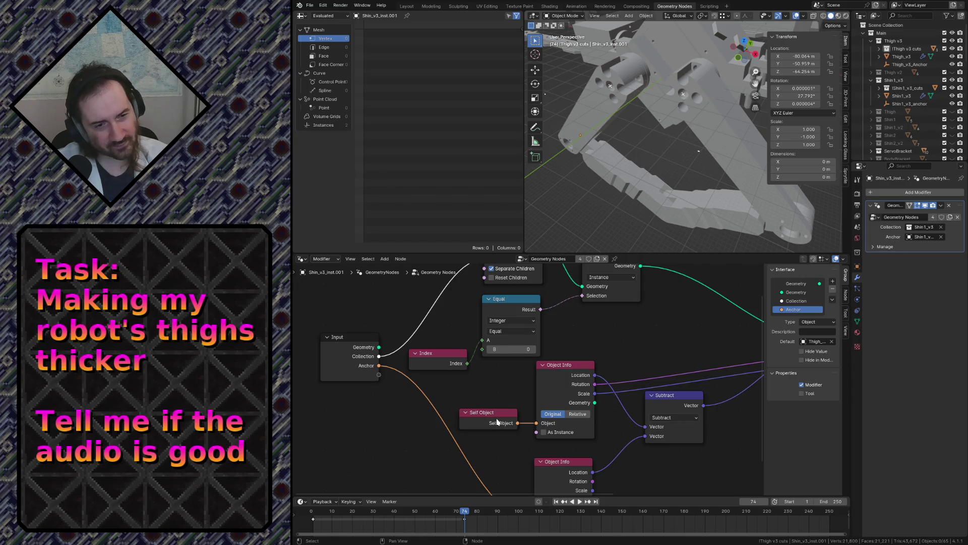
pyautogui.click(495, 420)
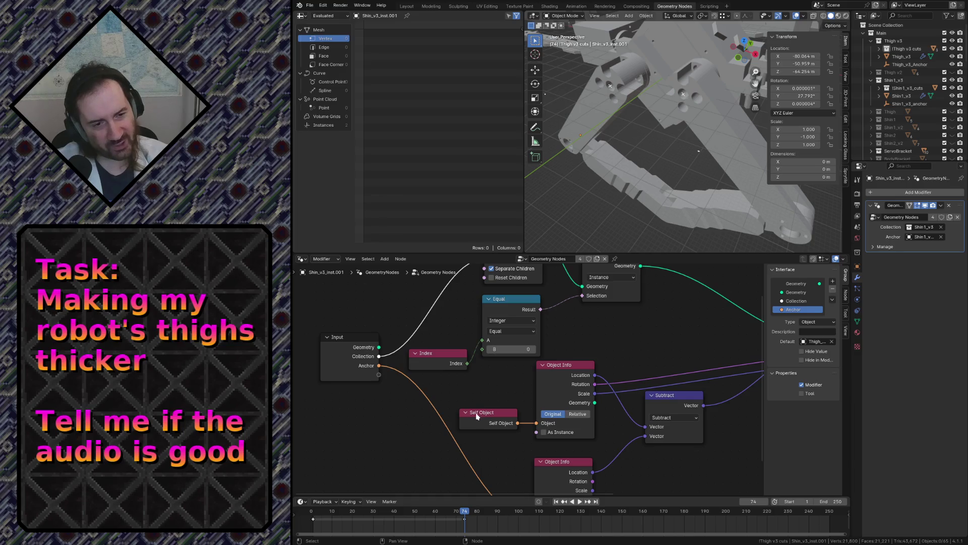
pyautogui.moveTo(369, 353); pyautogui.dragTo(476, 411)
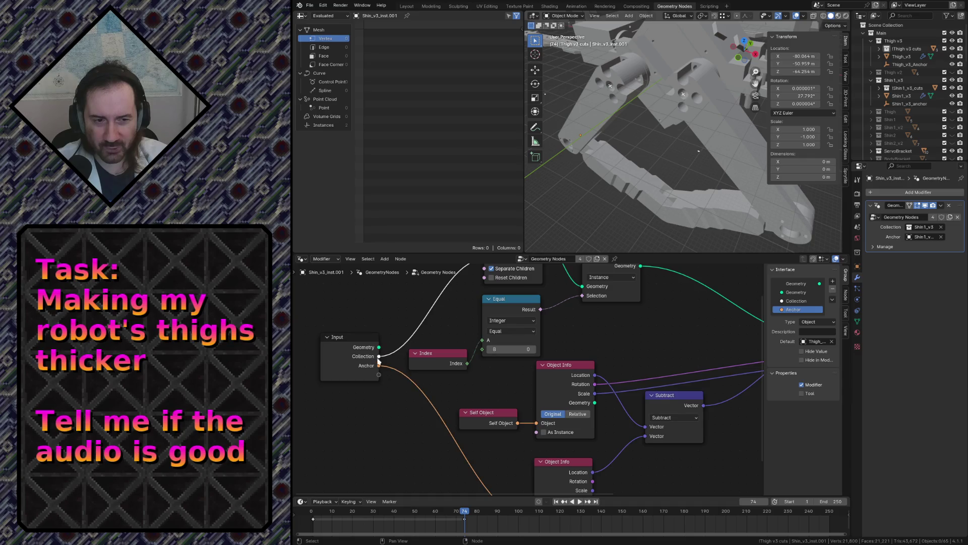
pyautogui.click(371, 338)
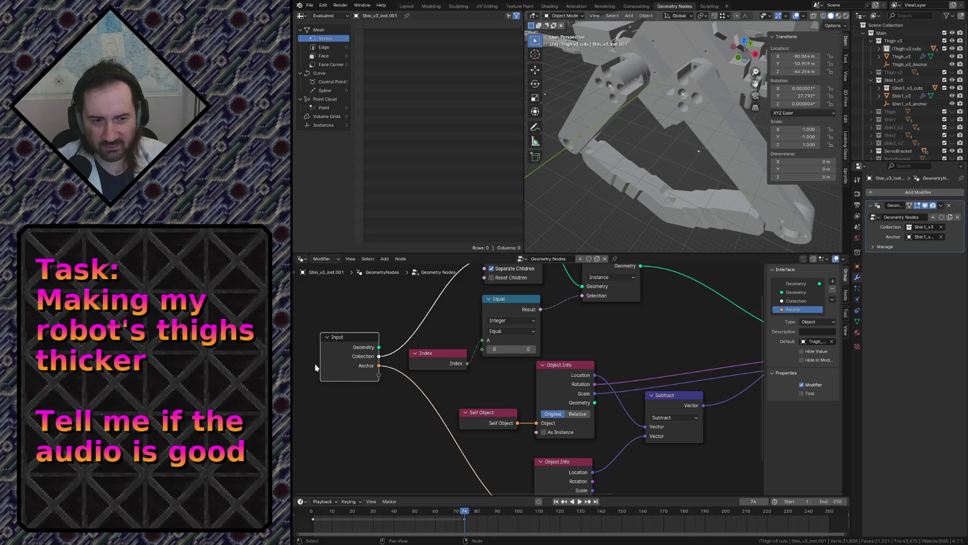
pyautogui.click(481, 409)
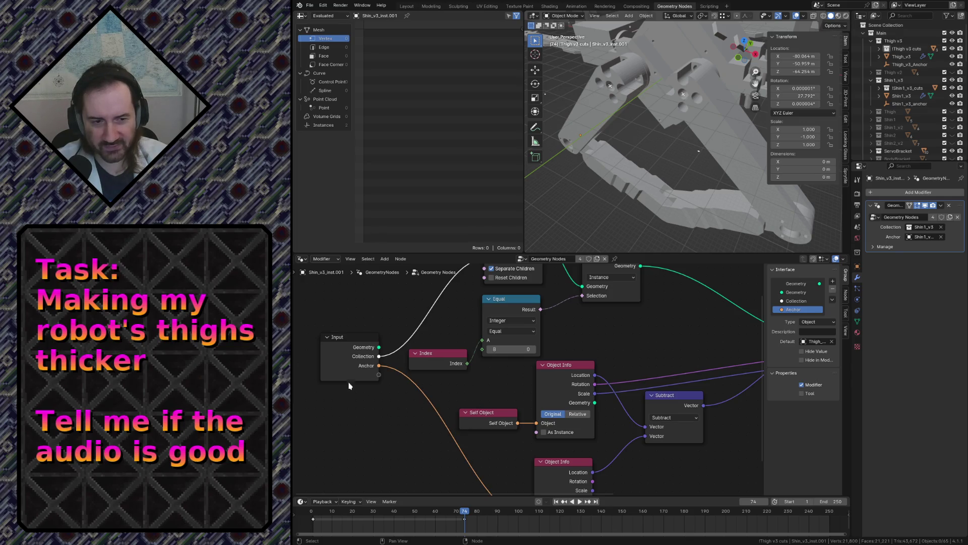
pyautogui.click(350, 378)
pyautogui.click(487, 413)
pyautogui.click(362, 378)
pyautogui.click(488, 416)
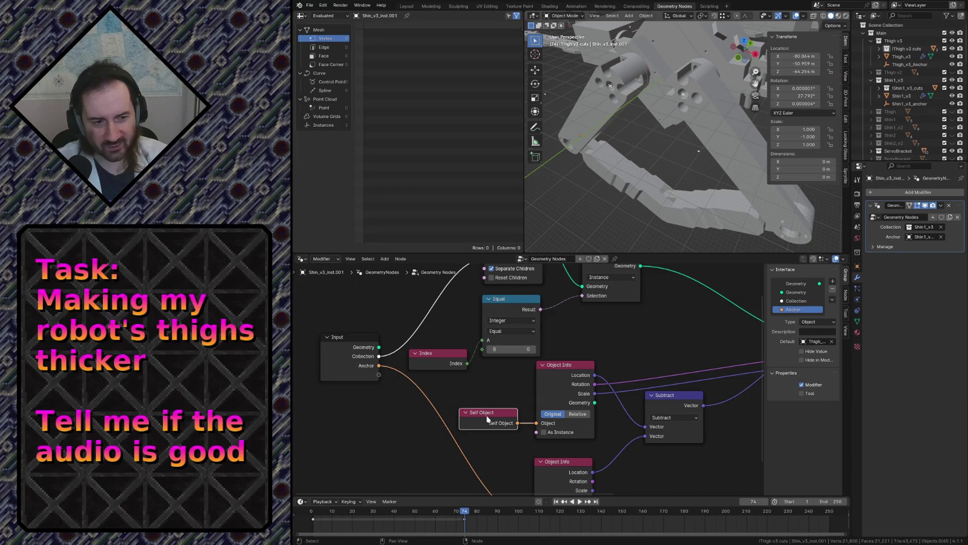
pyautogui.click(462, 391)
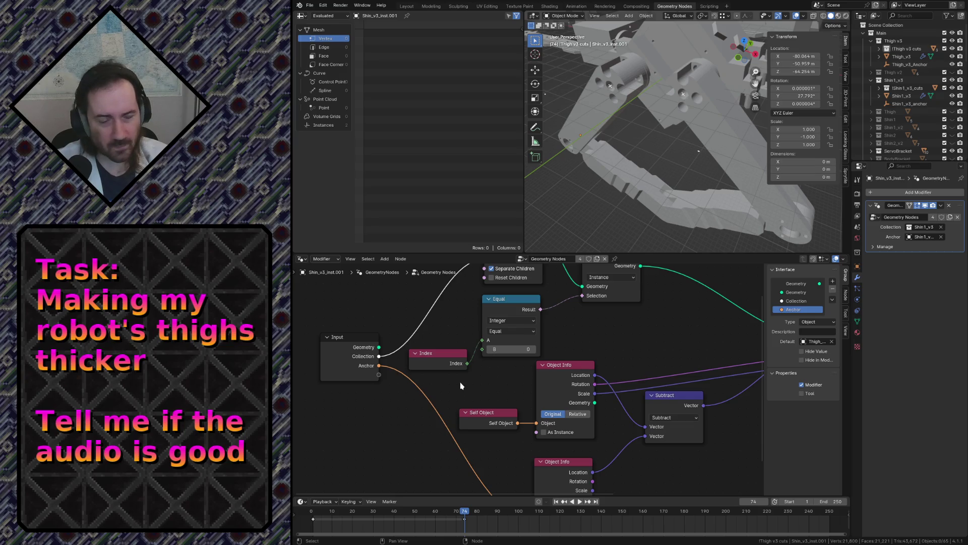
pyautogui.scroll(-1, 489, 385)
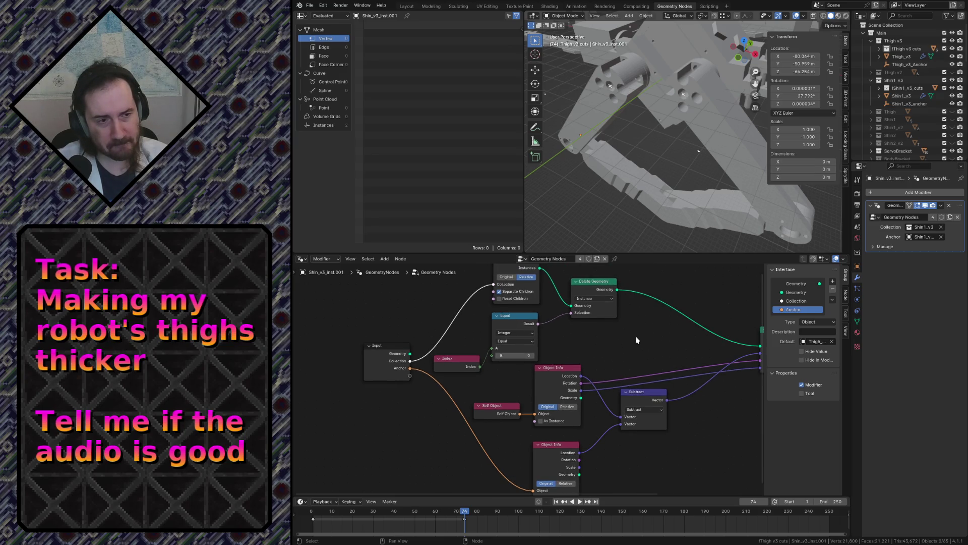
pyautogui.click(411, 7)
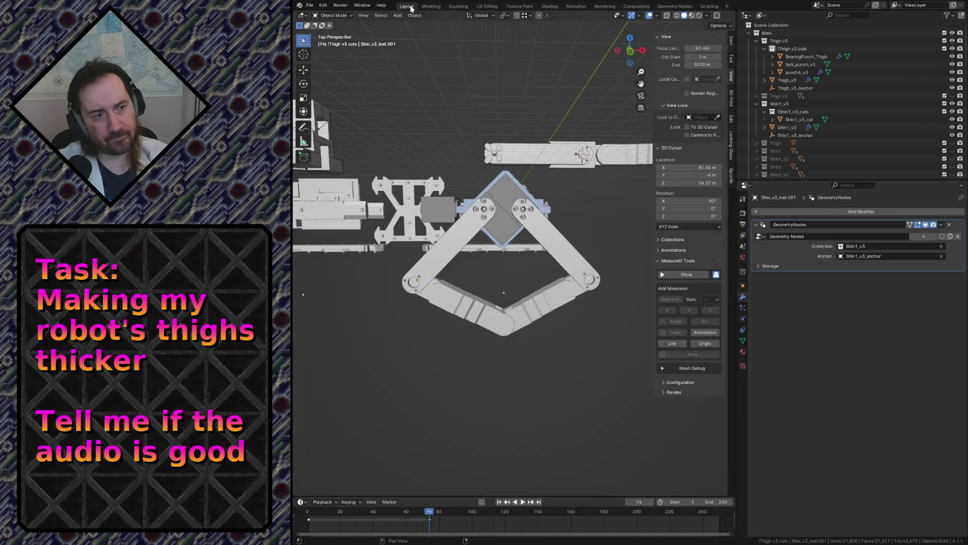
# Frame the right shin arm and view the leg straight from the front
pyautogui.click(549, 307)
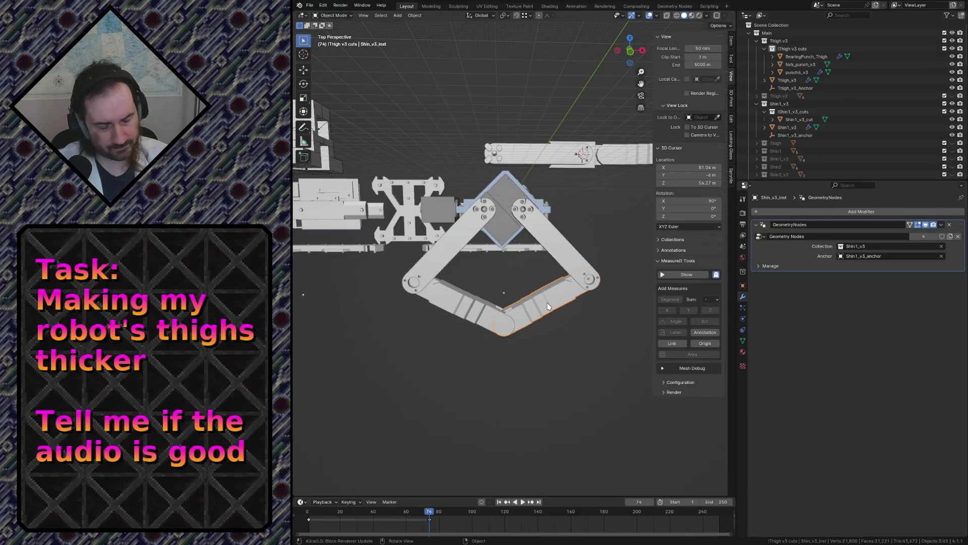
pyautogui.press('KP_Decimal')
pyautogui.press('KP_1')
pyautogui.scroll(-1, 443, 356)
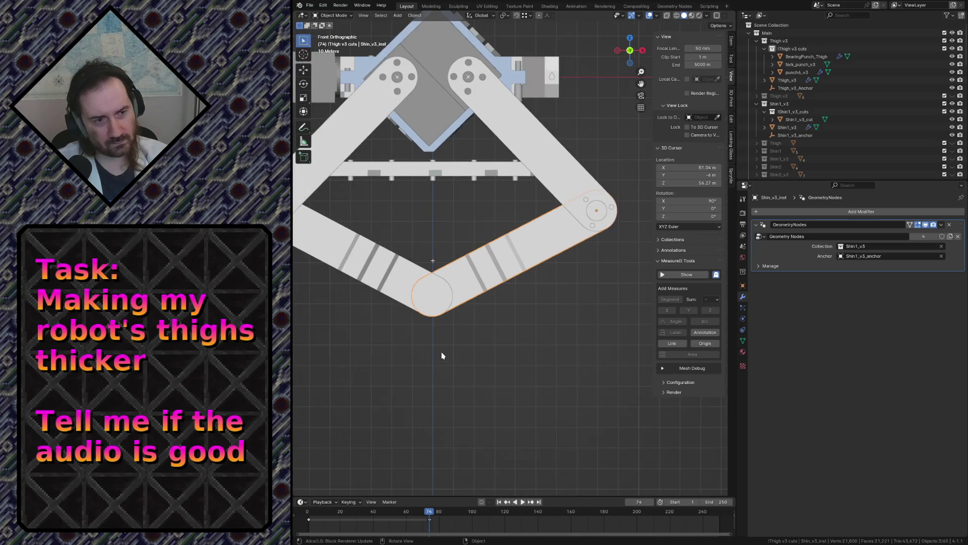
pyautogui.scroll(-1, 443, 354)
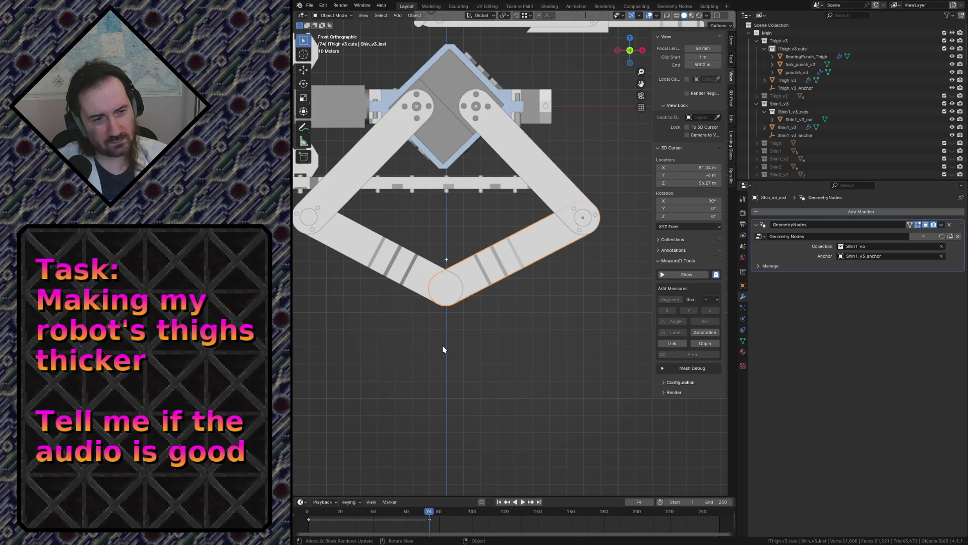
pyautogui.moveTo(432, 239)
pyautogui.keyDown('shift'); pyautogui.mouseDown(button='middle')
pyautogui.moveTo(501, 311)
pyautogui.moveTo(529, 287)
pyautogui.mouseUp(button='middle'); pyautogui.keyUp('shift')
# Test-rotate the upper-right thigh arm, then undo the rotation
pyautogui.click(564, 229)
pyautogui.press('r')
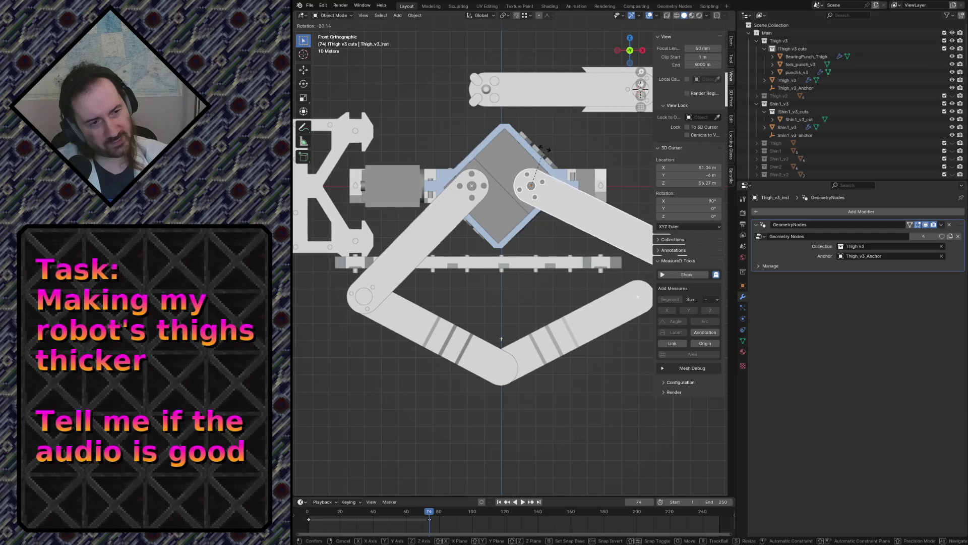
pyautogui.click(574, 274)
pyautogui.hotkey('ctrl', 'z')
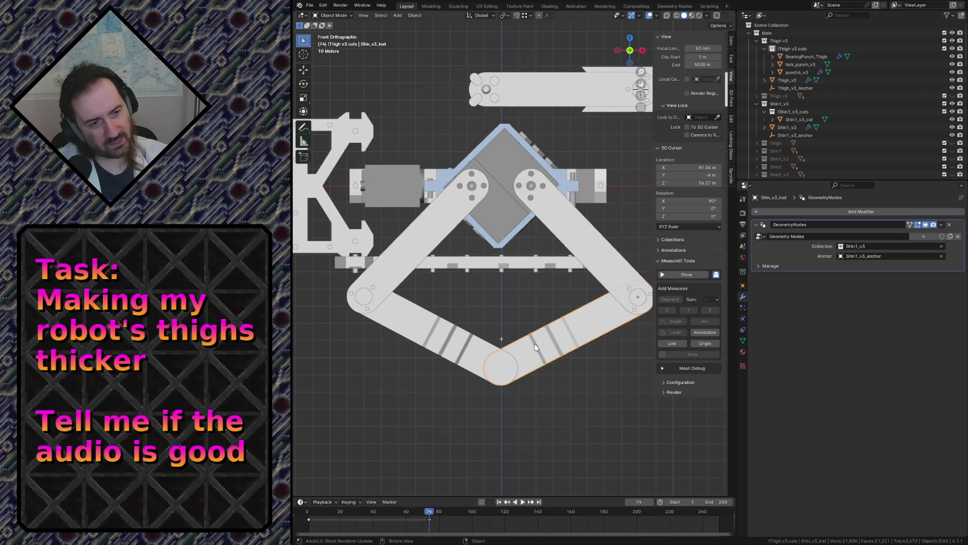
# Rotate the V-shaped shin and the other shin piece, confirming the latter at 54.6°
pyautogui.click(435, 340)
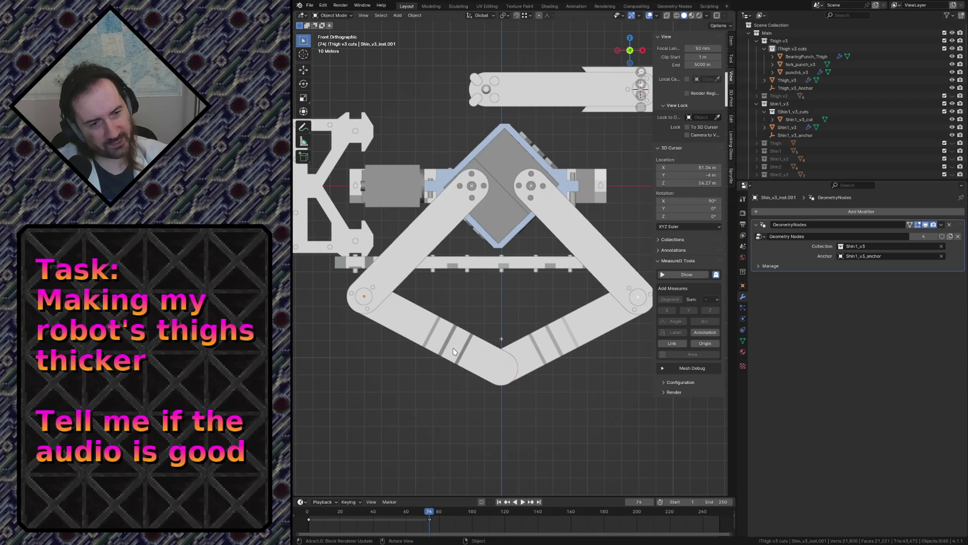
pyautogui.press('r')
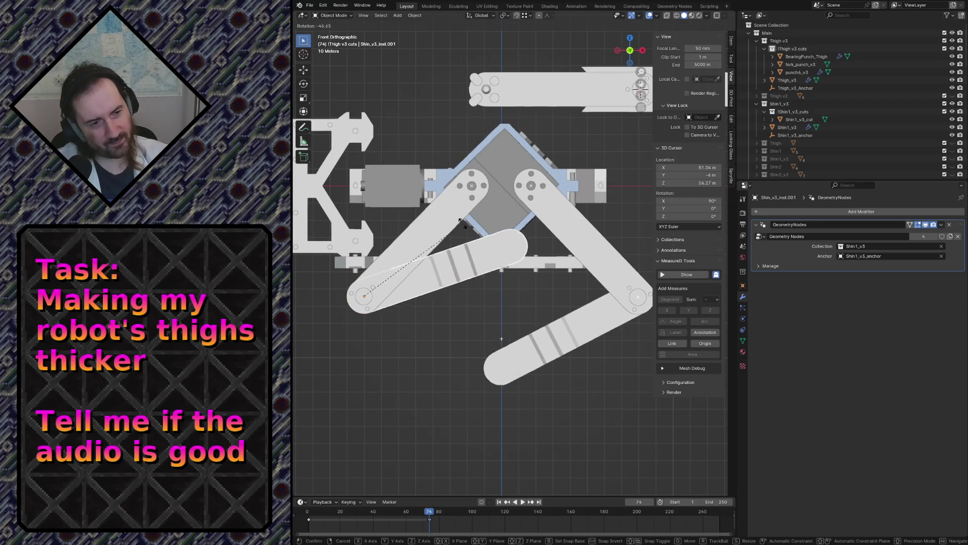
pyautogui.click(454, 210)
pyautogui.click(545, 338)
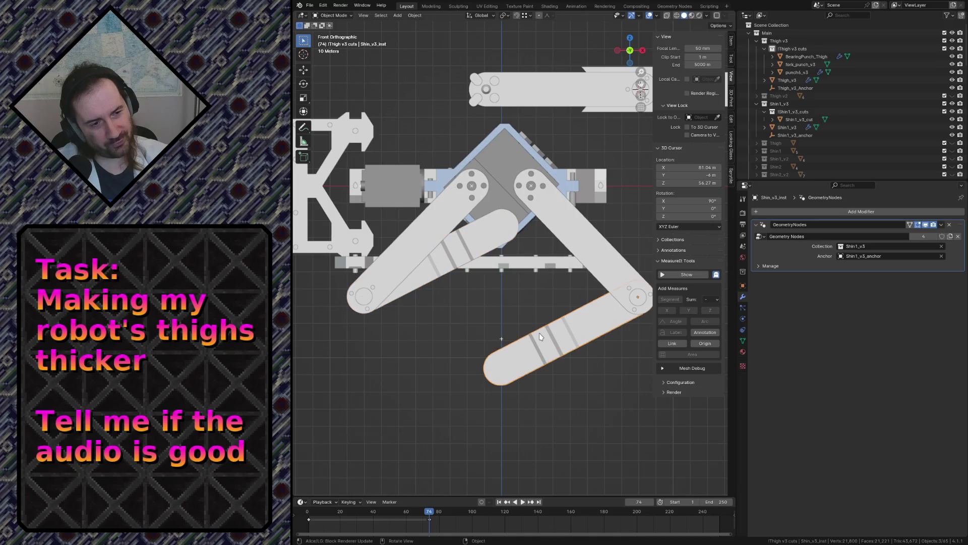
pyautogui.press('r')
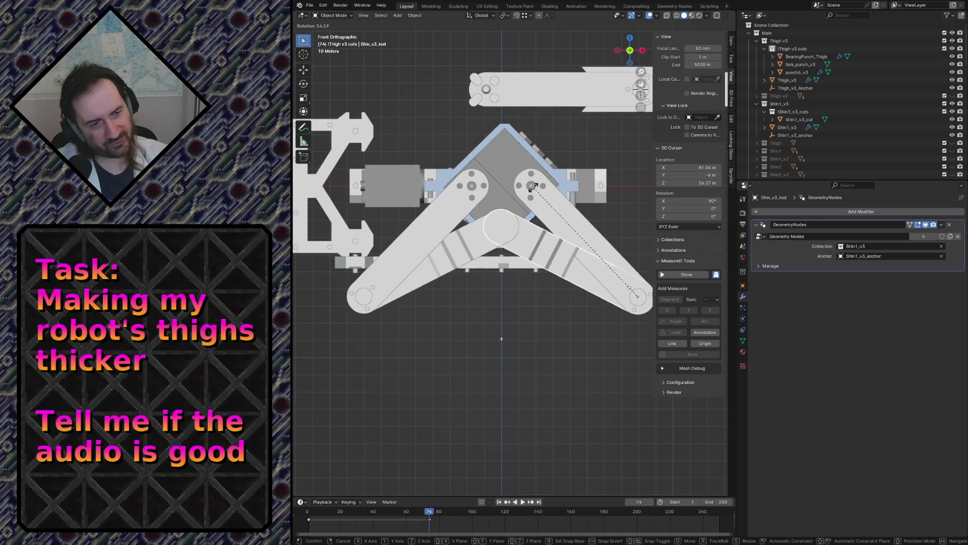
pyautogui.click(522, 227)
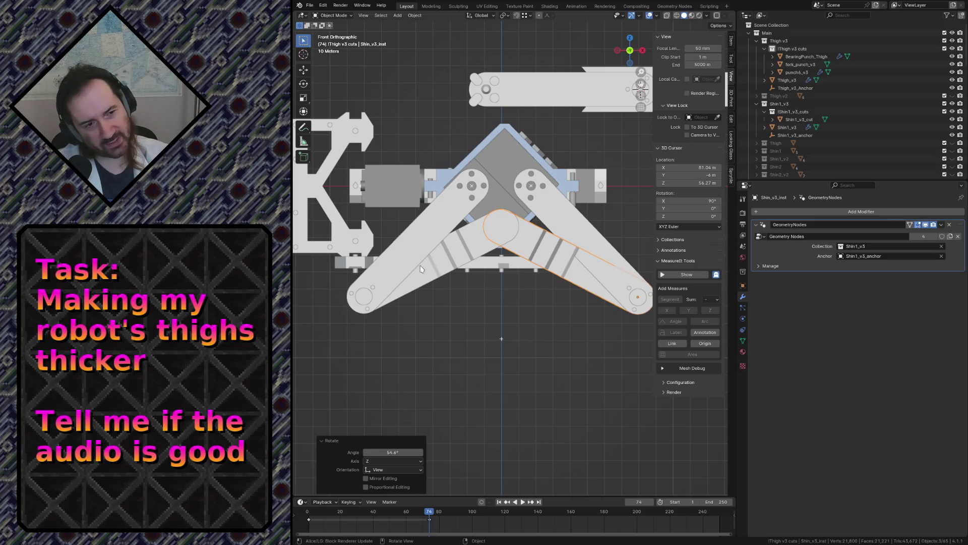
# Restore the shin copy on the left thigh and show the model in wireframe
pyautogui.hotkey('ctrl', 'z')
pyautogui.hotkey('ctrl', 'shift', 'z')
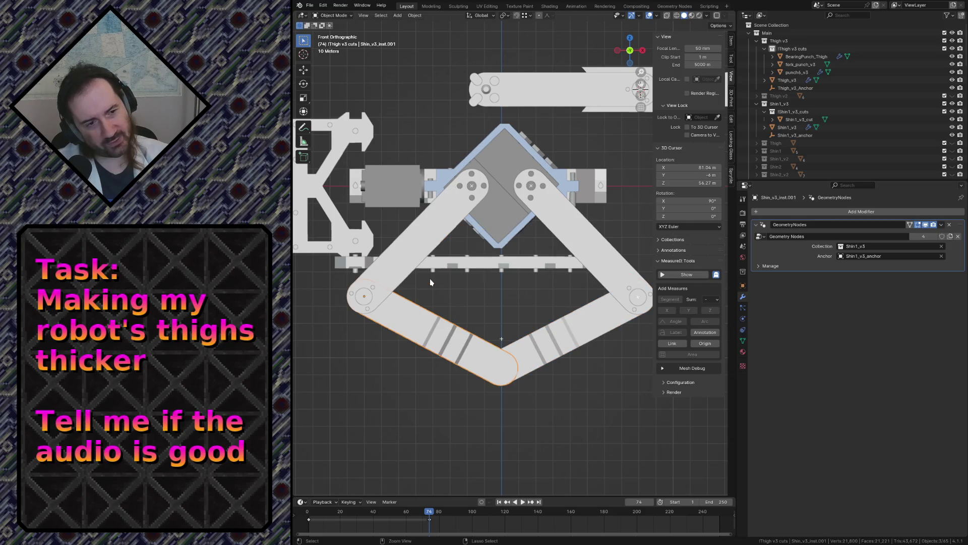
pyautogui.press('z')
pyautogui.click(385, 289)
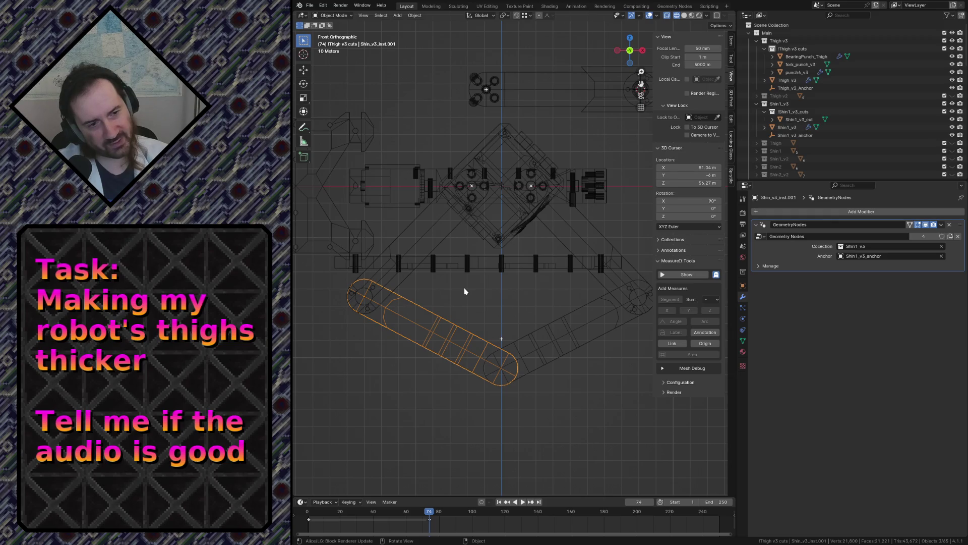
# Test shin rotations at -36.9° and a horizontal pose, undoing each
pyautogui.press('r')
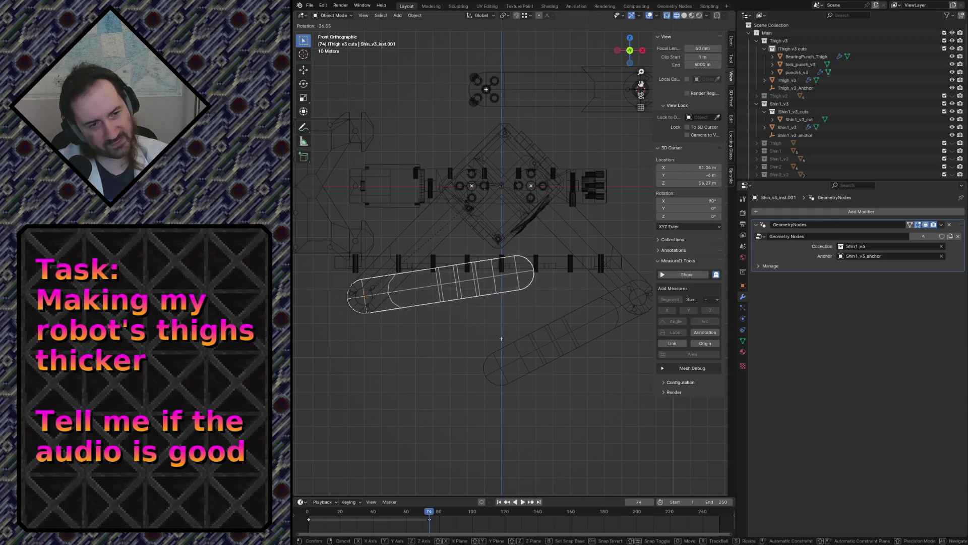
pyautogui.click(442, 325)
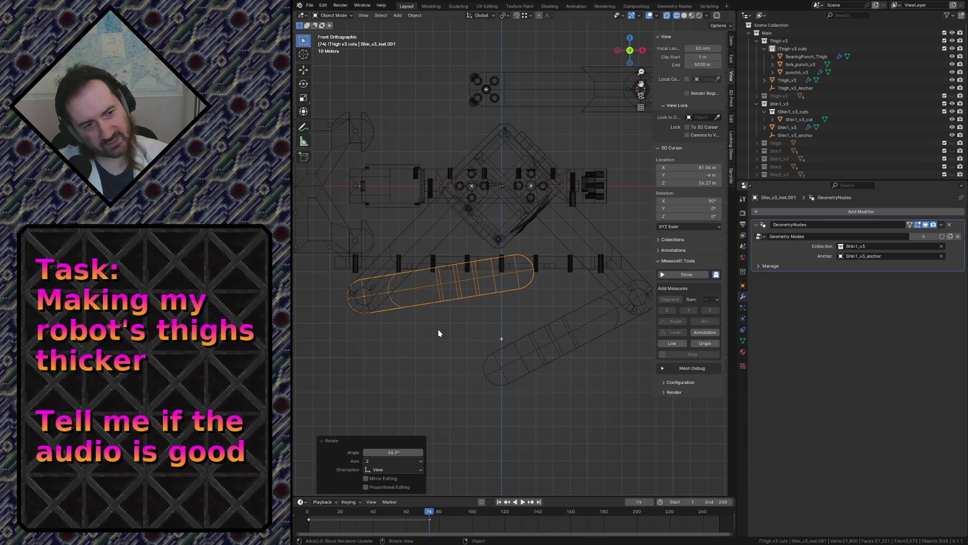
pyautogui.hotkey('ctrl', 'z')
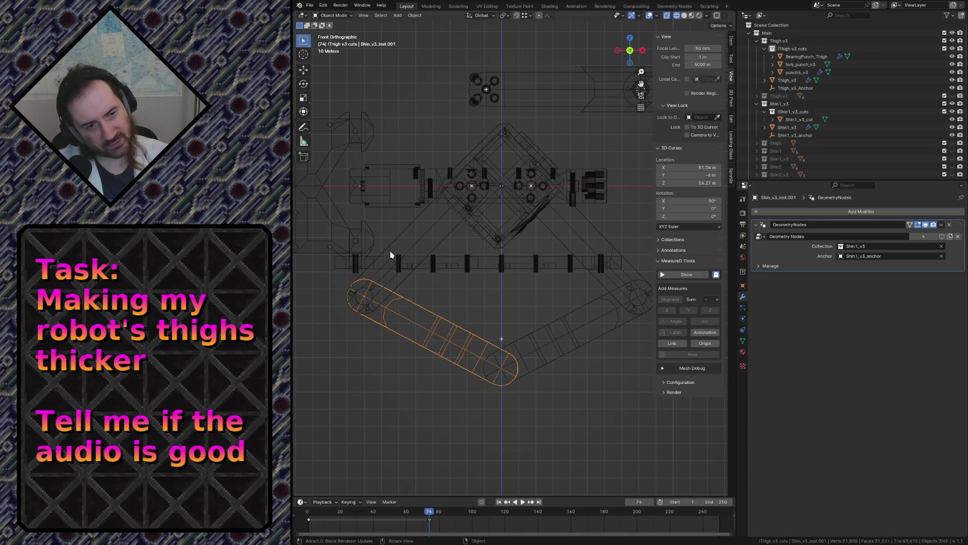
pyautogui.click(390, 252)
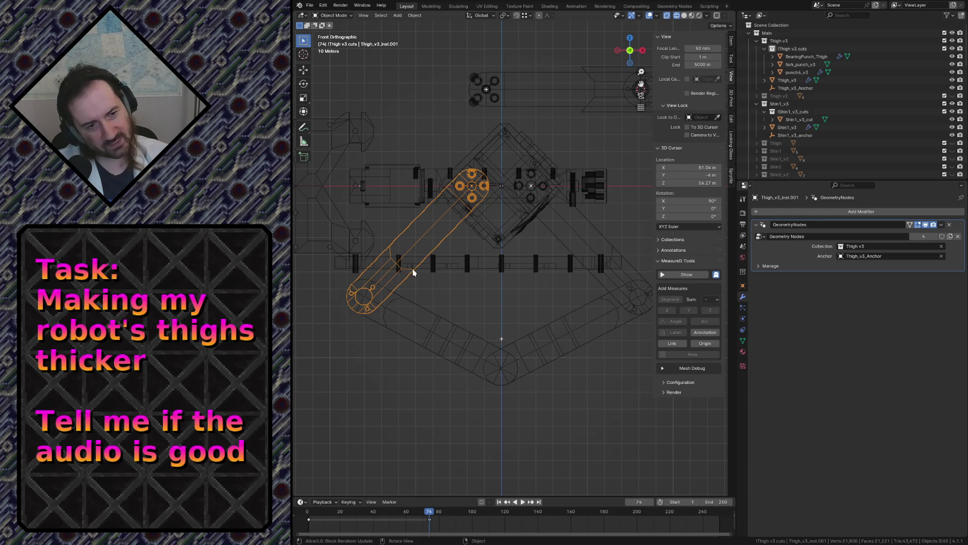
pyautogui.click(385, 286)
pyautogui.press('r')
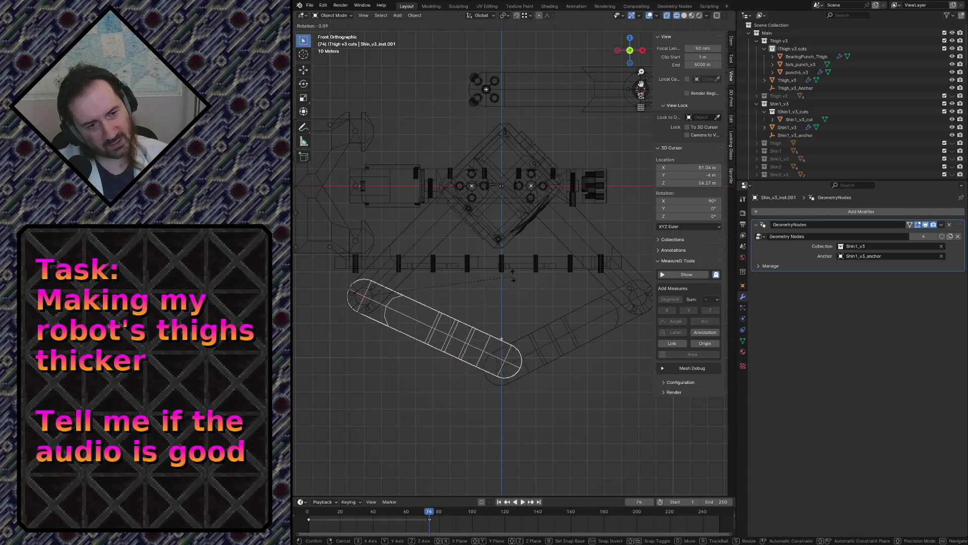
pyautogui.click(508, 211)
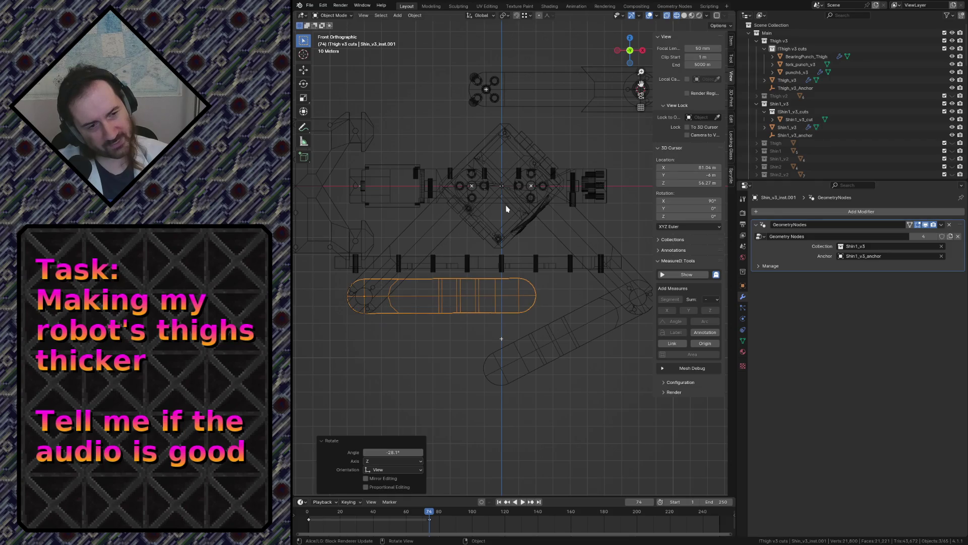
pyautogui.hotkey('ctrl', 'z')
# Duplicate the shin in place and rotate the copy to 8.18°, nearly horizontal
pyautogui.hotkey('shift', 'd')
pyautogui.rightClick(504, 275)
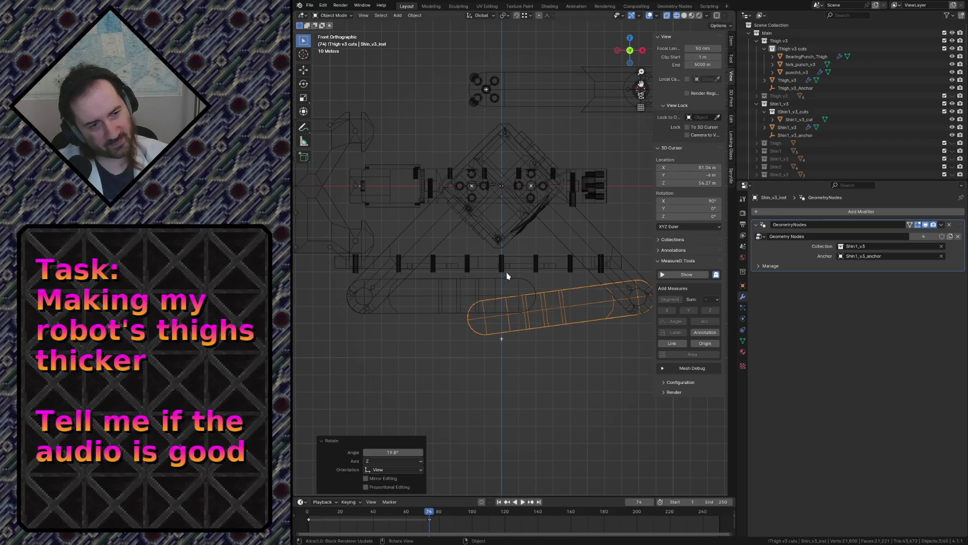
pyautogui.press('r')
pyautogui.click(495, 299)
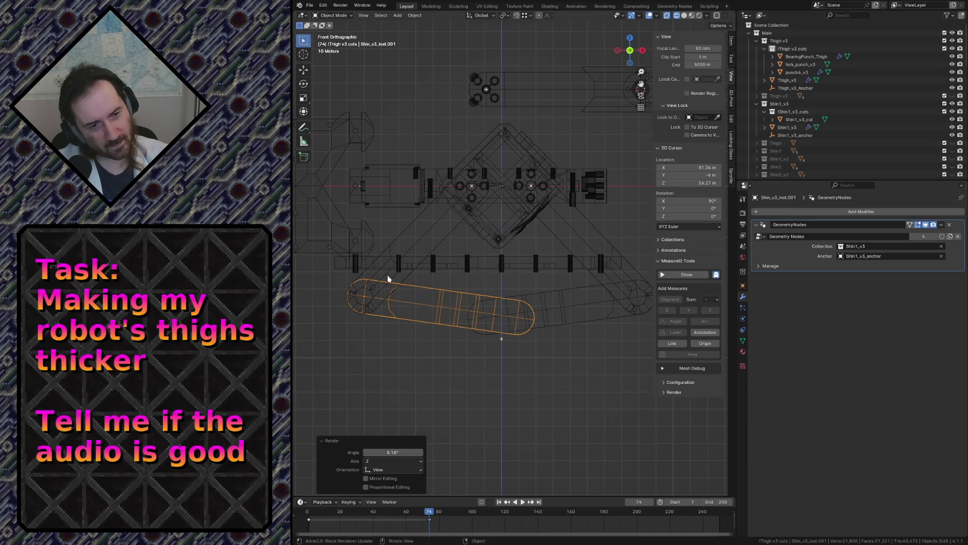
pyautogui.scroll(-3, 514, 318)
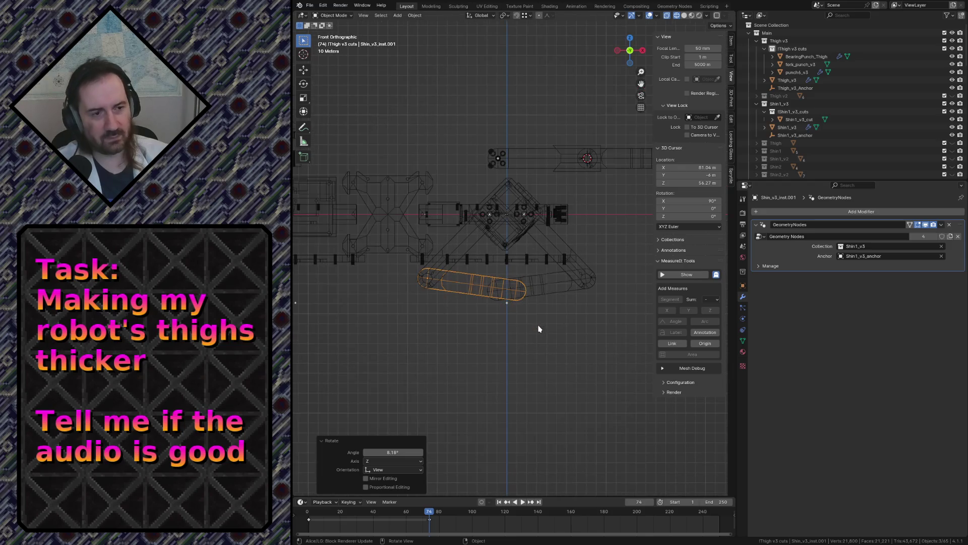
pyautogui.scroll(4, 530, 313)
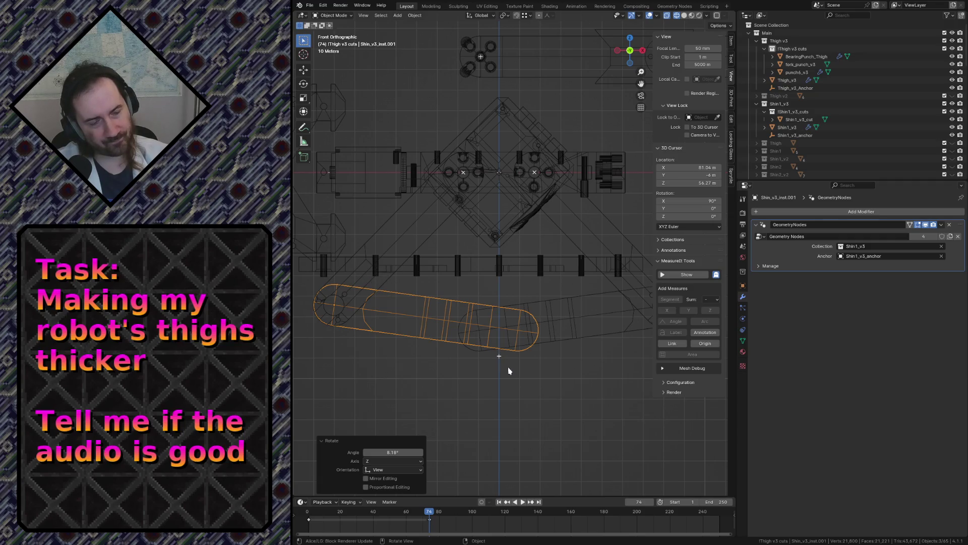
pyautogui.click(516, 396)
pyautogui.scroll(-1, 516, 396)
pyautogui.scroll(-1, 516, 393)
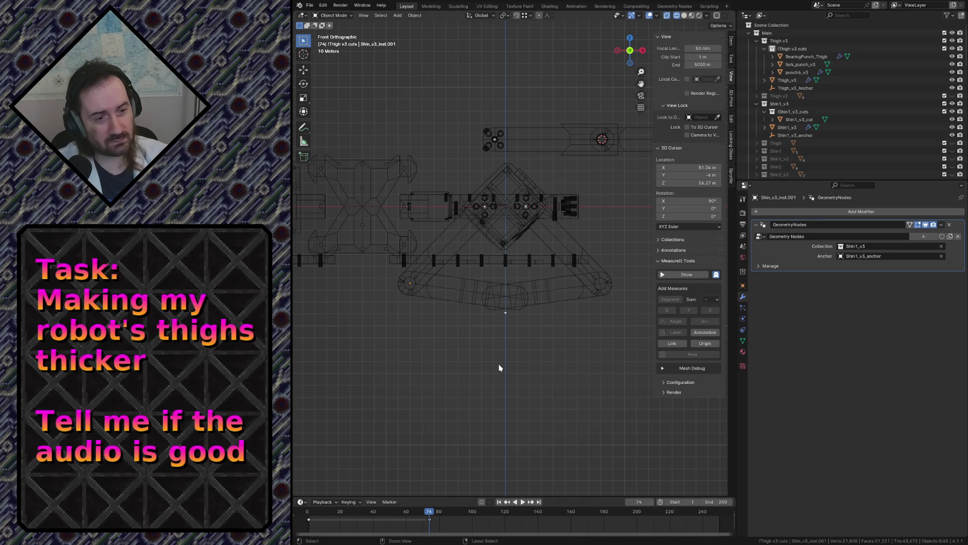
# Undo the test rotations back to the diamond pose and save robot.blend
pyautogui.hotkey('ctrl', 'z')
pyautogui.hotkey('ctrl', 'z')
pyautogui.hotkey('ctrl', 'shift', 'z')
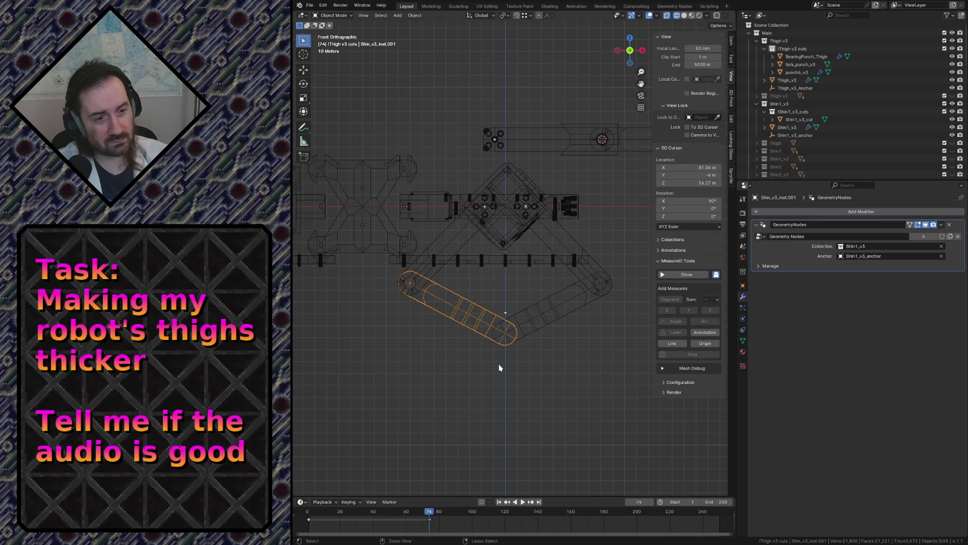
pyautogui.hotkey('ctrl', 's')
pyautogui.scroll(-5, 832, 121)
pyautogui.scroll(-5, 915, 150)
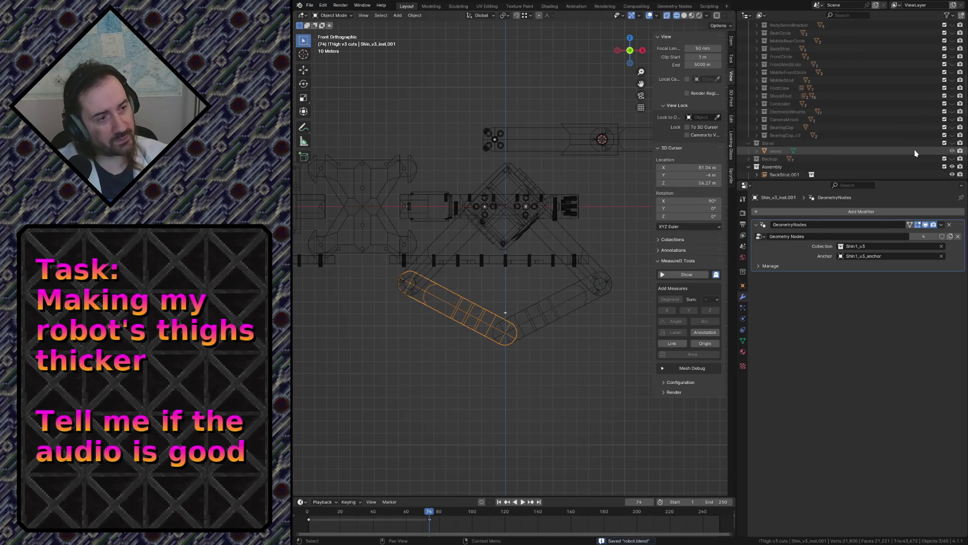
pyautogui.scroll(-5, 908, 144)
pyautogui.scroll(-5, 874, 116)
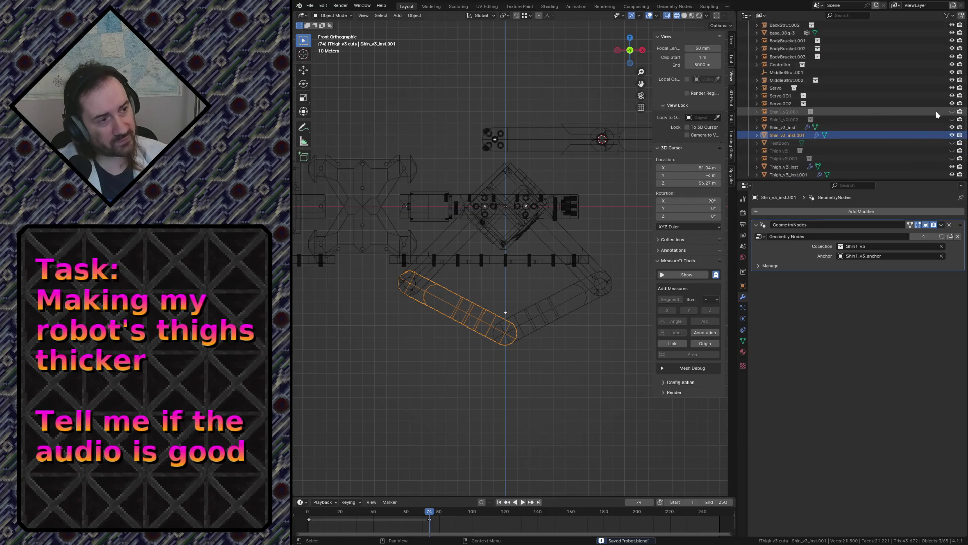
# Show the old Shin1_v2 shins and Thigh v2 in the Outliner for comparison
pyautogui.click(952, 112)
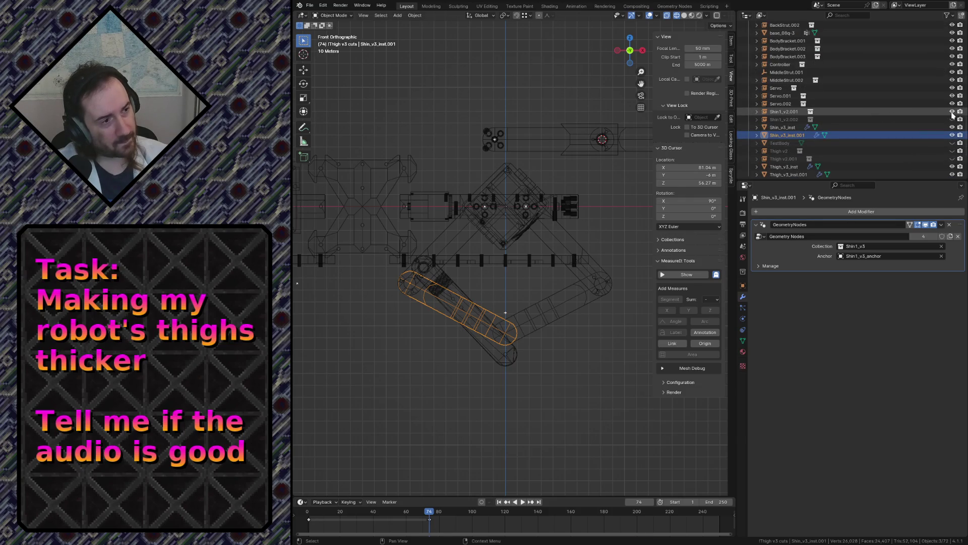
pyautogui.click(953, 121)
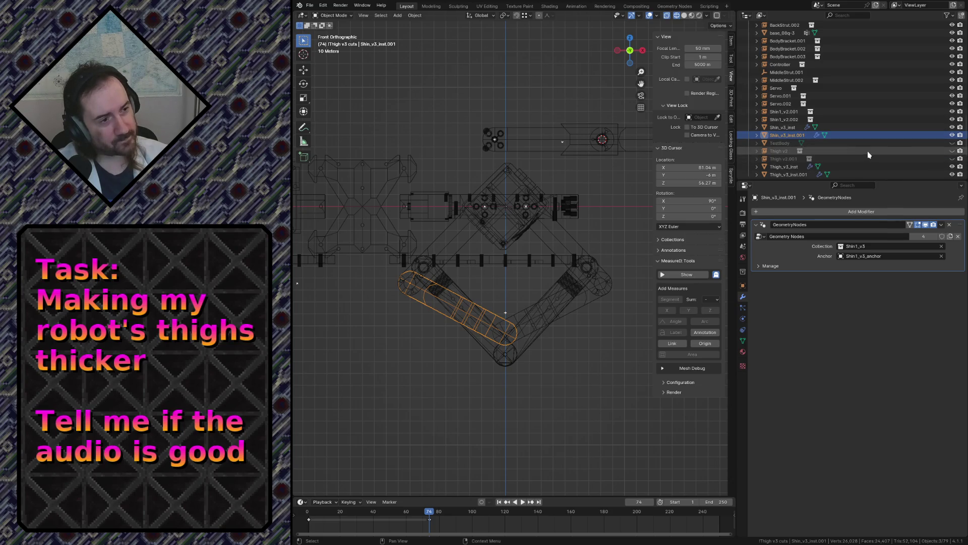
pyautogui.click(952, 150)
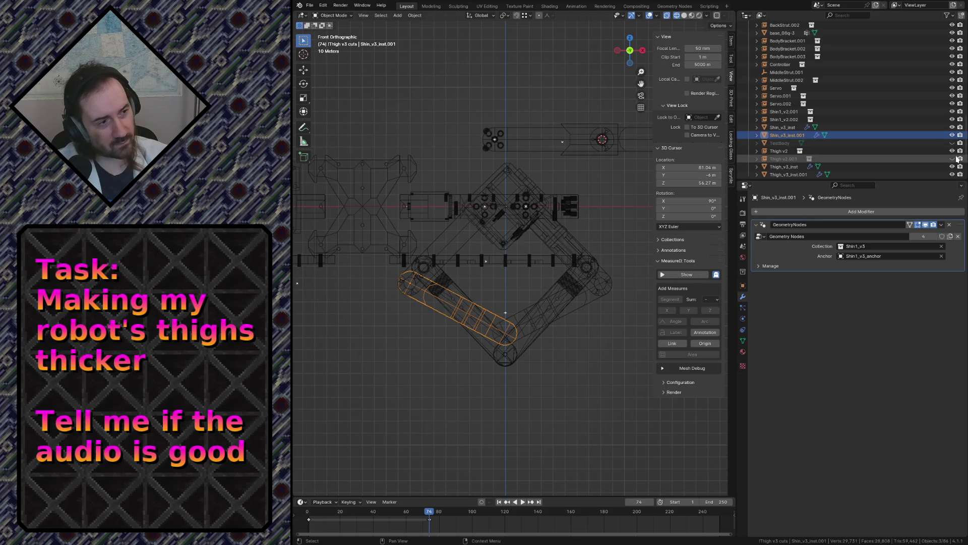
pyautogui.click(952, 158)
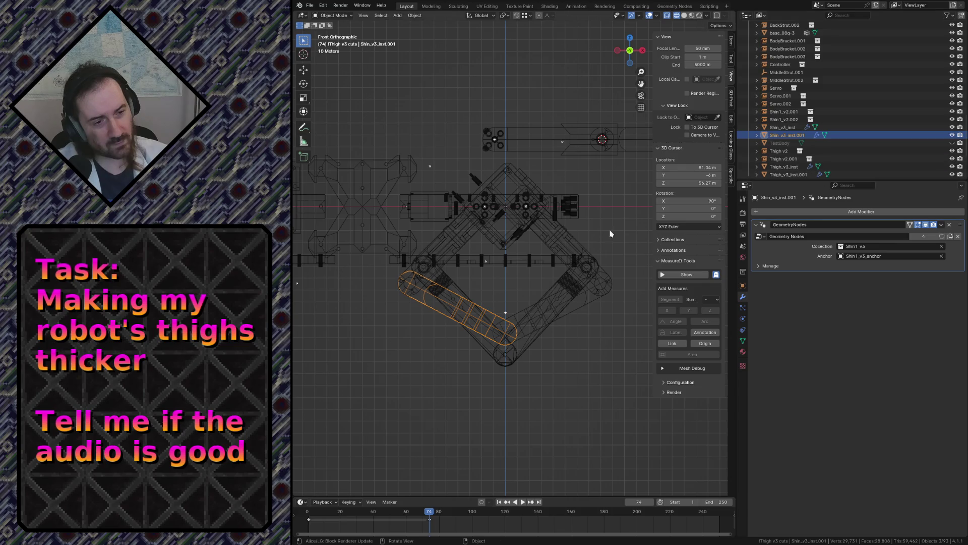
pyautogui.scroll(1, 508, 367)
pyautogui.scroll(1, 508, 366)
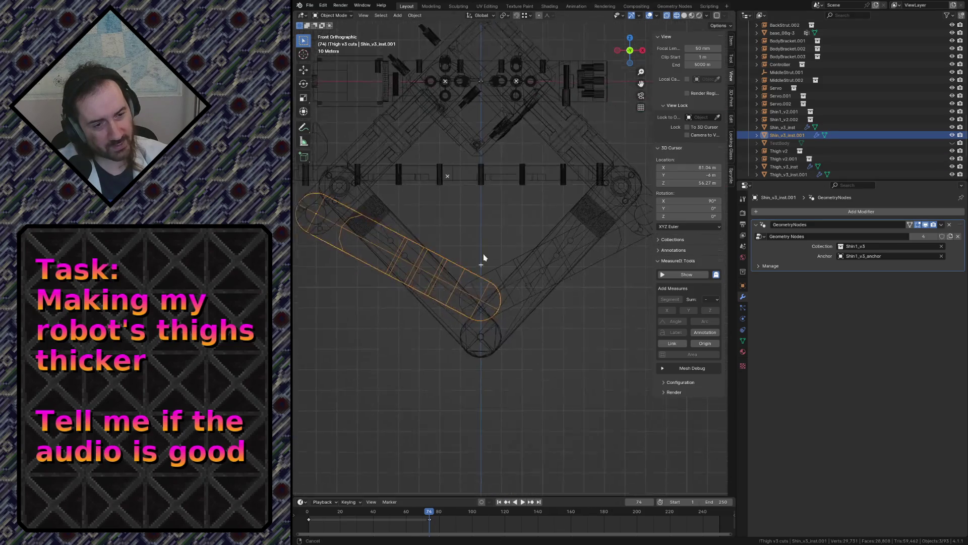
pyautogui.scroll(3, 484, 260)
pyautogui.scroll(3, 487, 277)
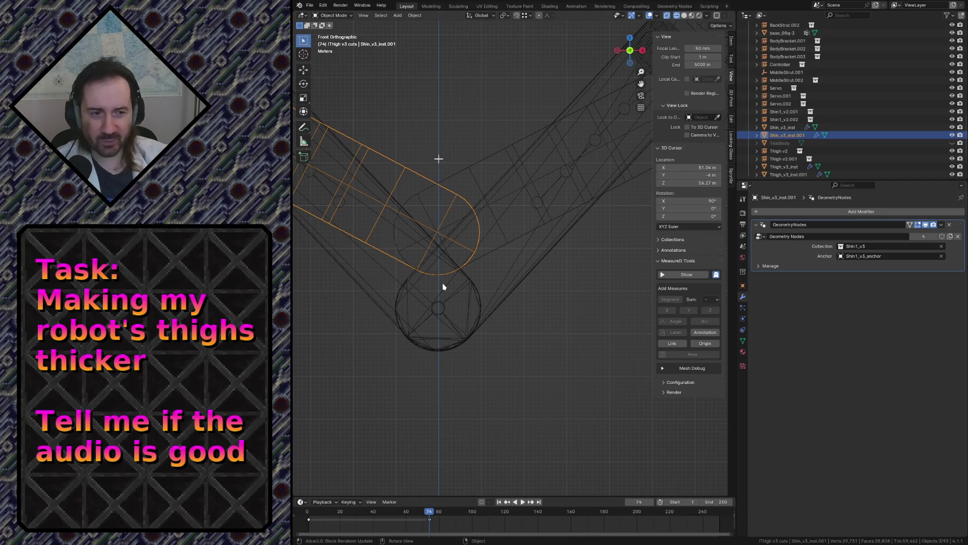
pyautogui.scroll(-2, 442, 286)
pyautogui.scroll(-4, 443, 286)
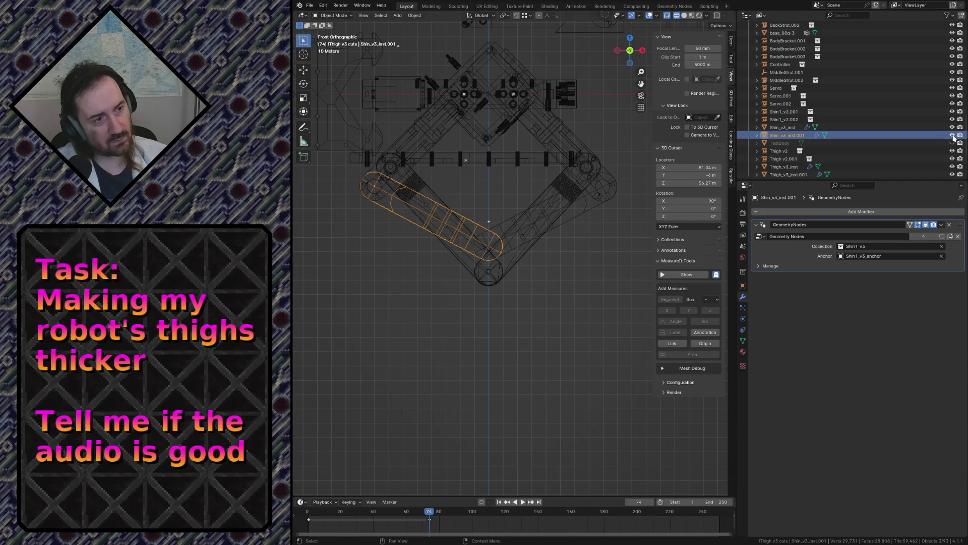
# Hide the duplicated shin, old v2 shins and Thigh v2 again, keeping Servo.002 visible
pyautogui.click(955, 135)
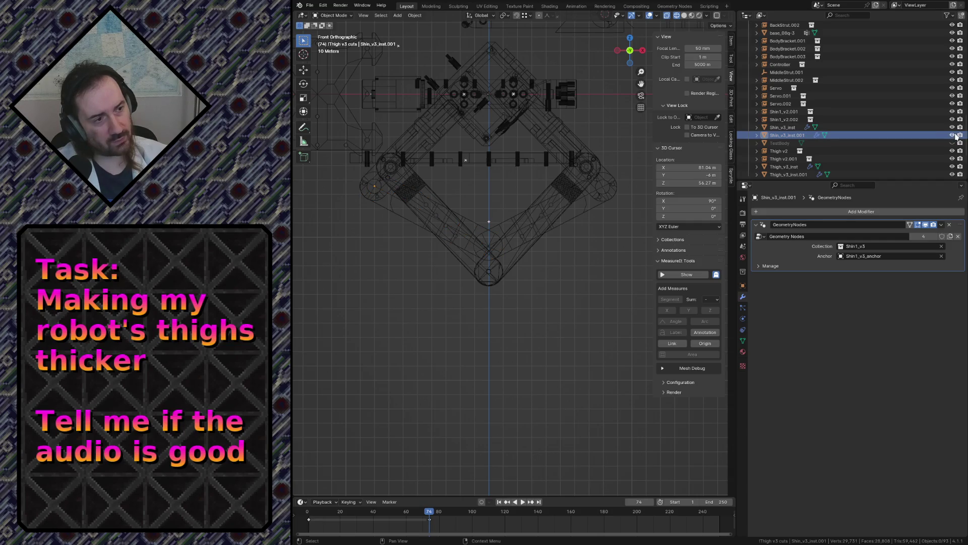
pyautogui.click(952, 119)
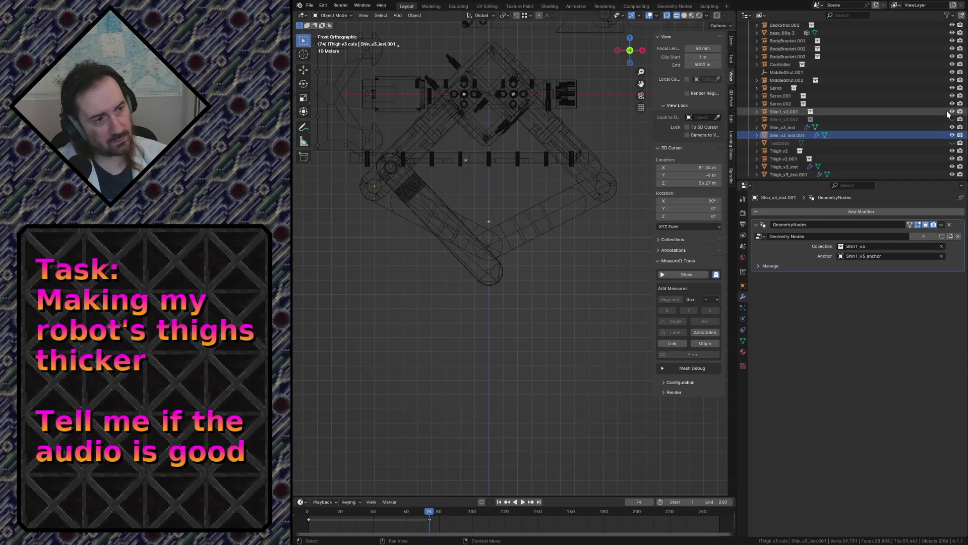
pyautogui.click(952, 111)
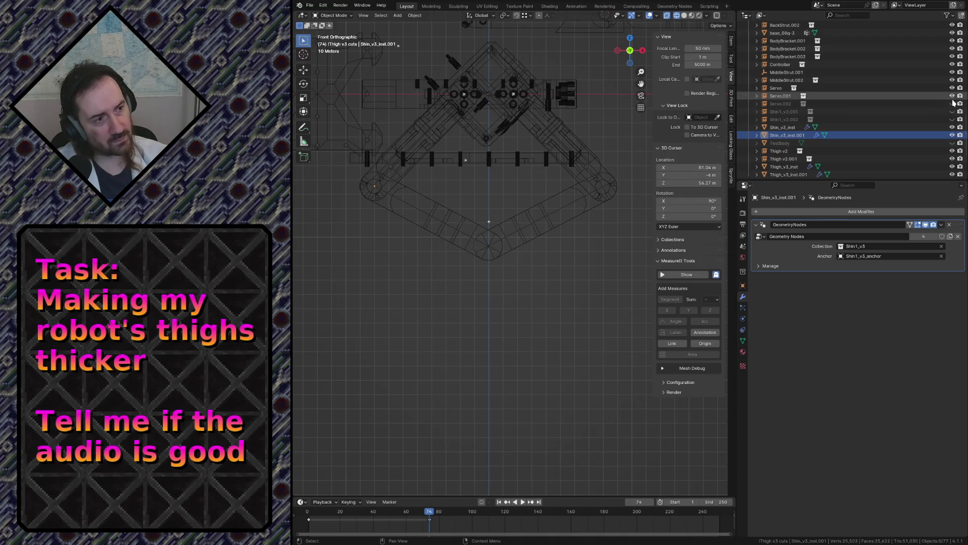
pyautogui.click(953, 104)
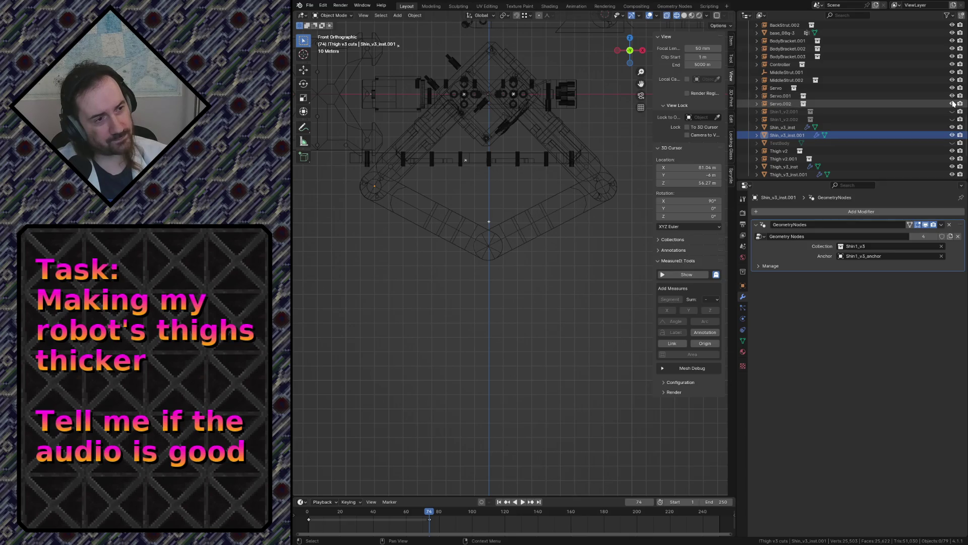
pyautogui.click(953, 151)
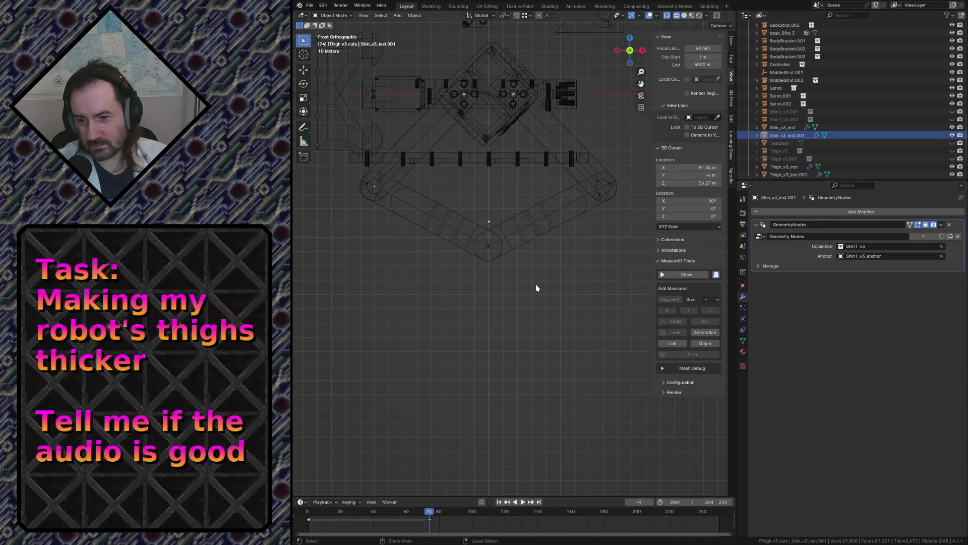
pyautogui.hotkey('ctrl', 's')
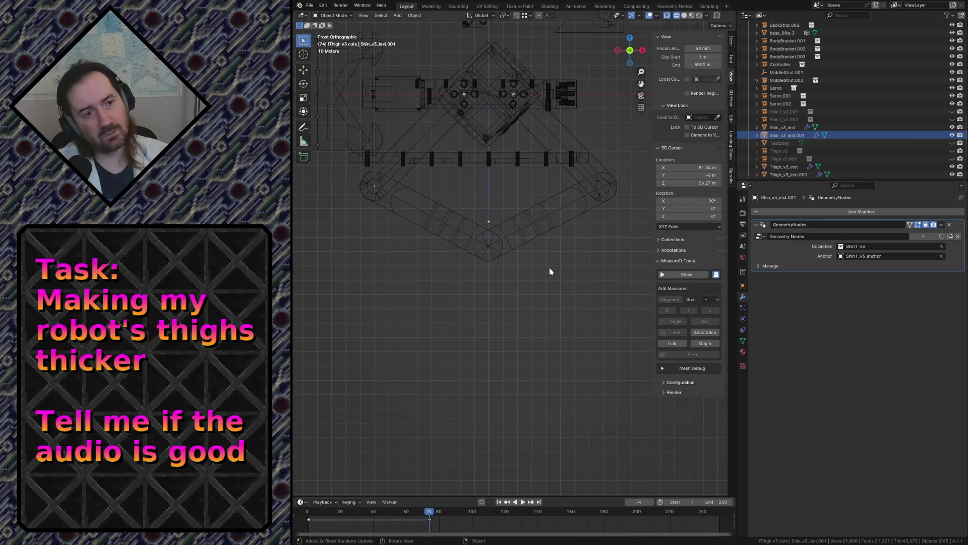
pyautogui.click(542, 228)
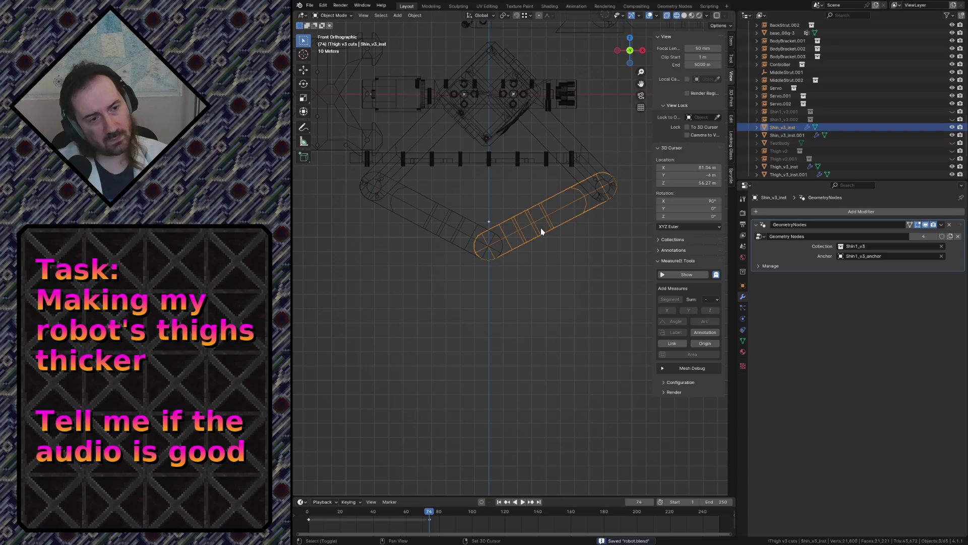
# Fly to a new view, save, select Thigh_v3_inst and expand the Thigh v2 collection
pyautogui.hotkey('shift', '`')
pyautogui.click(526, 448)
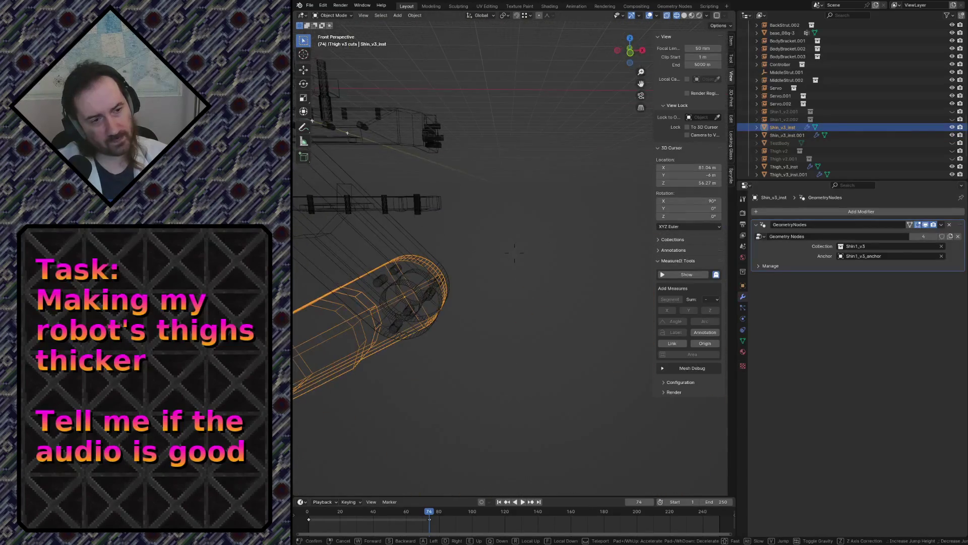
pyautogui.hotkey('ctrl', 's')
pyautogui.click(329, 218)
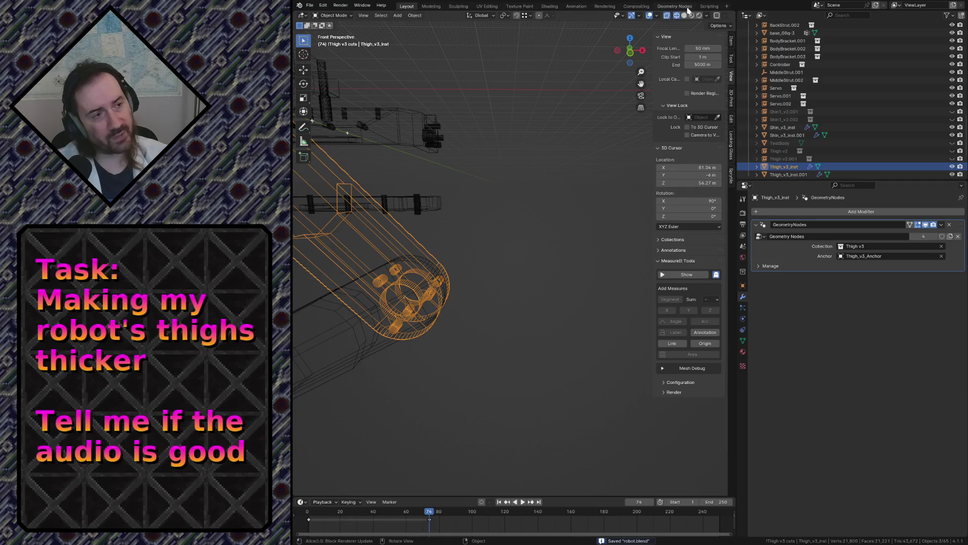
pyautogui.scroll(5, 856, 107)
pyautogui.scroll(5, 855, 107)
pyautogui.scroll(3, 854, 105)
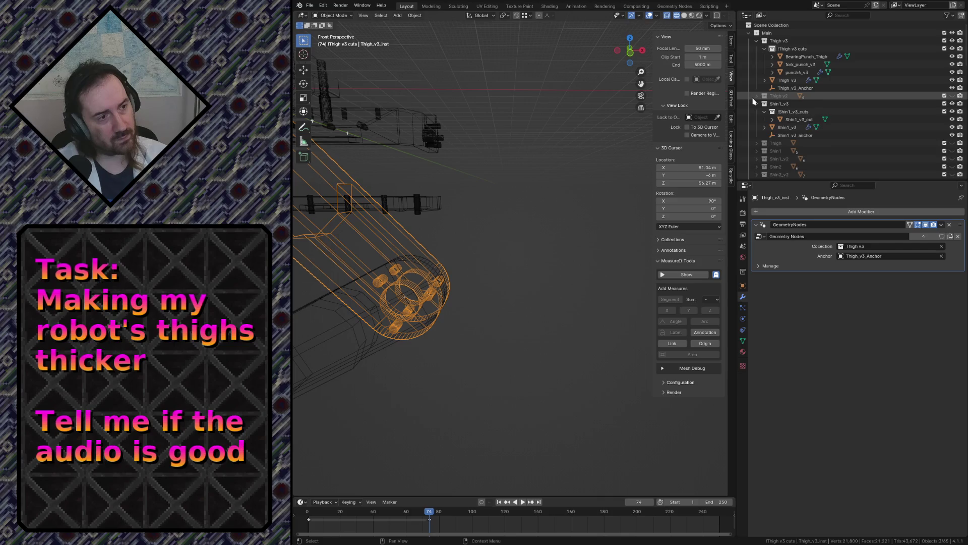
pyautogui.click(944, 96)
# Fly closer to the robot and switch the viewport to solid shading
pyautogui.hotkey('shift', '`')
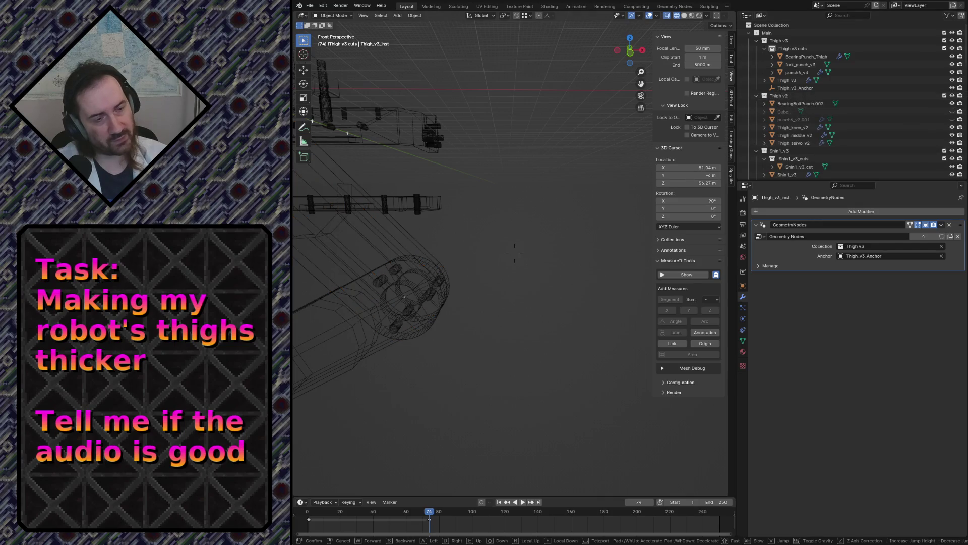
pyautogui.press('s')
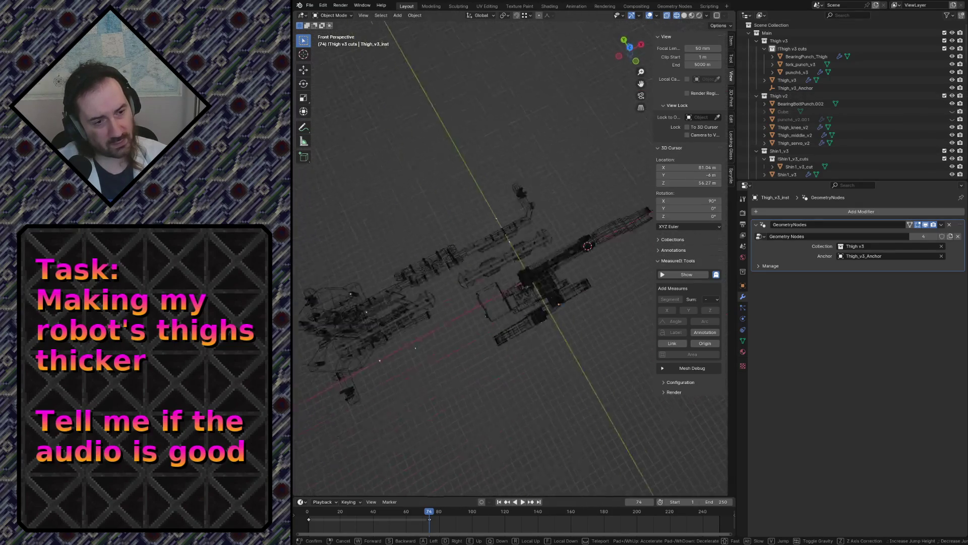
pyautogui.press('w')
pyautogui.click(592, 214)
pyautogui.press('z')
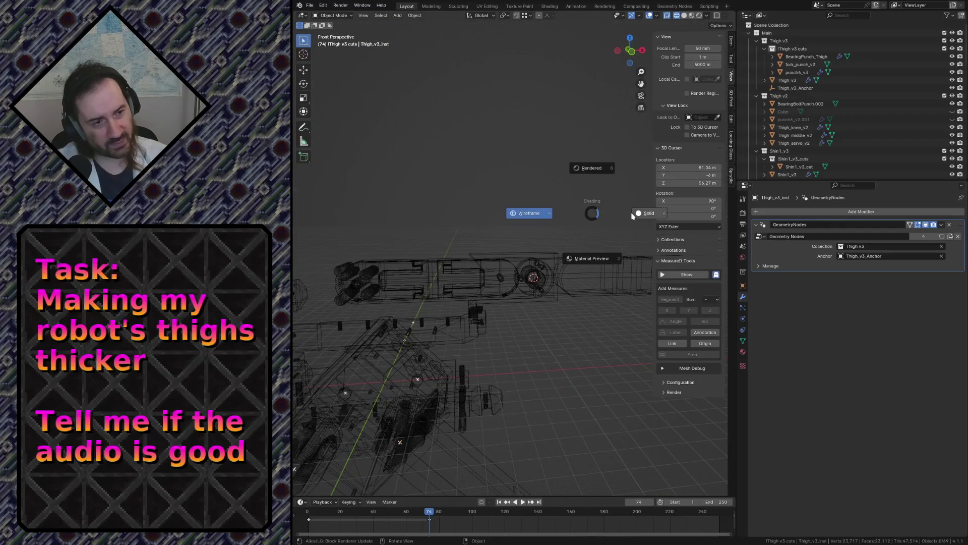
pyautogui.click(632, 216)
# Enter edit mode on the fork_punch_v3 cutter and return to wireframe shading
pyautogui.click(509, 233)
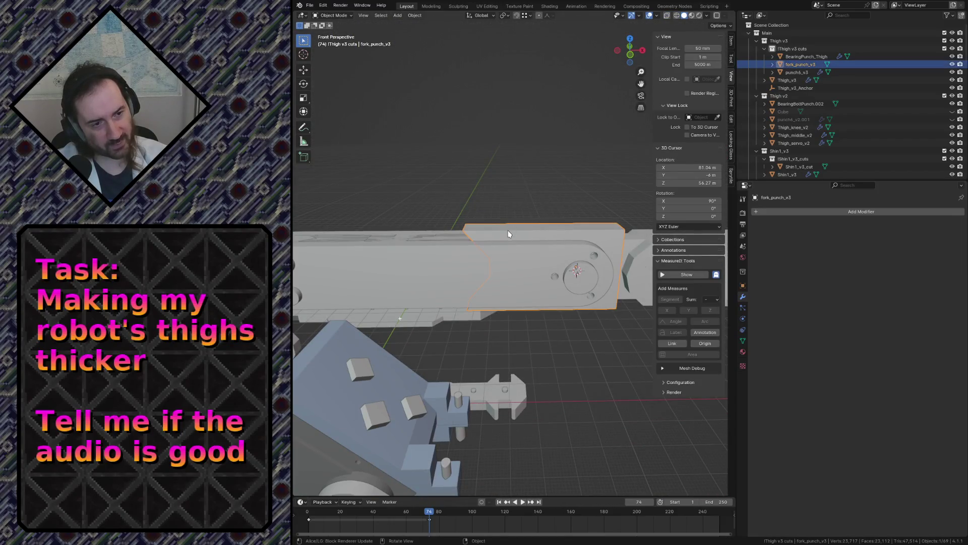
pyautogui.press('Tab')
pyautogui.press('z')
pyautogui.click(439, 196)
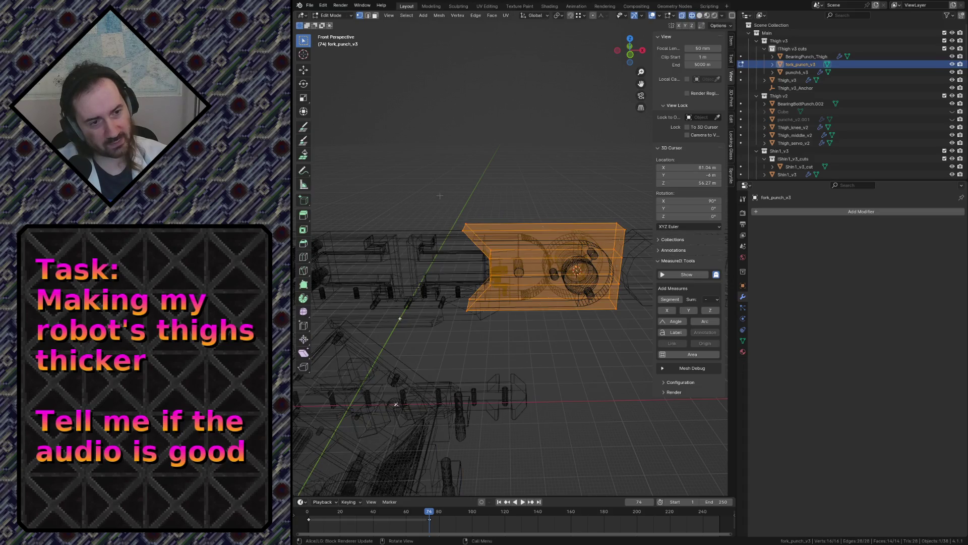
# In front ortho view, move the cutter's mirrored vertices along global X
pyautogui.press('KP_5')
pyautogui.scroll(-2, 504, 328)
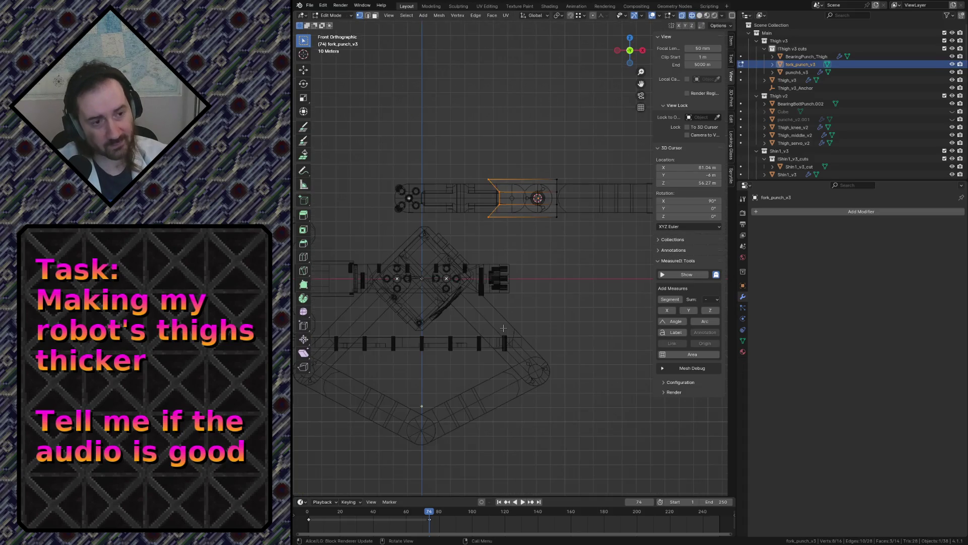
pyautogui.press('KP_Decimal')
pyautogui.scroll(-5, 486, 228)
pyautogui.press('g')
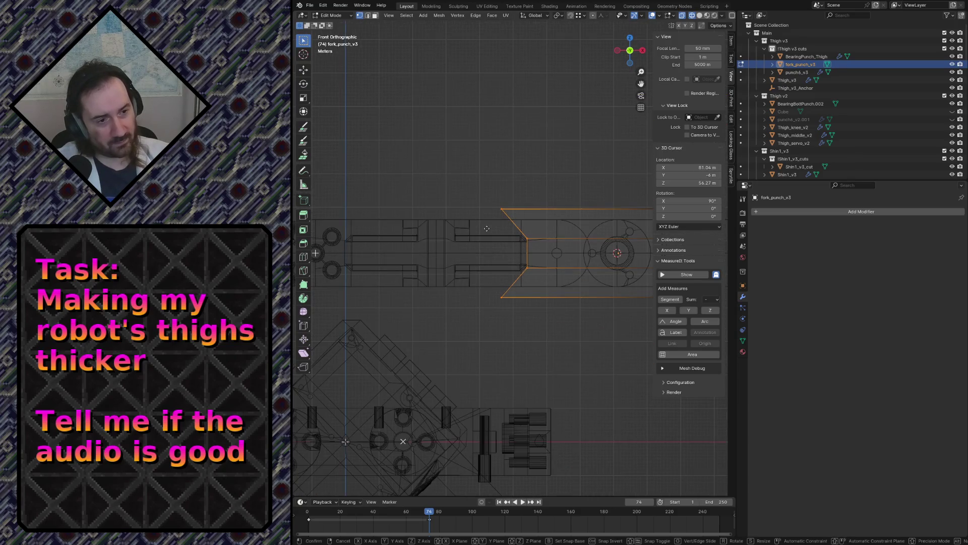
pyautogui.press('x')
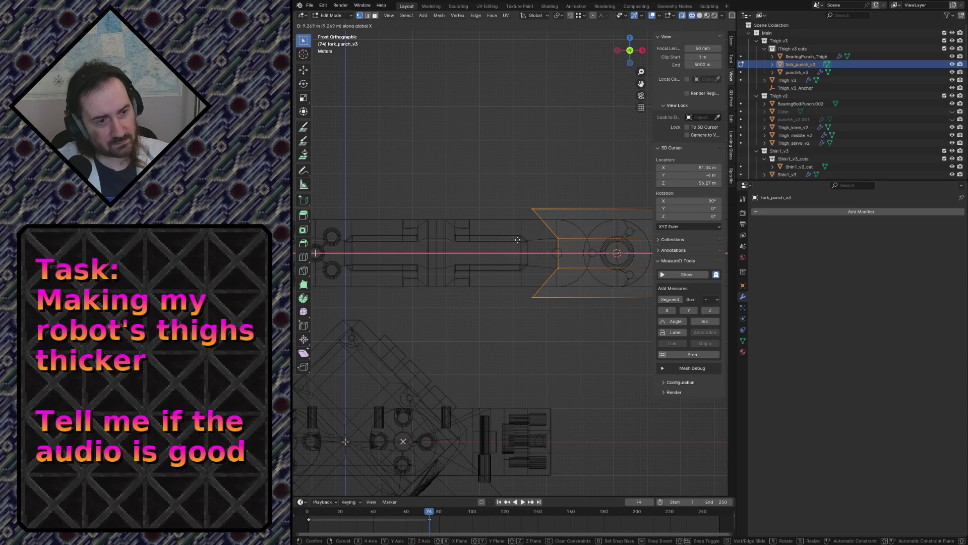
pyautogui.click(513, 239)
pyautogui.scroll(-1, 512, 239)
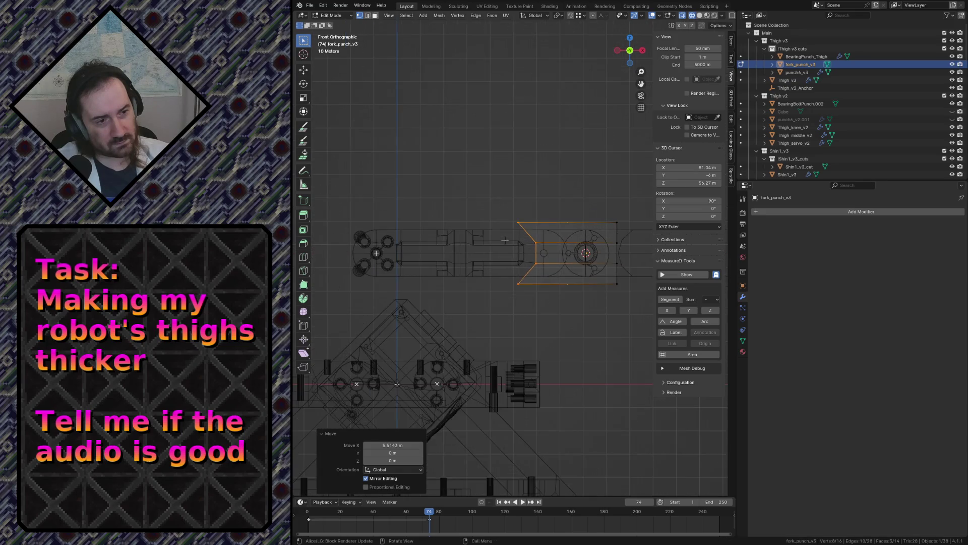
pyautogui.scroll(-1, 511, 238)
pyautogui.scroll(1, 512, 239)
pyautogui.scroll(1, 513, 239)
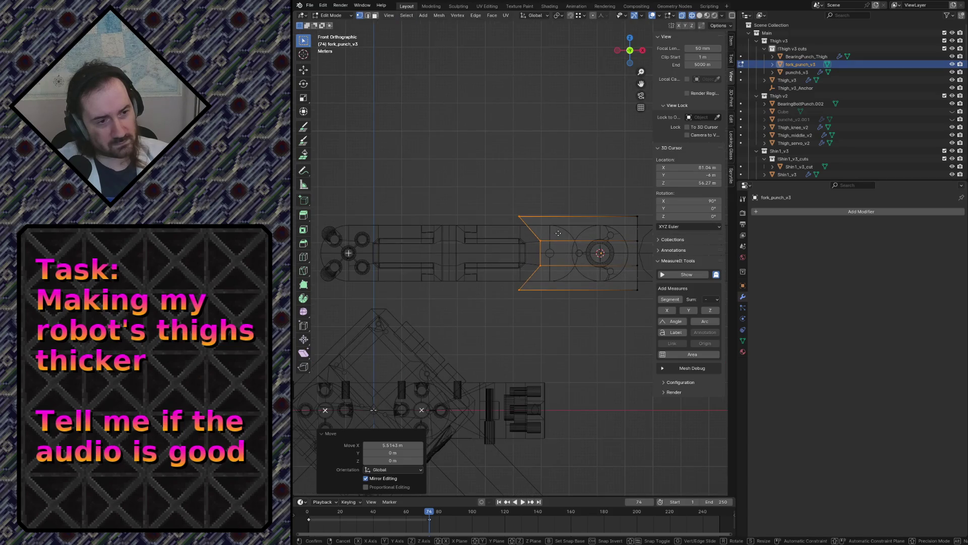
# Shift the vertices along X again by 2.675 m and then 1.7517 m
pyautogui.press('g')
pyautogui.press('x')
pyautogui.click(564, 235)
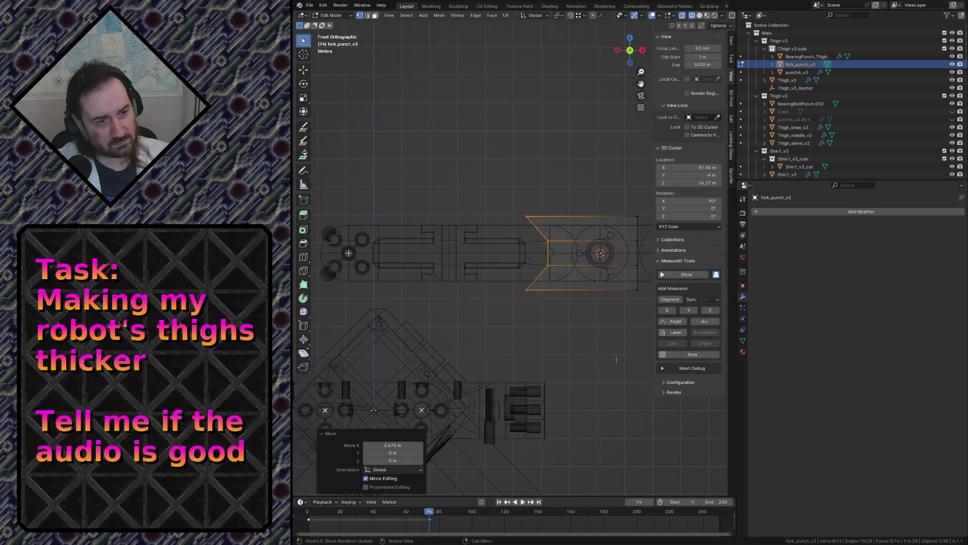
pyautogui.scroll(-5, 605, 367)
pyautogui.press('g')
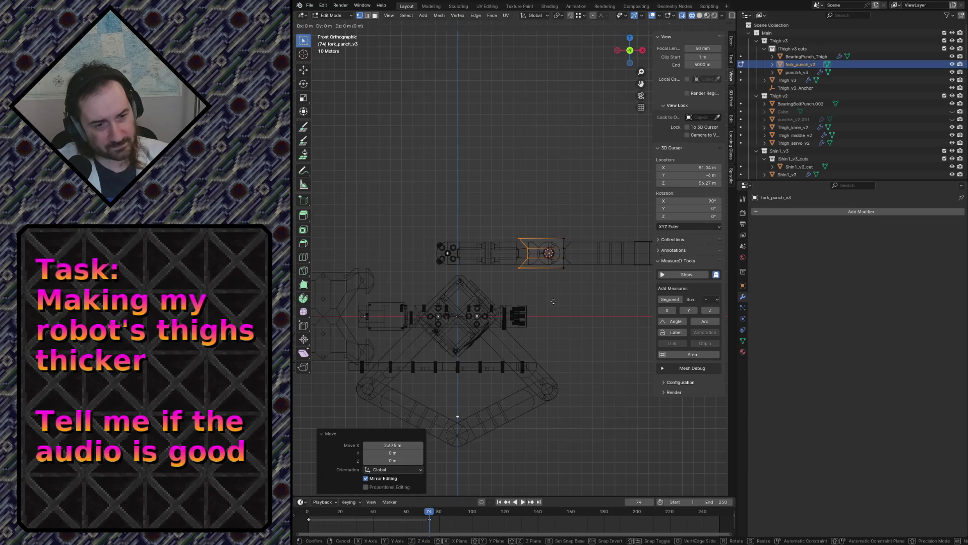
pyautogui.press('x')
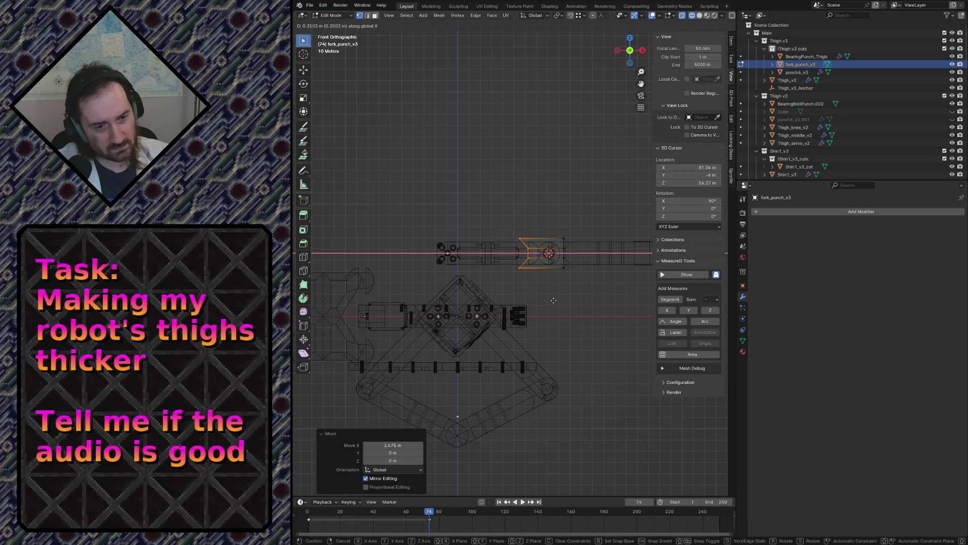
pyautogui.click(555, 301)
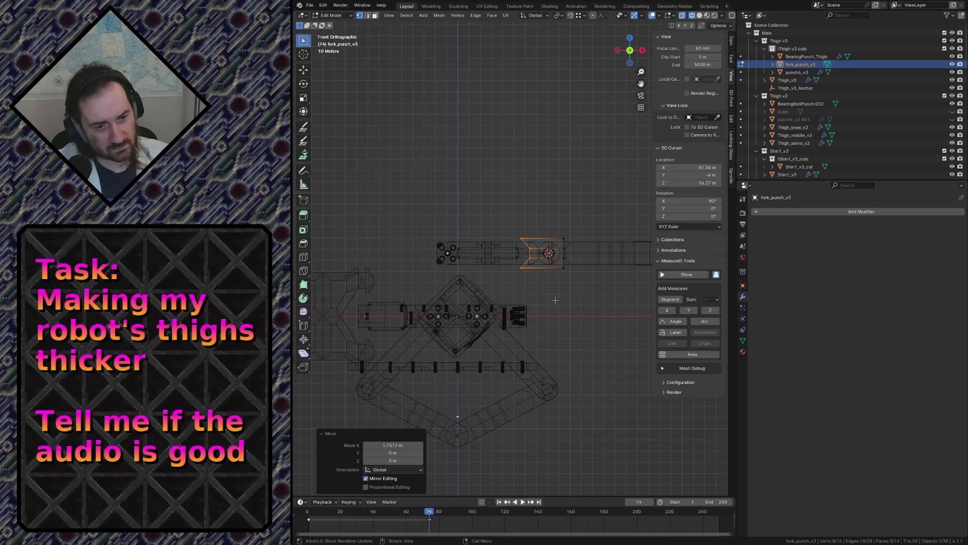
# Save robot.blend, leave edit mode and select the lower-left shin
pyautogui.hotkey('ctrl', 's')
pyautogui.scroll(2, 523, 261)
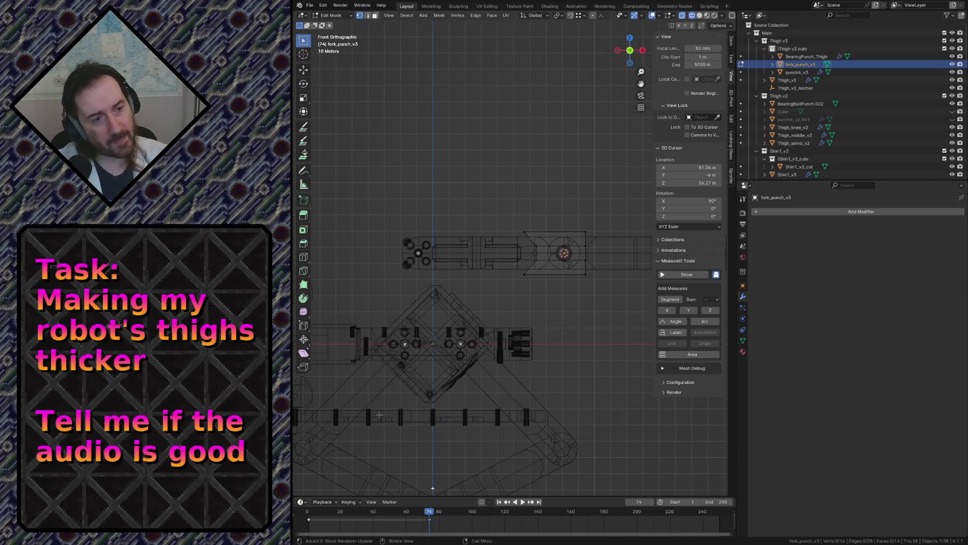
pyautogui.hotkey('ctrl', 's')
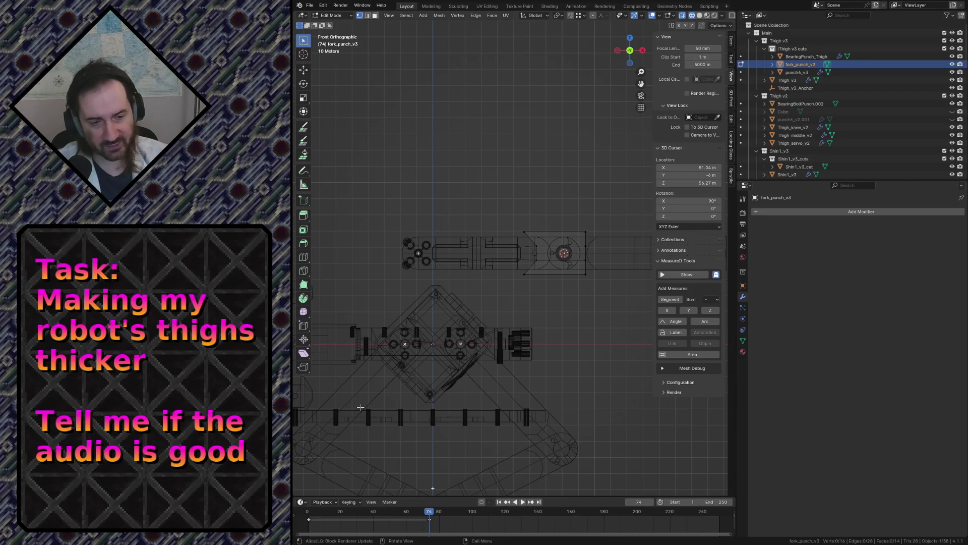
pyautogui.scroll(-3, 456, 373)
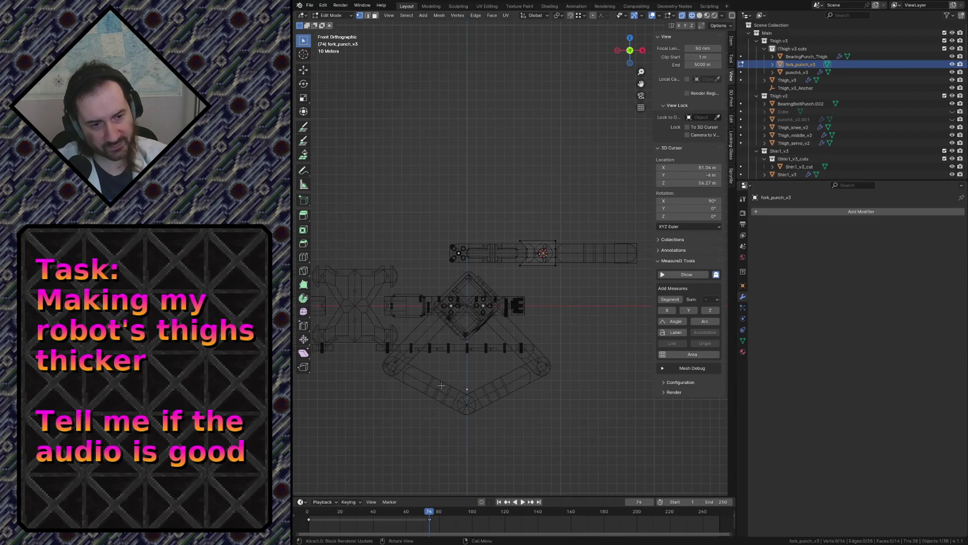
pyautogui.press('Tab')
pyautogui.click(441, 386)
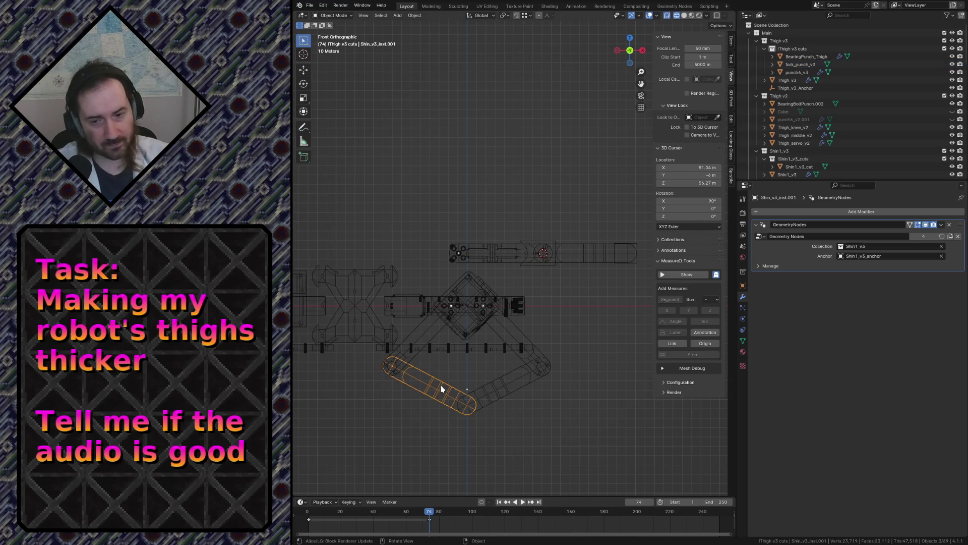
# Frame the shin, save, pan to show the whole leg and deselect
pyautogui.press('KP_Decimal')
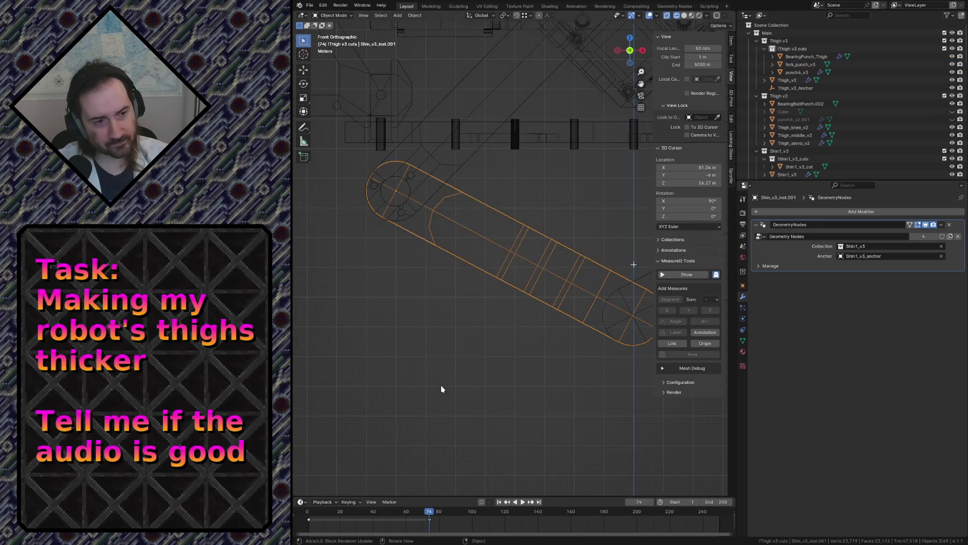
pyautogui.hotkey('ctrl', 's')
pyautogui.keyDown('shift'); pyautogui.moveTo(616, 191); pyautogui.dragTo(461, 277, button='middle'); pyautogui.keyUp('shift')
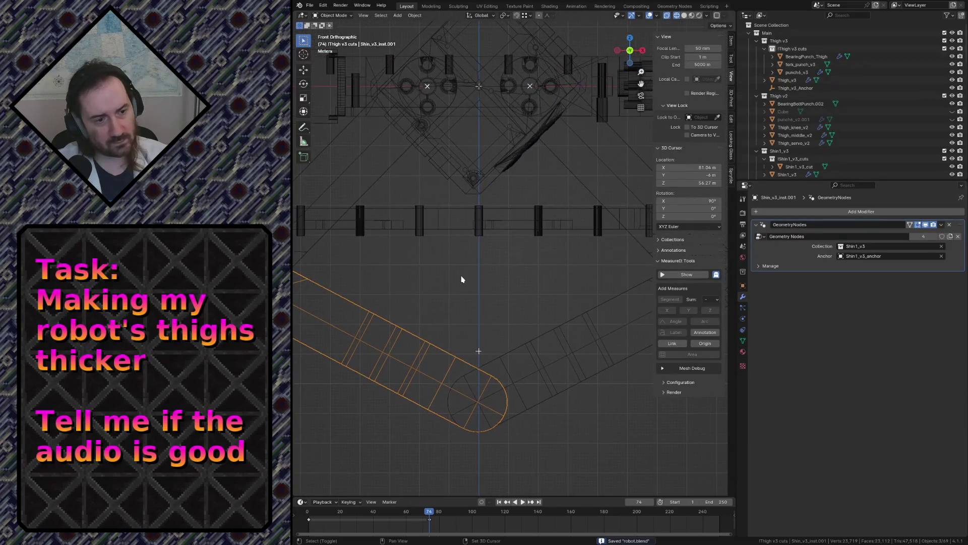
pyautogui.scroll(-3, 467, 272)
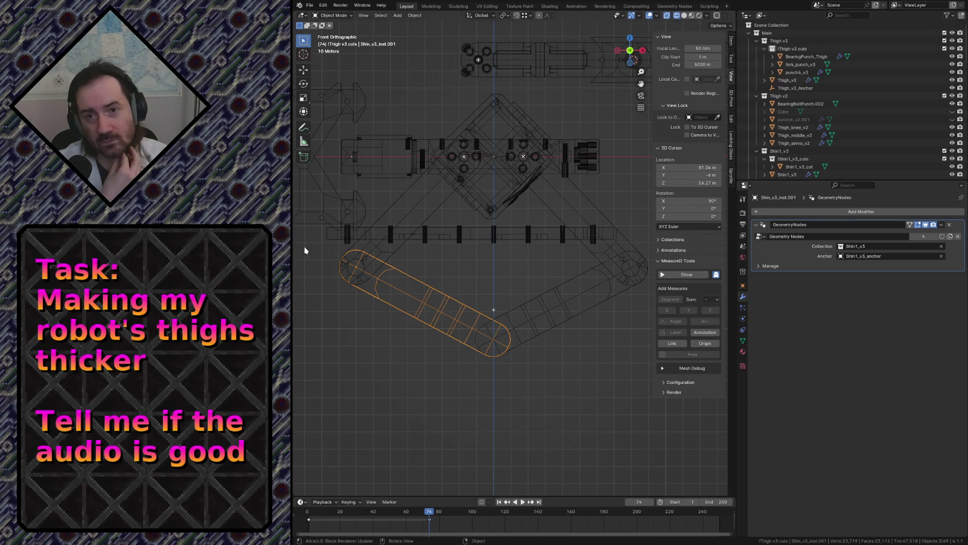
pyautogui.click(400, 346)
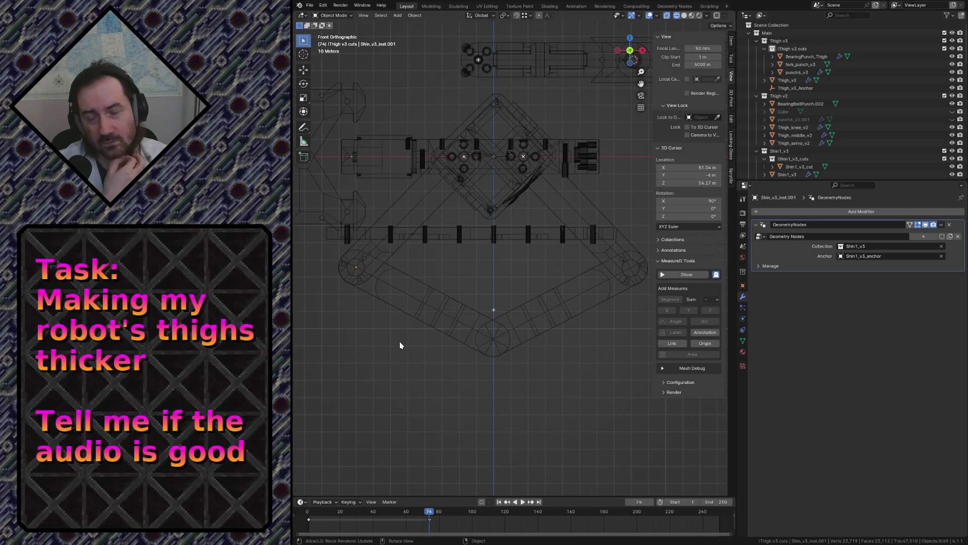
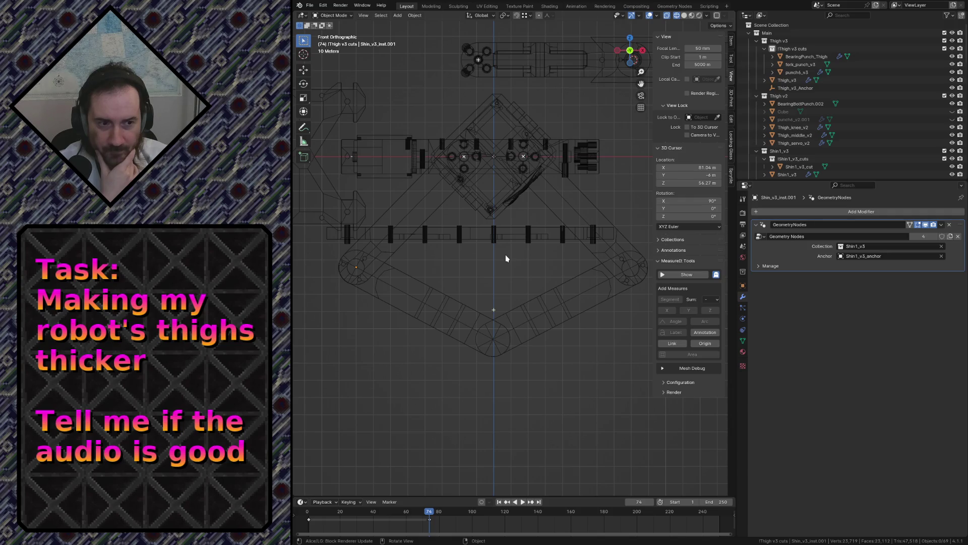
# Adjust the upper thigh's angle and set the diagonal shin up-left at a steeper slant
pyautogui.click(381, 217)
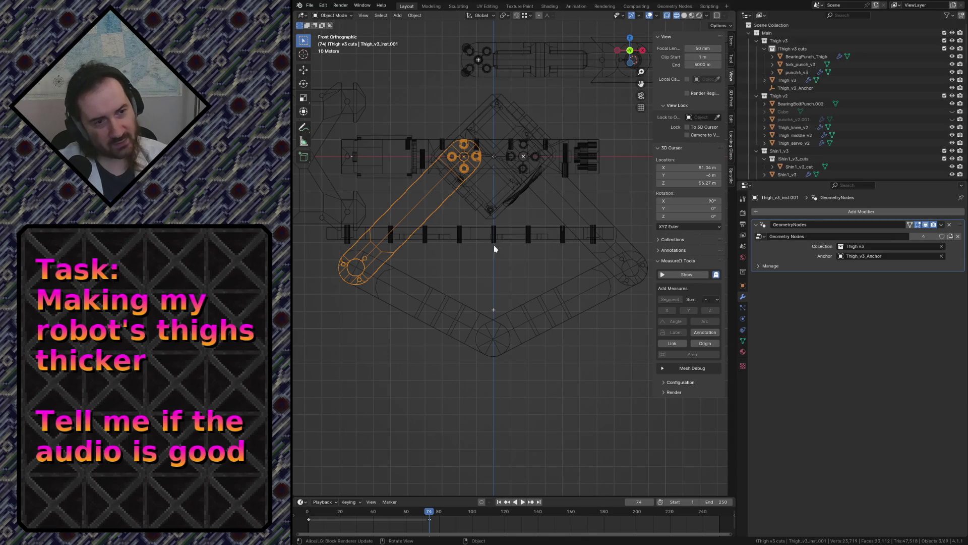
pyautogui.press('r')
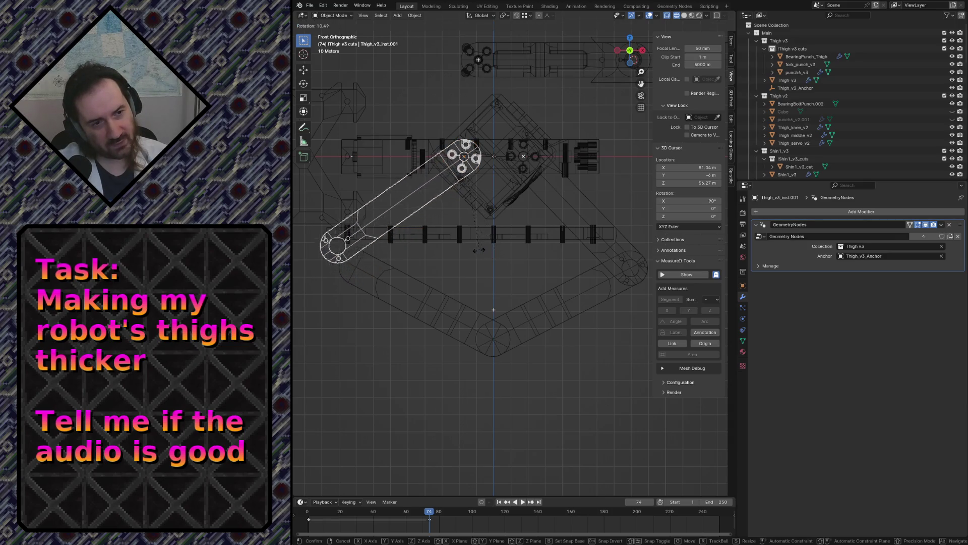
pyautogui.click(453, 262)
pyautogui.click(439, 294)
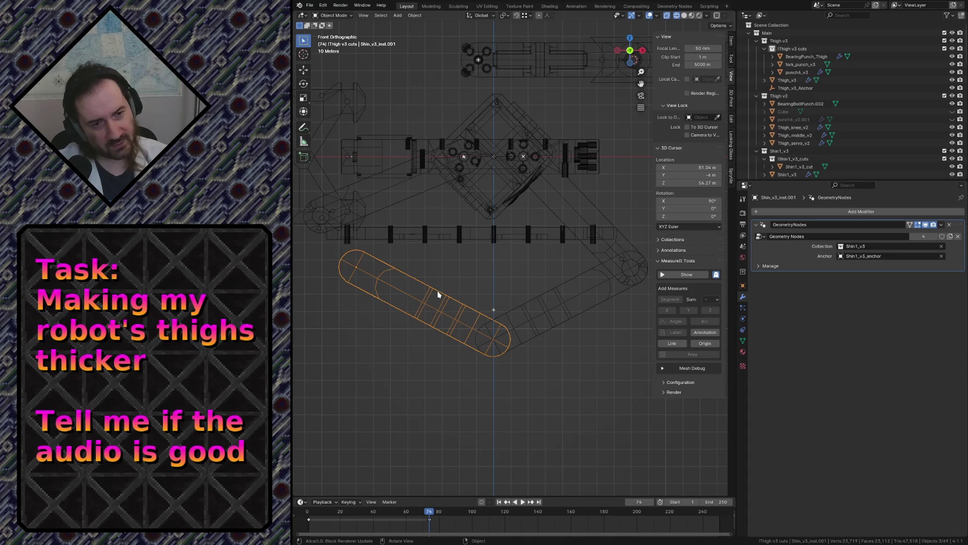
pyautogui.press('g')
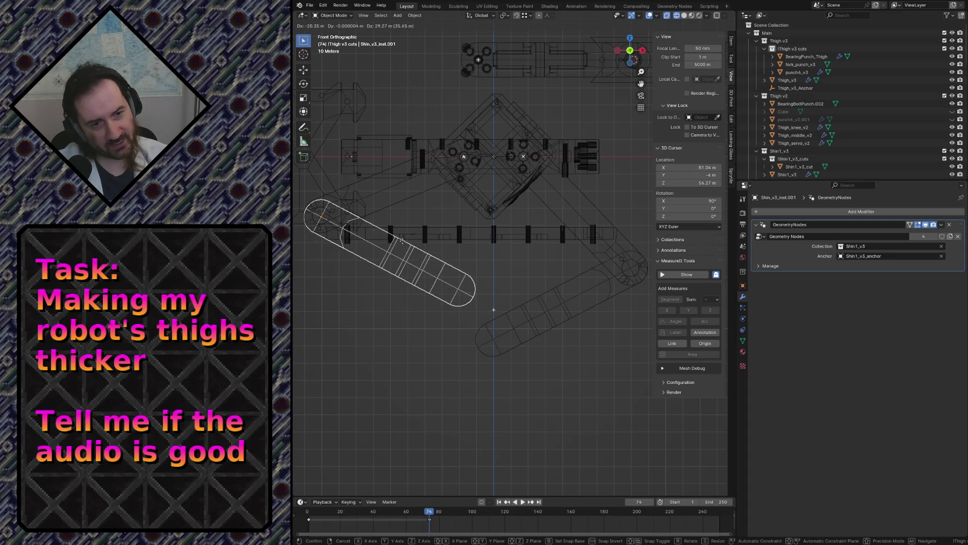
pyautogui.click(443, 250)
pyautogui.press('r')
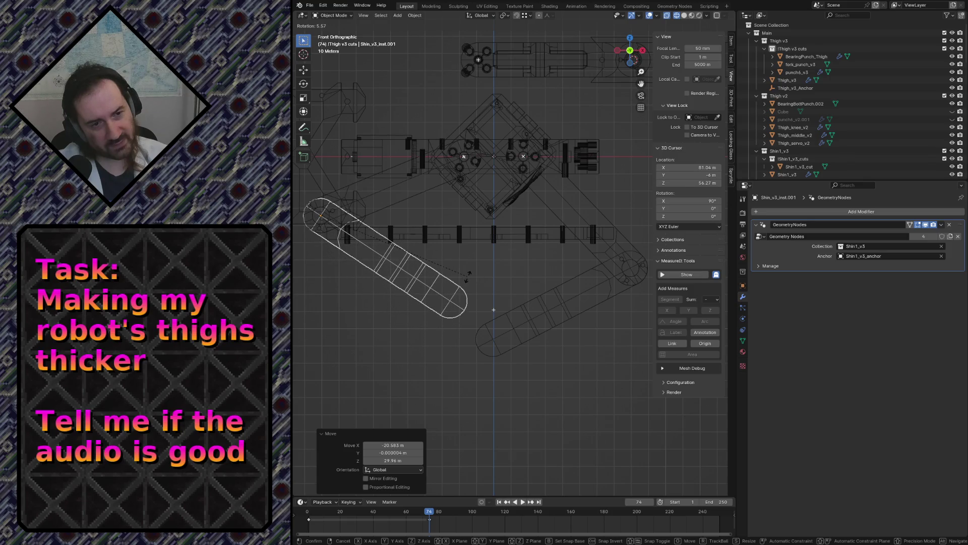
pyautogui.click(467, 277)
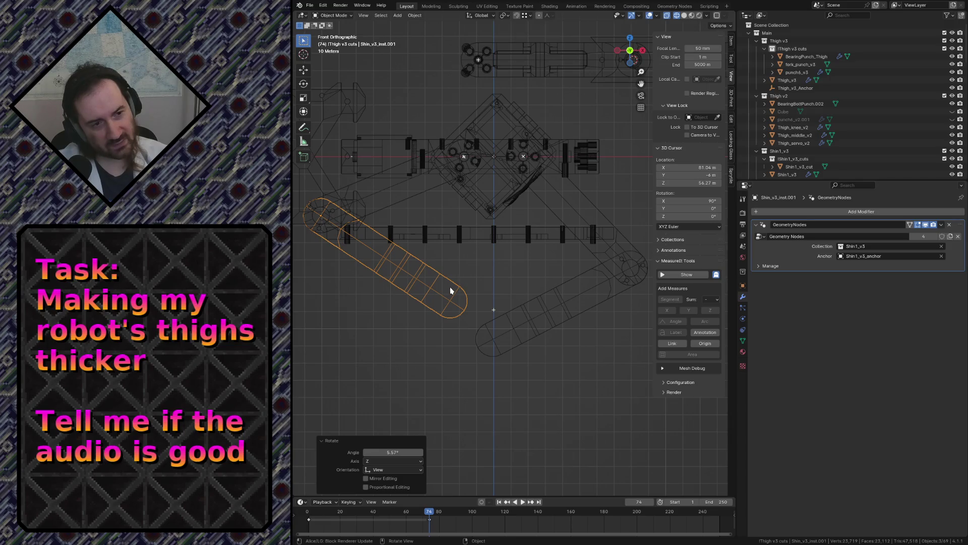
pyautogui.press('r')
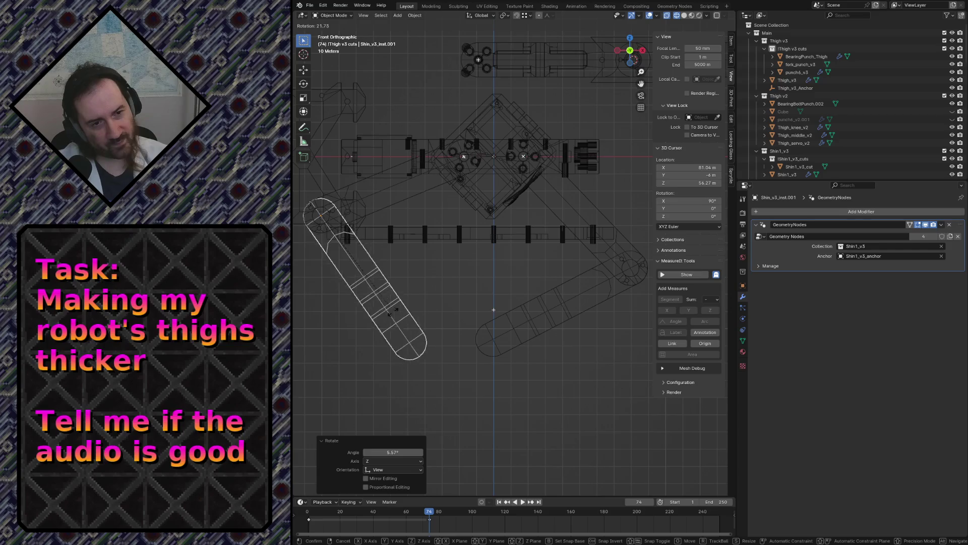
pyautogui.click(402, 309)
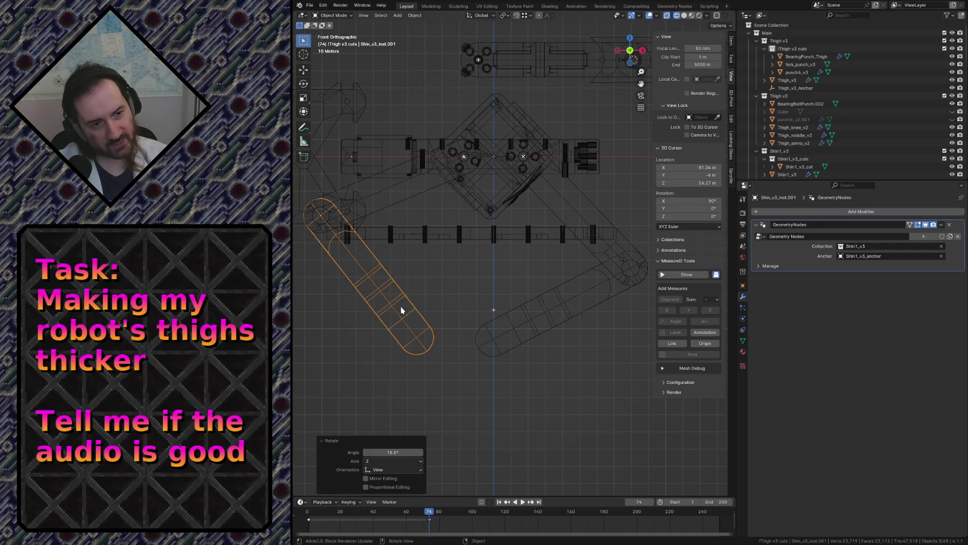
# Reposition Shin_v3_inst and try a rotation, undoing and redoing it
pyautogui.click(537, 316)
pyautogui.press('g')
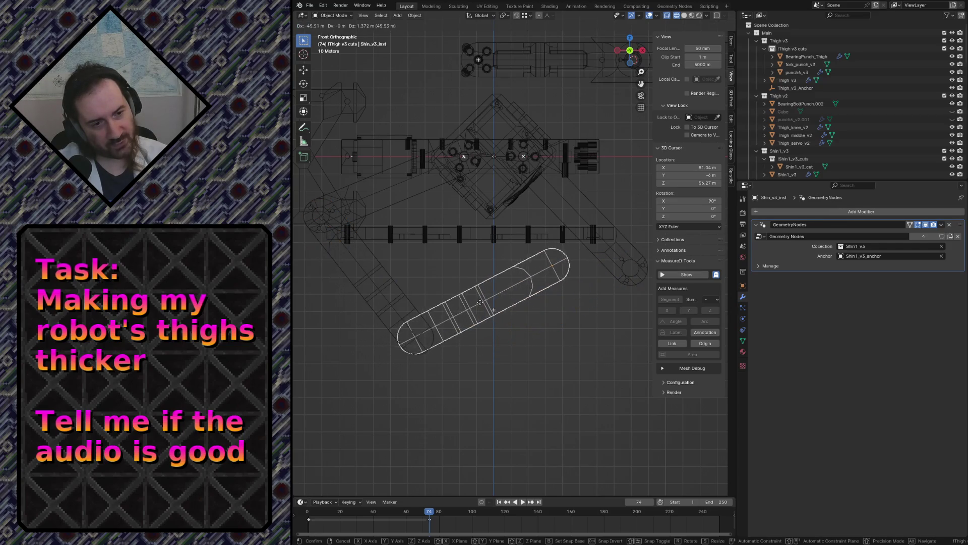
pyautogui.click(480, 303)
pyautogui.press('r')
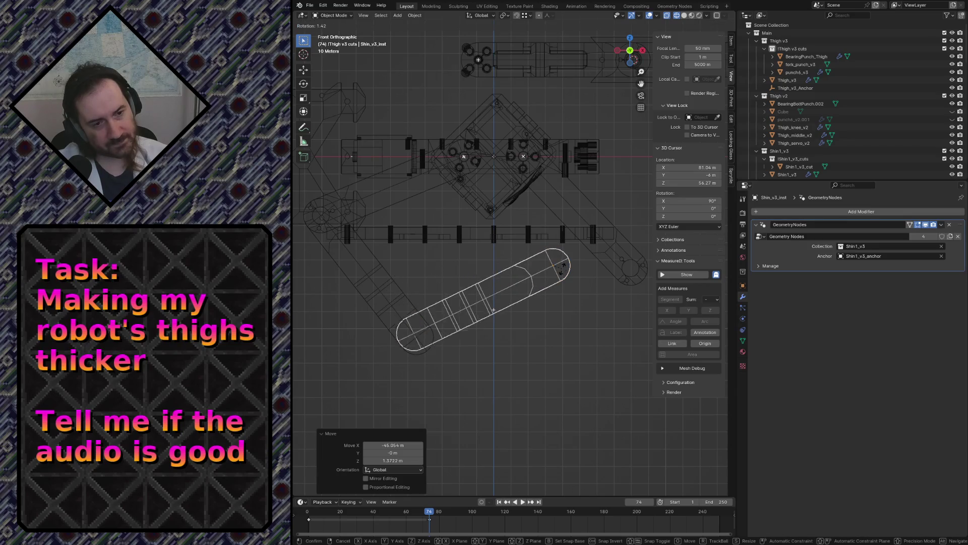
pyautogui.click(562, 269)
pyautogui.hotkey('ctrl', 'z')
pyautogui.hotkey('ctrl', 'shift', 'z')
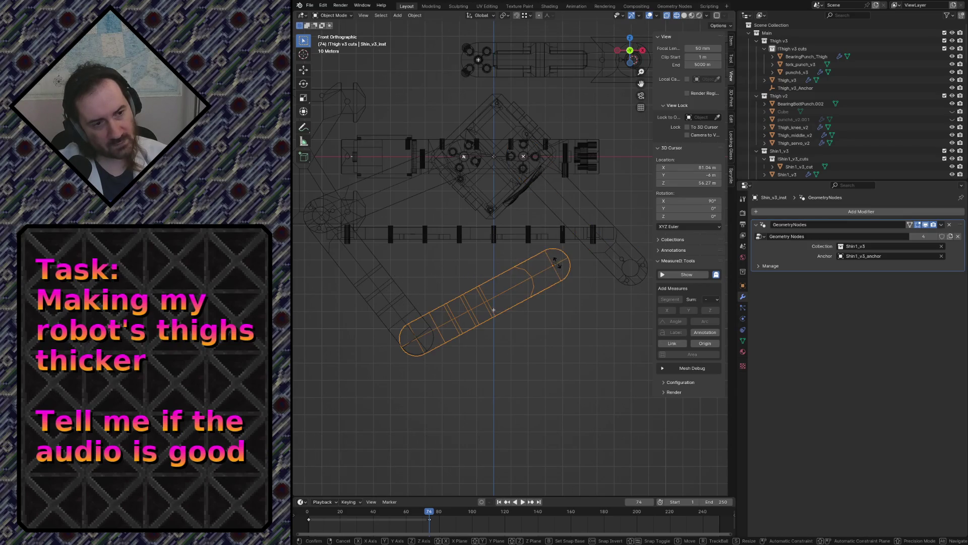
pyautogui.write('r24')
pyautogui.press('Return')
# Settle Shin_v3_inst at a shallower diagonal angle, leaving its position unchanged
pyautogui.press('r')
pyautogui.press('g')
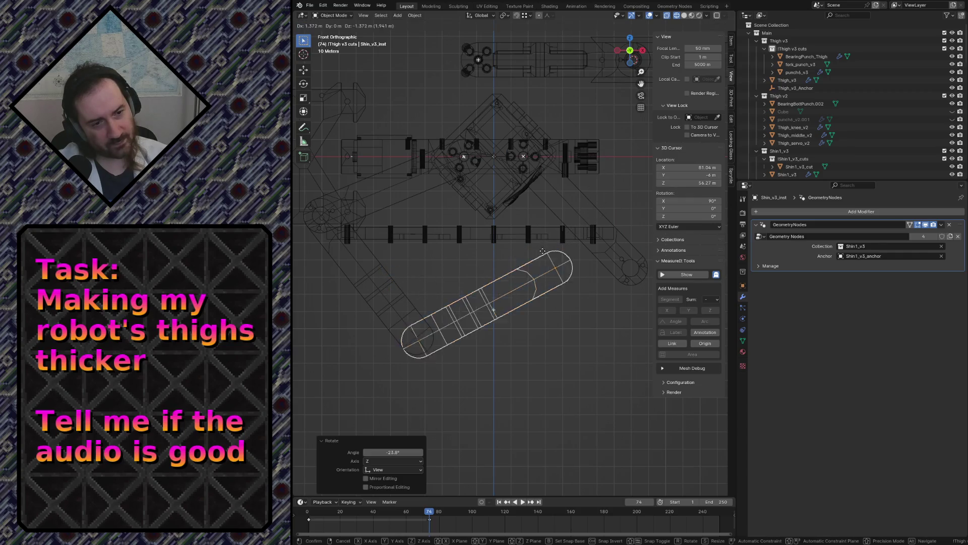
pyautogui.click(553, 264)
pyautogui.press('r')
pyautogui.click(590, 239)
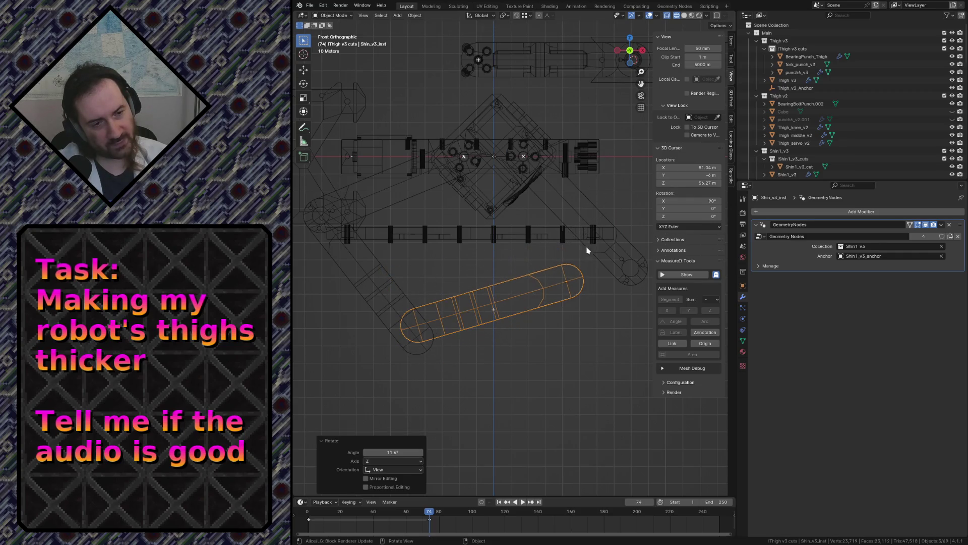
pyautogui.press('g')
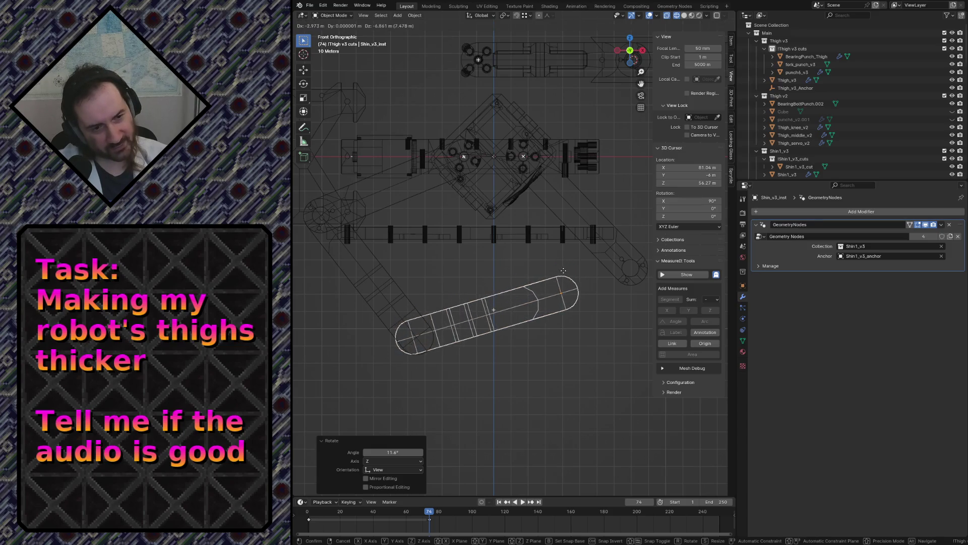
pyautogui.press('Escape')
# Revert a trial thigh rotation and shift the shin up-right with a slight turn
pyautogui.click(626, 258)
pyautogui.press('r')
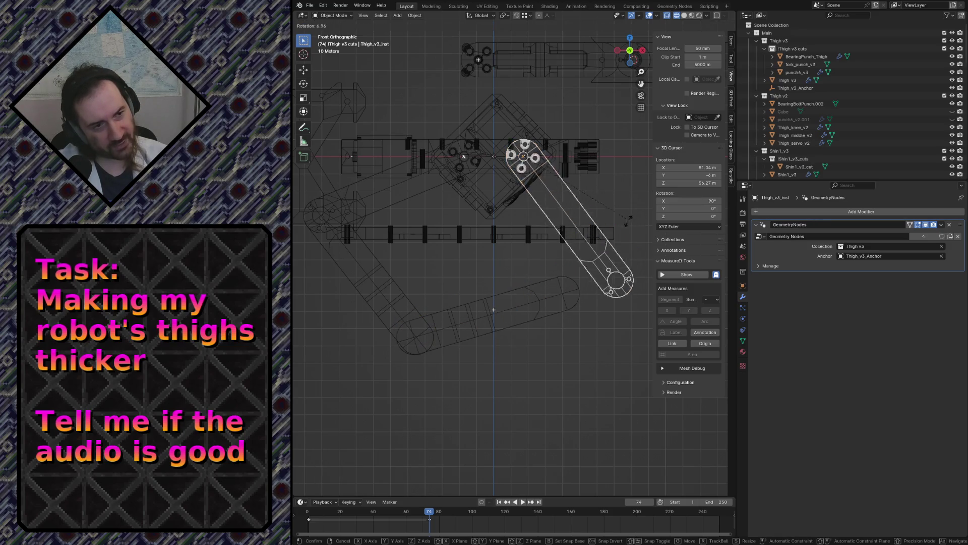
pyautogui.click(507, 303)
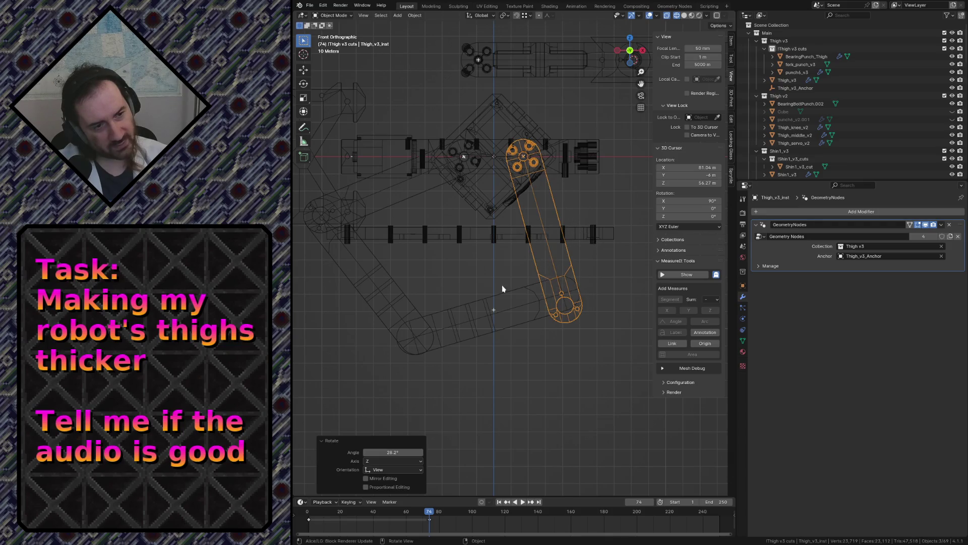
pyautogui.hotkey('ctrl', 'z')
pyautogui.hotkey('ctrl', 'z')
pyautogui.press('g')
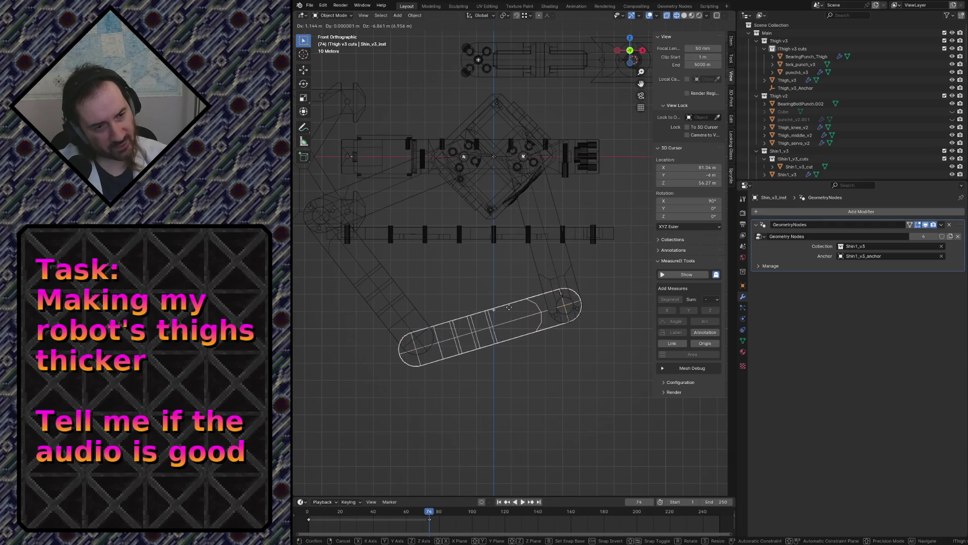
pyautogui.click(567, 259)
pyautogui.press('r')
pyautogui.click(571, 270)
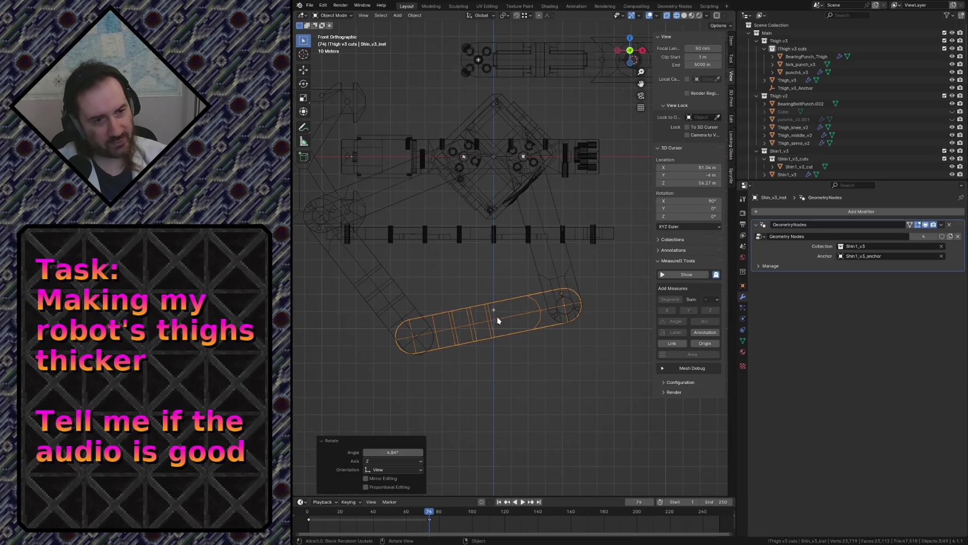
# Fine-tune the diagonal and horizontal shins with small rotations, then clear the selection
pyautogui.click(412, 306)
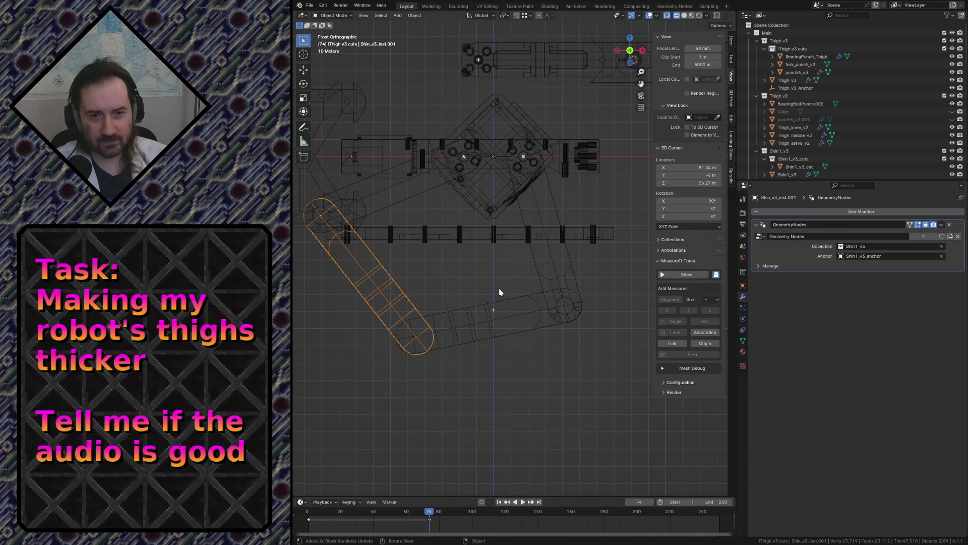
pyautogui.press('r')
pyautogui.click(502, 274)
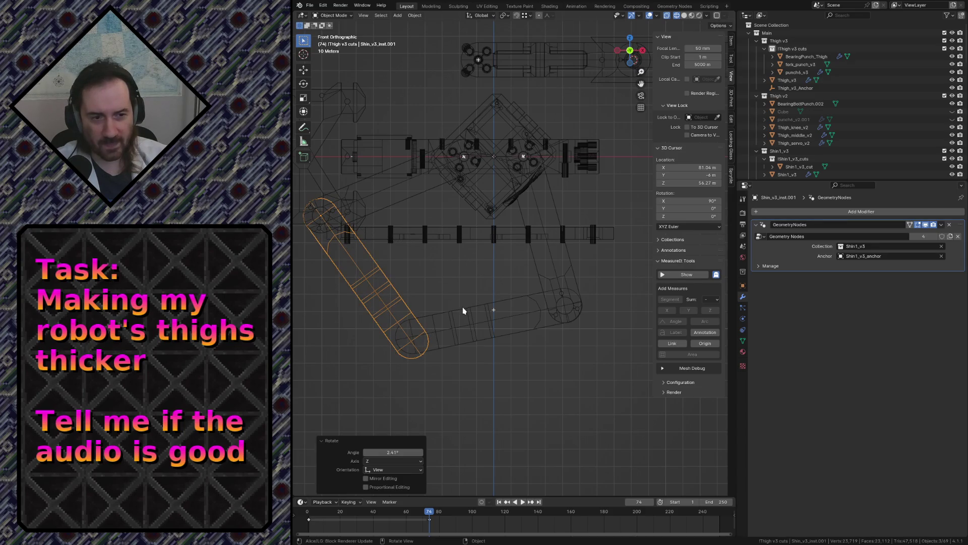
pyautogui.click(460, 307)
pyautogui.press('r')
pyautogui.click(458, 302)
pyautogui.click(416, 329)
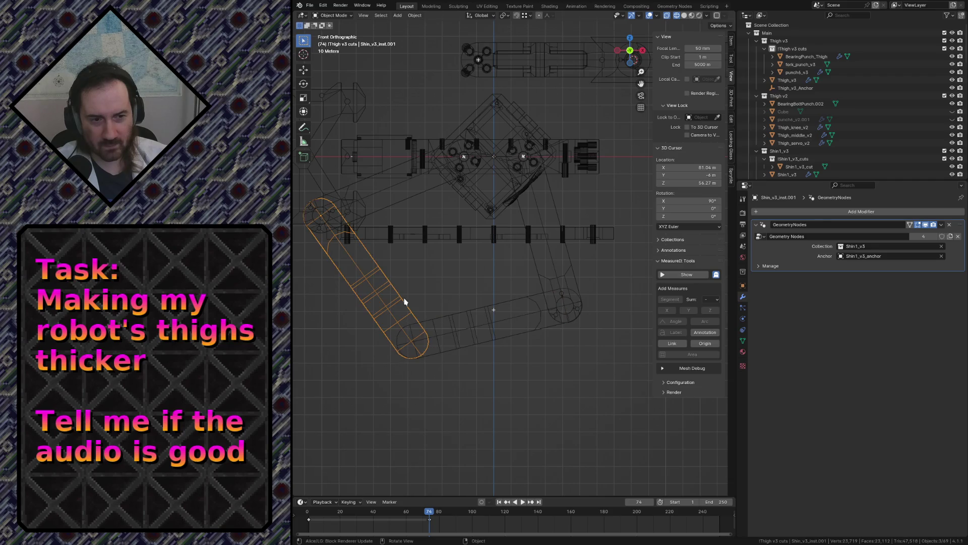
pyautogui.press('r')
pyautogui.click(465, 318)
pyautogui.press('r')
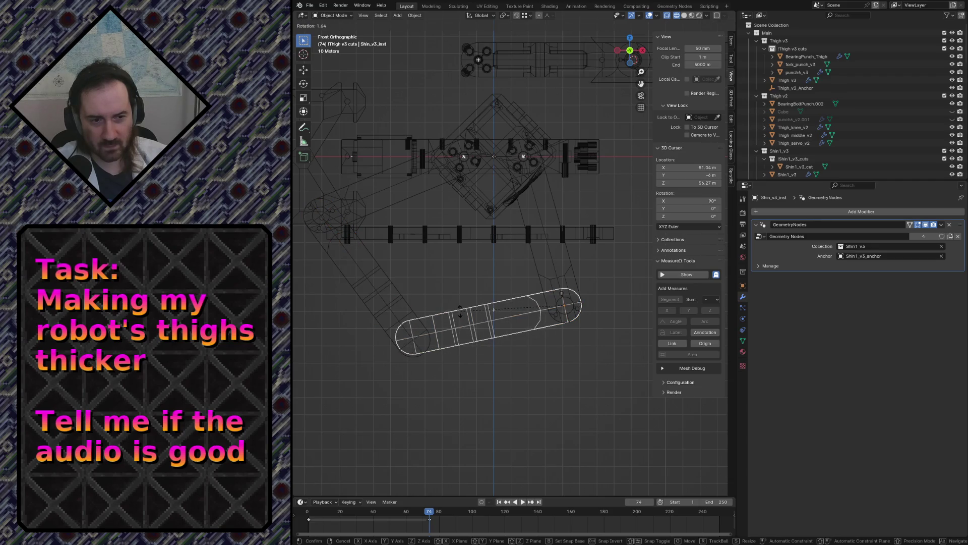
pyautogui.click(460, 316)
pyautogui.click(454, 286)
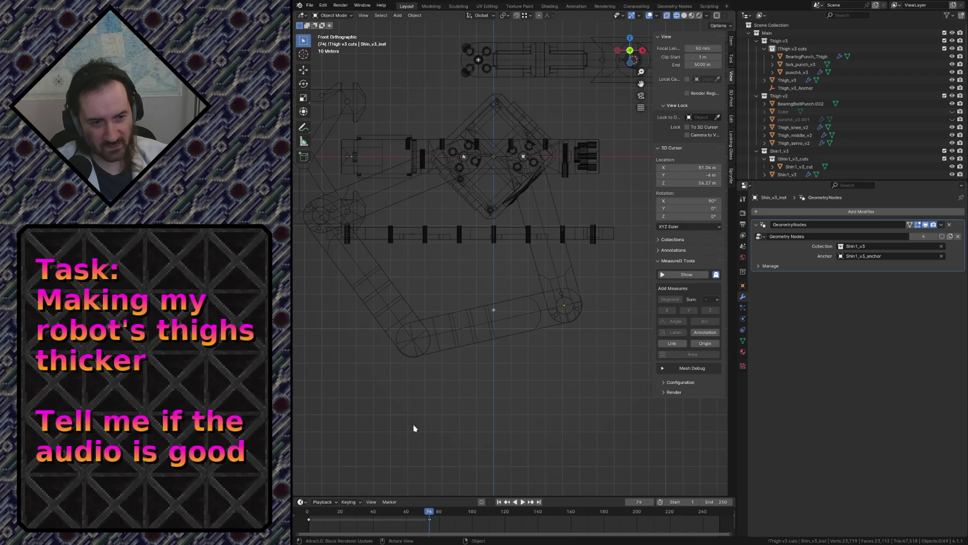
# Try rotations on the rounded shin and the thigh, undoing each to keep their angles
pyautogui.click(439, 333)
pyautogui.press('r')
pyautogui.click(420, 347)
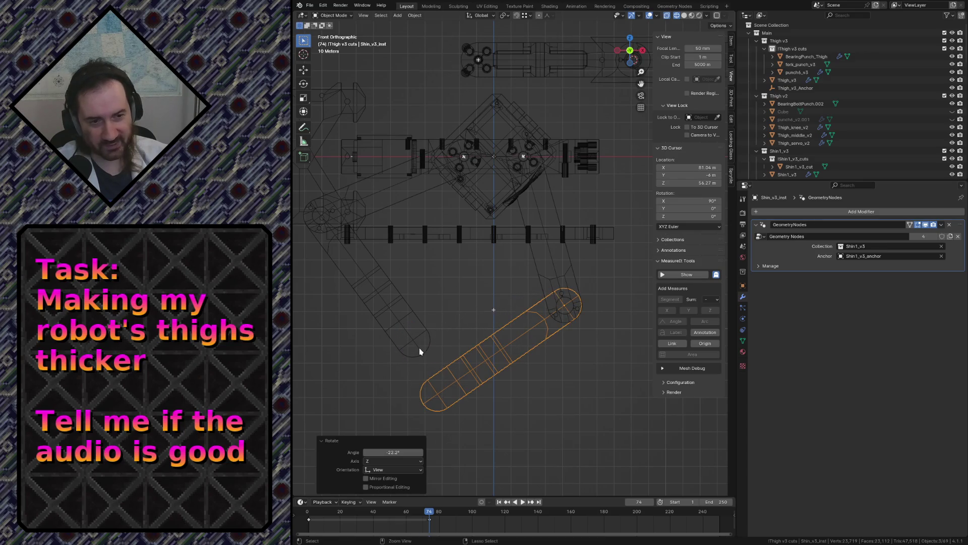
pyautogui.hotkey('ctrl', 'z')
pyautogui.click(371, 281)
pyautogui.click(359, 193)
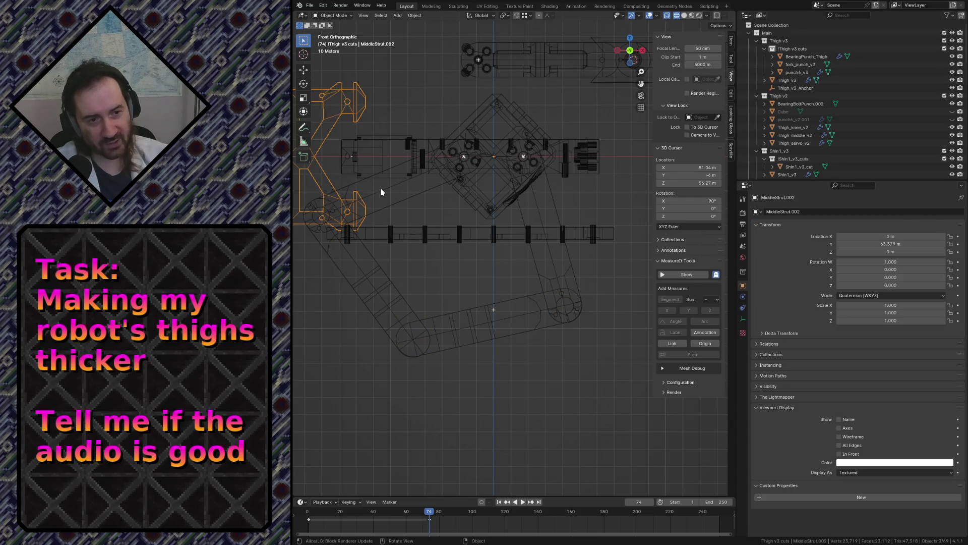
pyautogui.click(371, 273)
pyautogui.press('r')
pyautogui.click(380, 255)
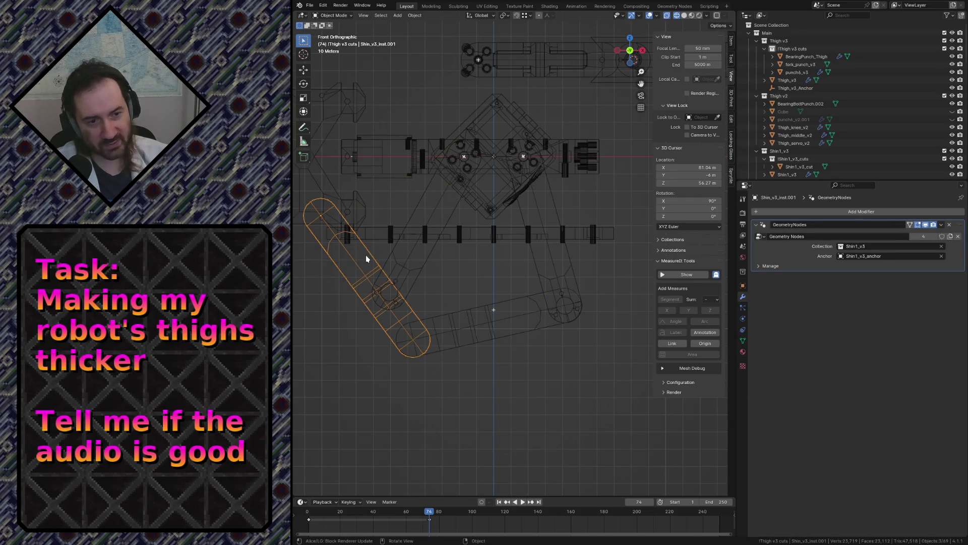
pyautogui.hotkey('ctrl', 'z')
# Place the diagonal shin lower and to the right, keeping its current angle
pyautogui.click(406, 325)
pyautogui.press('g')
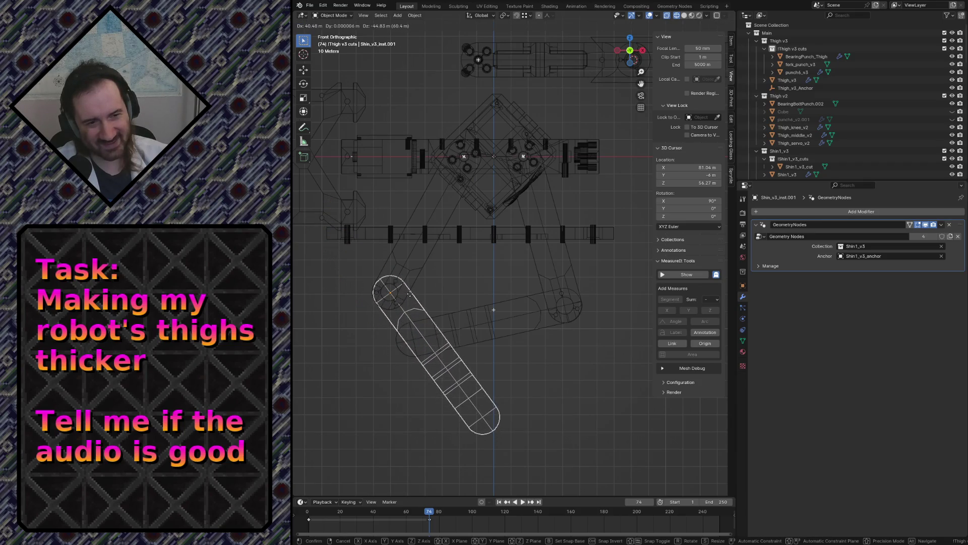
pyautogui.click(493, 299)
pyautogui.click(471, 336)
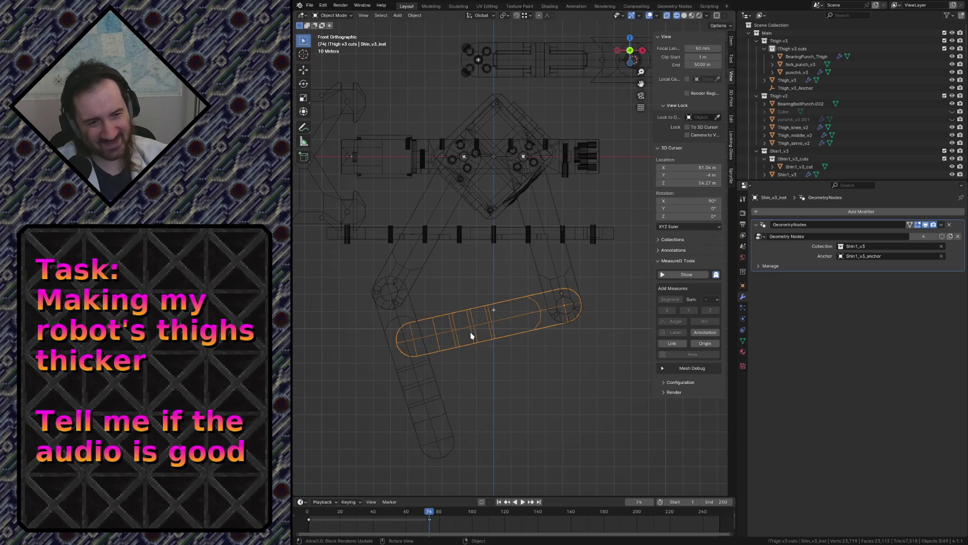
pyautogui.click(436, 400)
pyautogui.press('r')
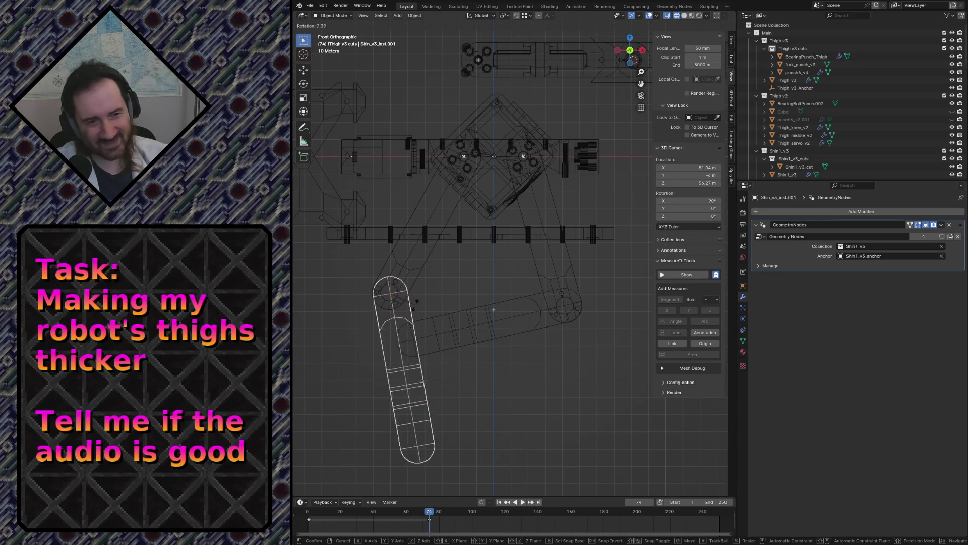
pyautogui.press('Escape')
pyautogui.click(451, 318)
# Move the horizontal shin down-right and rotate it about 30 degrees
pyautogui.press('g')
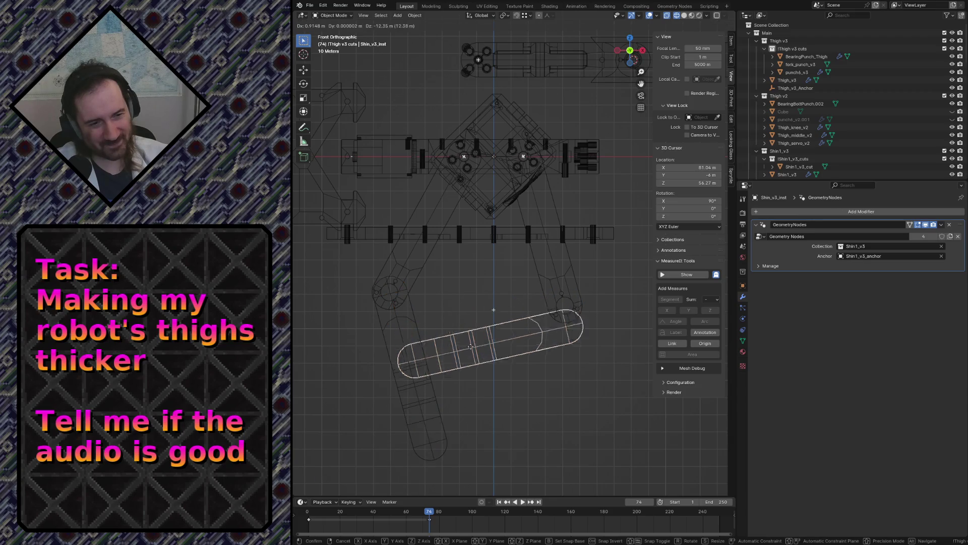
pyautogui.click(492, 425)
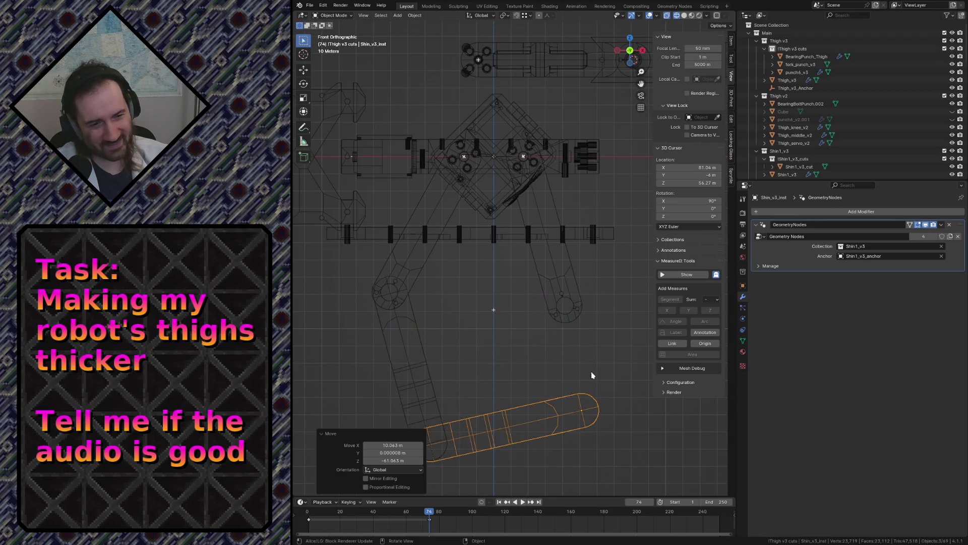
pyautogui.press('r')
pyautogui.click(571, 348)
pyautogui.press('g')
pyautogui.press('Escape')
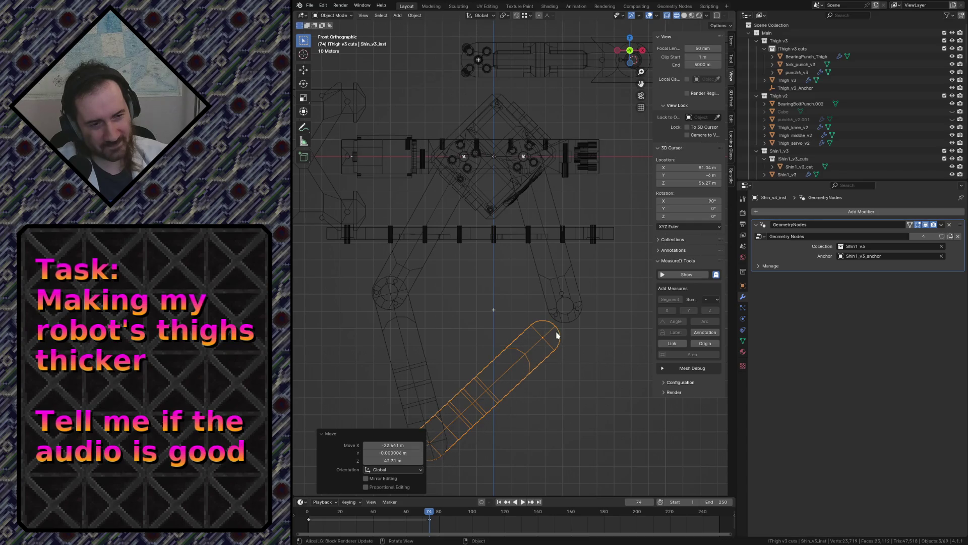
# Shift the right shin up-left and turn it around its knee to angle inward
pyautogui.click(573, 287)
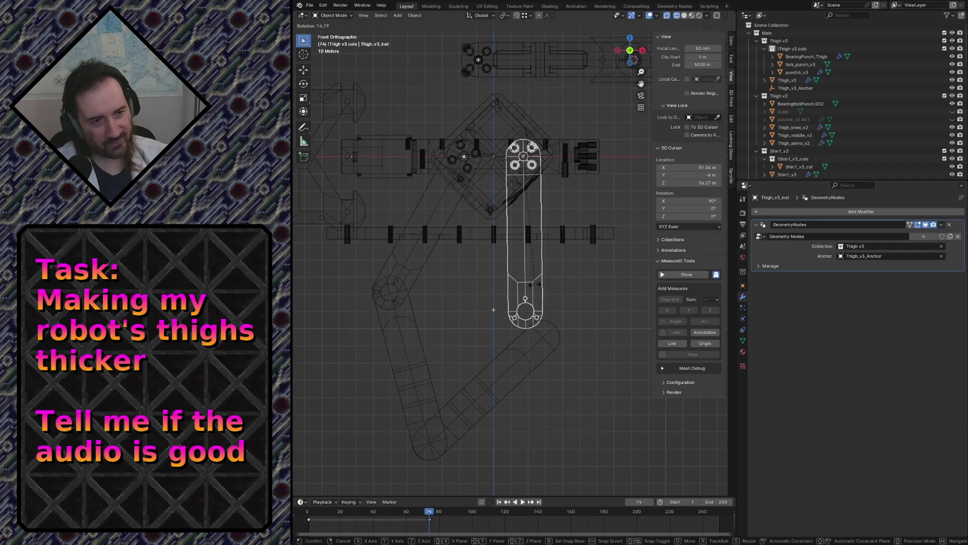
pyautogui.click(536, 284)
pyautogui.click(555, 329)
pyautogui.press('r')
pyautogui.click(559, 311)
pyautogui.press('g')
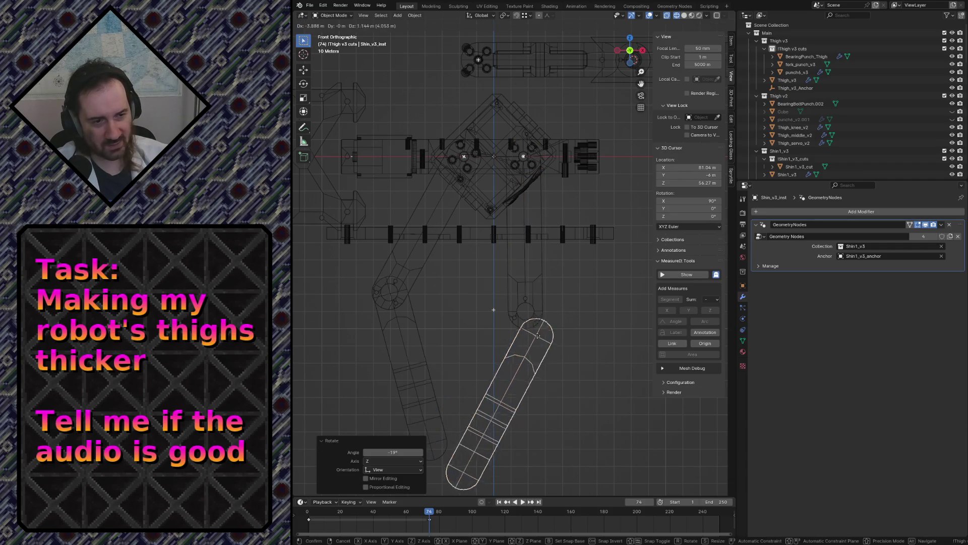
pyautogui.click(529, 317)
pyautogui.press('r')
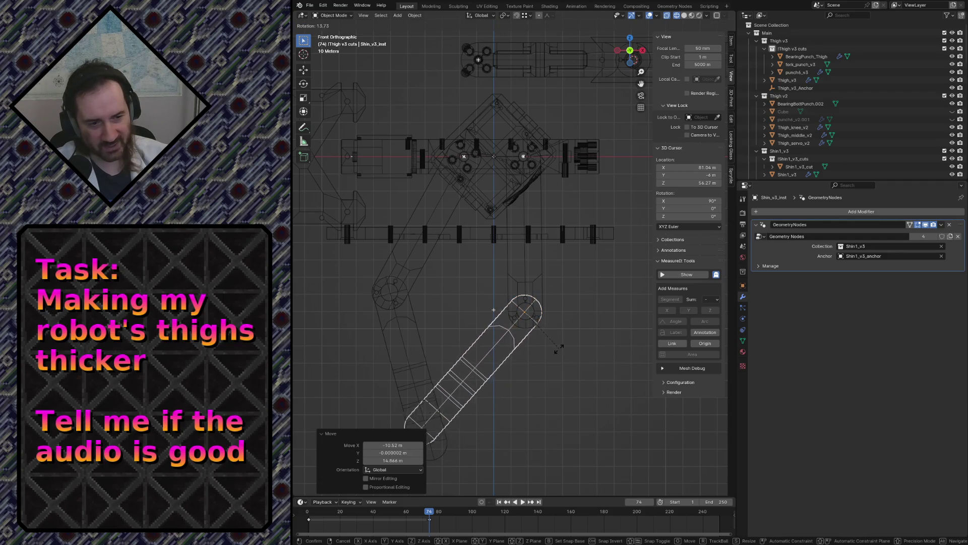
pyautogui.click(479, 346)
# Step through undo/redo to keep the shin's pose, then select the upright thigh
pyautogui.hotkey('ctrl', 'z')
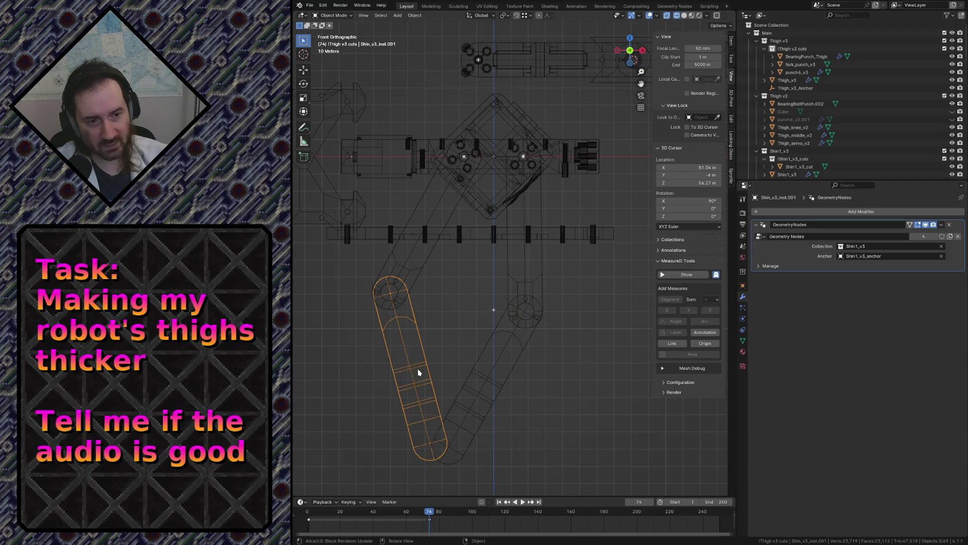
pyautogui.hotkey('ctrl', 'z')
pyautogui.hotkey('ctrl', 'shift', 'z')
pyautogui.hotkey('ctrl', 'shift', 'z')
pyautogui.hotkey('ctrl', 'z')
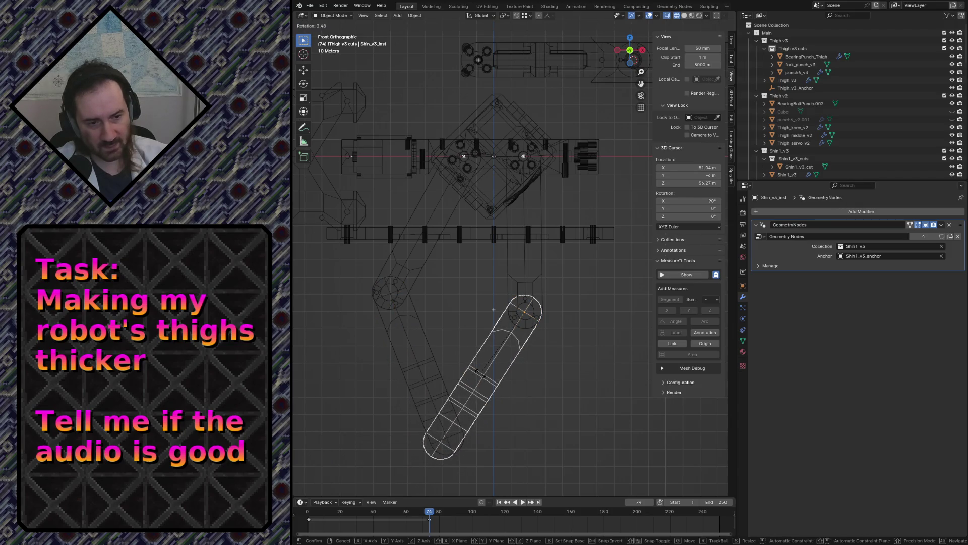
pyautogui.hotkey('ctrl', 'shift', 'z')
pyautogui.hotkey('ctrl', 'z')
pyautogui.hotkey('ctrl', 'z')
pyautogui.hotkey('ctrl', 'shift', 'z')
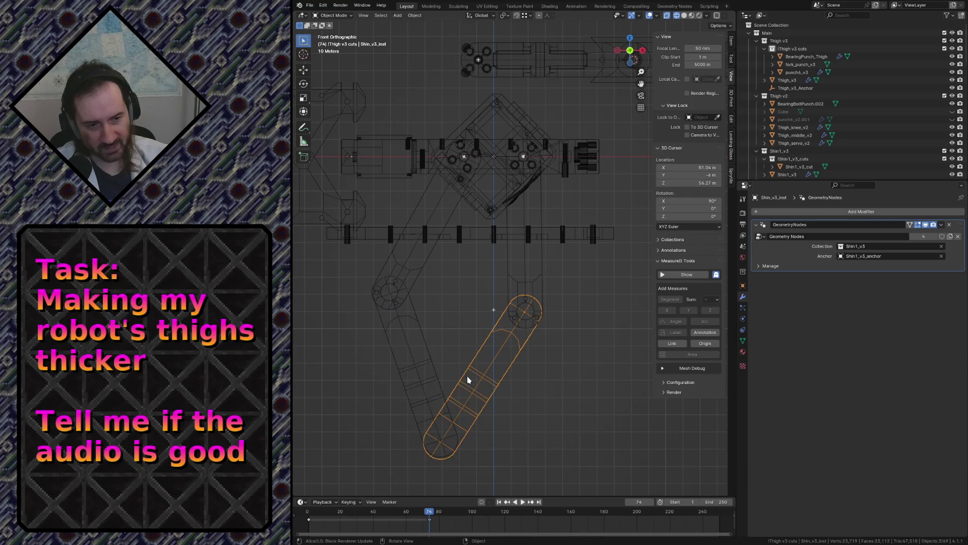
pyautogui.press('r')
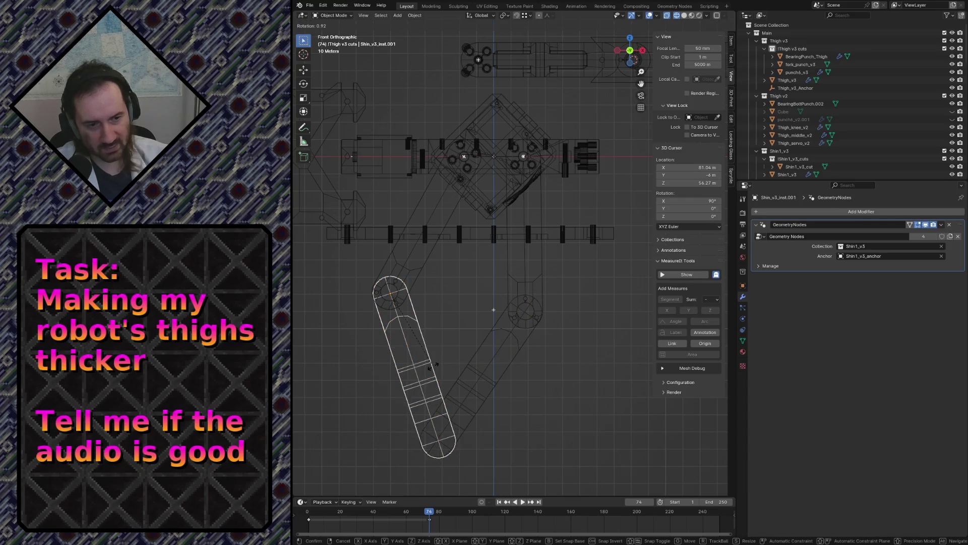
pyautogui.press('Escape')
pyautogui.click(517, 439)
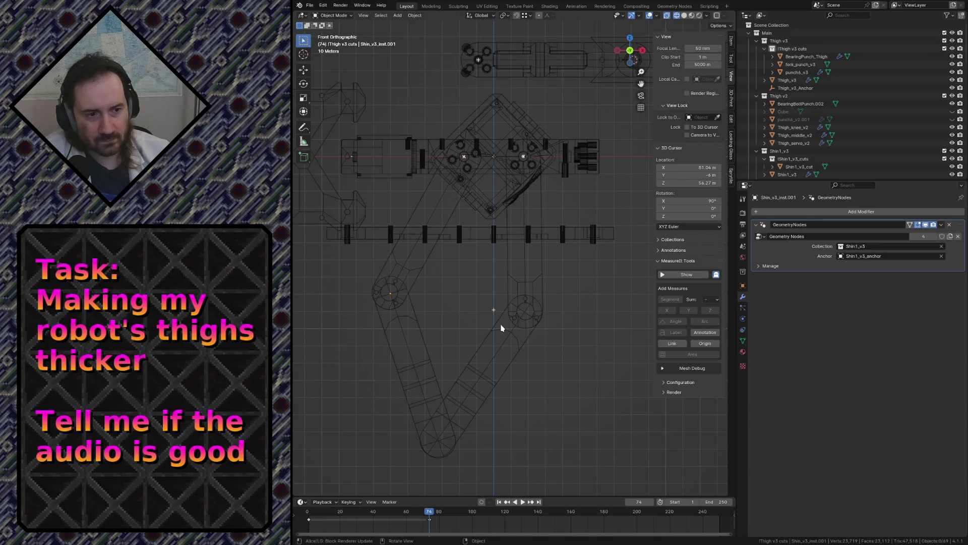
pyautogui.click(520, 277)
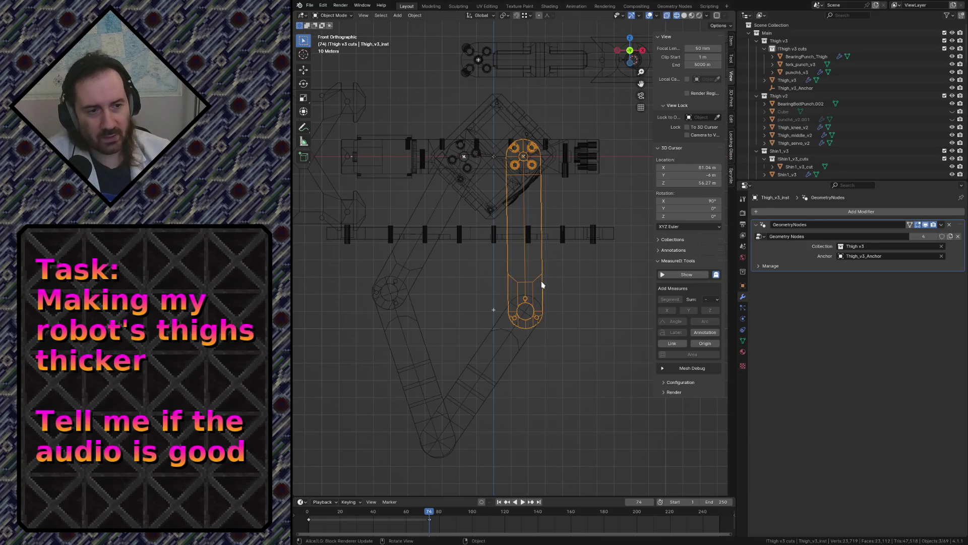
# Swing the thigh around its hip to about 25 degrees and undo back to upright
pyautogui.press('r')
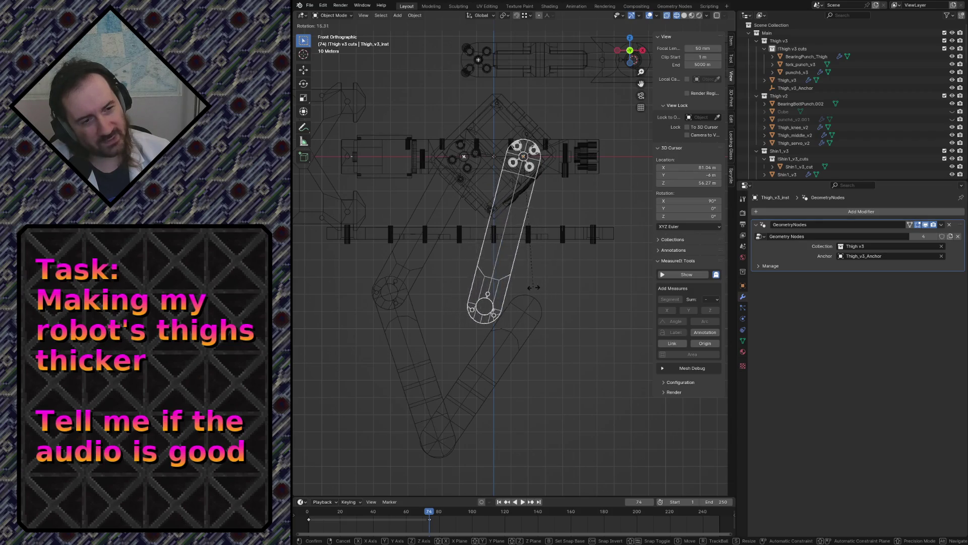
pyautogui.click(534, 287)
pyautogui.hotkey('ctrl', 'z')
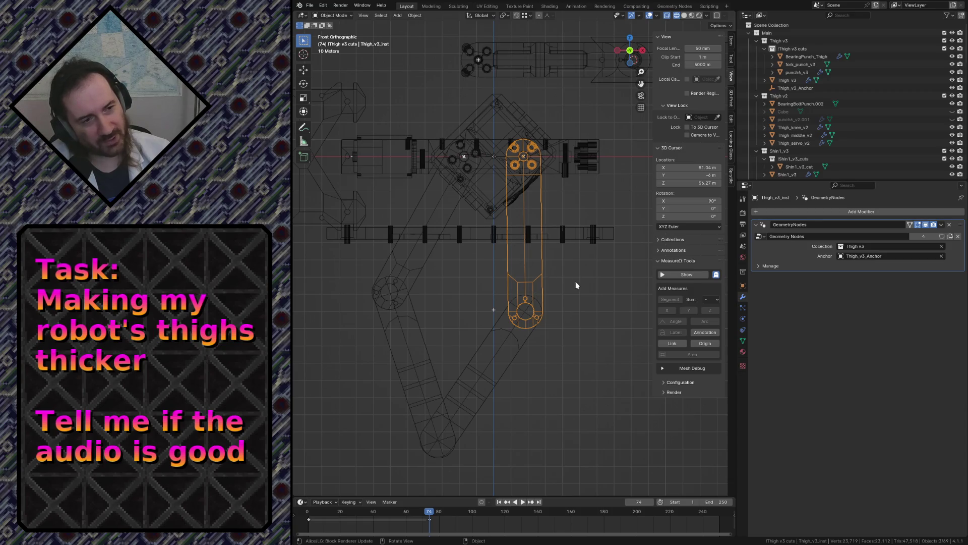
pyautogui.press('r')
pyautogui.click(519, 284)
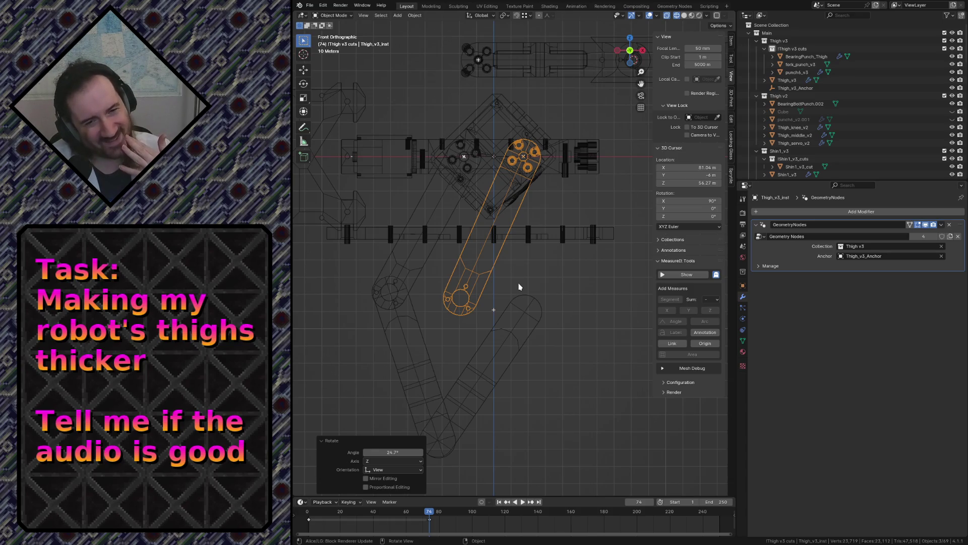
pyautogui.hotkey('ctrl', 'z')
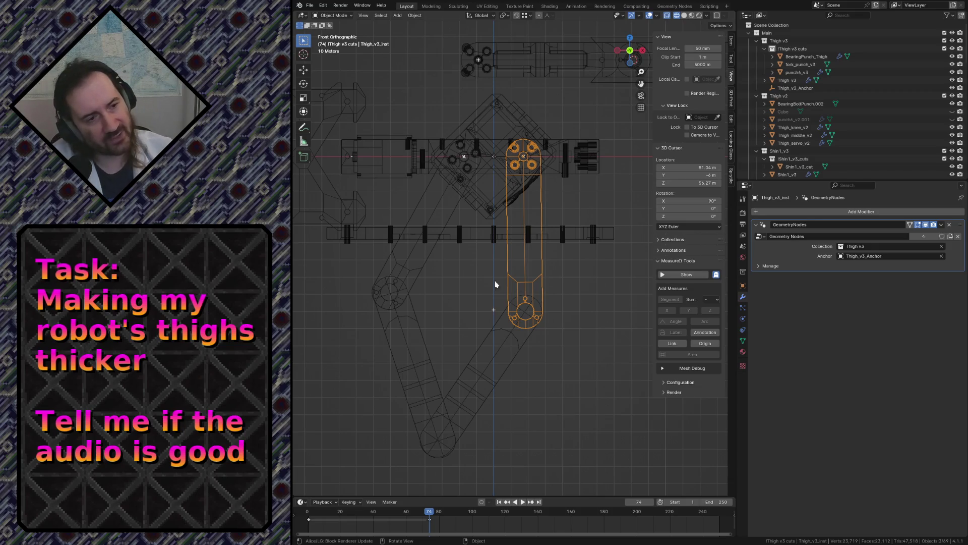
# Turn the thigh to about -32 degrees, then return it to vertical and deselect
pyautogui.click(584, 307)
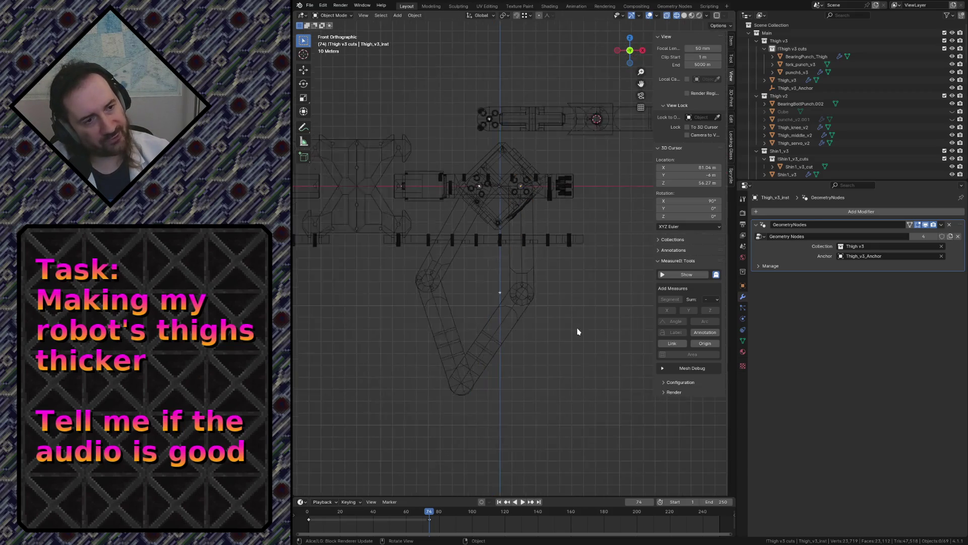
pyautogui.click(533, 282)
pyautogui.press('r')
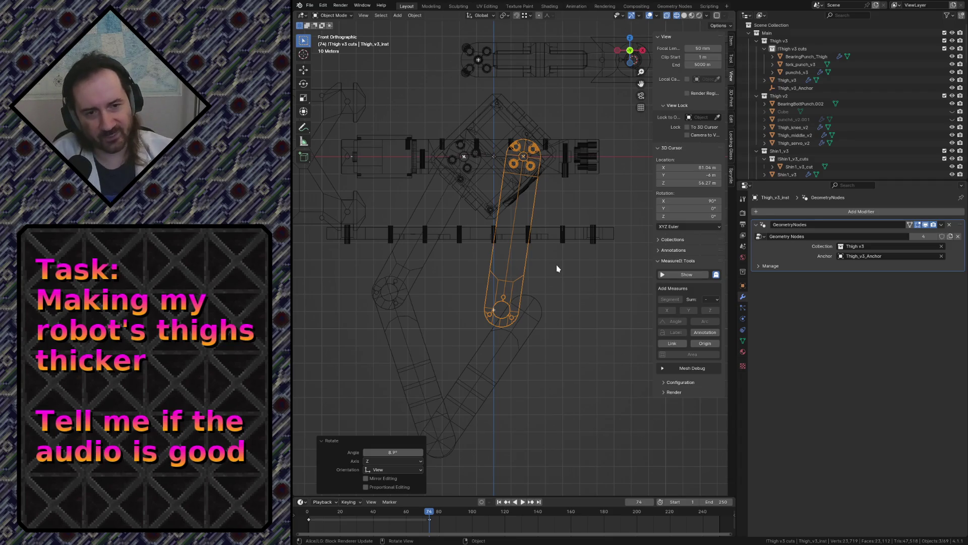
pyautogui.press('r')
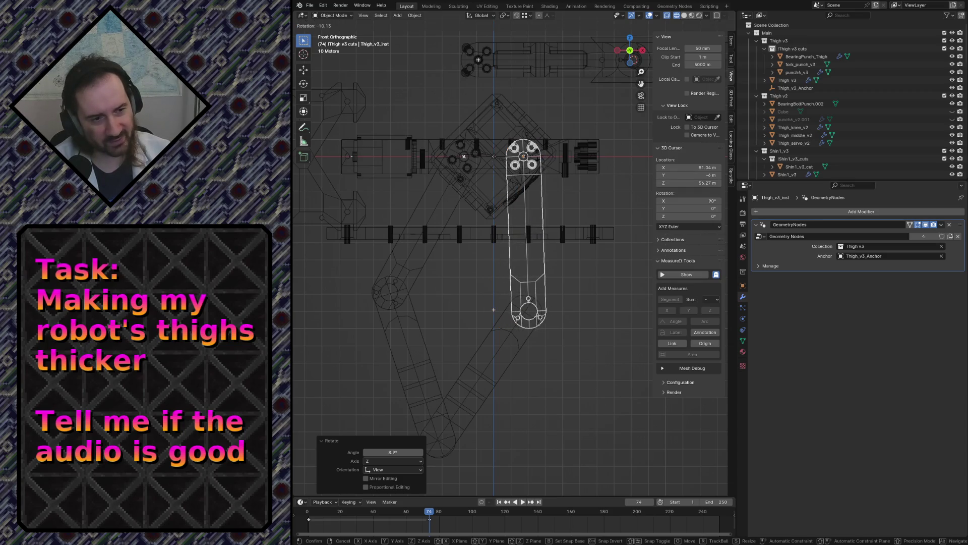
pyautogui.click(621, 292)
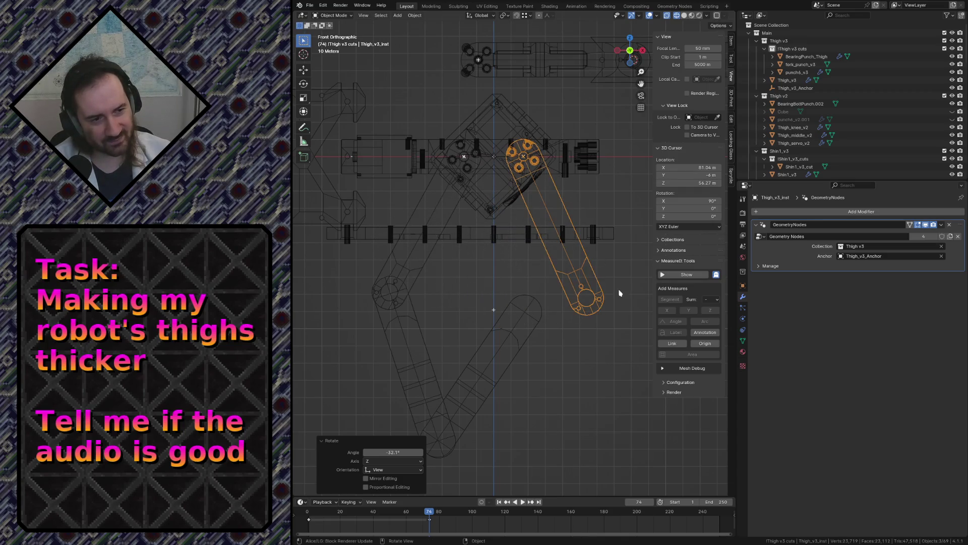
pyautogui.press('r')
pyautogui.click(552, 368)
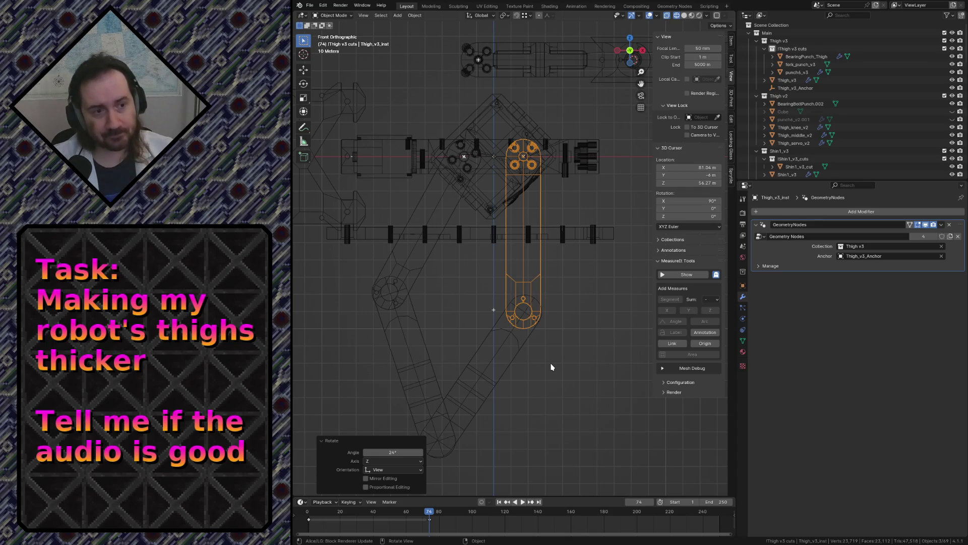
pyautogui.scroll(-2, 552, 368)
pyautogui.scroll(-2, 555, 368)
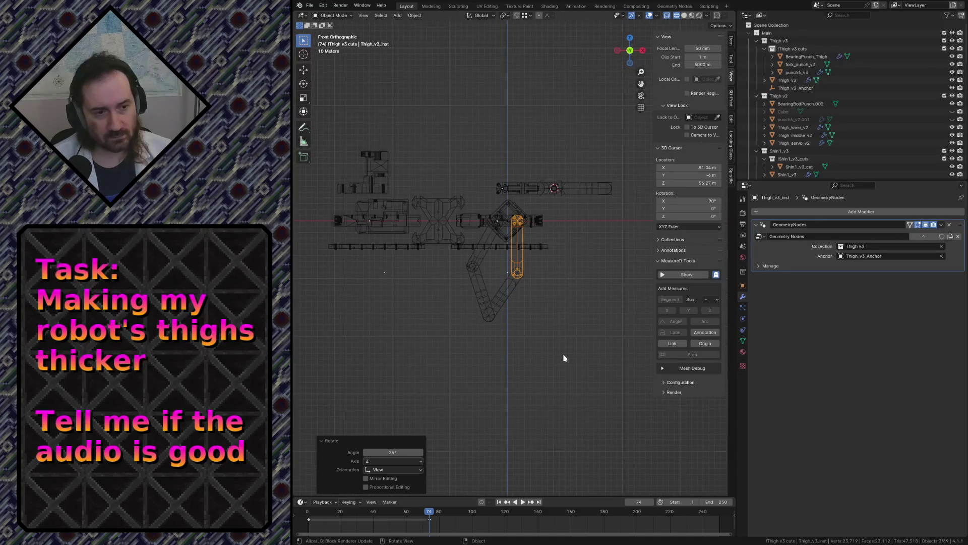
pyautogui.scroll(-2, 562, 358)
pyautogui.scroll(2, 564, 358)
pyautogui.click(564, 337)
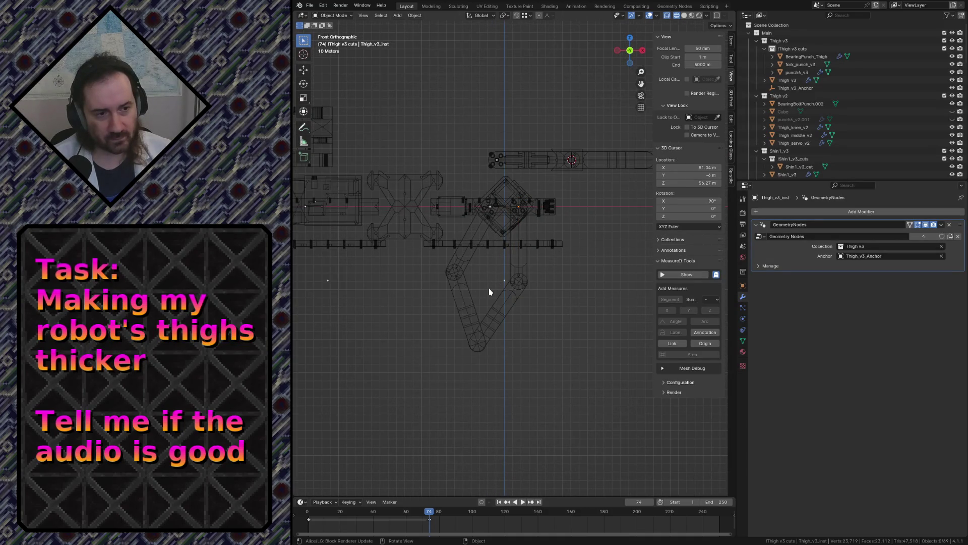
pyautogui.scroll(3, 486, 294)
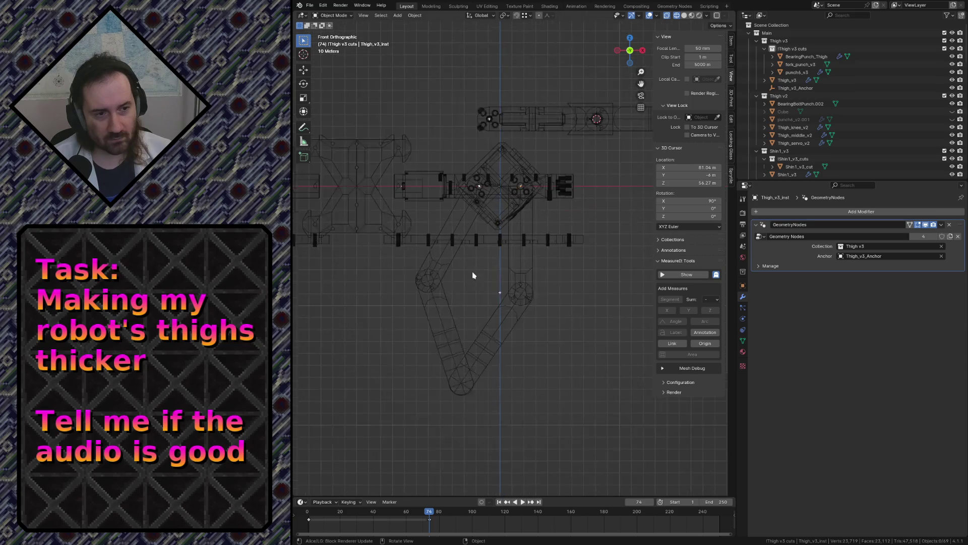
pyautogui.scroll(2, 473, 275)
pyautogui.scroll(-2, 453, 260)
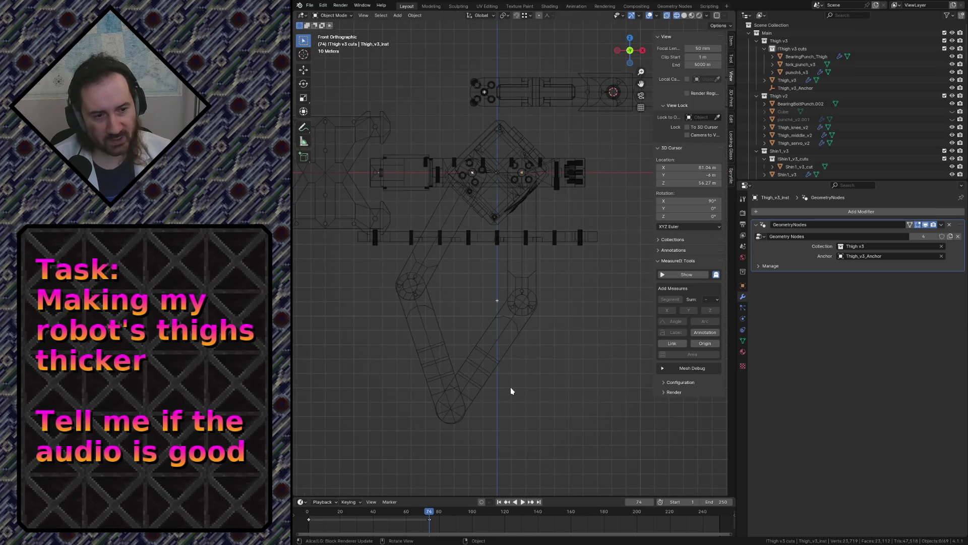
pyautogui.hotkey('shift', 'a')
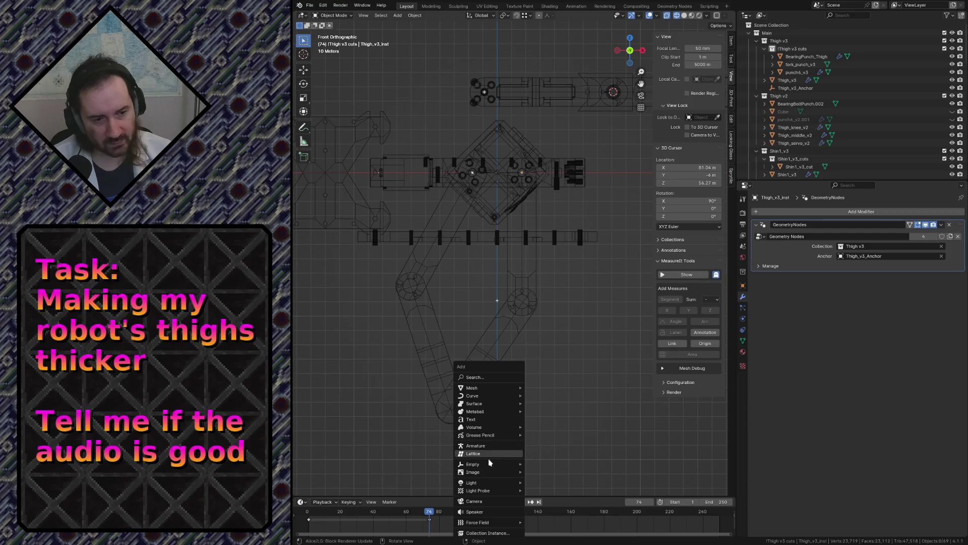
# Add a Plain Axes empty and place it at the tip where the shins meet
pyautogui.click(539, 466)
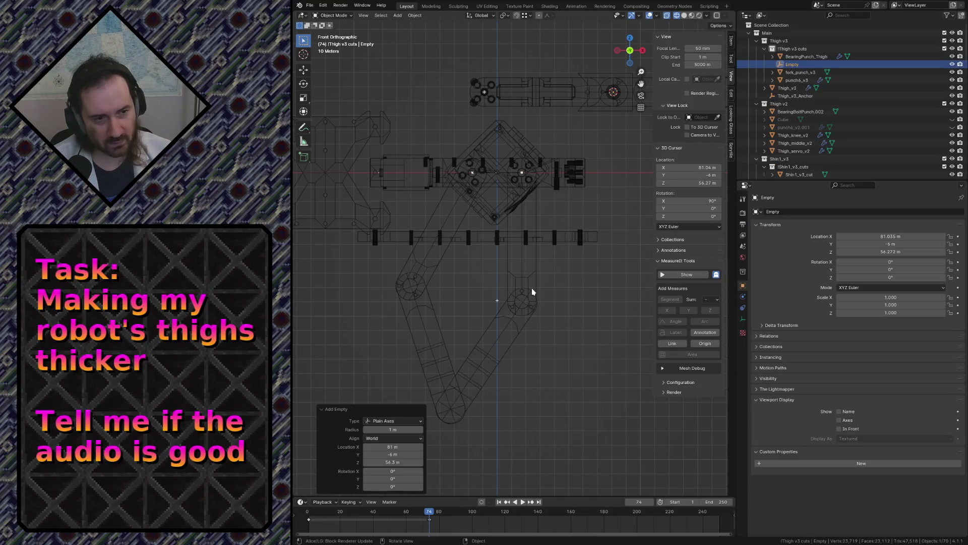
pyautogui.scroll(-2, 532, 291)
pyautogui.press('g')
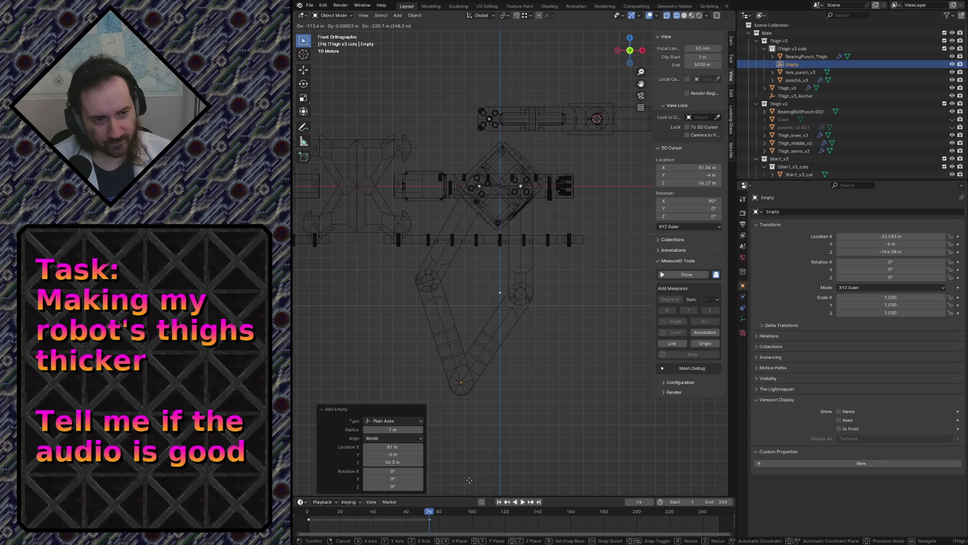
pyautogui.click(469, 479)
pyautogui.click(505, 383)
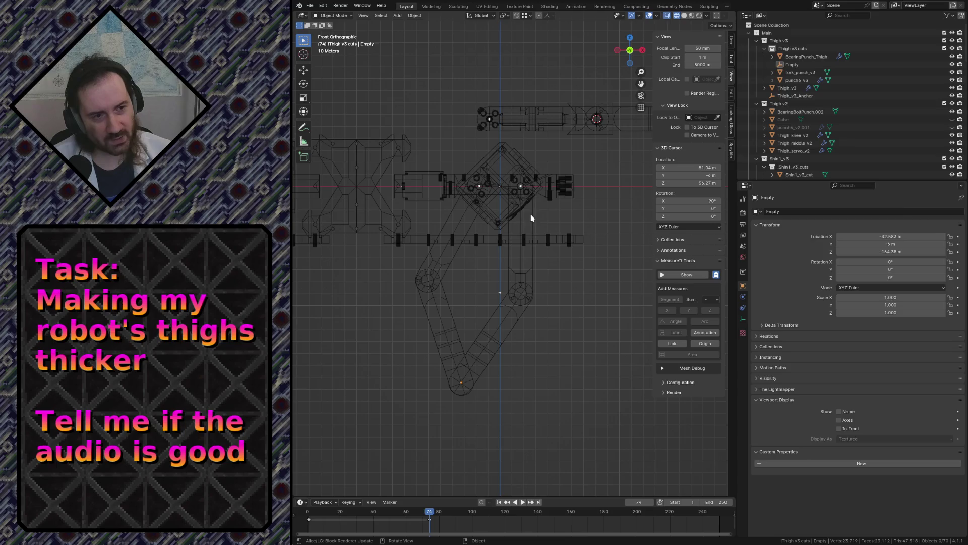
# Tilt the second thigh instance down toward the left knee
pyautogui.click(531, 218)
pyautogui.press('r')
pyautogui.click(495, 255)
pyautogui.press('r')
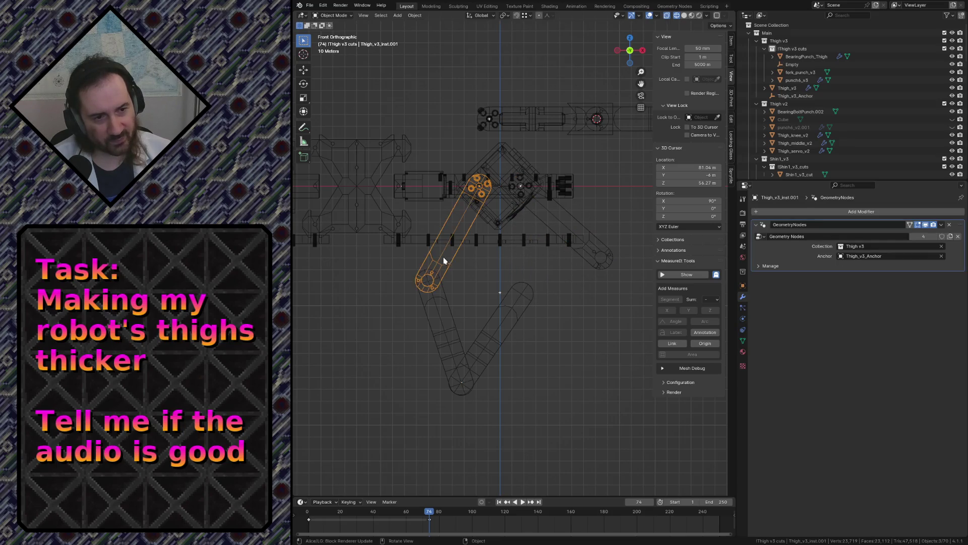
# Give the right thigh a shallower angle and swing the right shin toward horizontal beneath it
pyautogui.press('r')
pyautogui.click(496, 305)
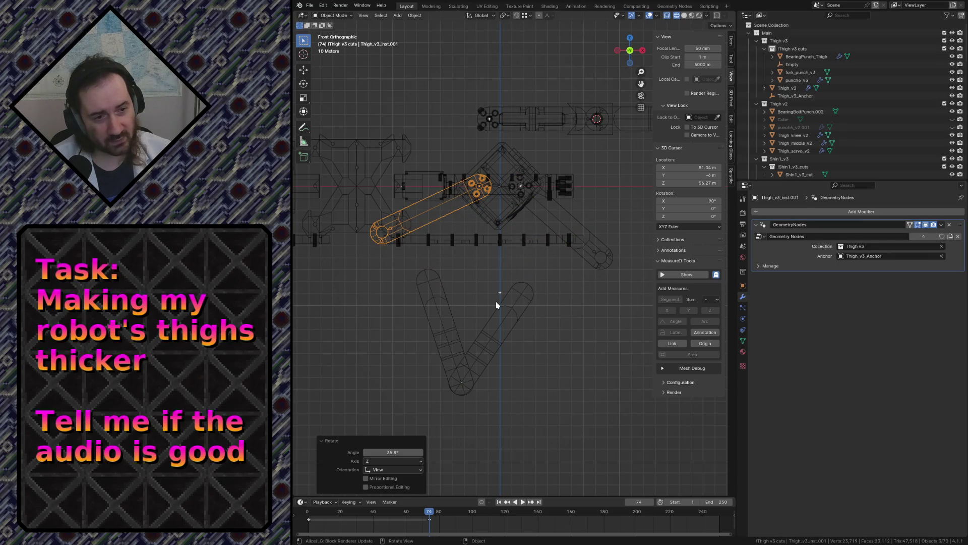
pyautogui.press('g')
pyautogui.click(605, 268)
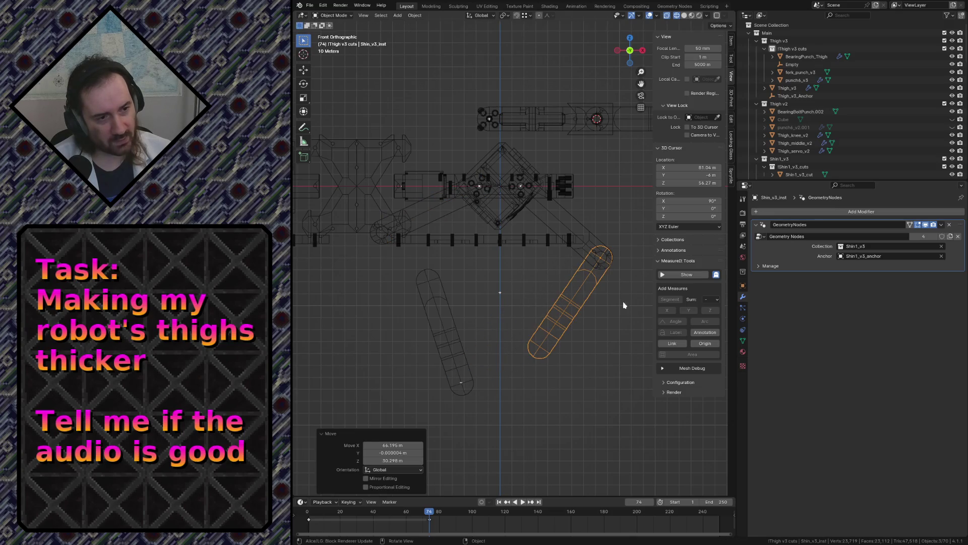
pyautogui.press('r')
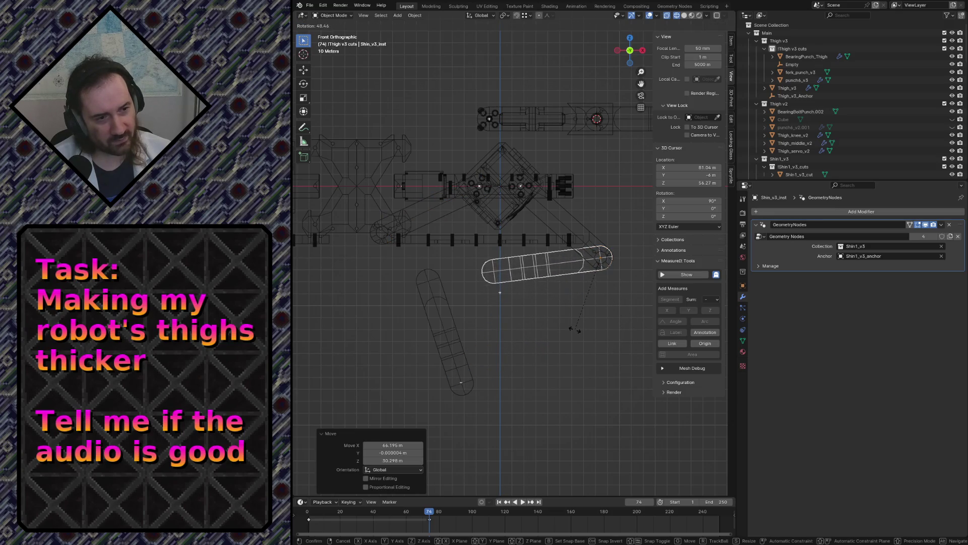
pyautogui.click(576, 331)
pyautogui.press('g')
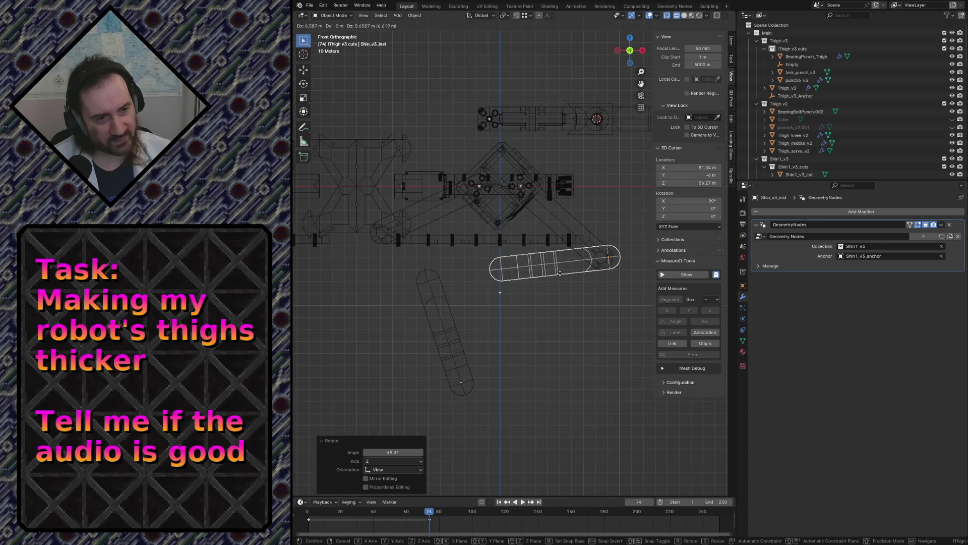
pyautogui.click(566, 250)
# Raise the right shin toward the thigh joint, trying and cancelling a thigh rotation
pyautogui.click(575, 221)
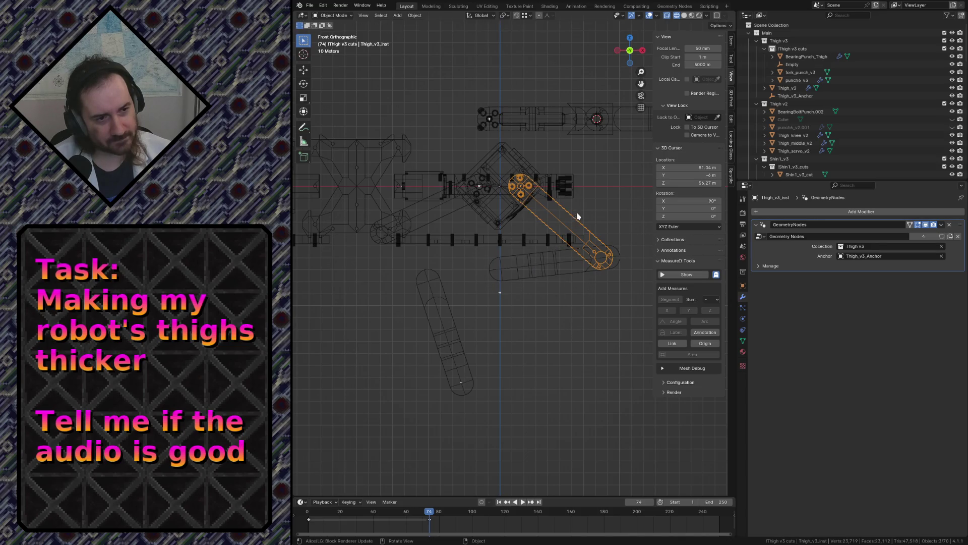
pyautogui.click(582, 275)
pyautogui.press('g')
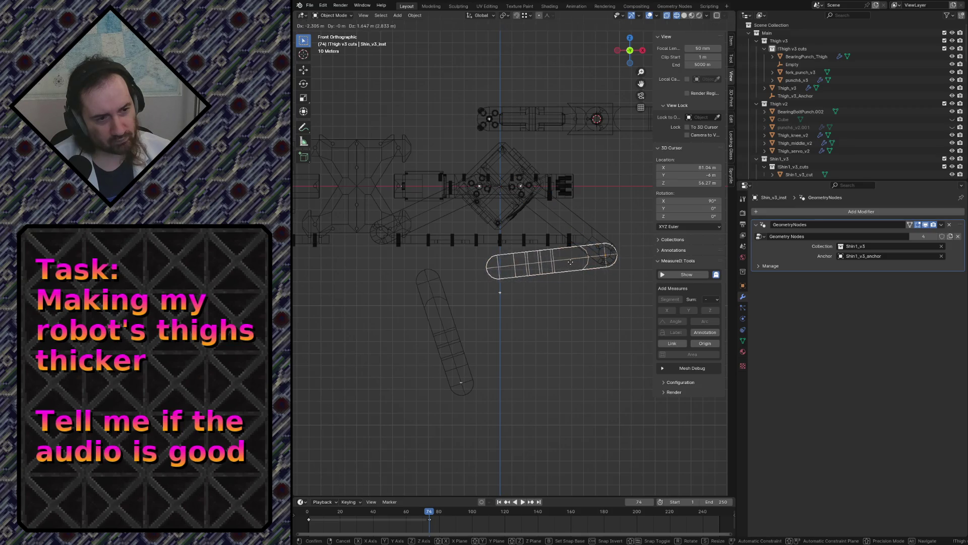
pyautogui.click(573, 261)
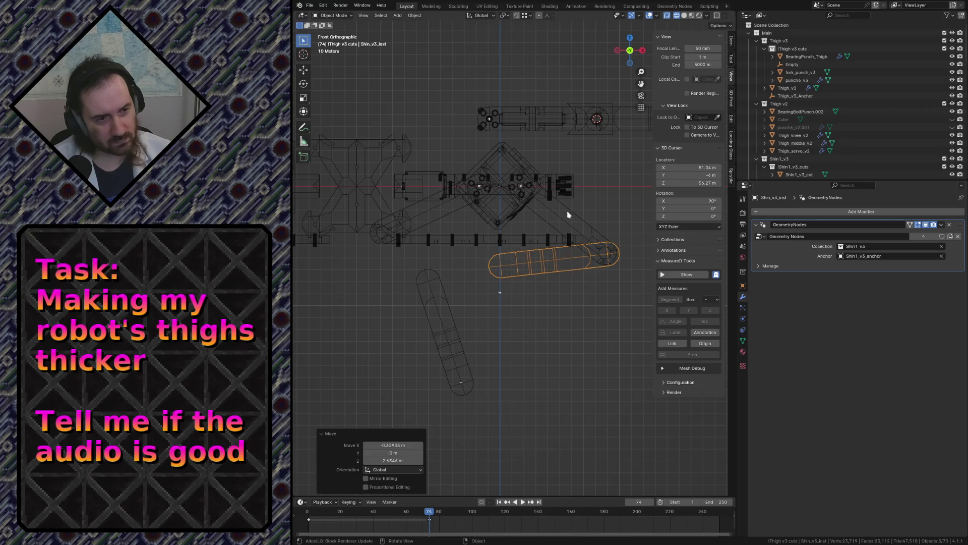
pyautogui.click(571, 211)
pyautogui.press('r')
pyautogui.click(581, 219)
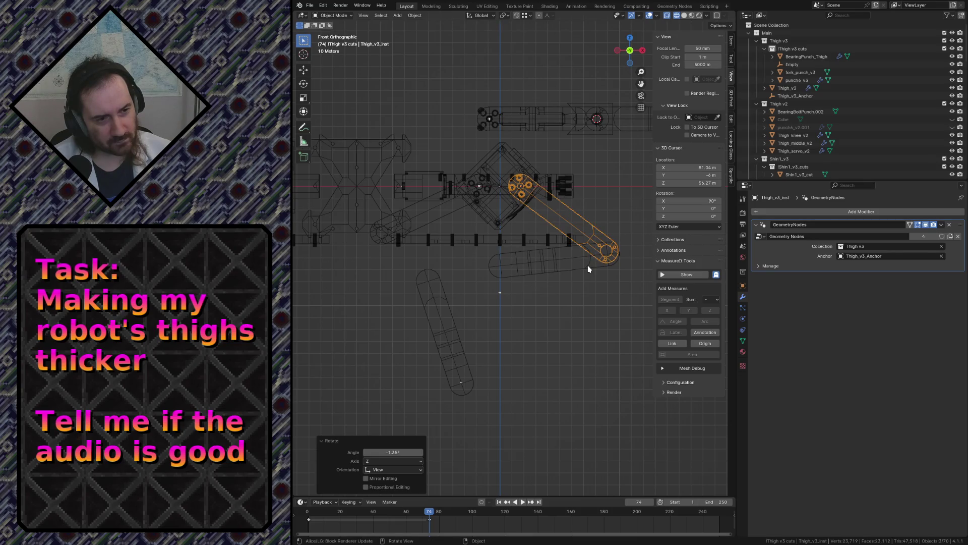
# Undo and re-place the right shin, leaving the thigh angle unchanged
pyautogui.hotkey('ctrl', 'z')
pyautogui.click(587, 267)
pyautogui.press('g')
pyautogui.click(585, 261)
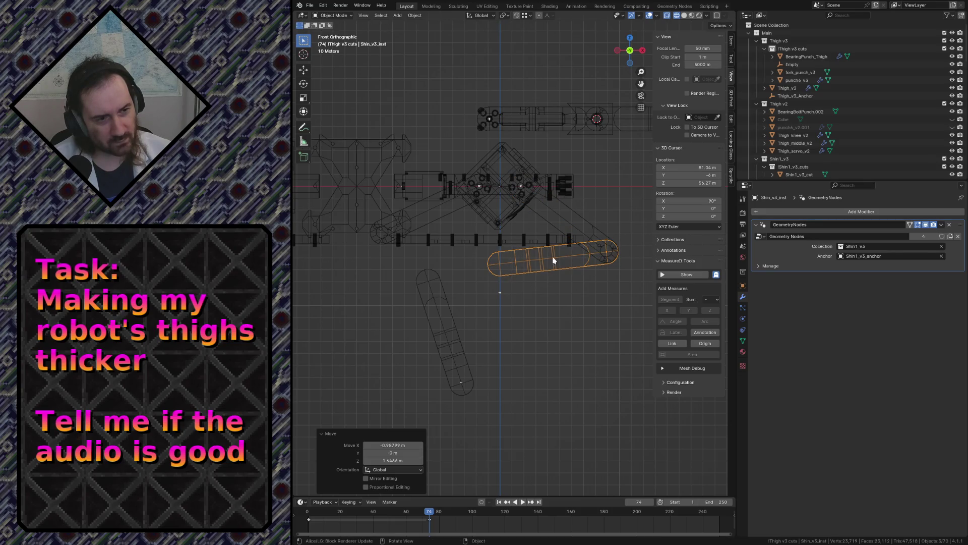
pyautogui.press('r')
pyautogui.press('Escape')
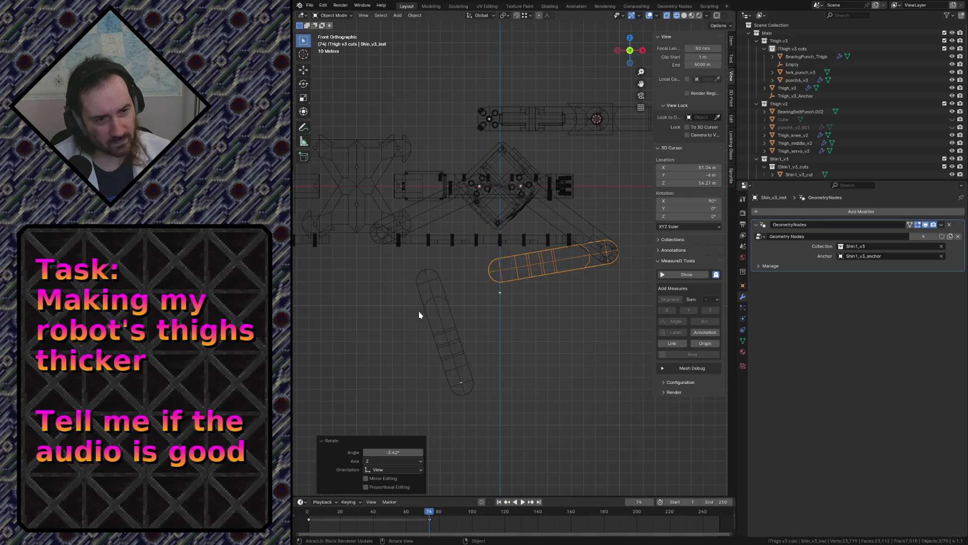
# Rotate the left shin toward horizontal, lift it, tilt the left thigh and seat the shin at its joint
pyautogui.click(419, 316)
pyautogui.press('r')
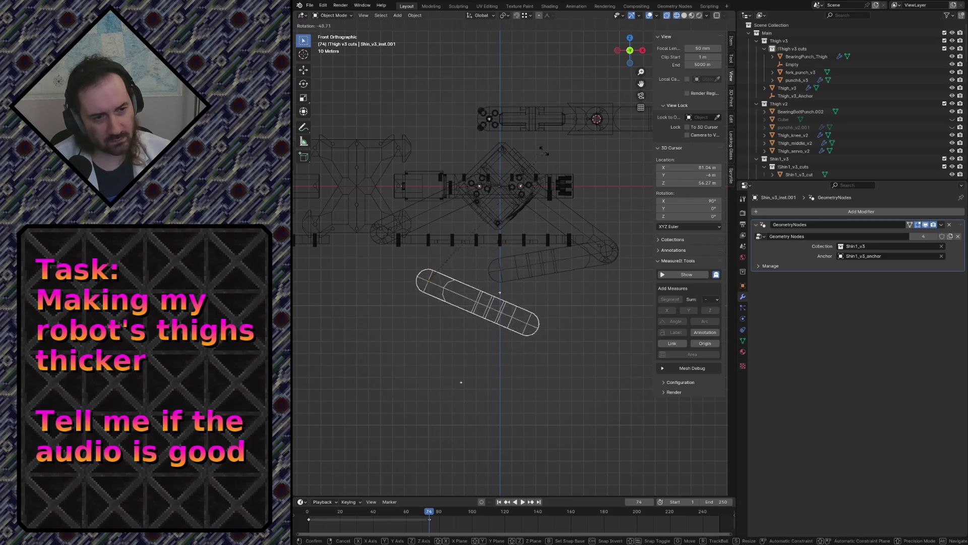
pyautogui.click(530, 299)
pyautogui.press('g')
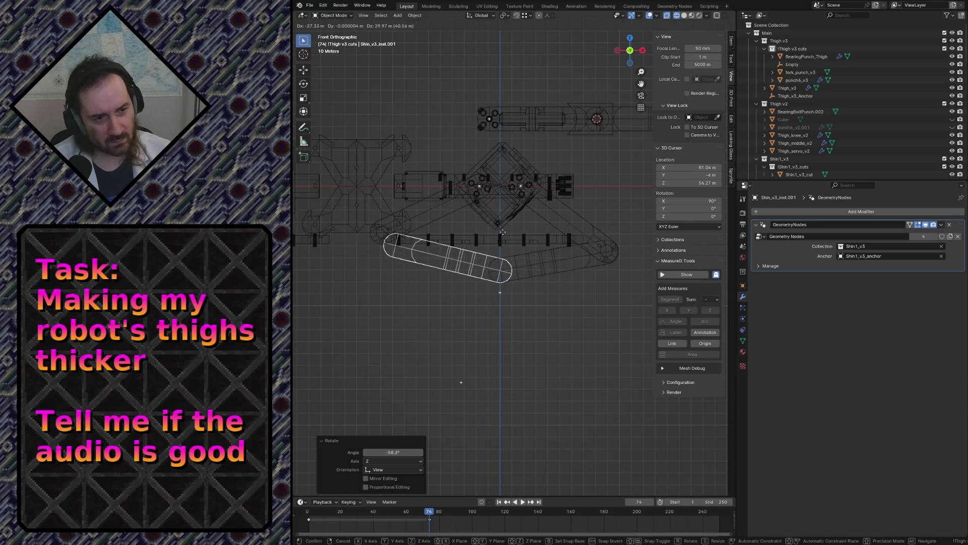
pyautogui.click(480, 227)
pyautogui.click(414, 220)
pyautogui.press('r')
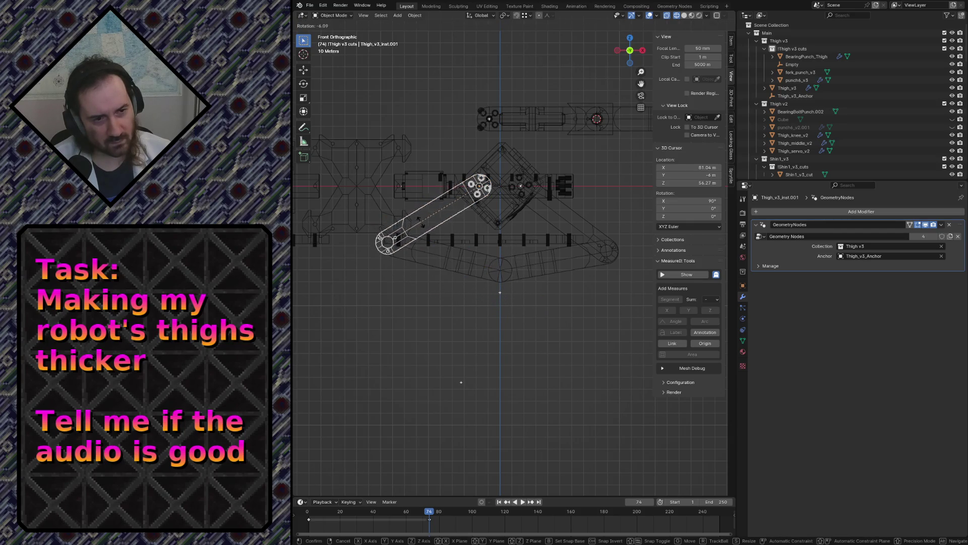
pyautogui.click(417, 262)
pyautogui.press('g')
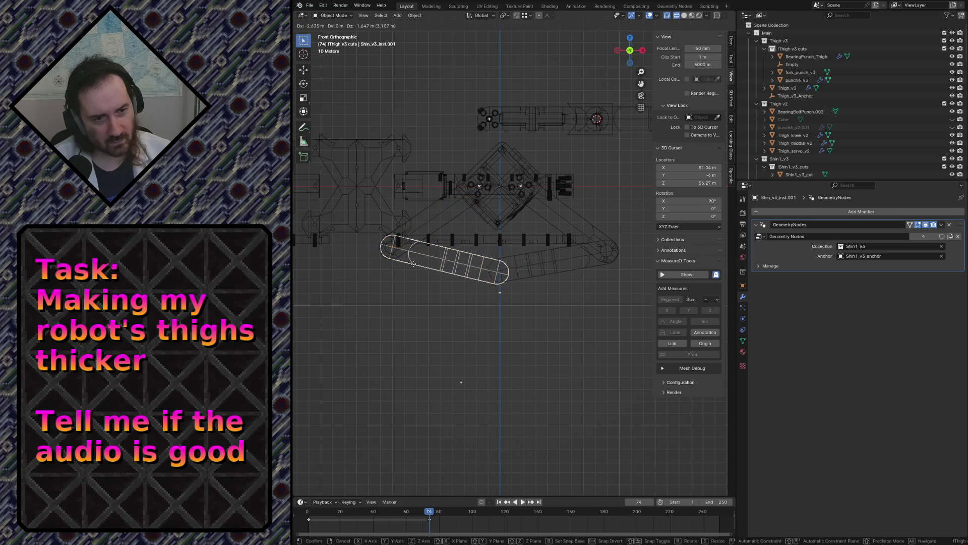
pyautogui.click(413, 263)
pyautogui.press('r')
pyautogui.click(543, 279)
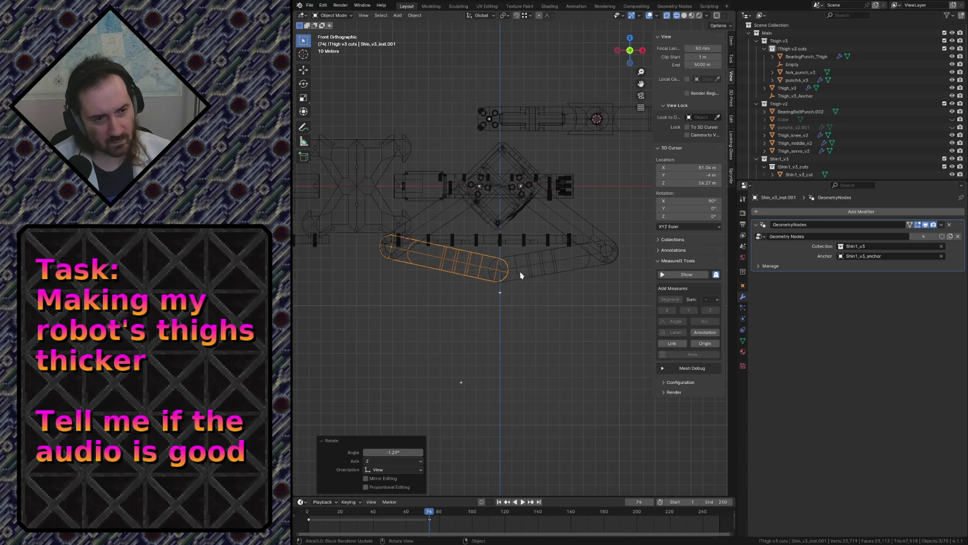
# Nudge the left thigh and left shin positions so the joint lines up
pyautogui.press('g')
pyautogui.press('Escape')
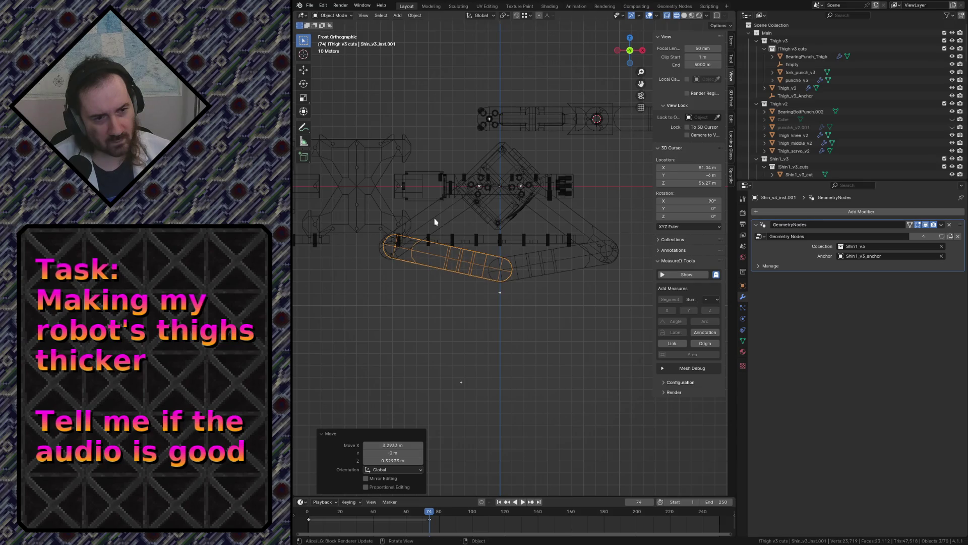
pyautogui.click(434, 216)
pyautogui.press('r')
pyautogui.click(427, 264)
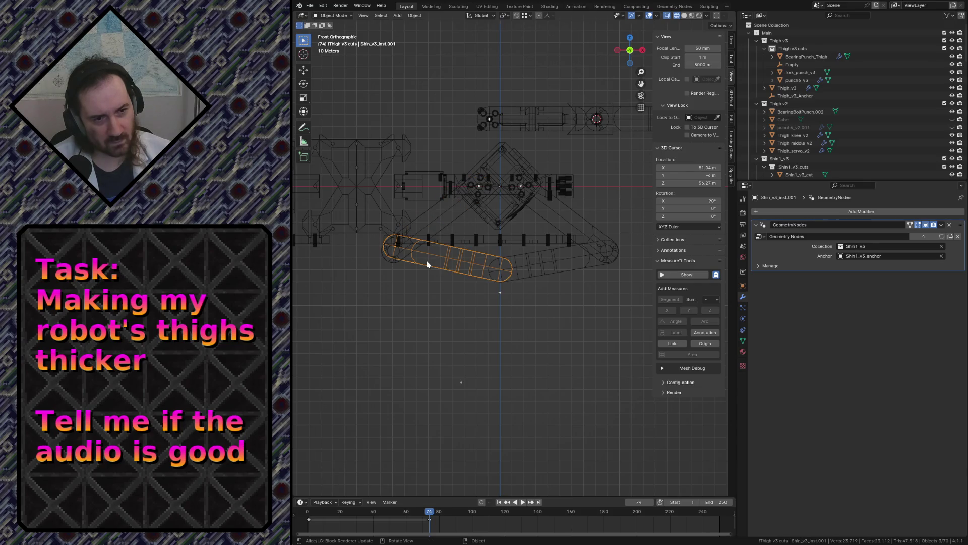
pyautogui.click(422, 224)
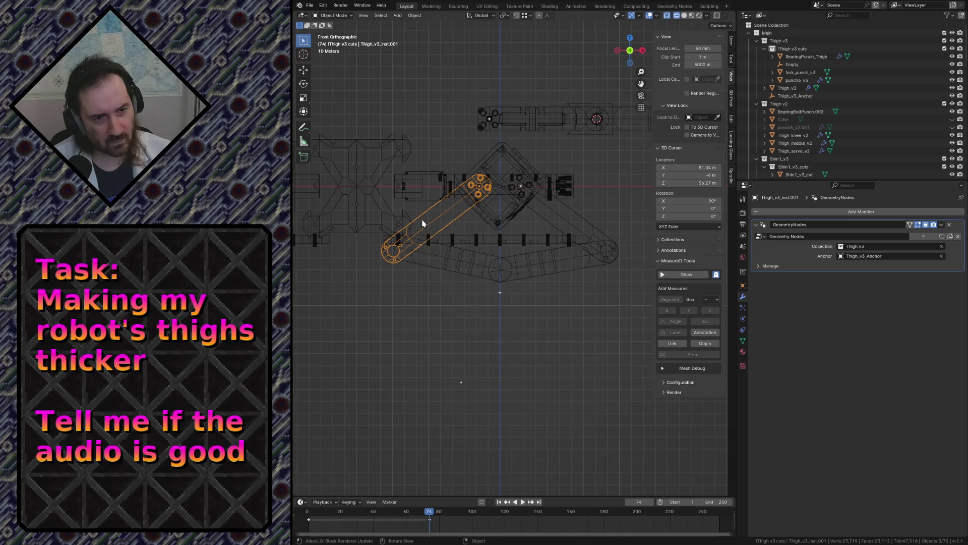
pyautogui.press('g')
pyautogui.click(423, 224)
pyautogui.click(440, 264)
pyautogui.press('g')
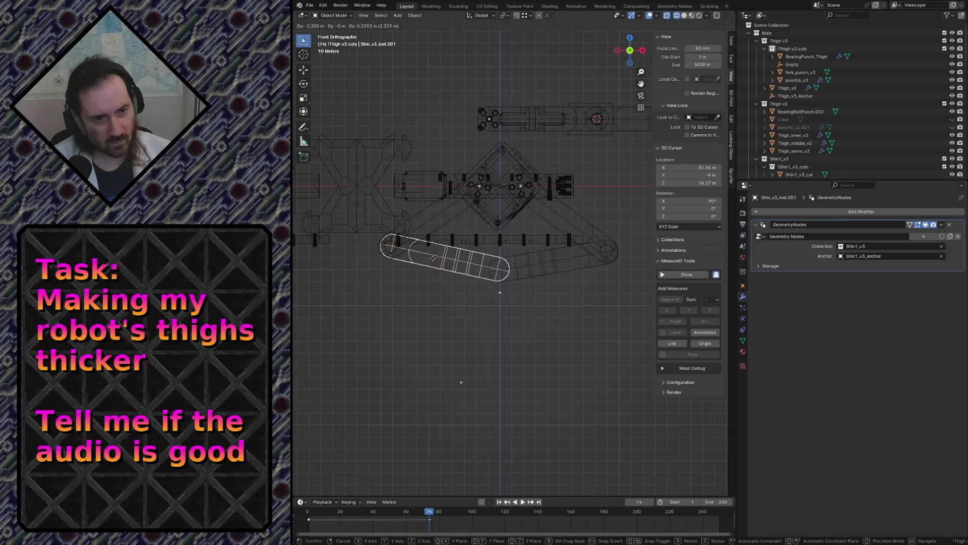
pyautogui.click(433, 261)
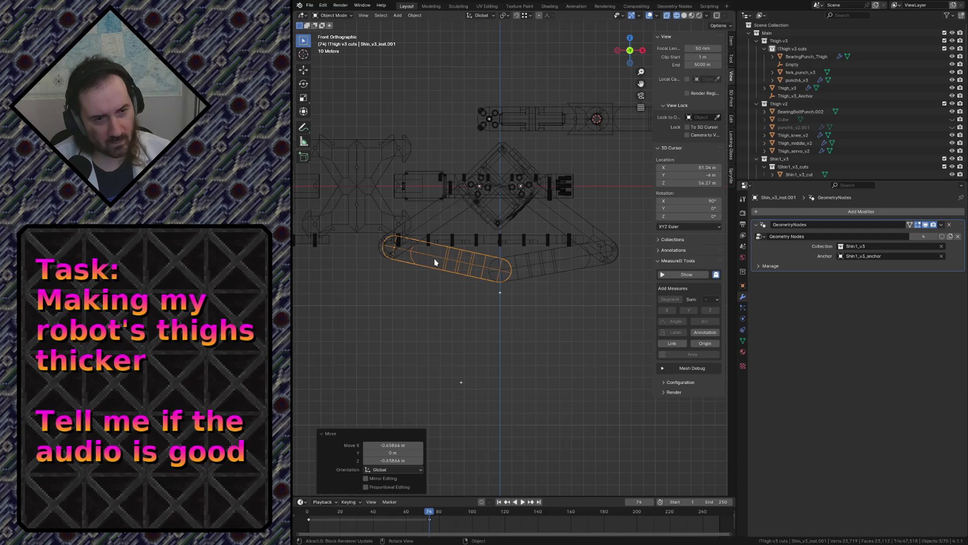
# Revert a thigh turn, give the left shin its final slight slant and position, and deselect
pyautogui.click(435, 227)
pyautogui.press('r')
pyautogui.click(438, 259)
pyautogui.hotkey('ctrl', 'z')
pyautogui.hotkey('ctrl', 'z')
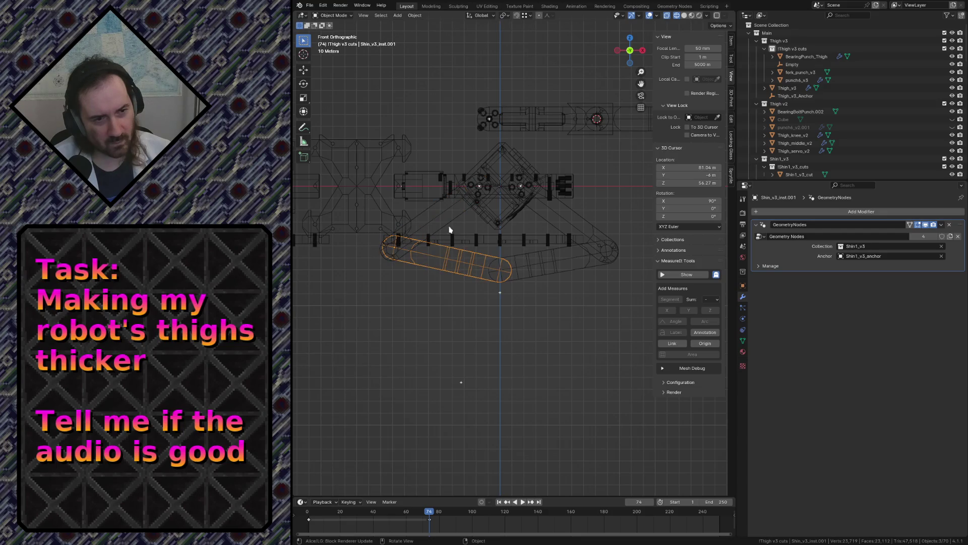
pyautogui.press('r')
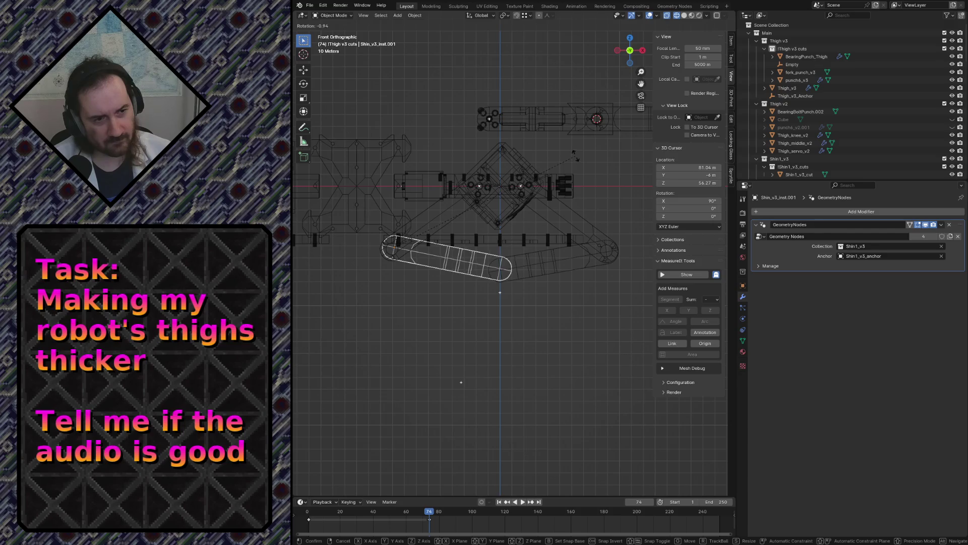
pyautogui.click(575, 155)
pyautogui.press('g')
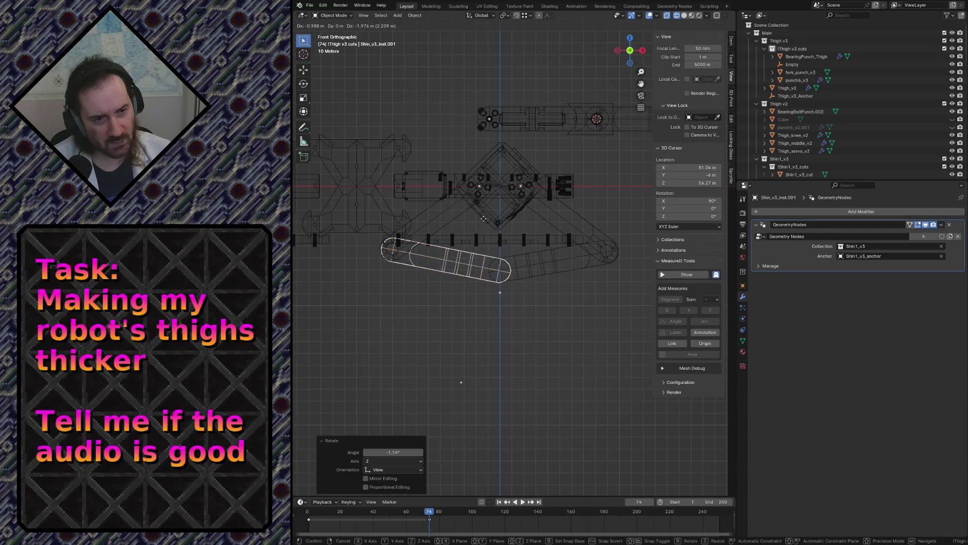
pyautogui.click(483, 216)
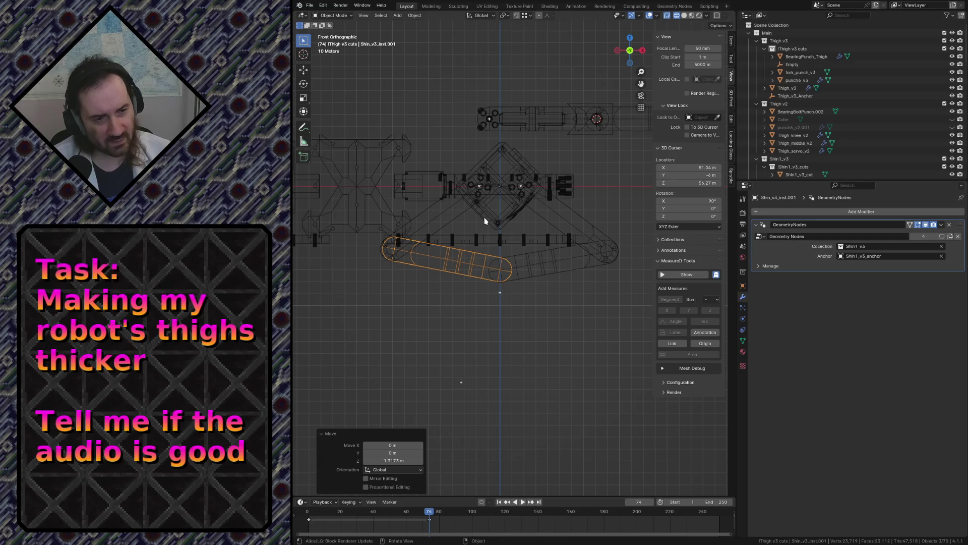
pyautogui.click(502, 358)
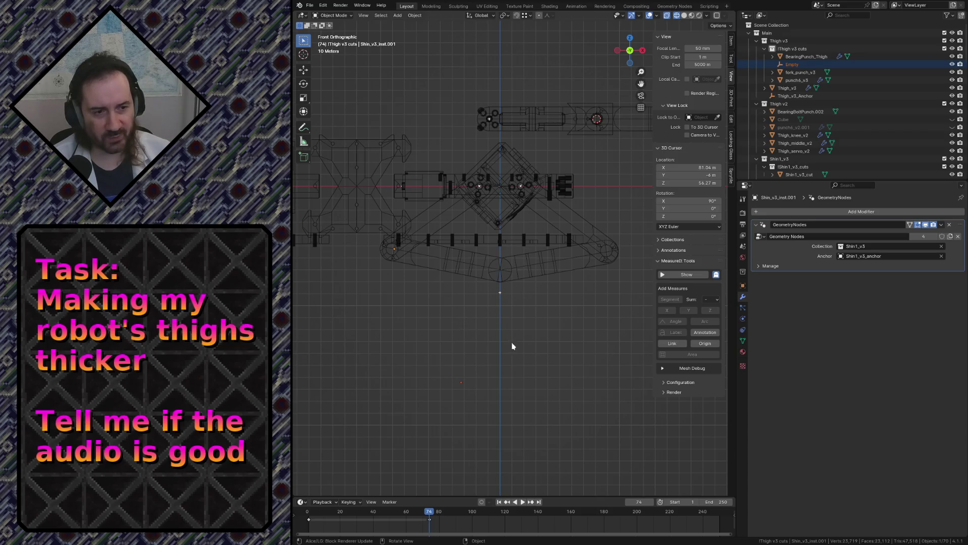
# Move the empty below the leg straight along Z to the joint height
pyautogui.moveTo(437, 358); pyautogui.dragTo(493, 427)
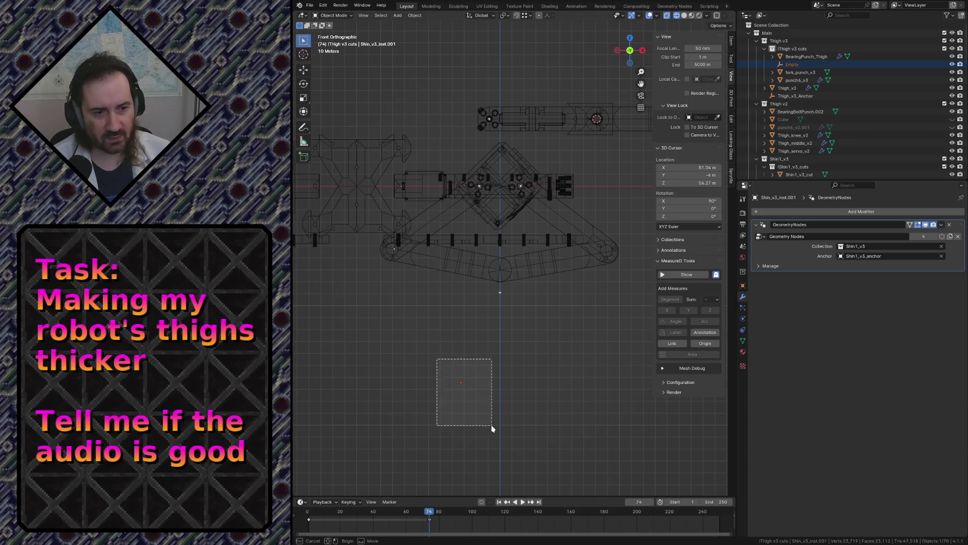
pyautogui.press('g')
pyautogui.press('y')
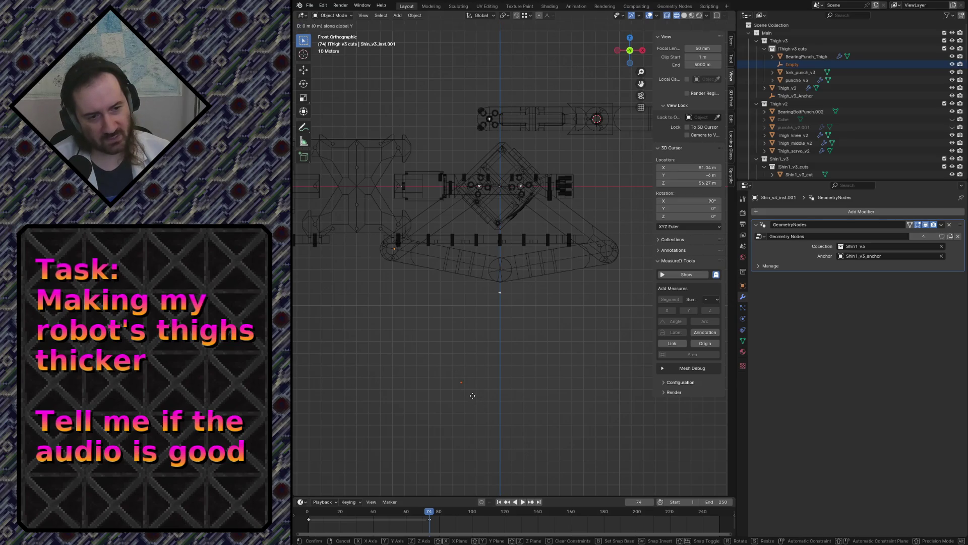
pyautogui.press('z')
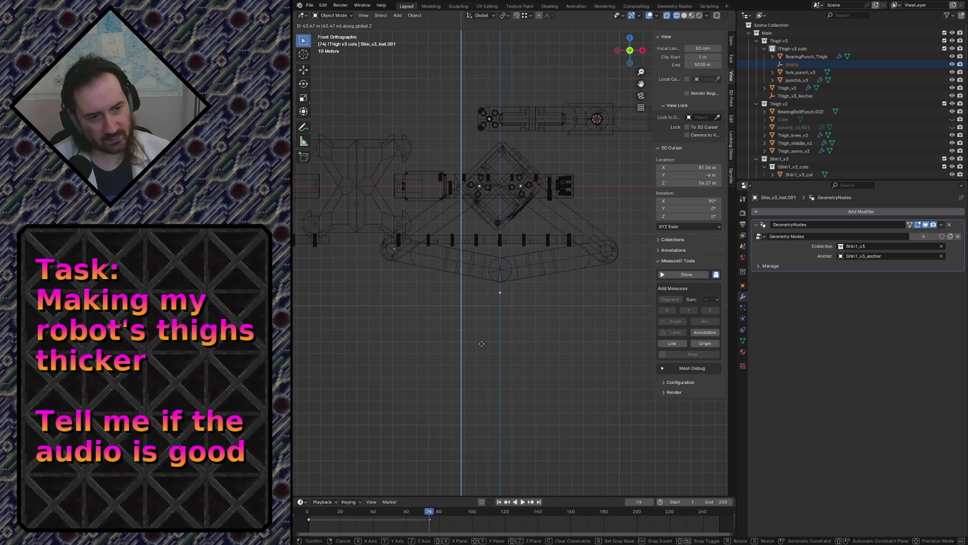
pyautogui.click(485, 353)
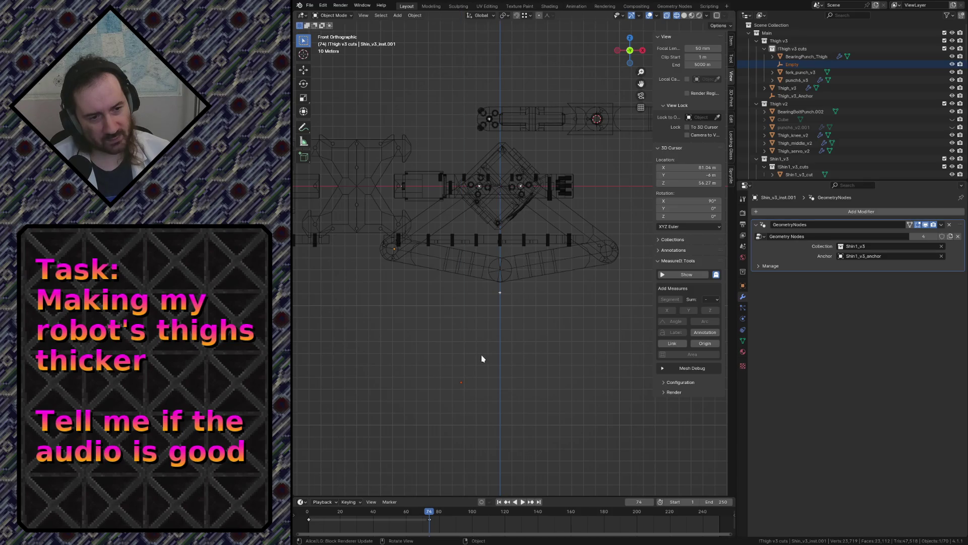
# Duplicate the empty as Empty.001 placed 54.909 m higher on Z, then deselect
pyautogui.hotkey('shift', 'd')
pyautogui.press('z')
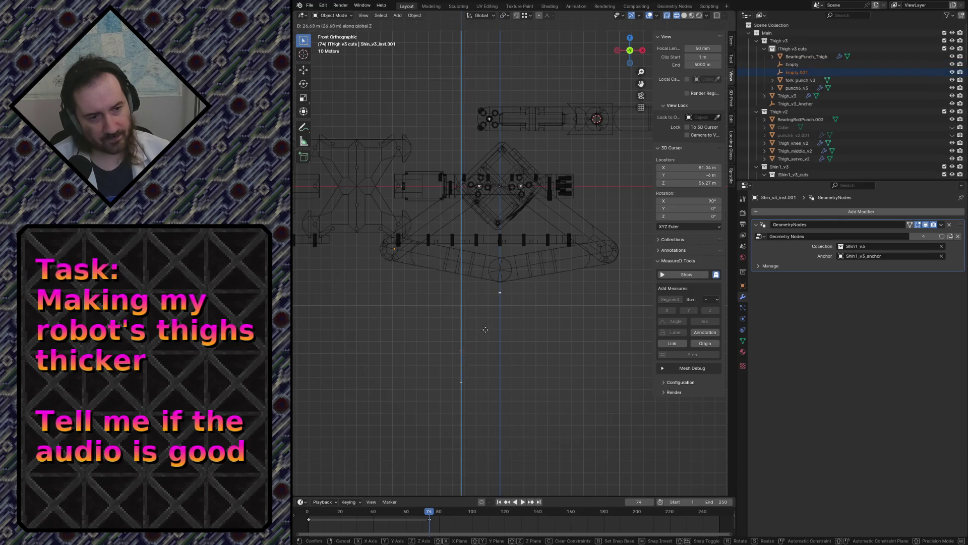
pyautogui.click(480, 348)
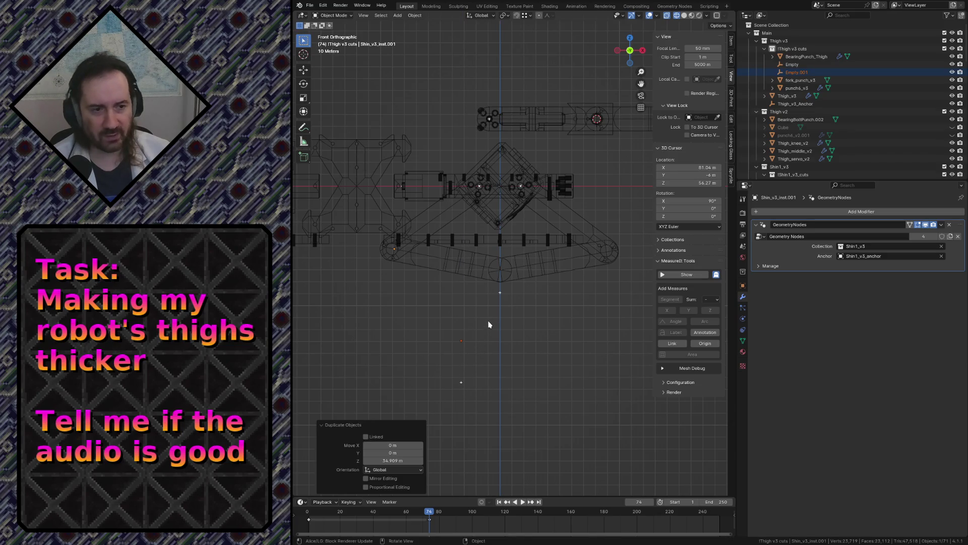
pyautogui.click(475, 333)
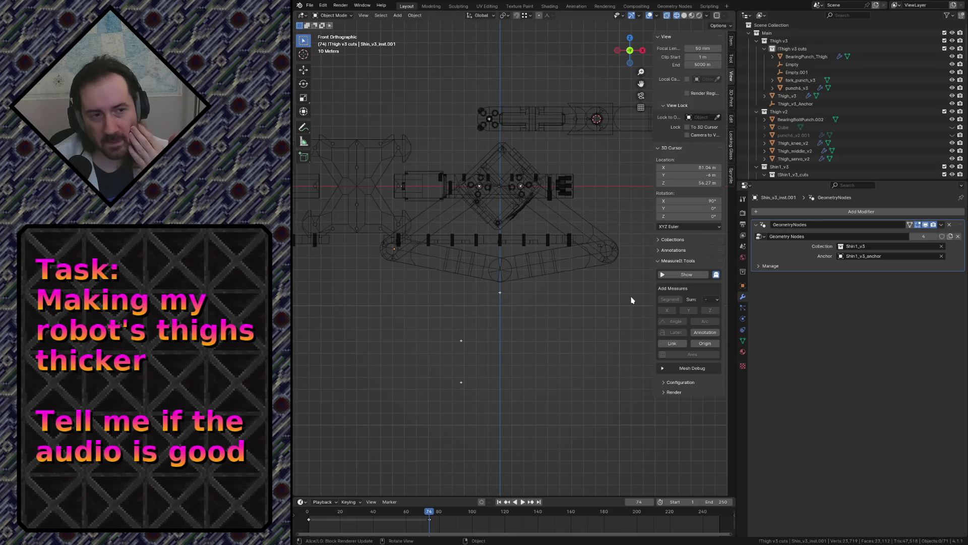
pyautogui.scroll(1, 548, 154)
# Measure the distance between the two joint centres with the Measure tool
pyautogui.keyDown('shift'); pyautogui.moveTo(484, 194); pyautogui.dragTo(497, 269, button='middle'); pyautogui.keyUp('shift')
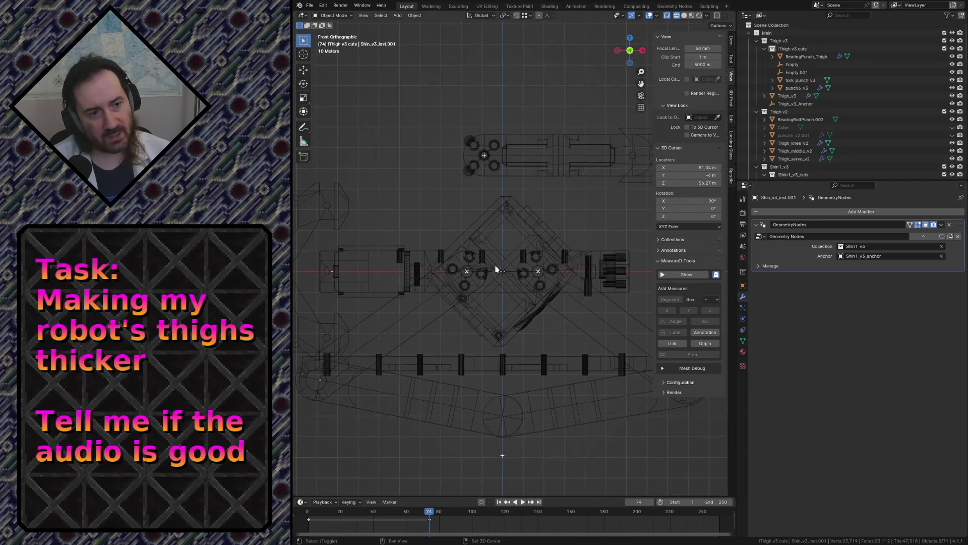
pyautogui.scroll(4, 498, 270)
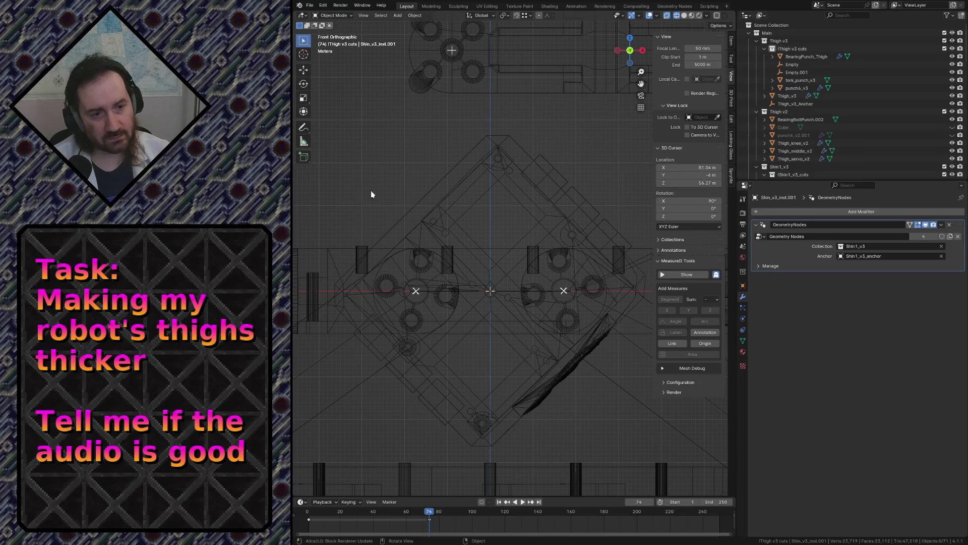
pyautogui.click(303, 127)
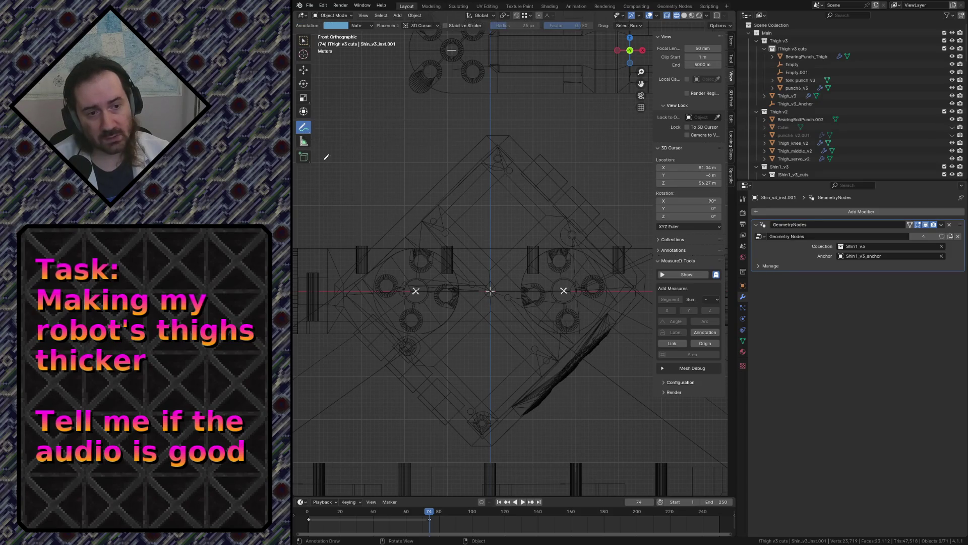
pyautogui.click(304, 141)
pyautogui.moveTo(417, 291); pyautogui.dragTo(566, 287)
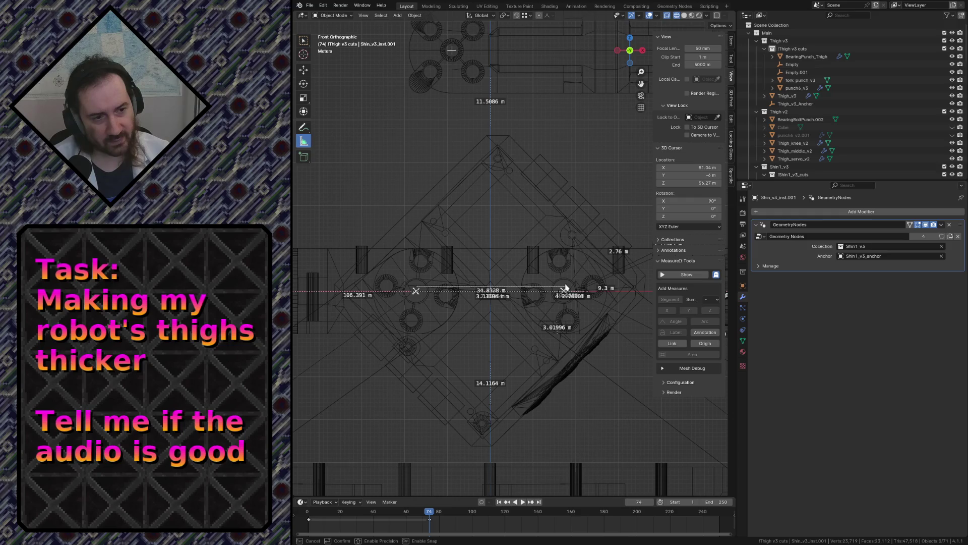
pyautogui.moveTo(566, 288); pyautogui.dragTo(564, 289)
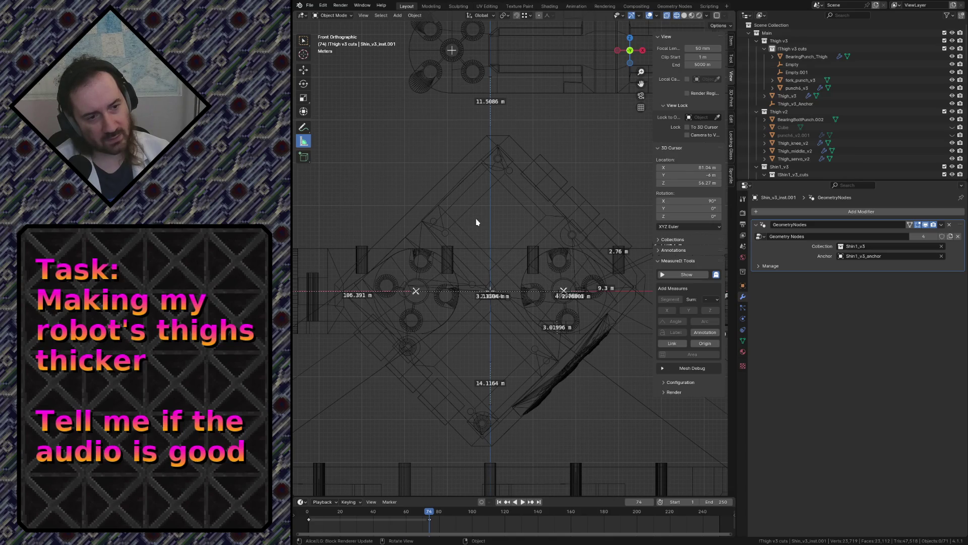
pyautogui.press('w')
pyautogui.scroll(-3, 447, 198)
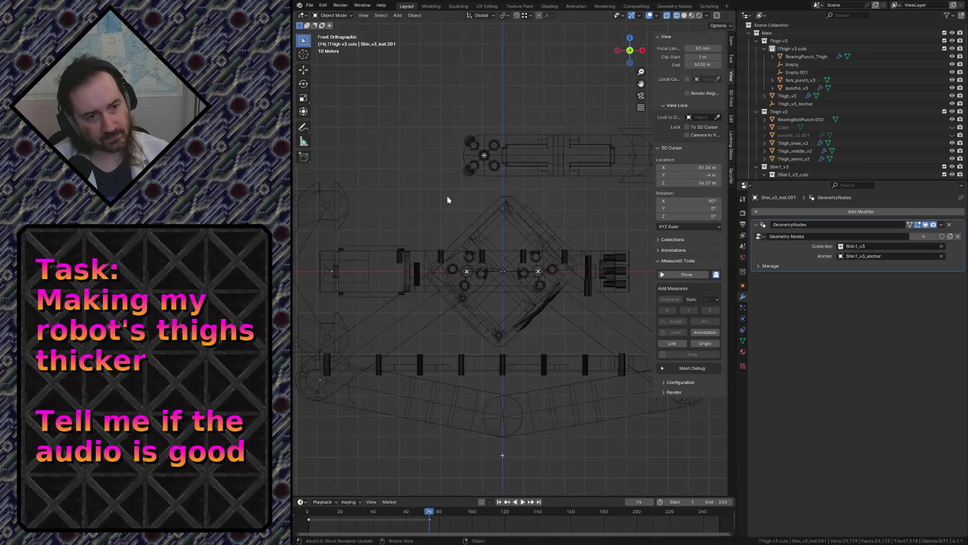
pyautogui.scroll(-2, 444, 235)
pyautogui.scroll(5, 561, 259)
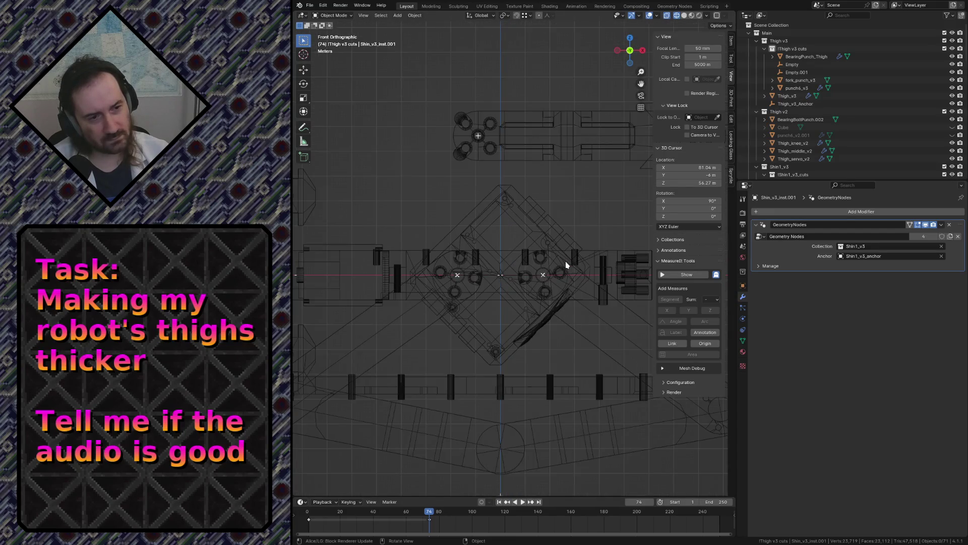
pyautogui.scroll(-4, 560, 257)
pyautogui.scroll(-1, 559, 256)
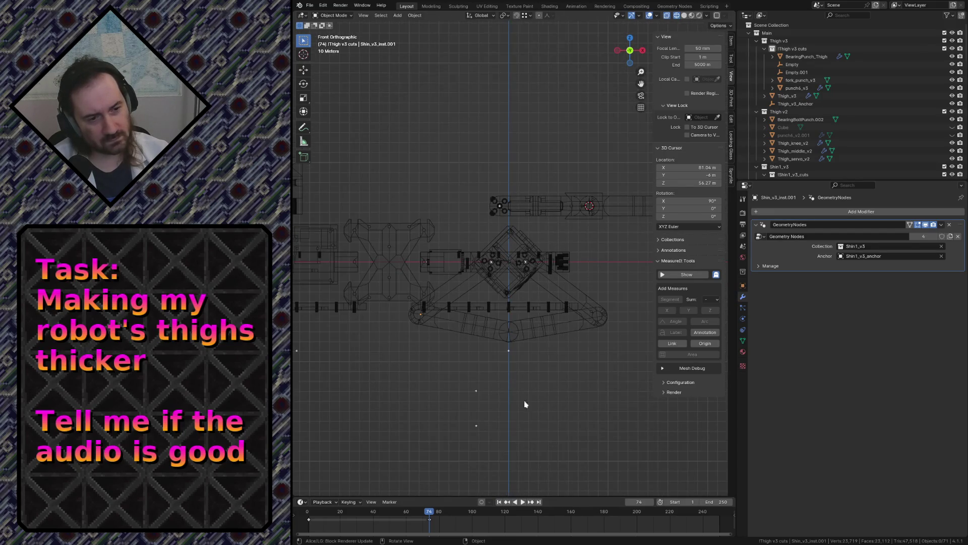
pyautogui.scroll(2, 492, 379)
pyautogui.scroll(1, 485, 336)
pyautogui.scroll(2, 458, 314)
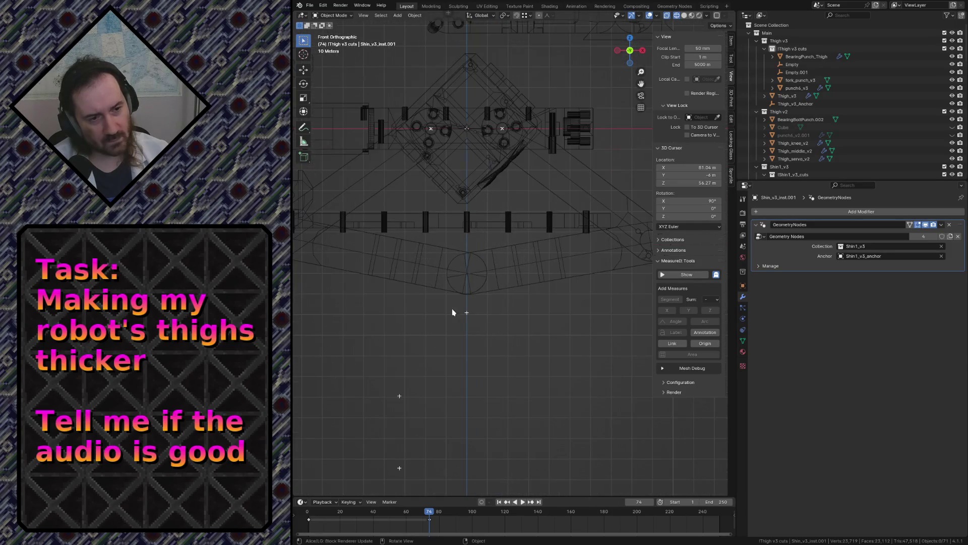
# Box-select both helper empties, save robot.blend, and delete the empties
pyautogui.click(467, 317)
pyautogui.click(479, 340)
pyautogui.hotkey('ctrl', 'z')
pyautogui.moveTo(448, 301); pyautogui.dragTo(495, 342)
pyautogui.click(472, 227)
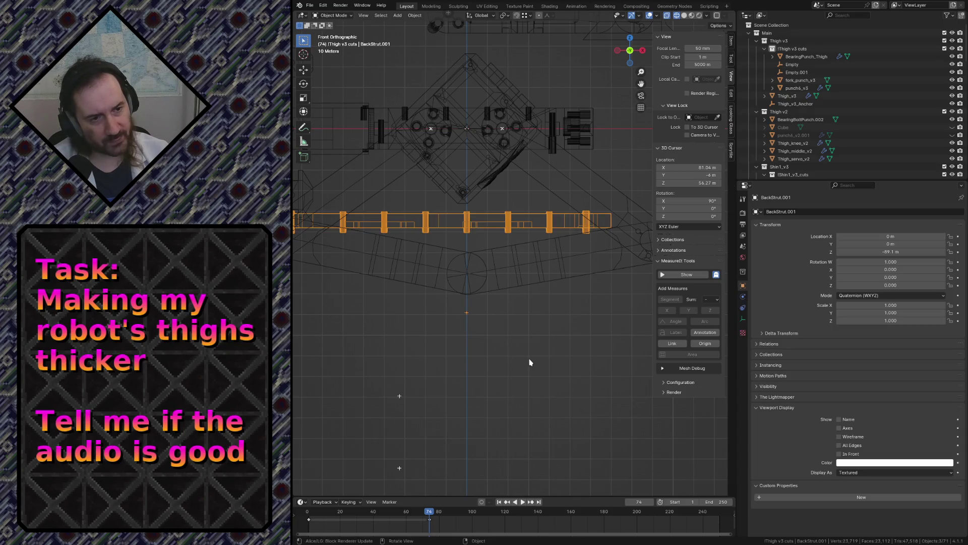
pyautogui.click(529, 360)
pyautogui.scroll(-2, 525, 368)
pyautogui.moveTo(448, 306); pyautogui.dragTo(471, 365)
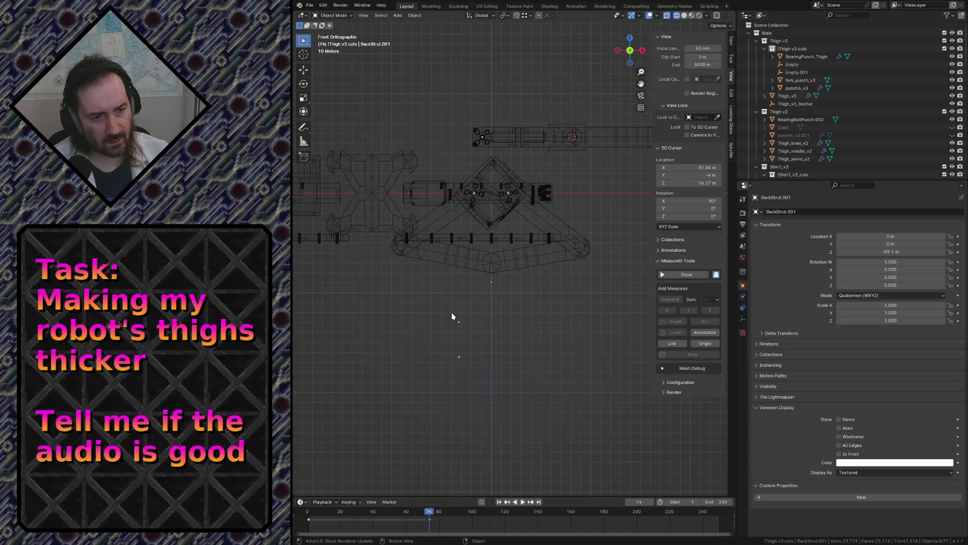
pyautogui.moveTo(452, 316); pyautogui.dragTo(496, 381)
pyautogui.hotkey('ctrl', 's')
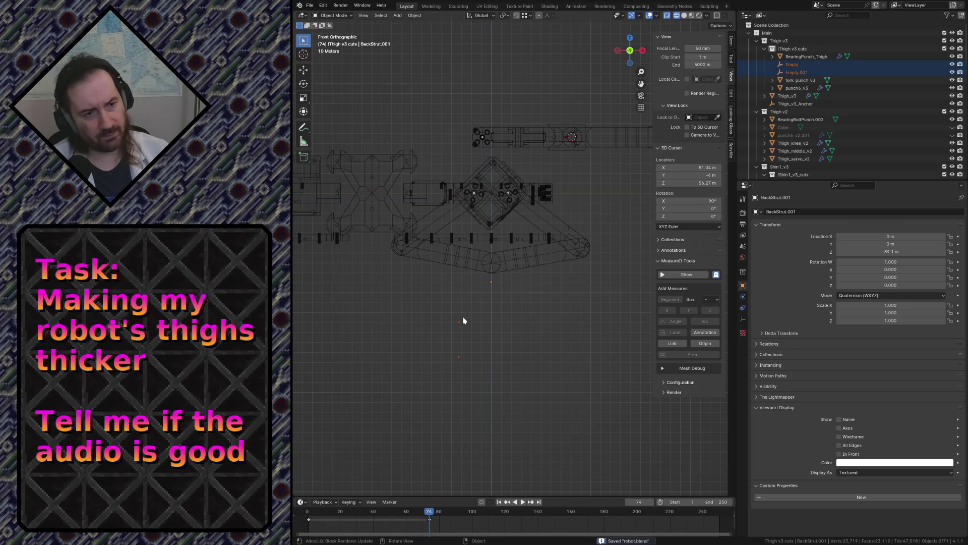
pyautogui.press('x')
pyautogui.click(499, 422)
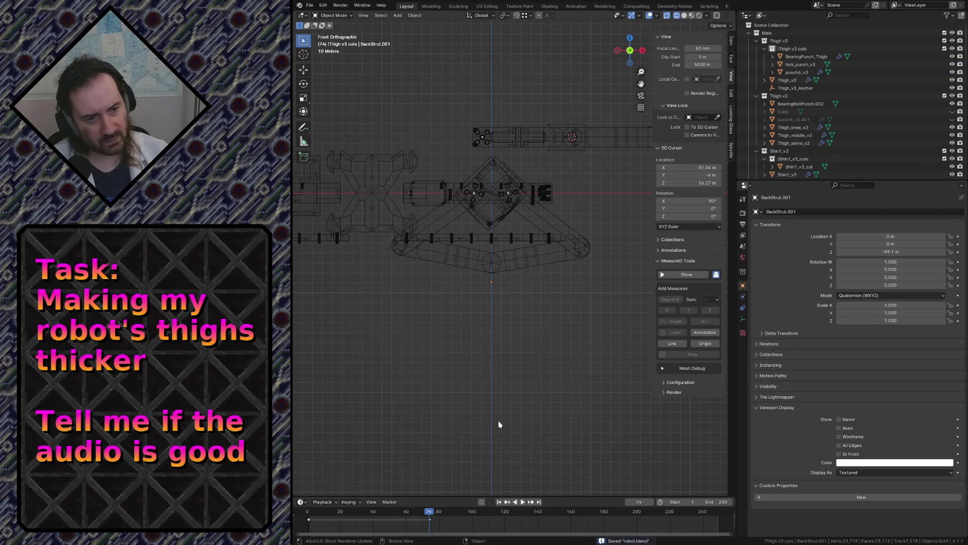
# Cycle through the overlapping shin segments and select the right shin instance
pyautogui.click(499, 268)
pyautogui.click(510, 255)
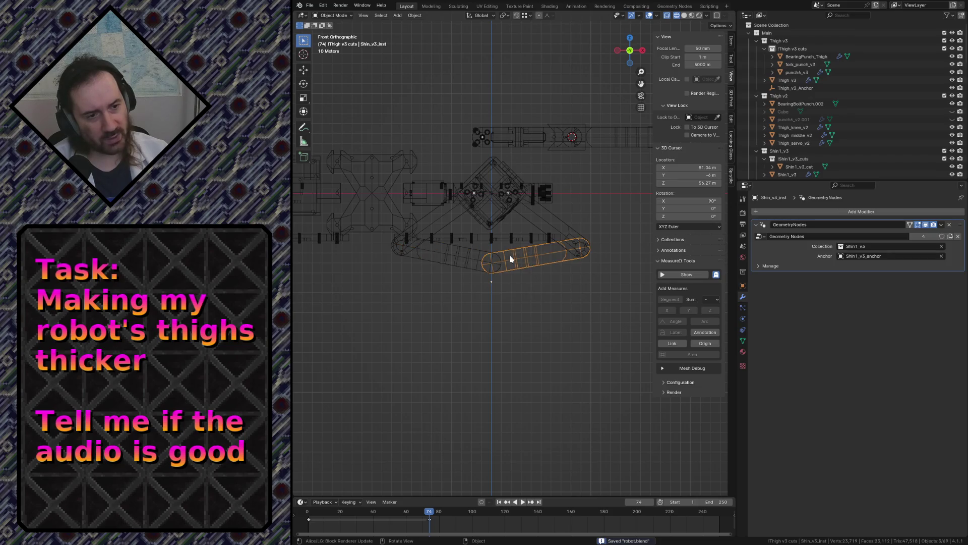
pyautogui.click(539, 259)
pyautogui.click(471, 253)
pyautogui.click(513, 263)
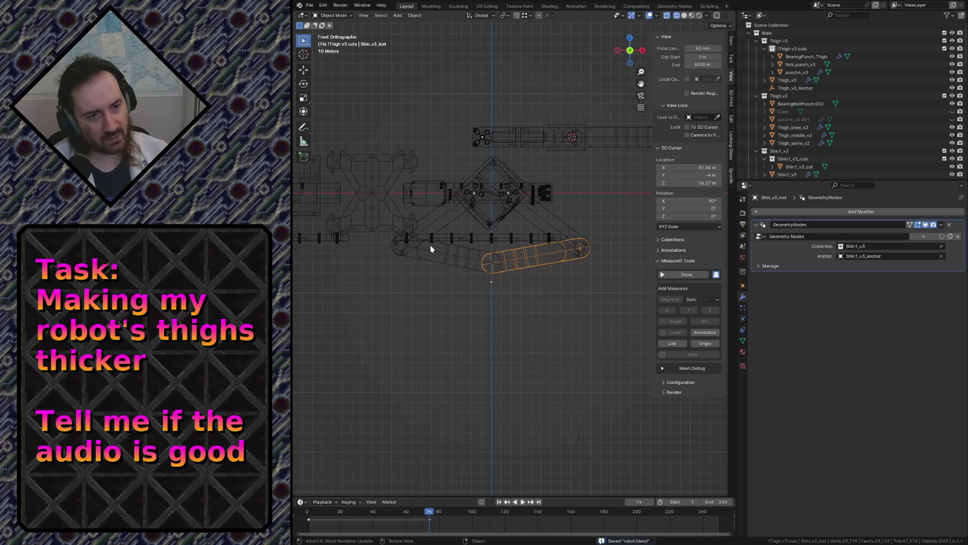
pyautogui.scroll(2, 433, 249)
pyautogui.click(537, 343)
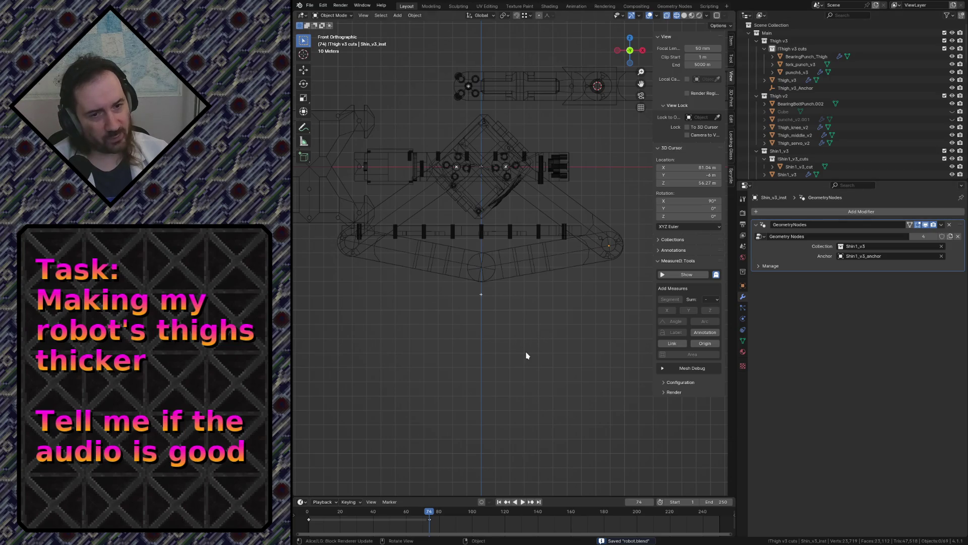
pyautogui.hotkey('shift', '`')
pyautogui.press('w')
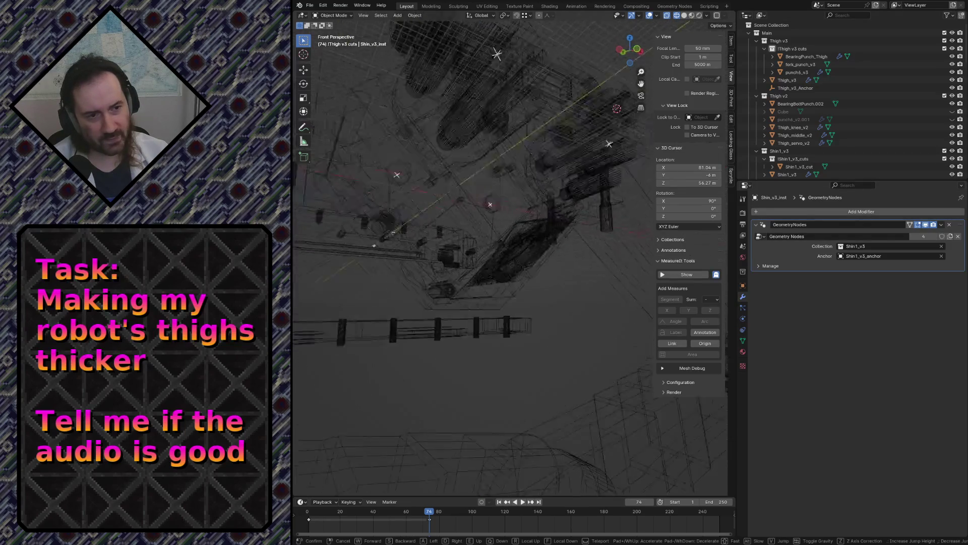
pyautogui.press('s')
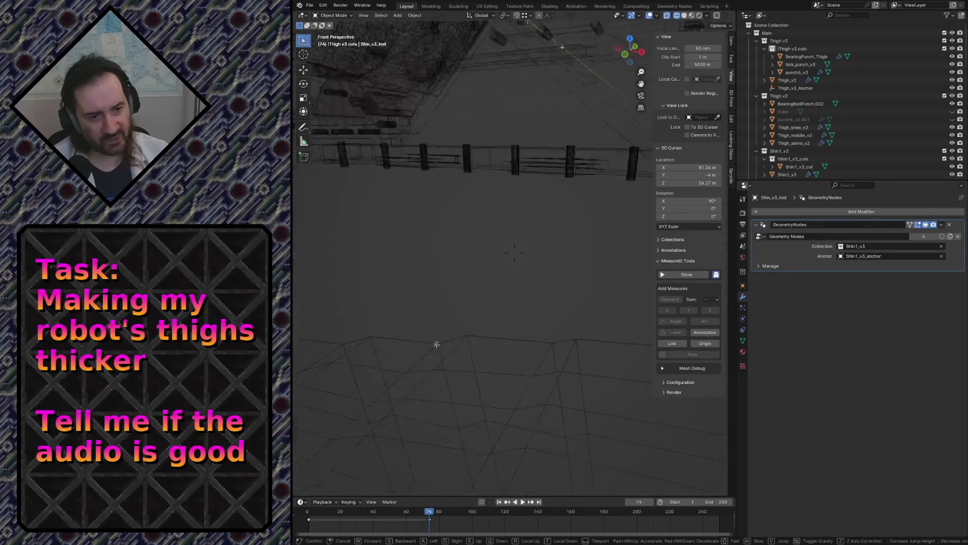
pyautogui.press('w')
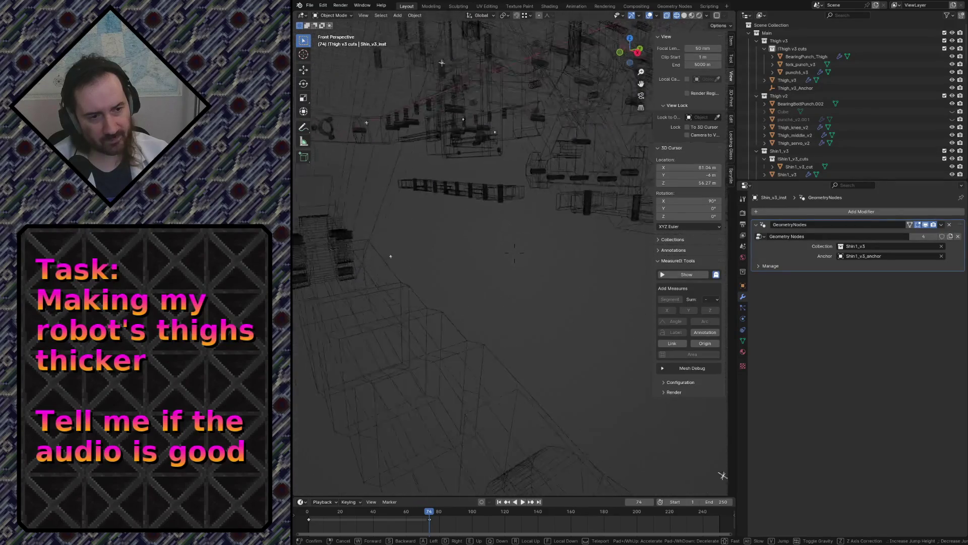
pyautogui.press('s')
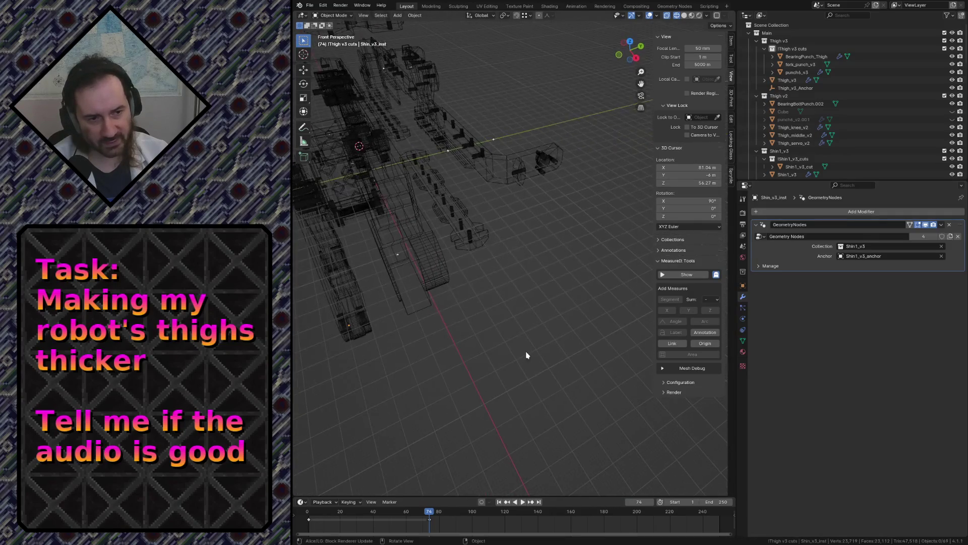
pyautogui.press('z')
pyautogui.click(580, 352)
pyautogui.press('s')
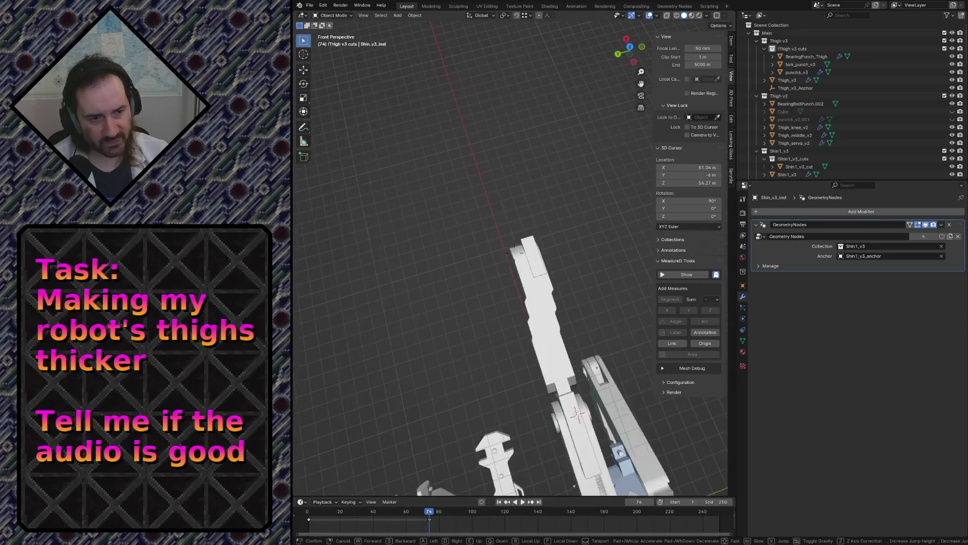
pyautogui.click(480, 362)
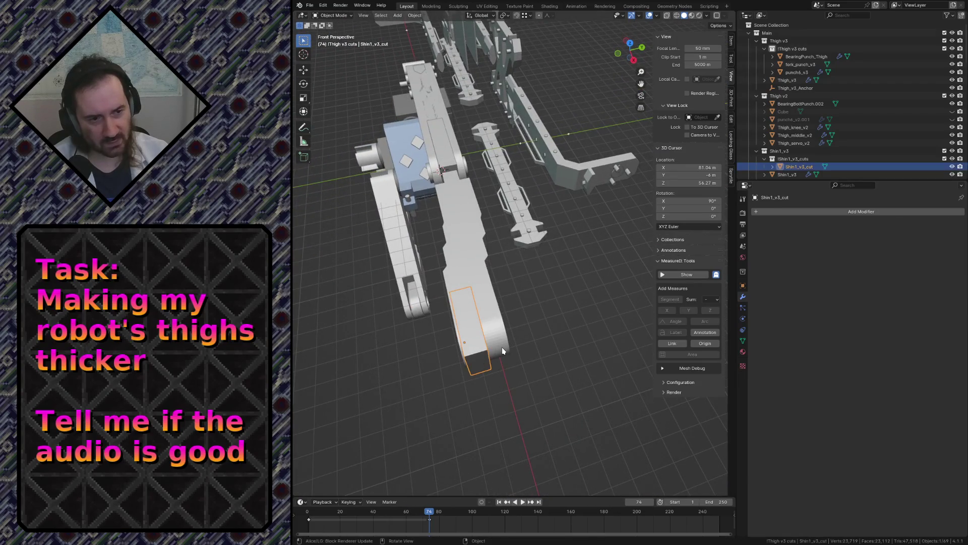
pyautogui.press('KP_7')
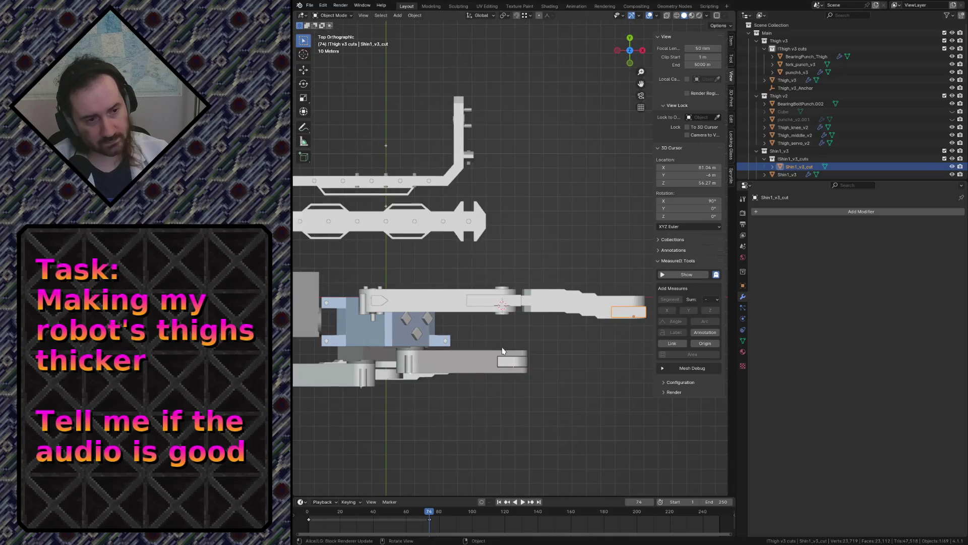
pyautogui.press('KP_Decimal')
pyautogui.scroll(-1, 503, 350)
pyautogui.scroll(-1, 519, 264)
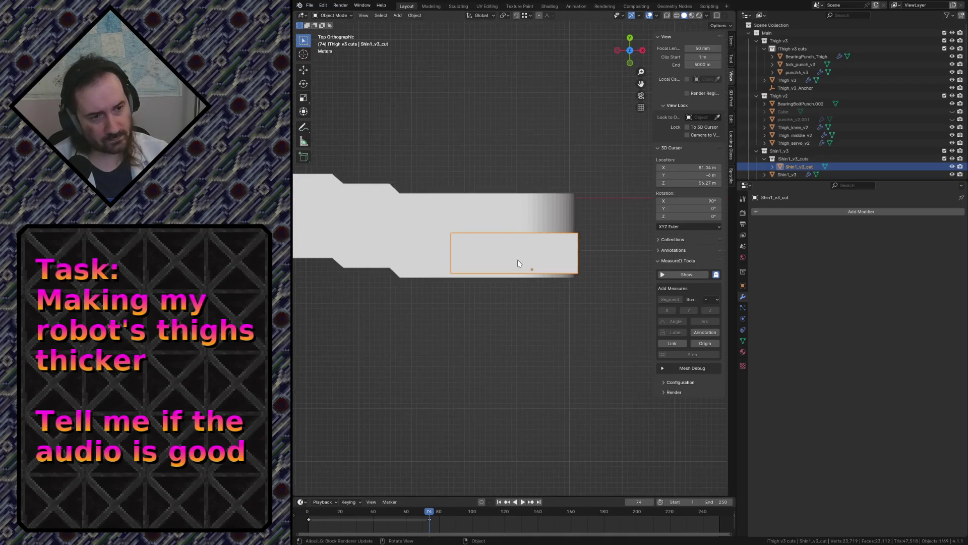
pyautogui.press('g')
pyautogui.press('y')
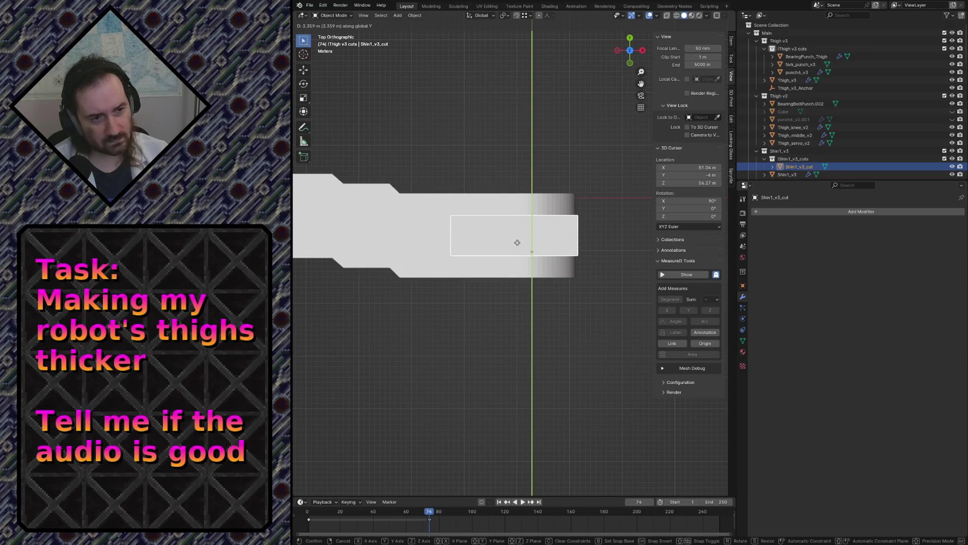
pyautogui.click(517, 242)
pyautogui.scroll(-2, 536, 254)
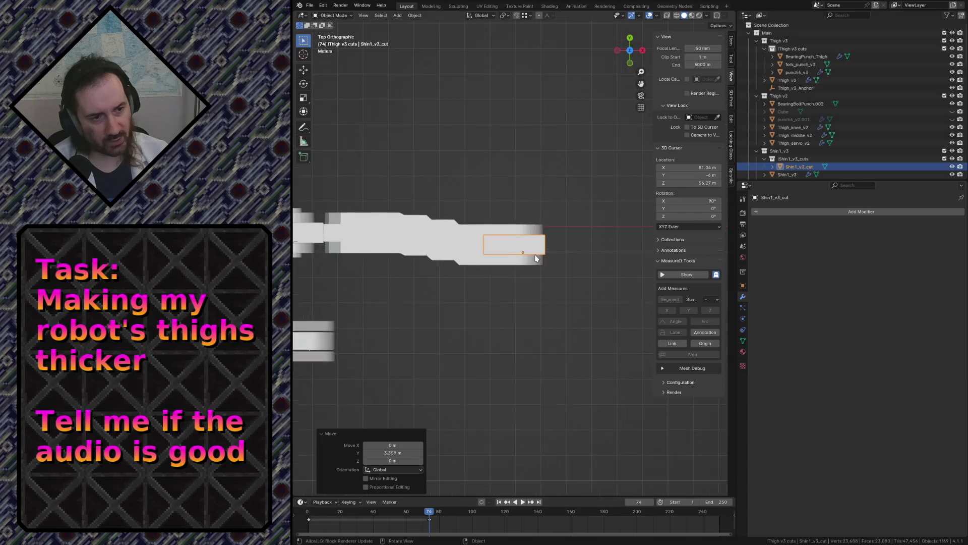
pyautogui.scroll(-1, 535, 254)
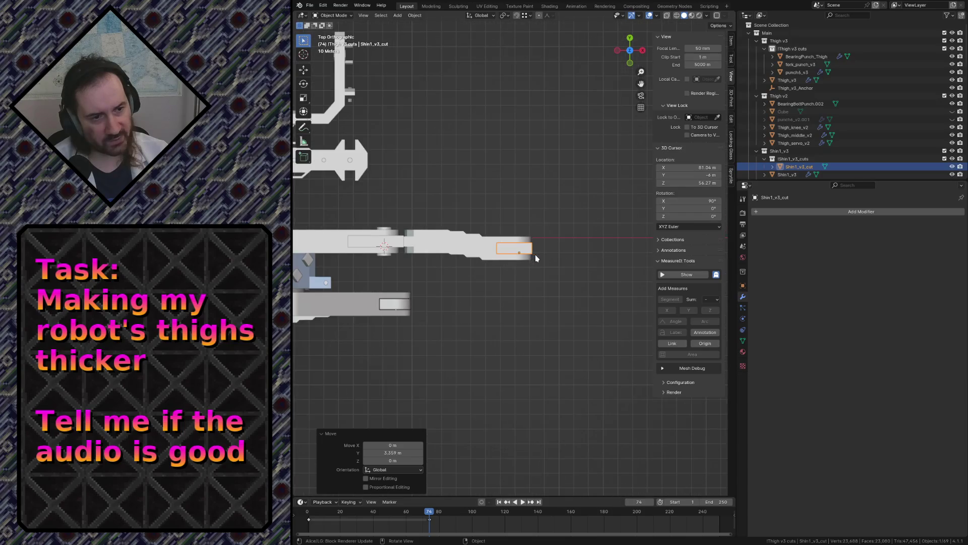
pyautogui.click(395, 242)
pyautogui.keyDown('shift'); pyautogui.moveTo(407, 197); pyautogui.dragTo(417, 197, button='middle'); pyautogui.keyUp('shift')
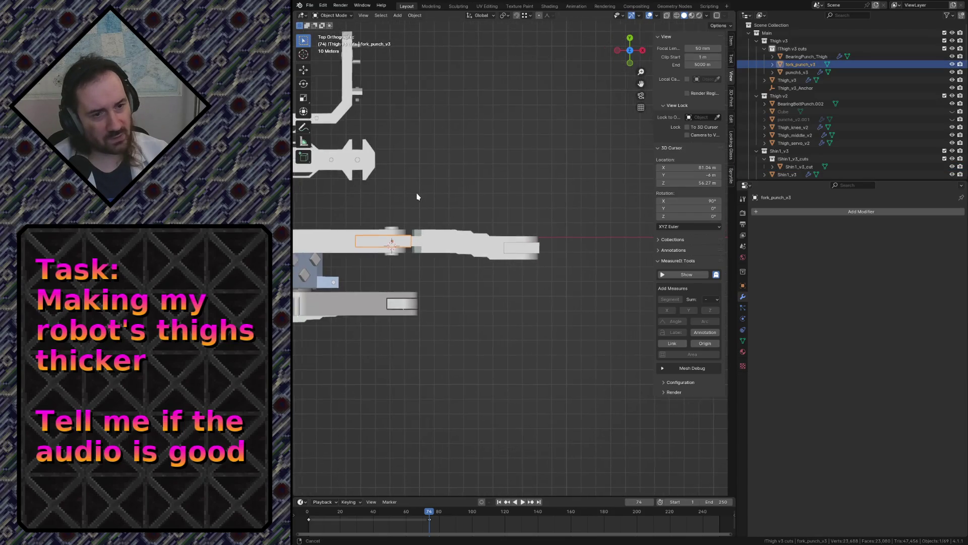
pyautogui.scroll(4, 416, 197)
pyautogui.scroll(4, 544, 252)
pyautogui.scroll(2, 574, 134)
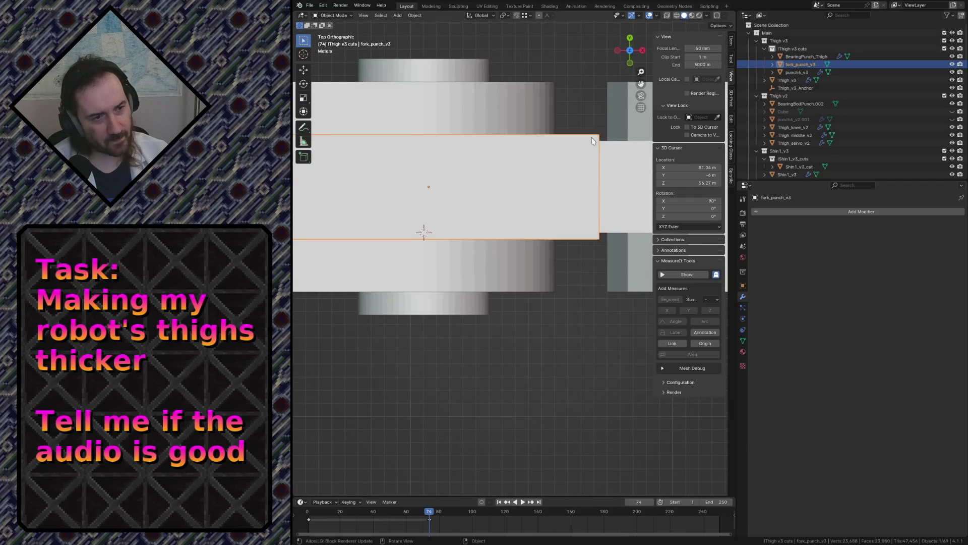
pyautogui.moveTo(574, 134)
pyautogui.keyDown('shift'); pyautogui.mouseDown(button='middle')
pyautogui.moveTo(486, 166)
pyautogui.moveTo(450, 160)
pyautogui.mouseUp(button='middle'); pyautogui.keyUp('shift')
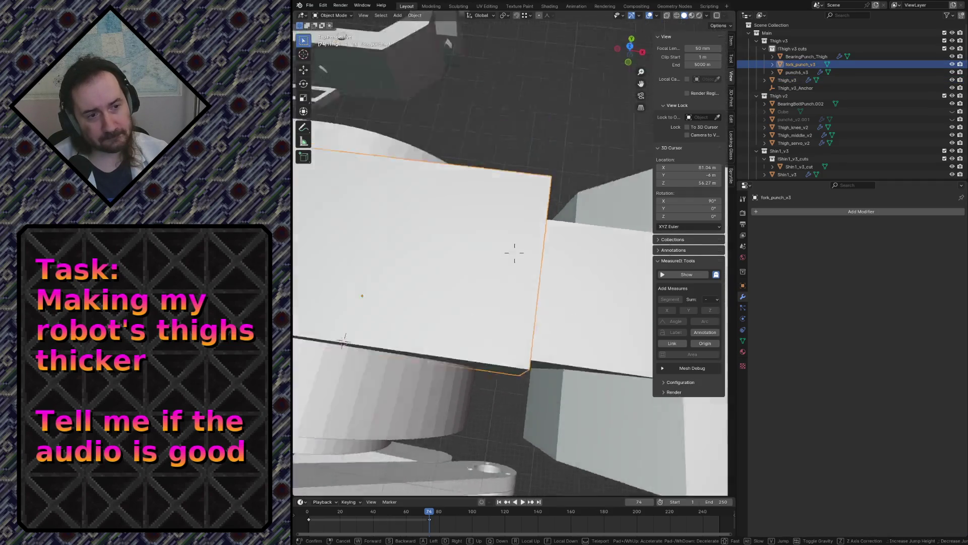
pyautogui.press('Tab')
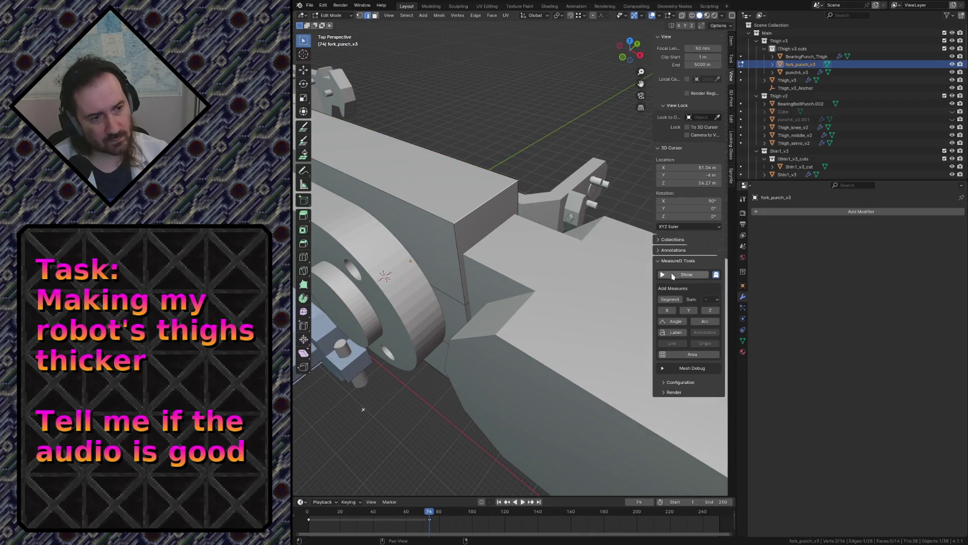
# Show MeasureIt measurements on the mesh and delete the leftover 0.00 m fork punch measurement
pyautogui.click(670, 299)
pyautogui.click(680, 278)
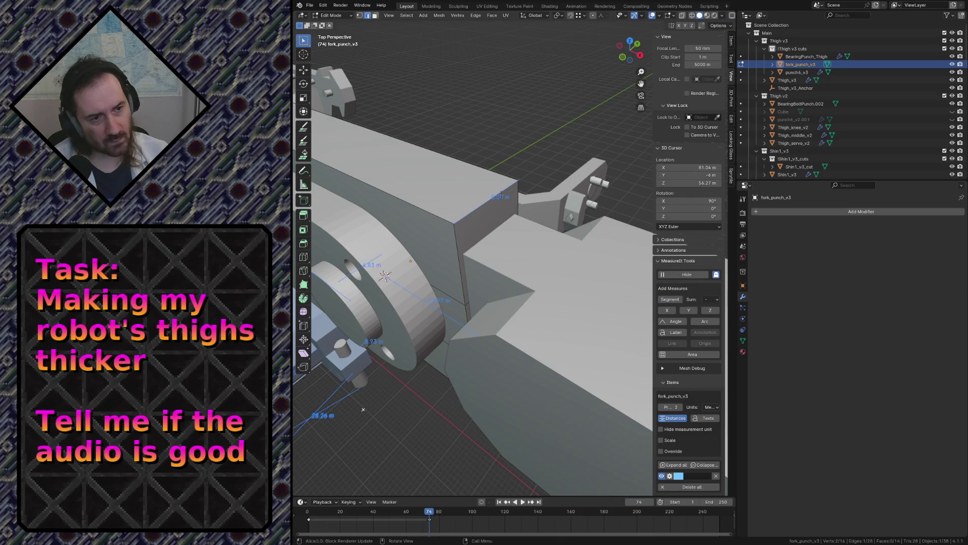
pyautogui.hotkey('shift', '`')
pyautogui.press('w')
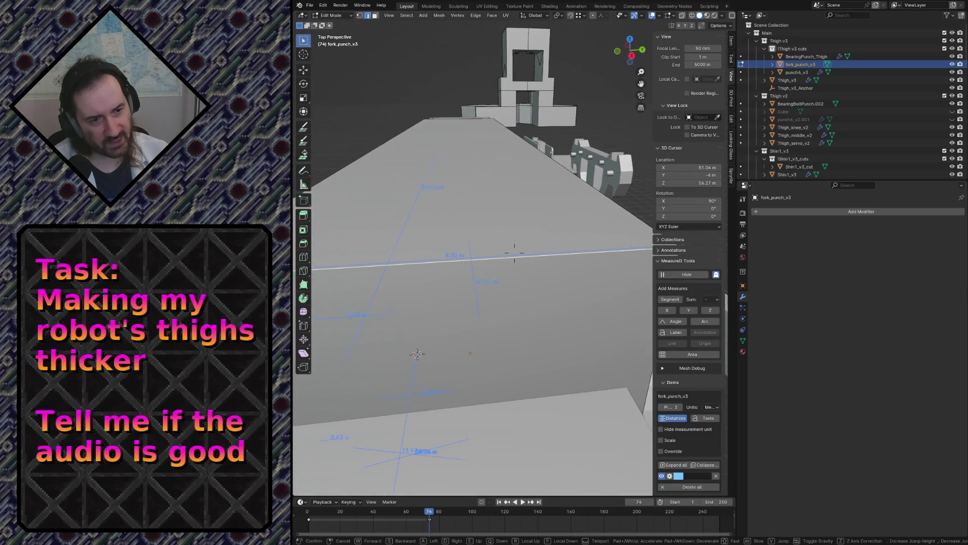
pyautogui.click(487, 241)
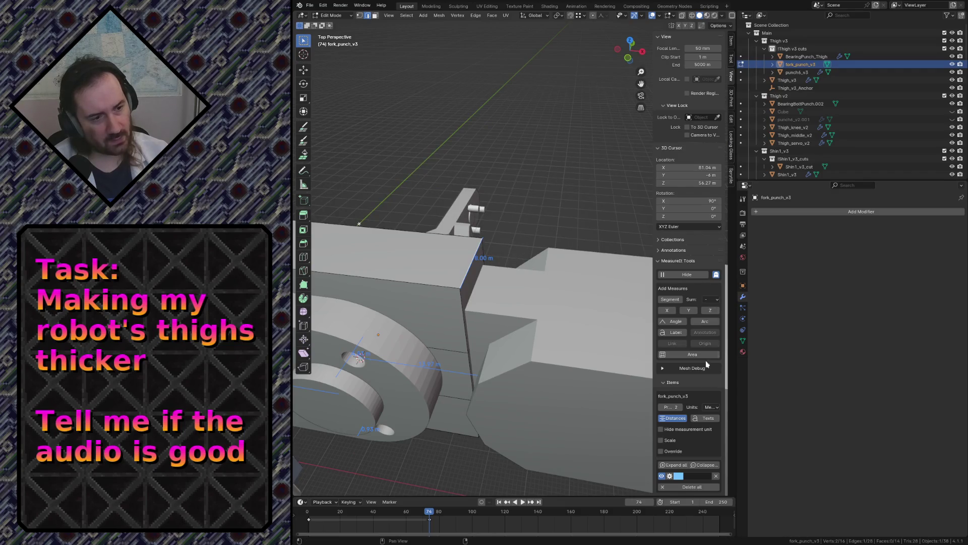
pyautogui.scroll(-1, 704, 393)
pyautogui.click(716, 456)
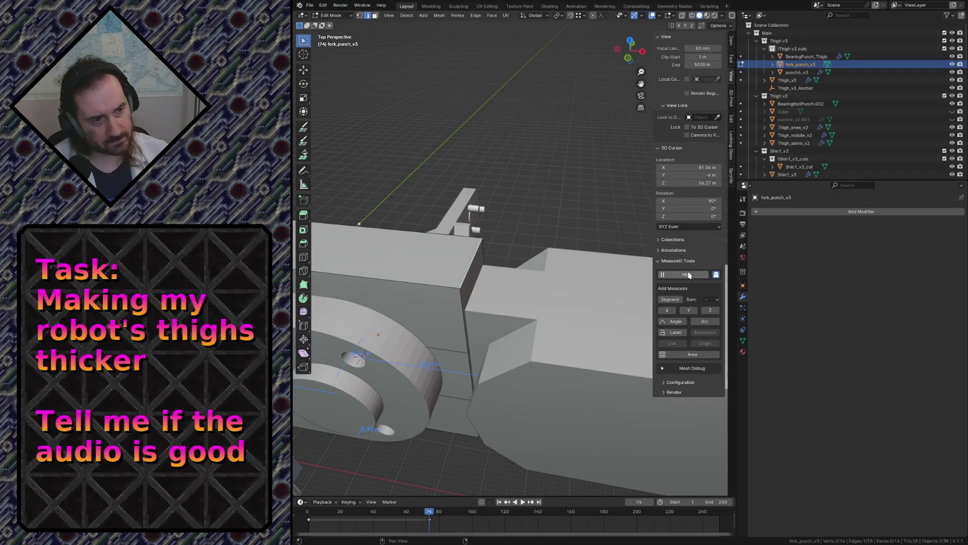
# Switch editing to Shin1_v3_cut, show its measurements and select the cutter's top face
pyautogui.hotkey('shift', '`')
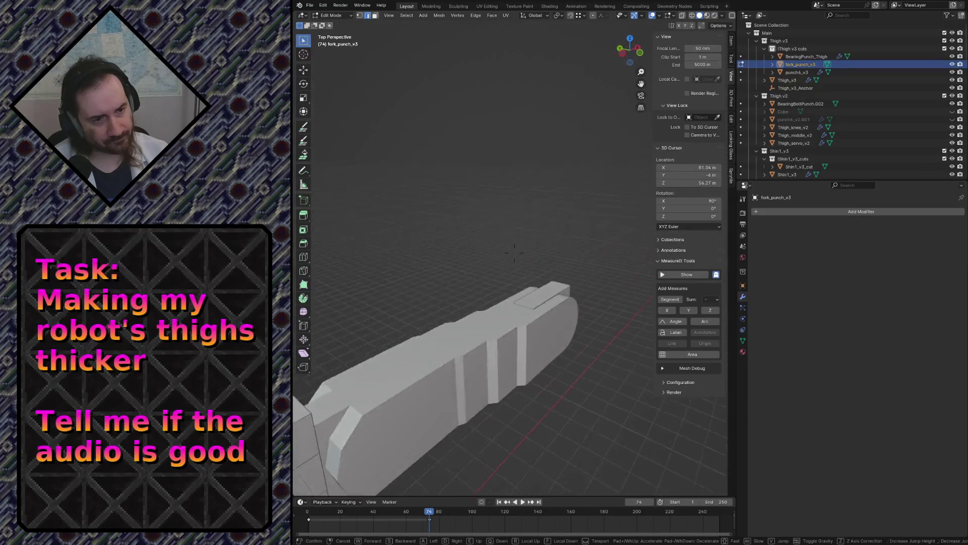
pyautogui.click(493, 297)
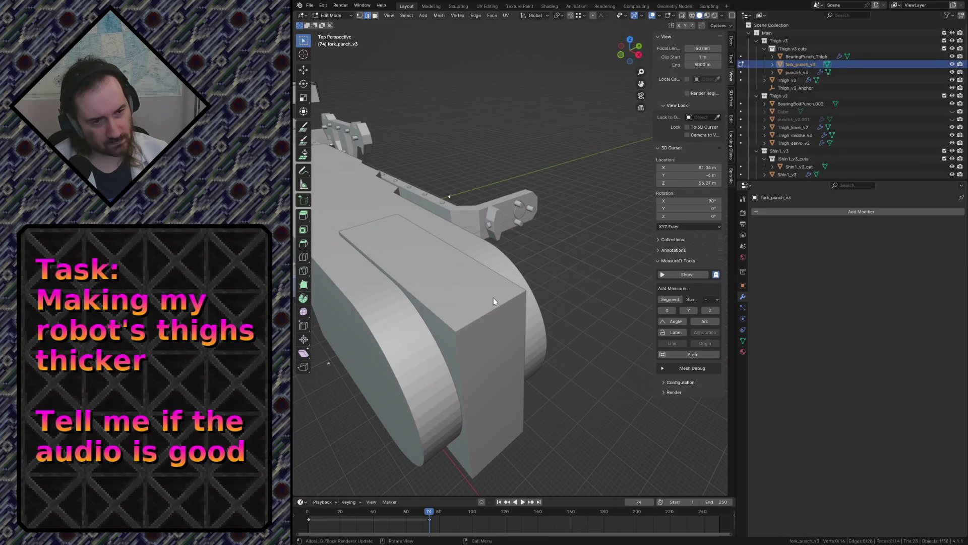
pyautogui.hotkey('alt', 'q')
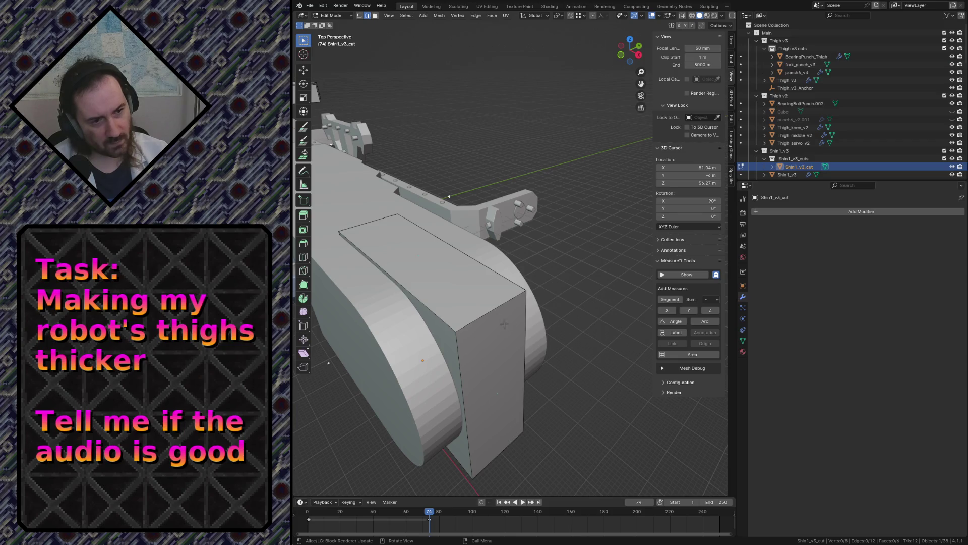
pyautogui.click(685, 274)
pyautogui.click(670, 299)
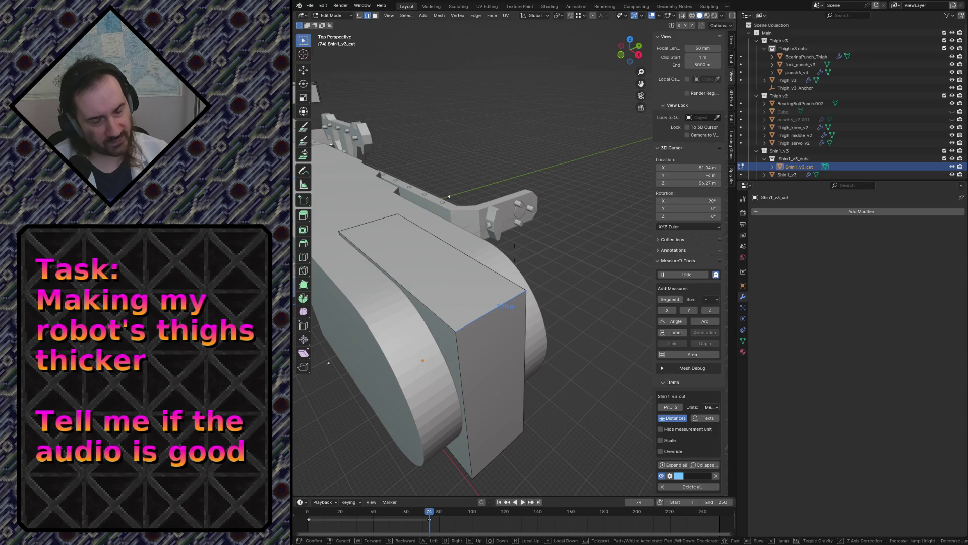
pyautogui.scroll(2, 512, 318)
pyautogui.scroll(2, 512, 316)
pyautogui.click(530, 266)
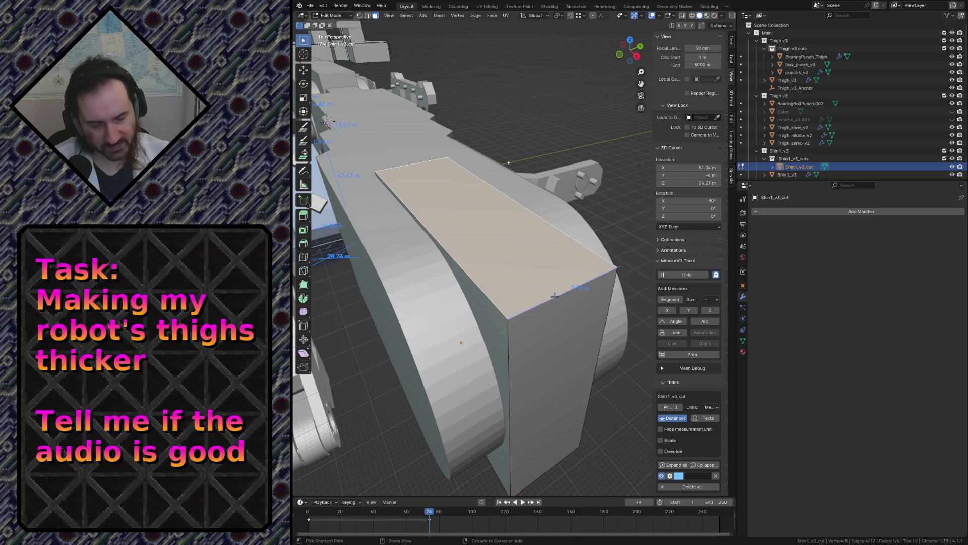
# Move the cutter block's bottom edge -0.3 m on Y, shortening Shin1_v3_cut to 8.00 m
pyautogui.hotkey('ctrl', 'l')
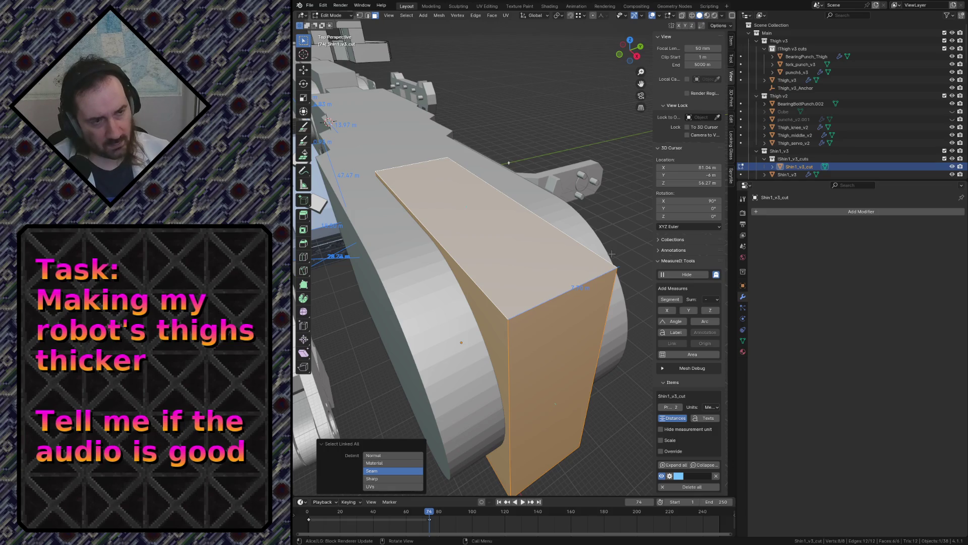
pyautogui.press('KP_7')
pyautogui.scroll(2, 611, 254)
pyautogui.scroll(-2, 613, 253)
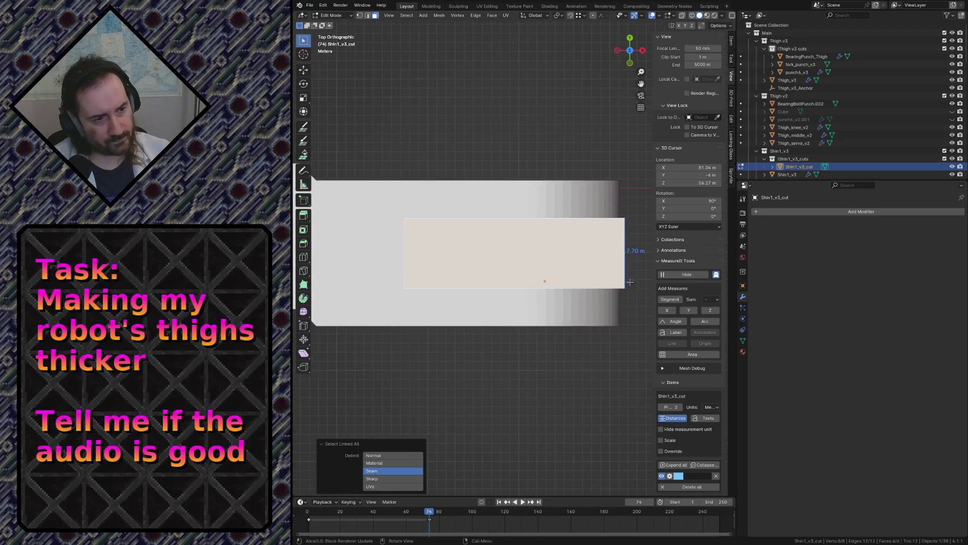
pyautogui.press('1')
pyautogui.moveTo(625, 297); pyautogui.dragTo(386, 268)
pyautogui.press('g')
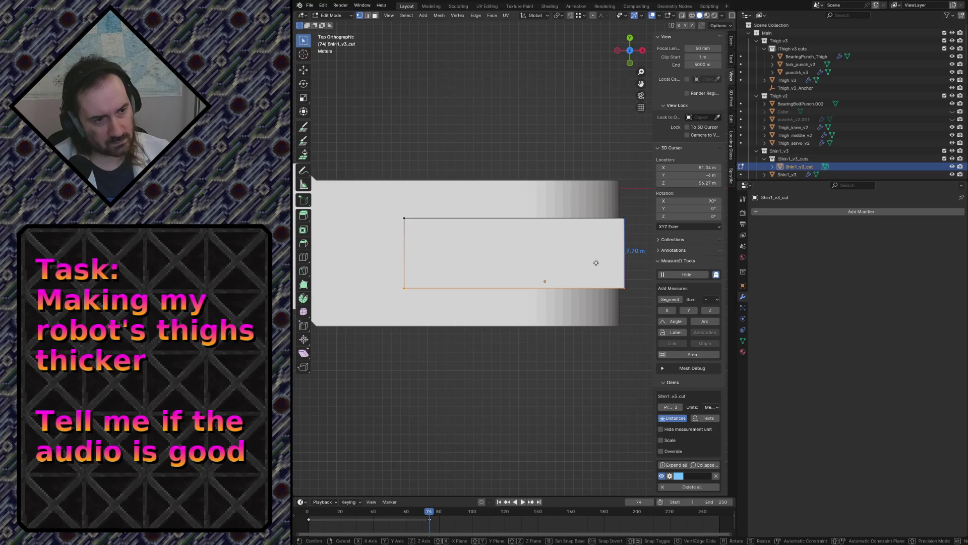
pyautogui.press('y')
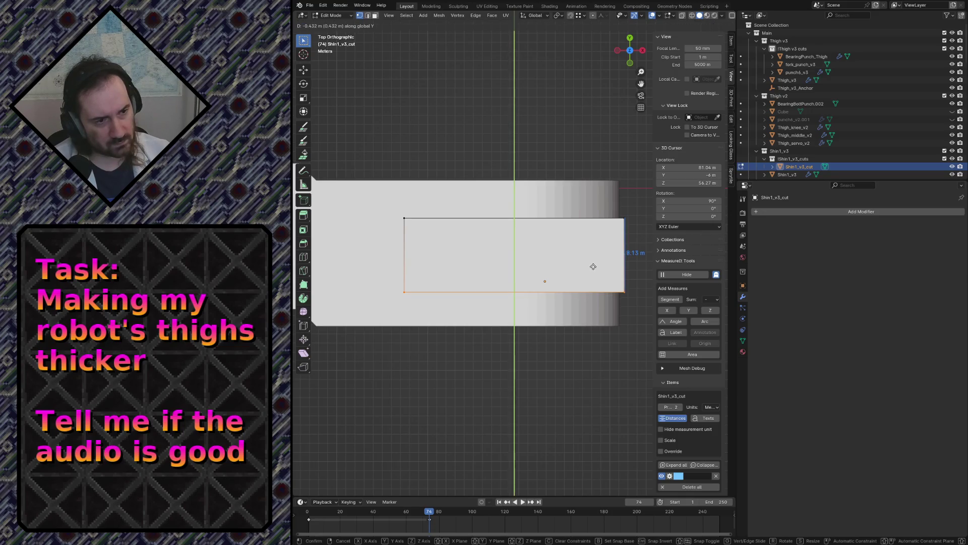
pyautogui.click(593, 266)
pyautogui.click(394, 452)
pyautogui.press('BackSpace')
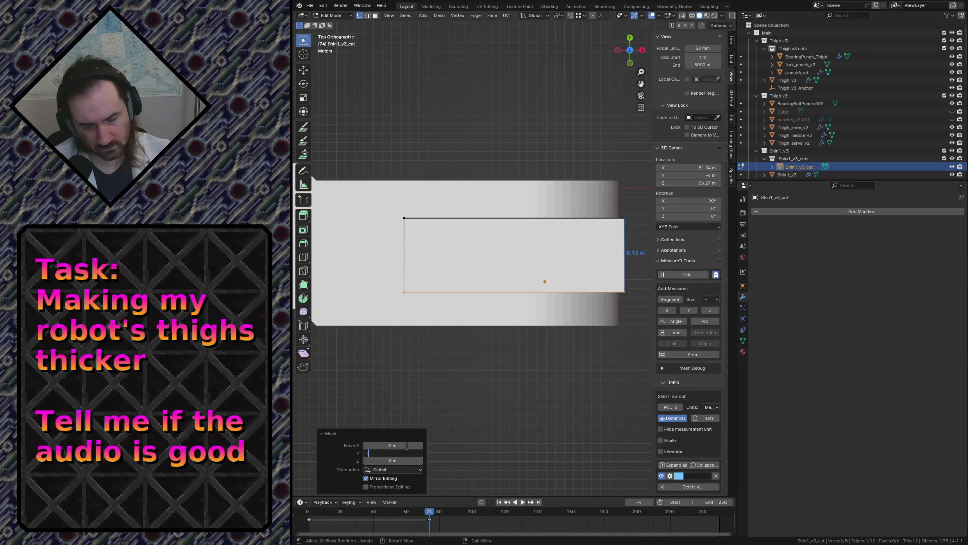
pyautogui.write('-0.3')
pyautogui.press('Return')
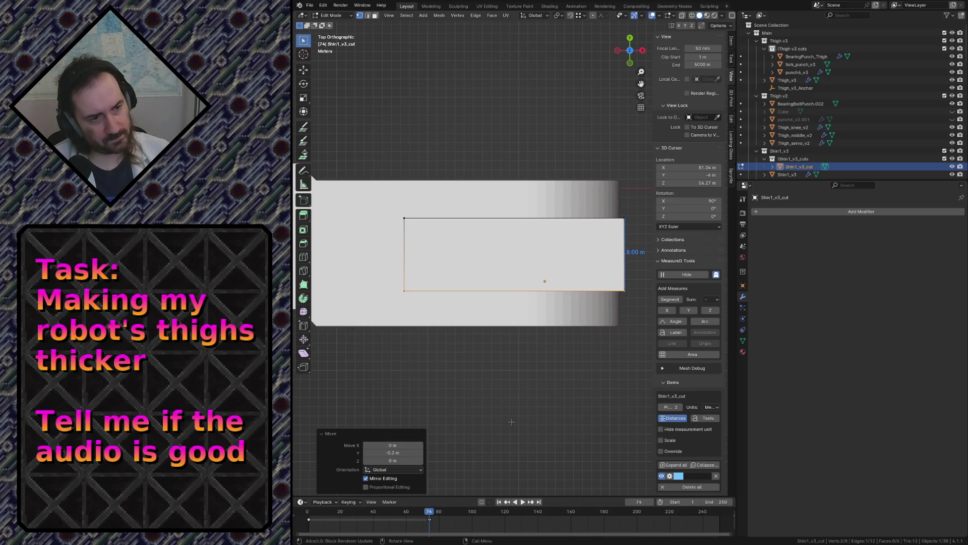
# Snap the 3D cursor to the selection at 147.8, -7.15, 66.27 m and return to Object Mode
pyautogui.hotkey('shift', '`')
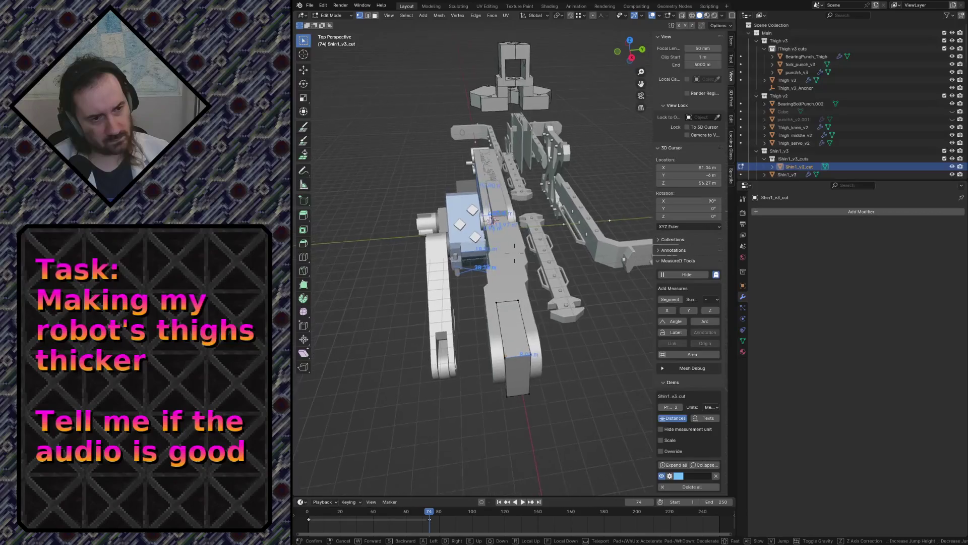
pyautogui.press('w')
pyautogui.click(542, 403)
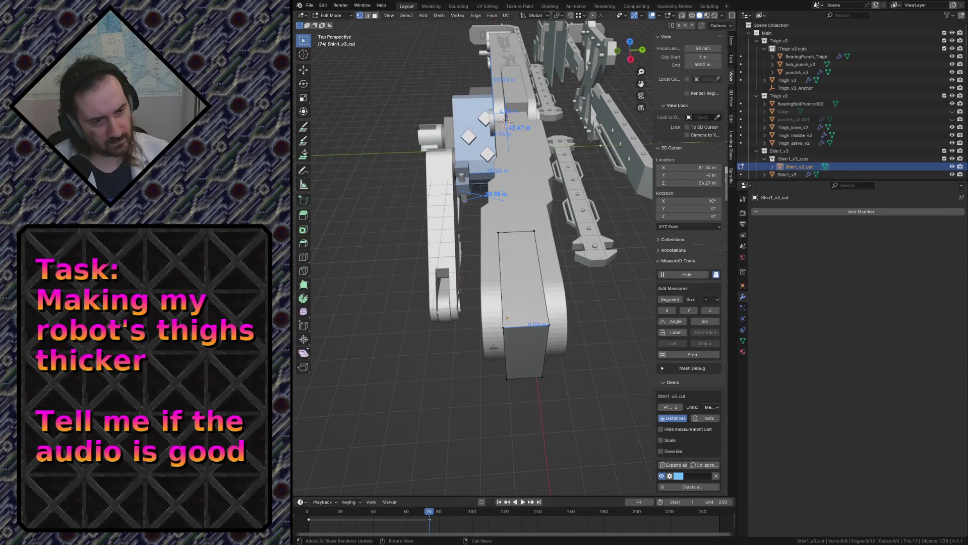
pyautogui.hotkey('alt', 'q')
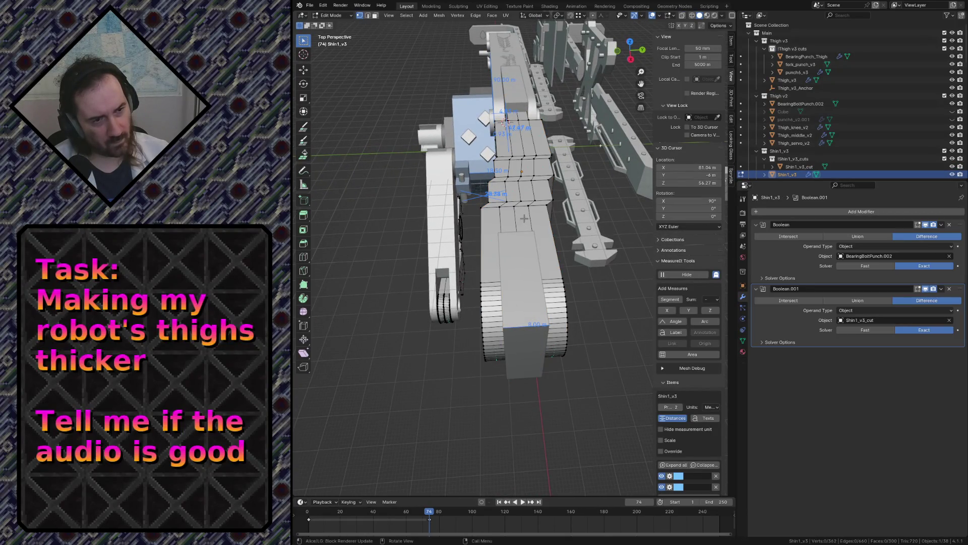
pyautogui.hotkey('shift', 's')
pyautogui.click(518, 257)
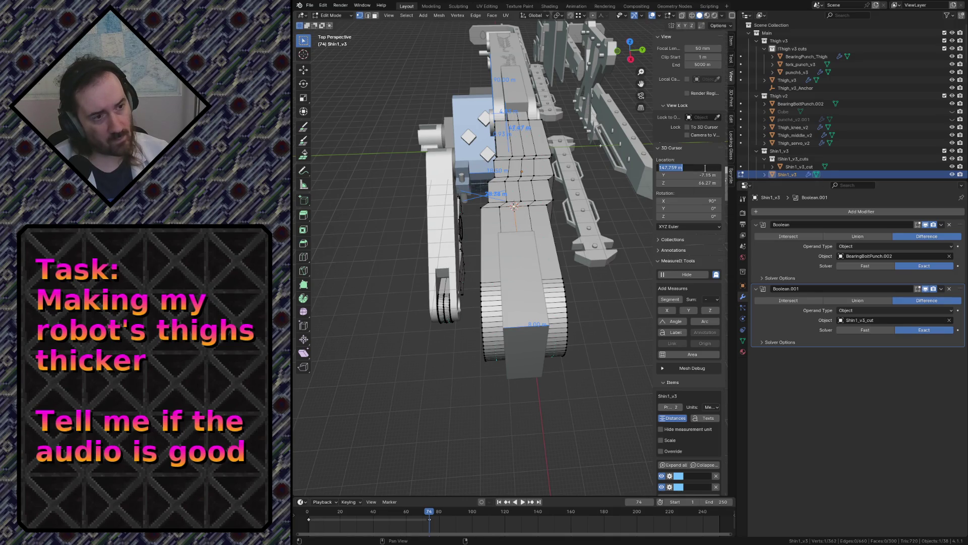
pyautogui.press('Escape')
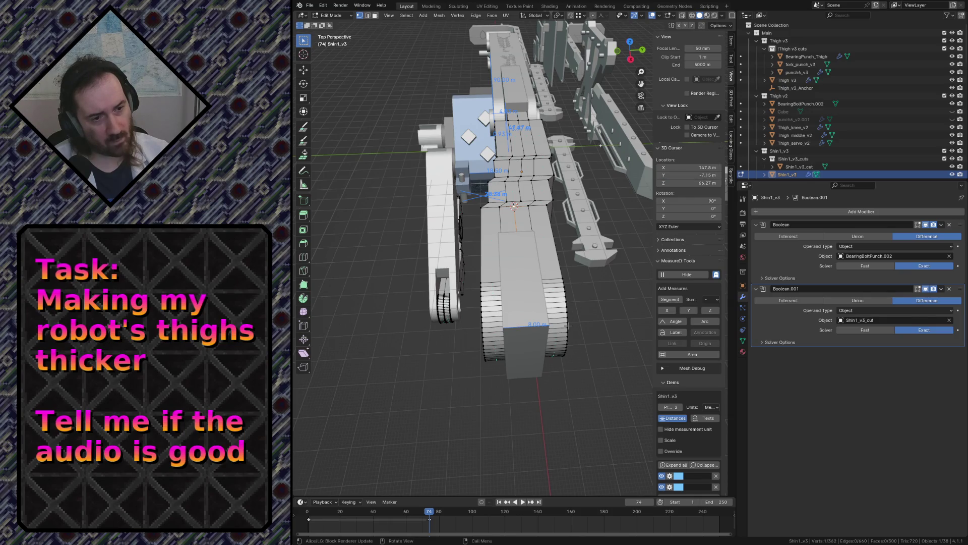
pyautogui.press('Tab')
pyautogui.click(534, 334)
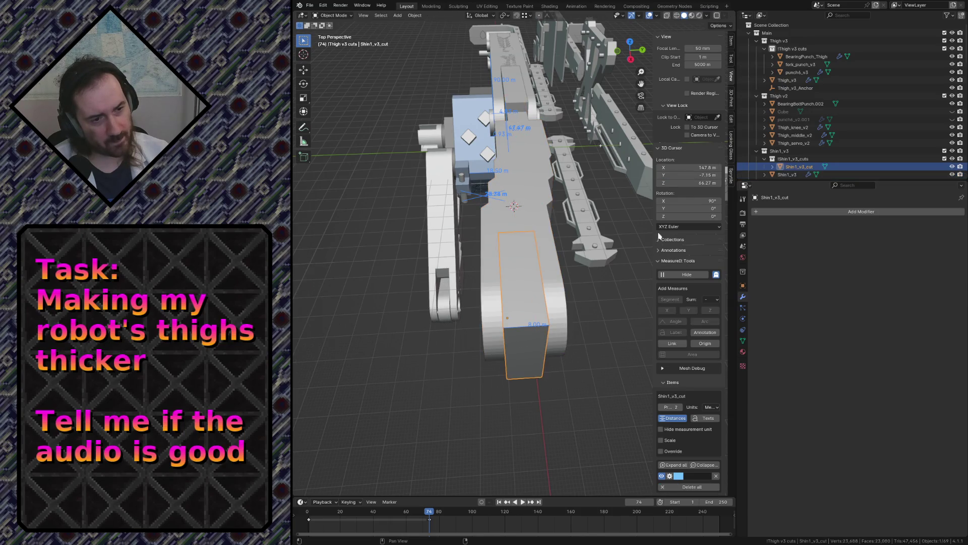
pyautogui.doubleClick(703, 175)
pyautogui.press('Escape')
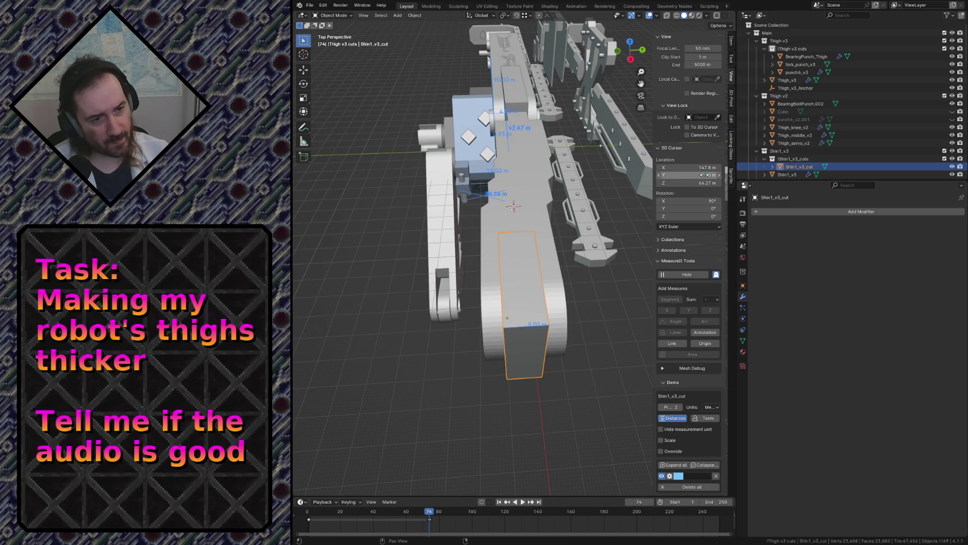
# Deselect, walk-navigate around the leg assembly, then move to the Geometry Nodes and Compositing workspaces
pyautogui.hotkey('alt', 'a')
pyautogui.hotkey('shift', '`')
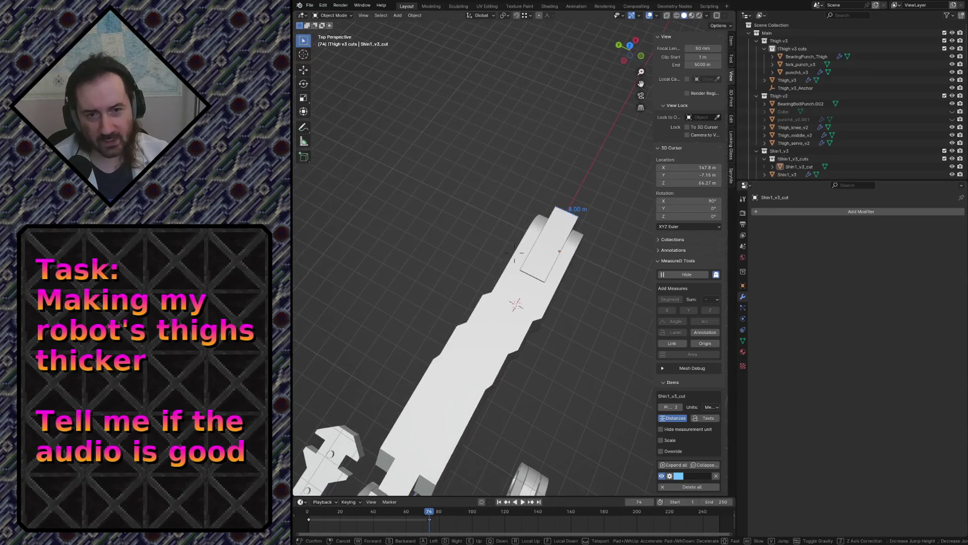
pyautogui.press('w')
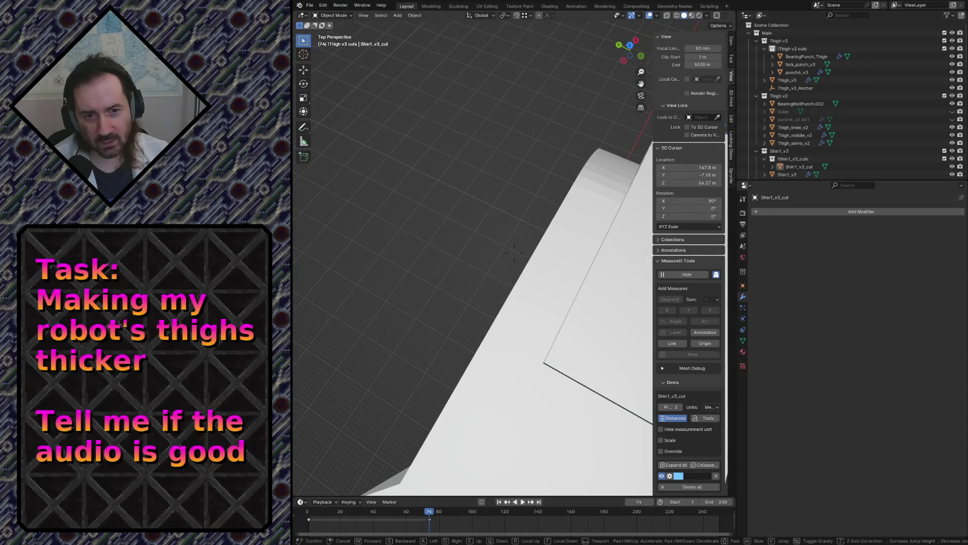
pyautogui.press('s')
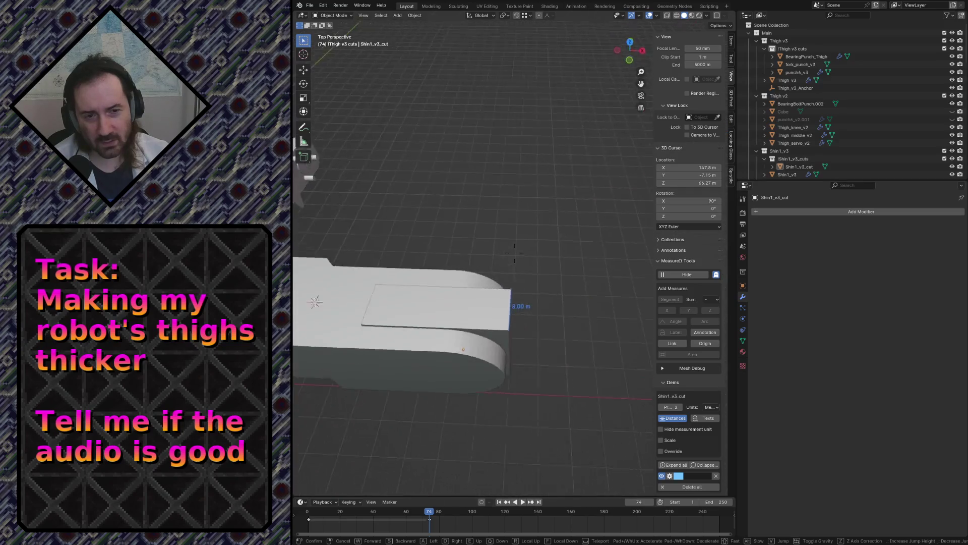
pyautogui.press('w')
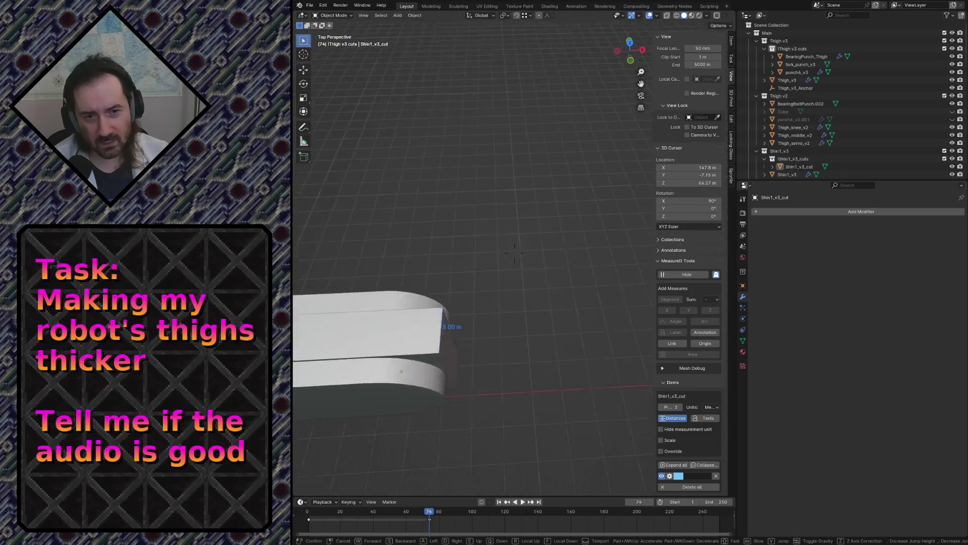
pyautogui.click(614, 321)
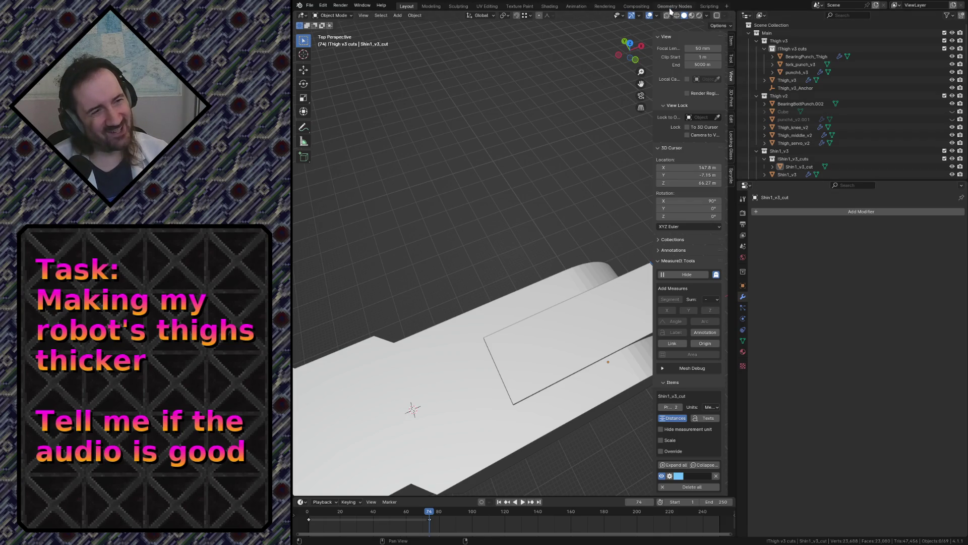
pyautogui.click(687, 6)
pyautogui.click(642, 8)
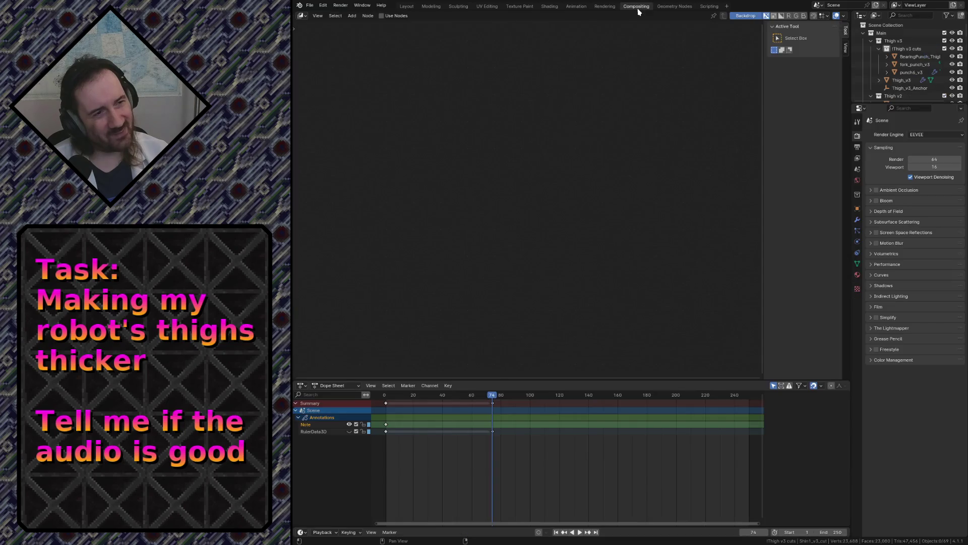
# Show Thigh_v3_inst.001's full node tree in Geometry Nodes, save robot.blend, and return to Layout
pyautogui.click(634, 7)
pyautogui.click(671, 6)
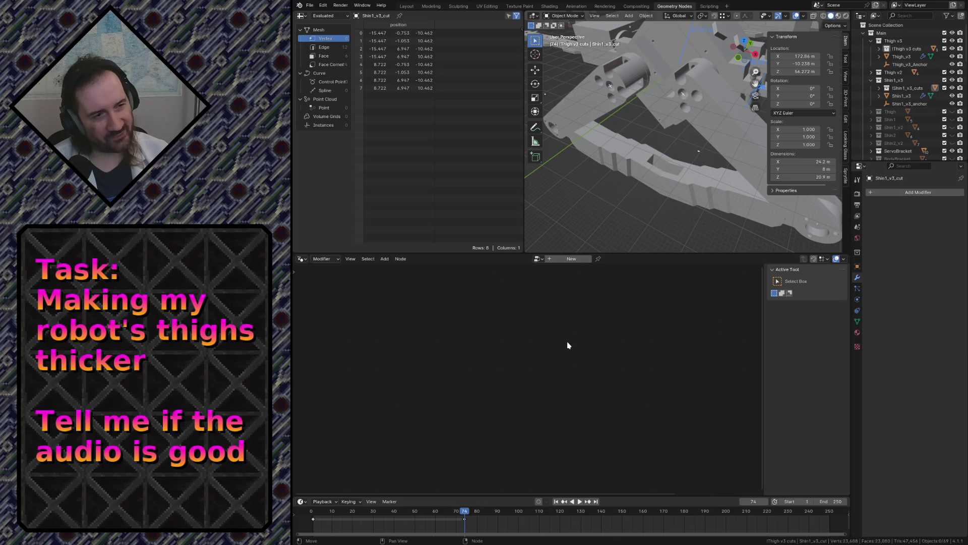
pyautogui.click(581, 120)
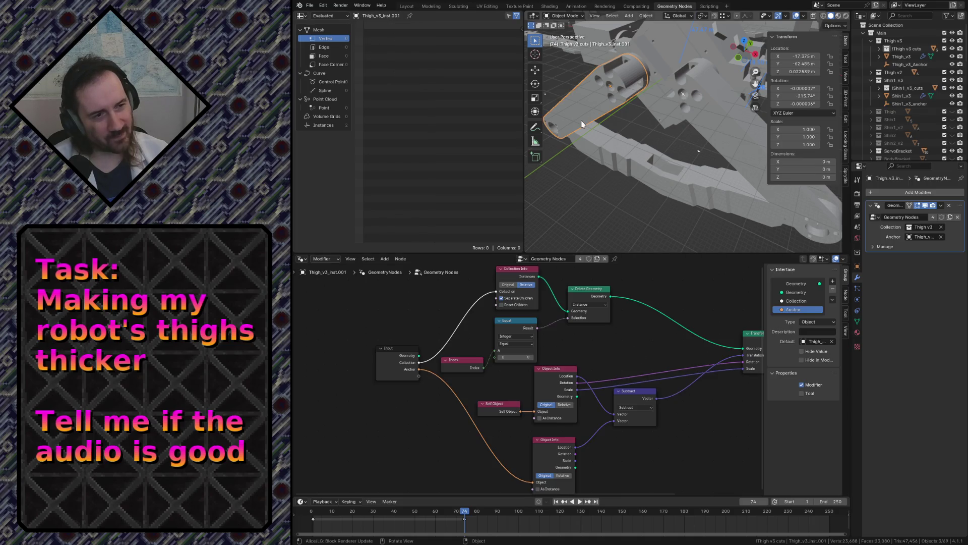
pyautogui.moveTo(638, 338); pyautogui.dragTo(523, 352, button='middle')
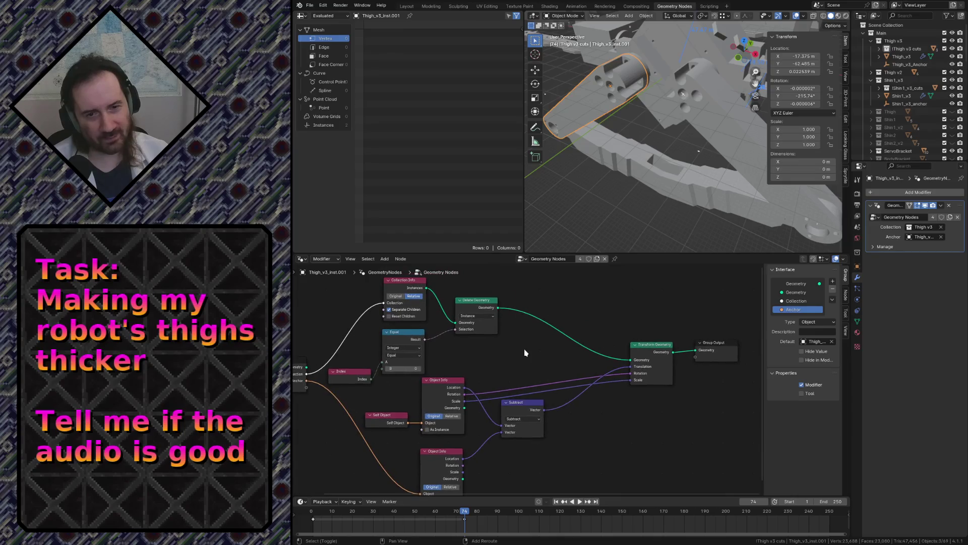
pyautogui.scroll(-1, 528, 353)
pyautogui.scroll(-1, 528, 351)
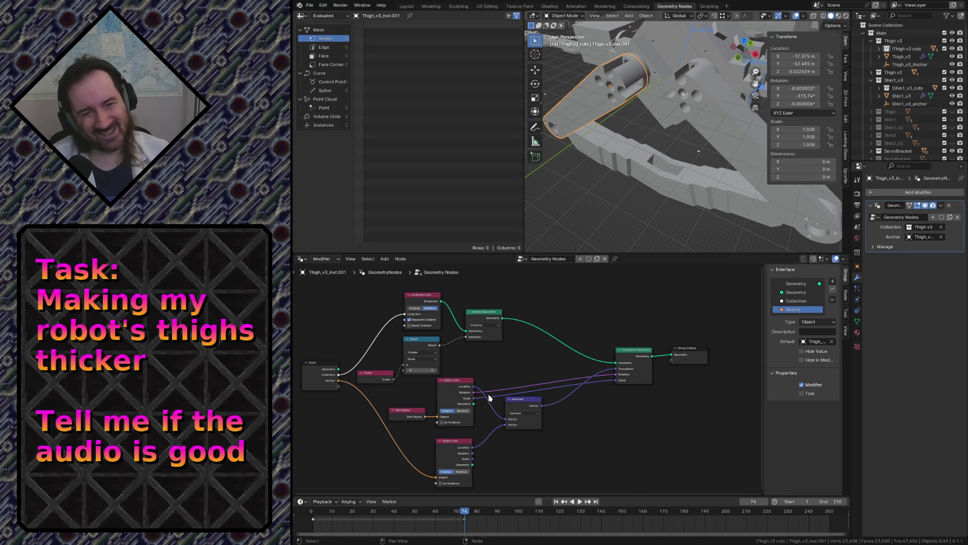
pyautogui.scroll(1, 391, 378)
pyautogui.scroll(2, 469, 377)
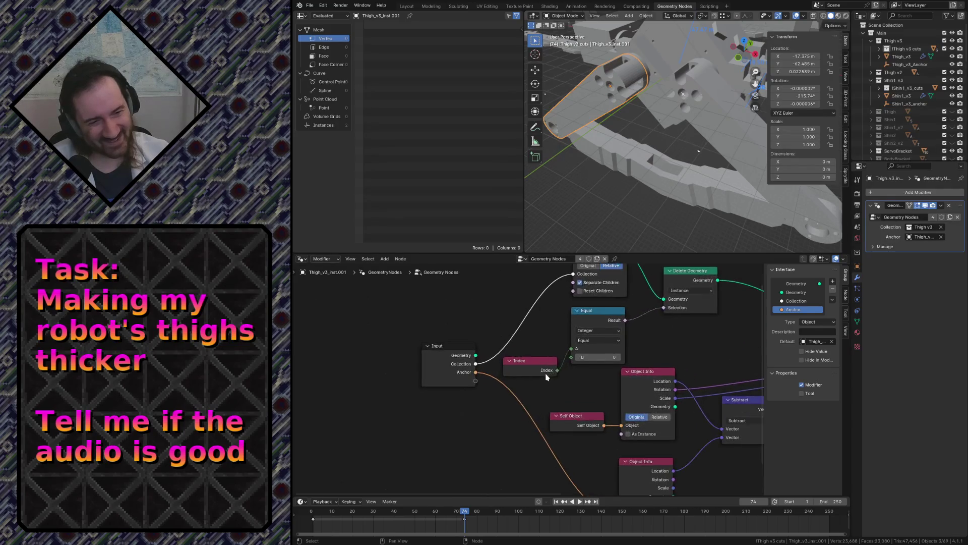
pyautogui.scroll(2, 546, 374)
pyautogui.scroll(-2, 546, 375)
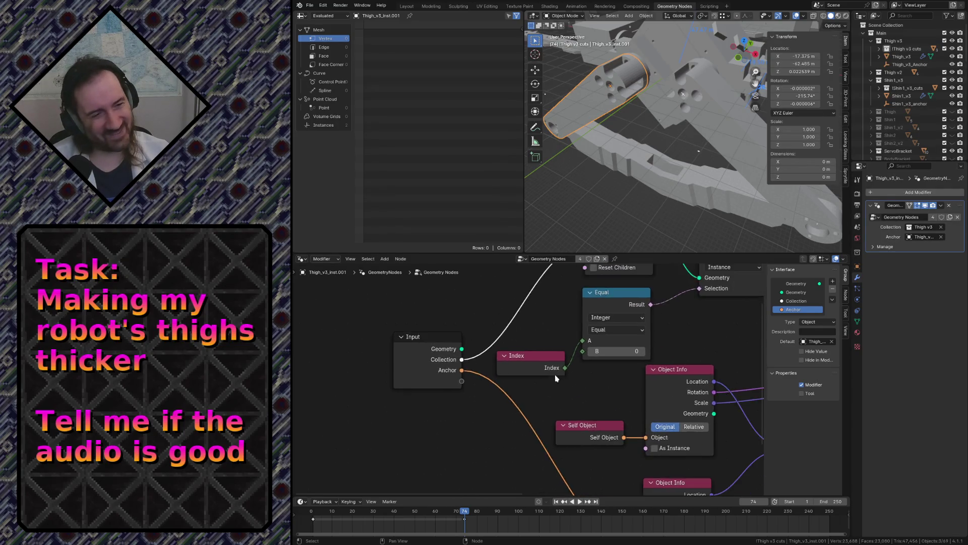
pyautogui.scroll(-3, 546, 374)
pyautogui.moveTo(546, 375)
pyautogui.mouseDown(button='middle')
pyautogui.moveTo(525, 339)
pyautogui.moveTo(516, 343)
pyautogui.mouseUp(button='middle')
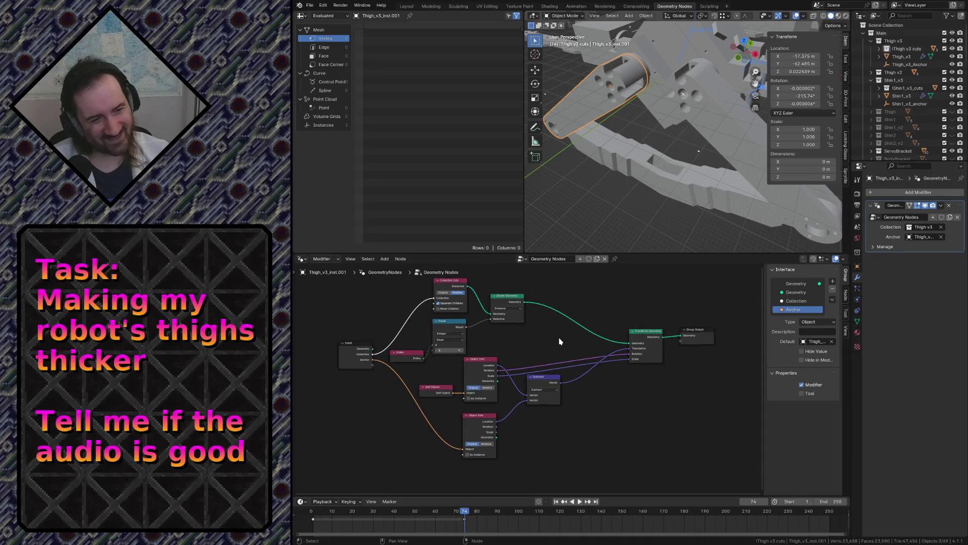
pyautogui.hotkey('ctrl', 's')
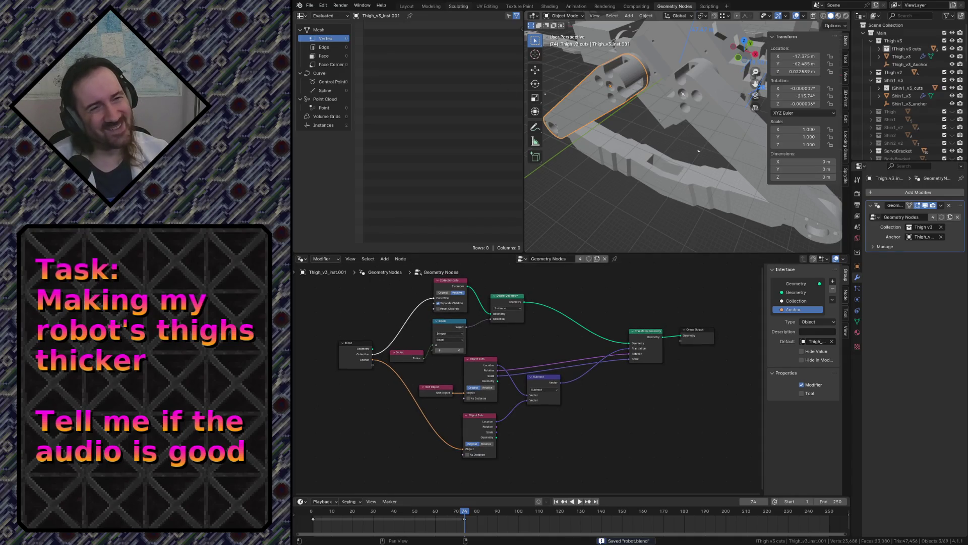
pyautogui.click(406, 5)
# Walk-navigate around the thigh assembly and its rectangular cutout, then enter Edit Mode on Thigh_v3_inst.001
pyautogui.hotkey('shift', '`')
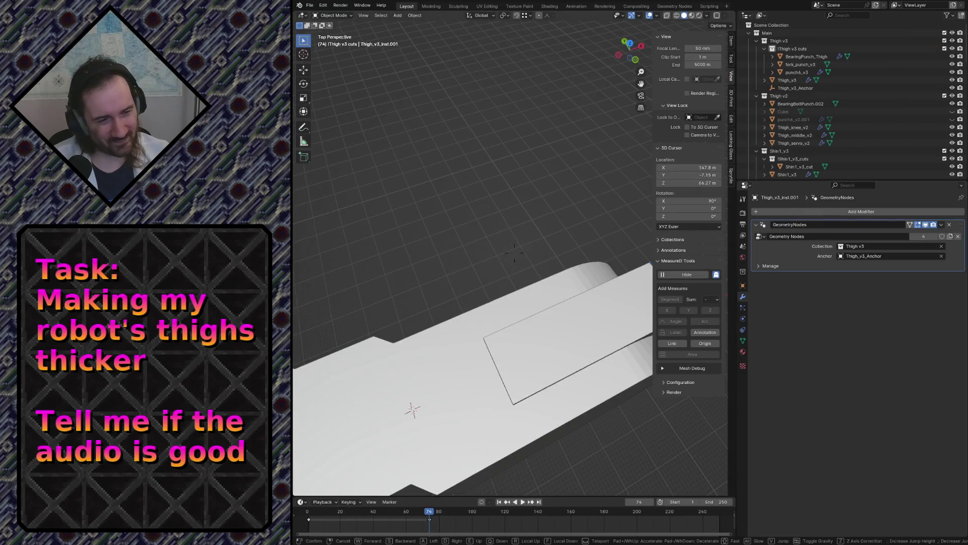
pyautogui.press('s')
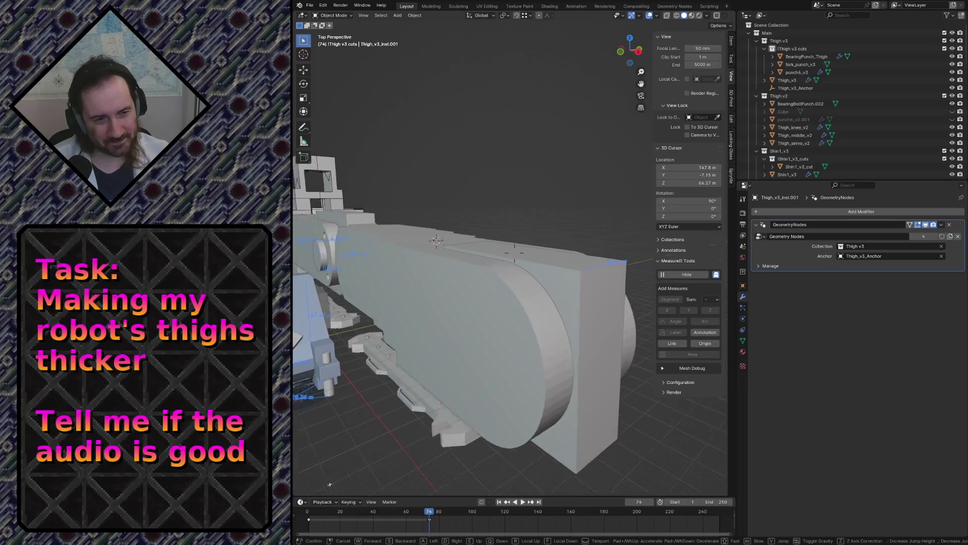
pyautogui.press('e')
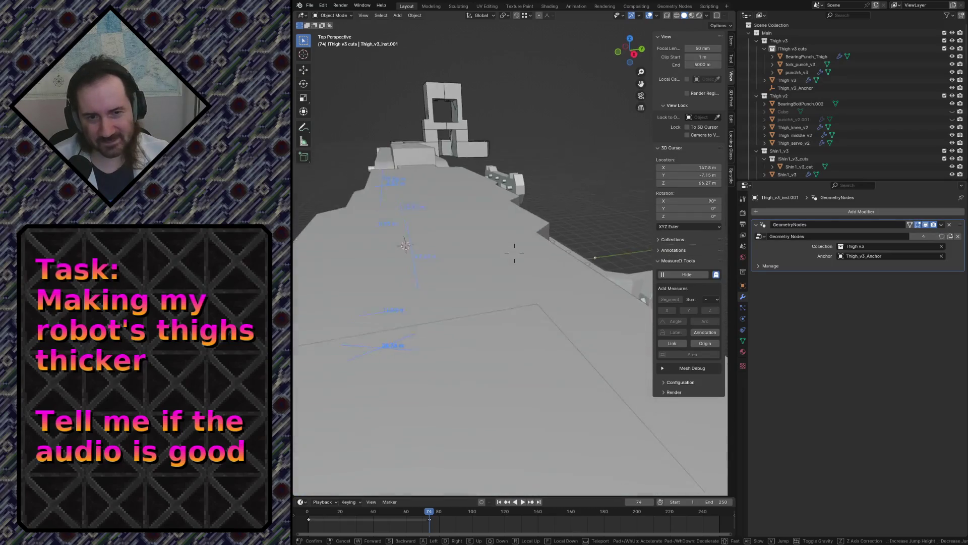
pyautogui.press('s')
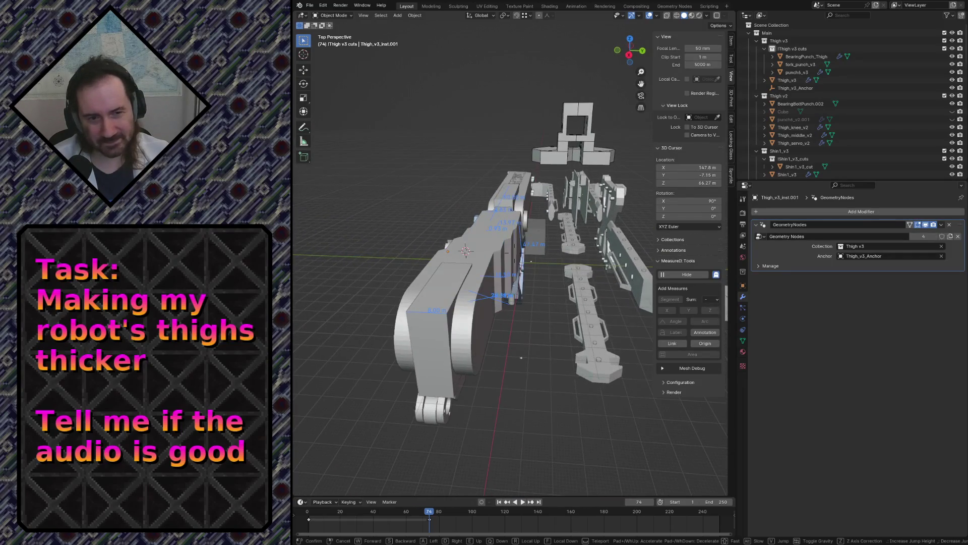
pyautogui.press('w')
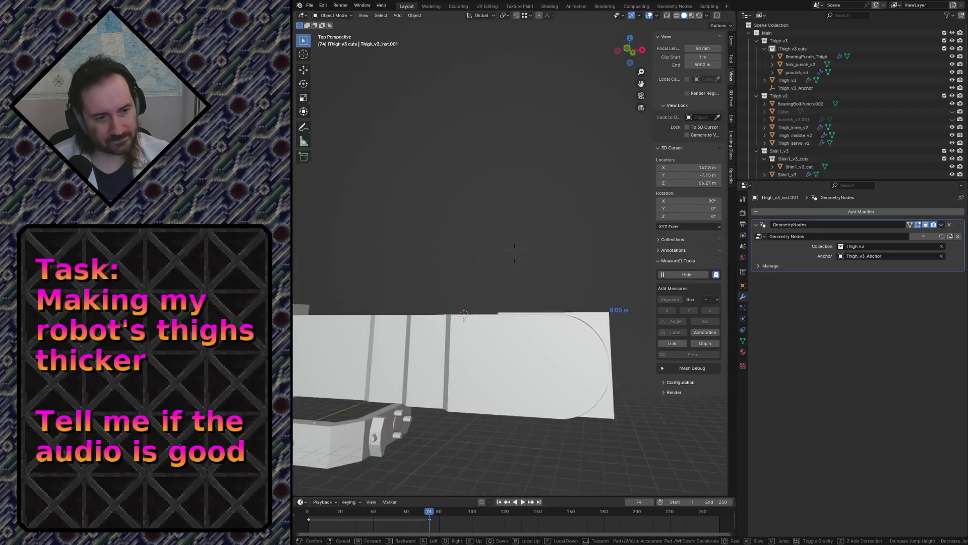
pyautogui.press('w')
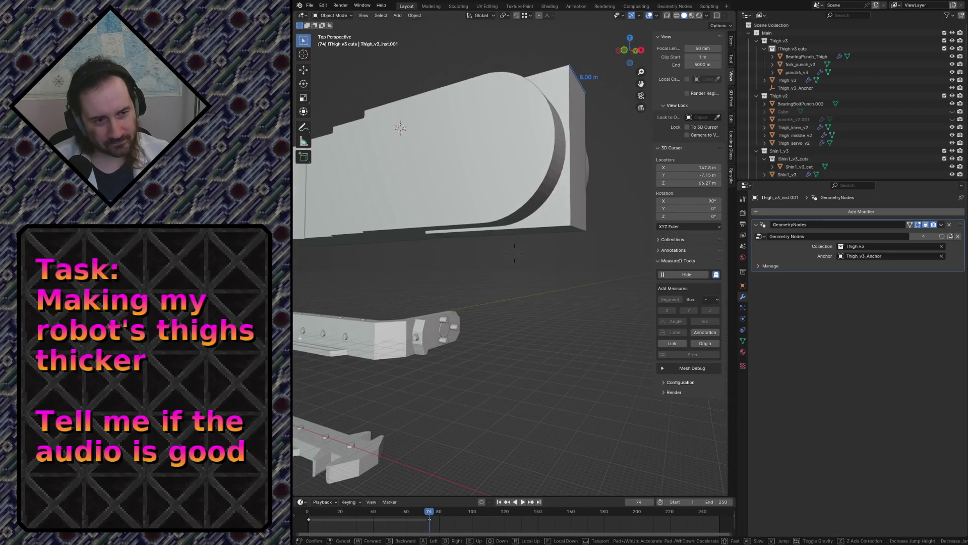
pyautogui.press('w')
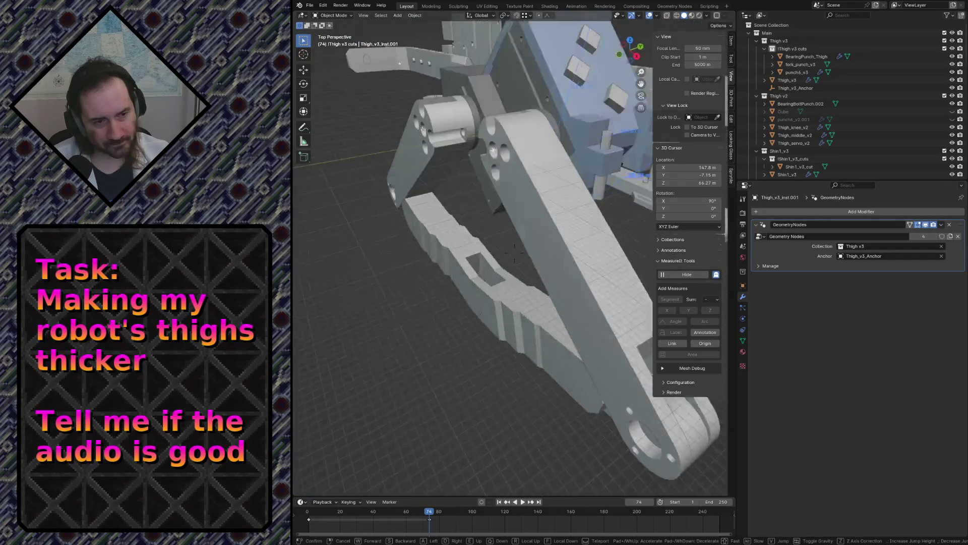
pyautogui.press('s')
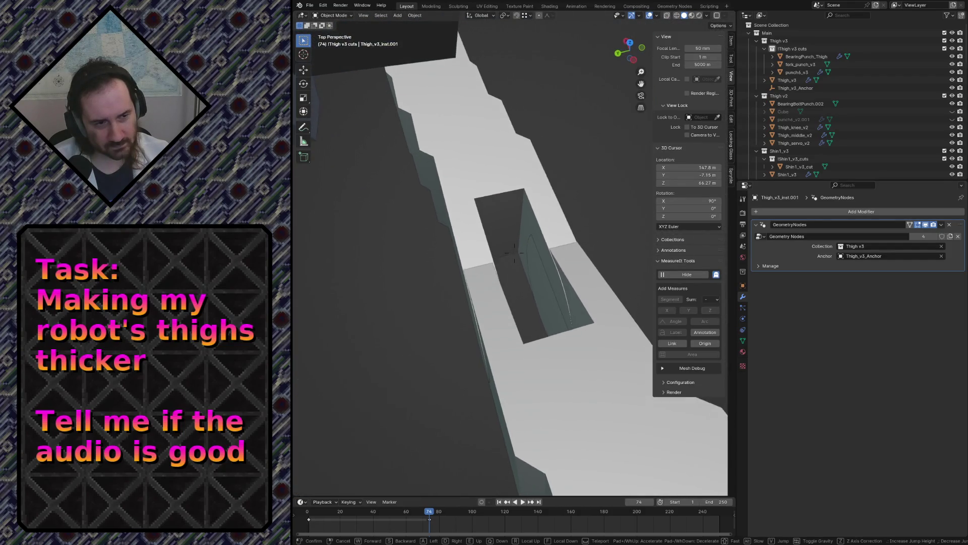
pyautogui.press('s')
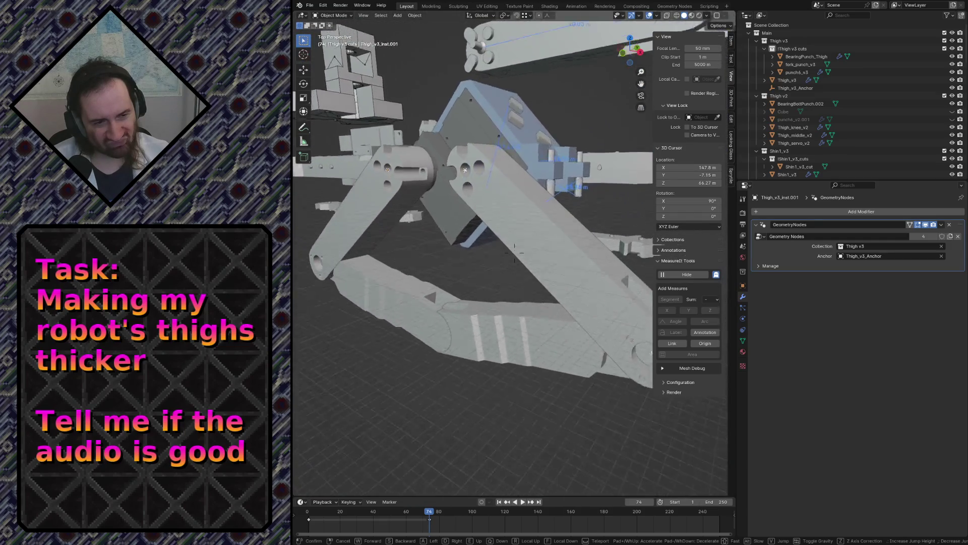
pyautogui.press('w')
pyautogui.press('s')
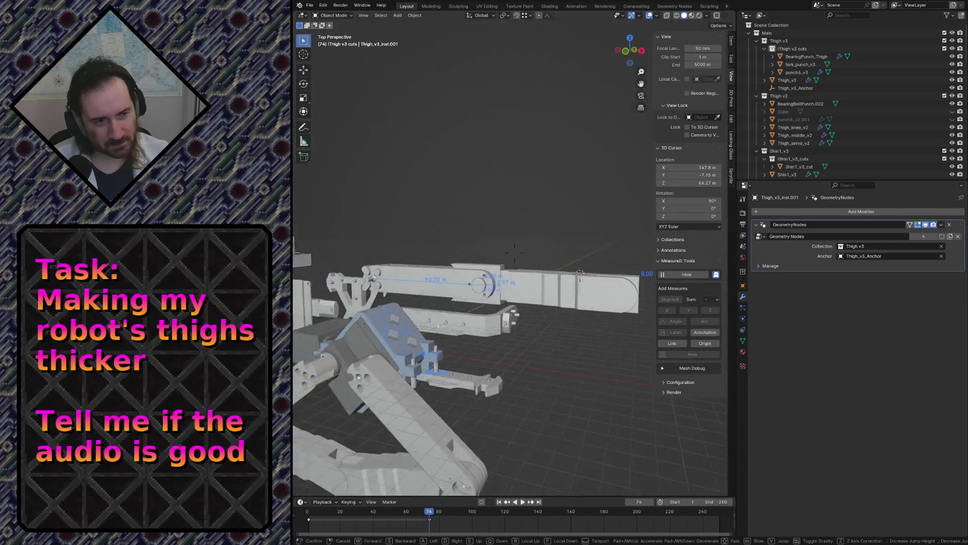
pyautogui.press('s')
pyautogui.click(506, 320)
pyautogui.press('Tab')
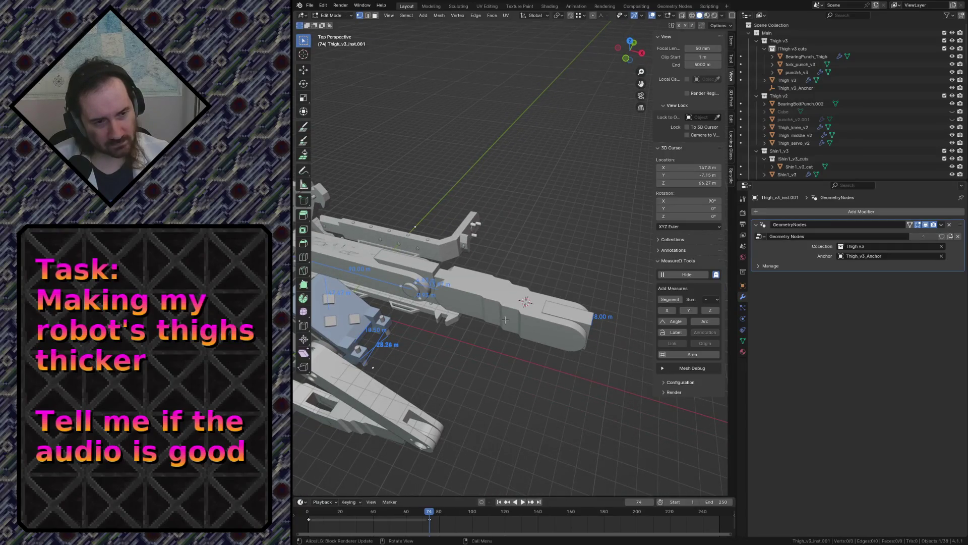
# Return Shin1_v3 to Object Mode and save robot.blend
pyautogui.press('Tab')
pyautogui.click(479, 306)
pyautogui.hotkey('ctrl', 's')
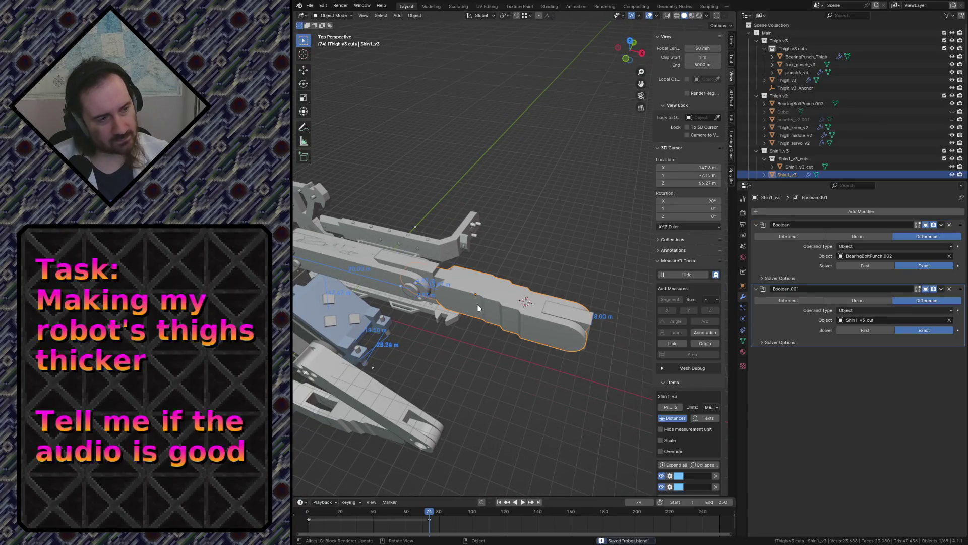
pyautogui.scroll(-3, 800, 153)
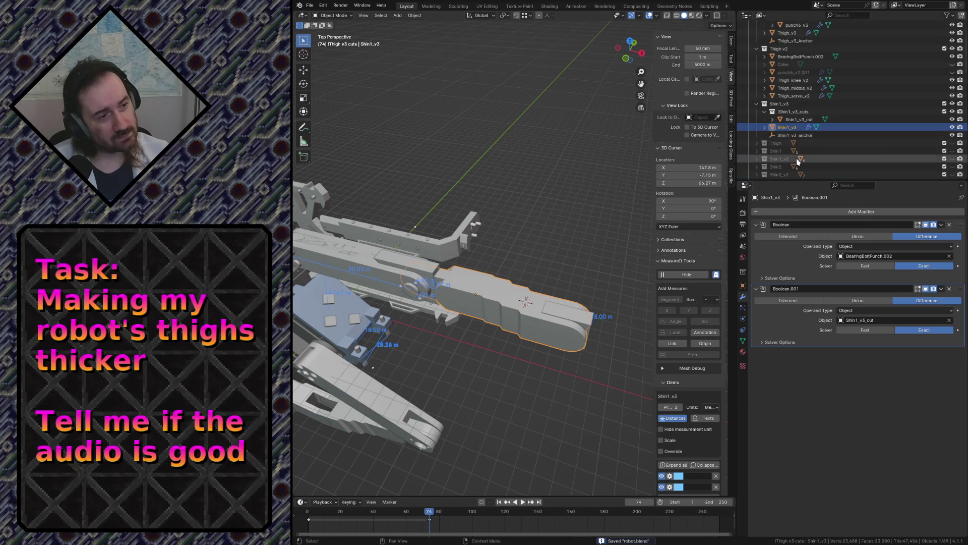
# Make the Shin1_v3 collection the active collection in the Outliner
pyautogui.click(771, 107)
pyautogui.scroll(3, 772, 98)
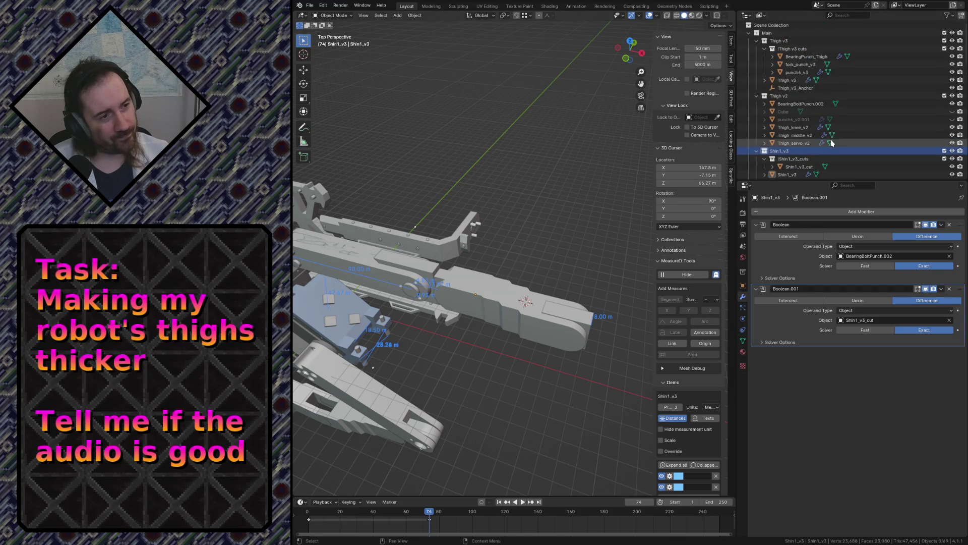
pyautogui.click(770, 34)
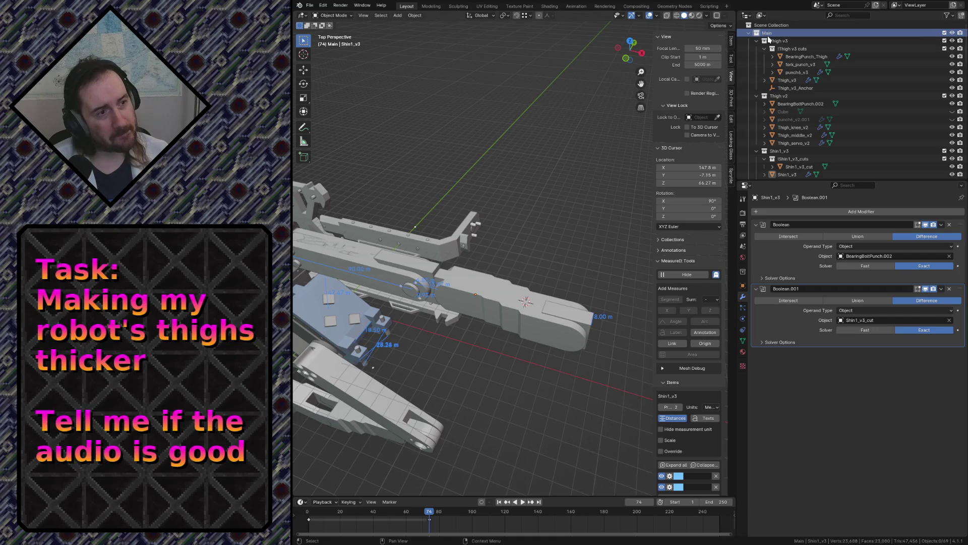
pyautogui.rightClick(774, 37)
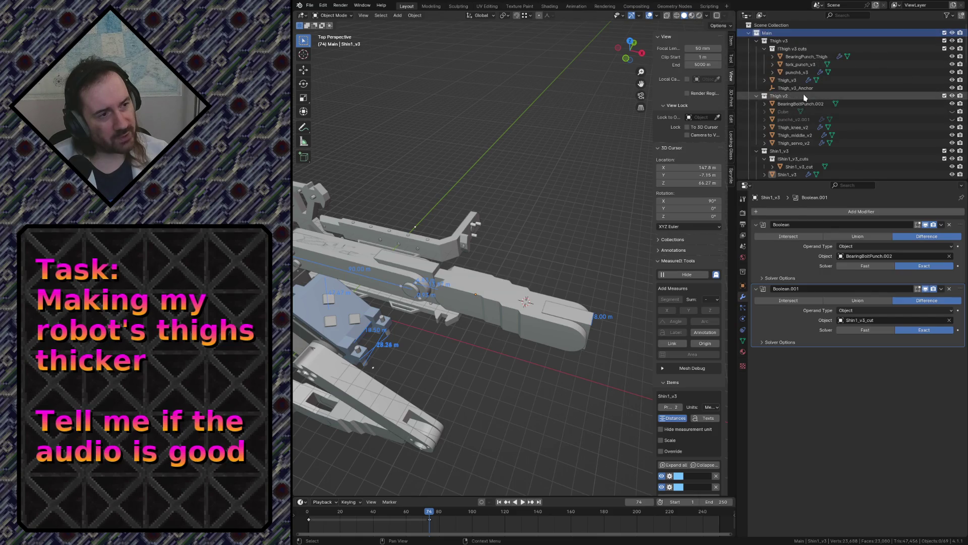
pyautogui.scroll(-2, 786, 121)
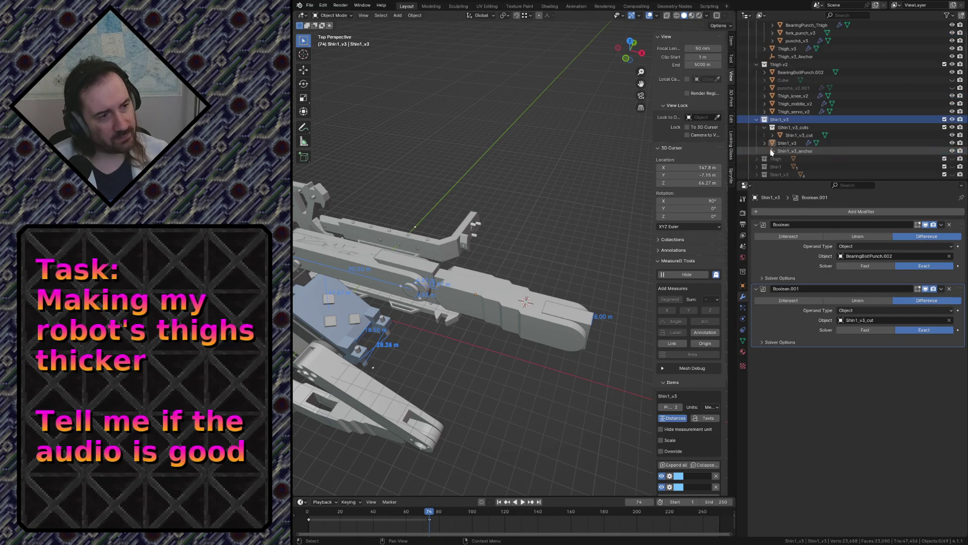
pyautogui.click(779, 87)
# Duplicate the Shin1_v3 collection with its objects and make the copy active
pyautogui.rightClick(784, 88)
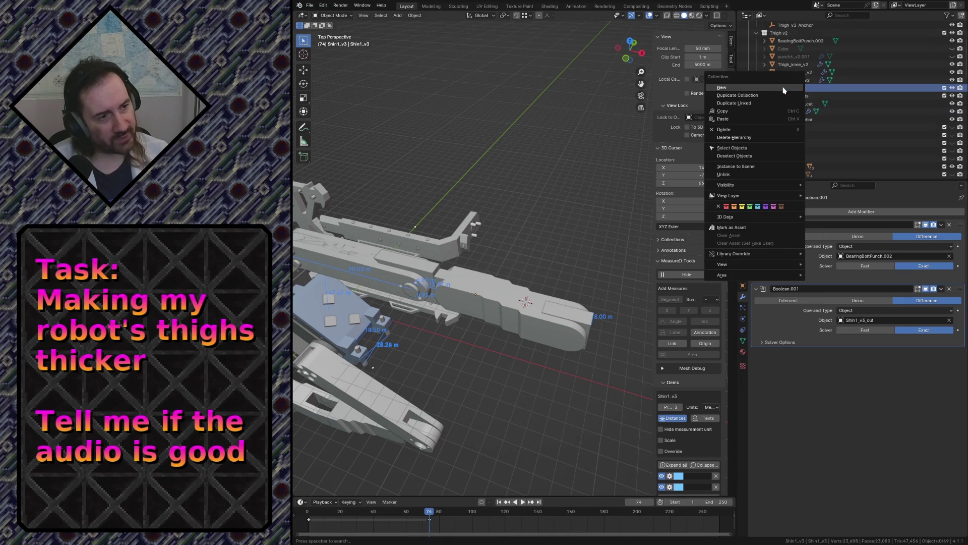
pyautogui.click(741, 99)
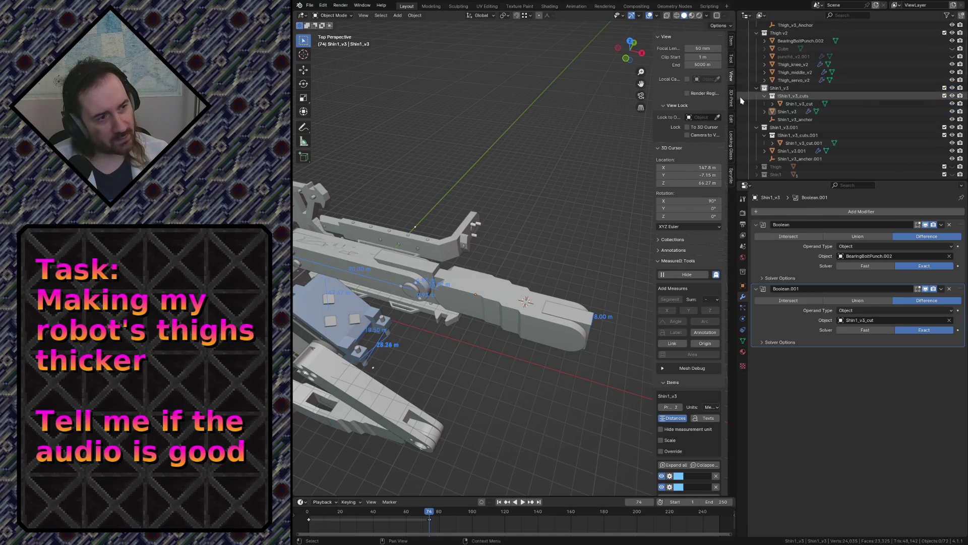
pyautogui.click(797, 129)
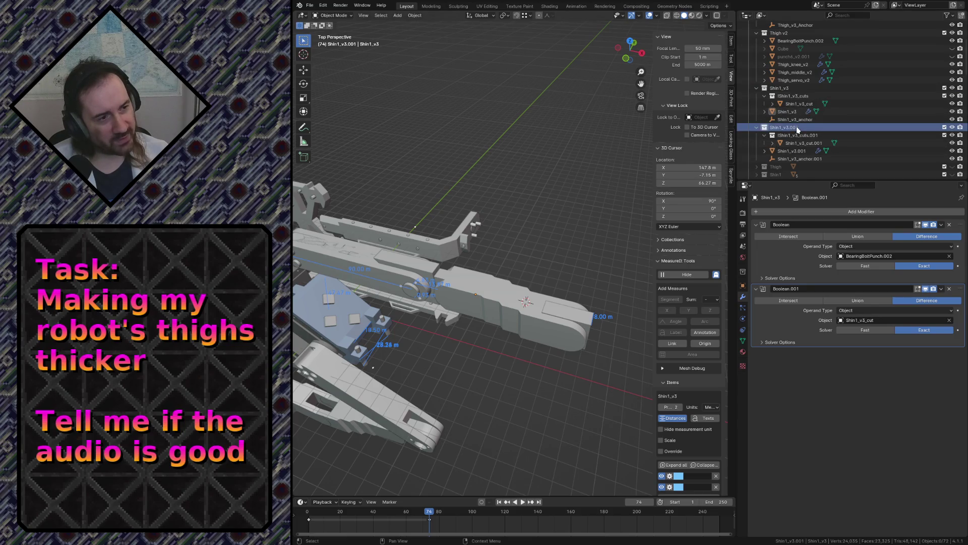
pyautogui.click(792, 151)
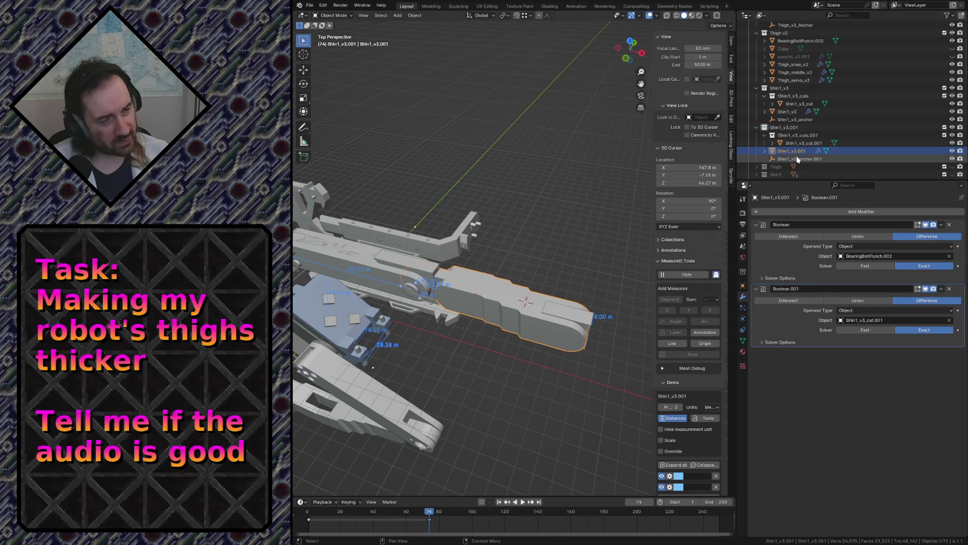
# Rename the duplicated collection to Shin2_v3 and its cuts collection to Shin2_v3_cuts
pyautogui.doubleClick(785, 128)
pyautogui.scroll(-2, 786, 131)
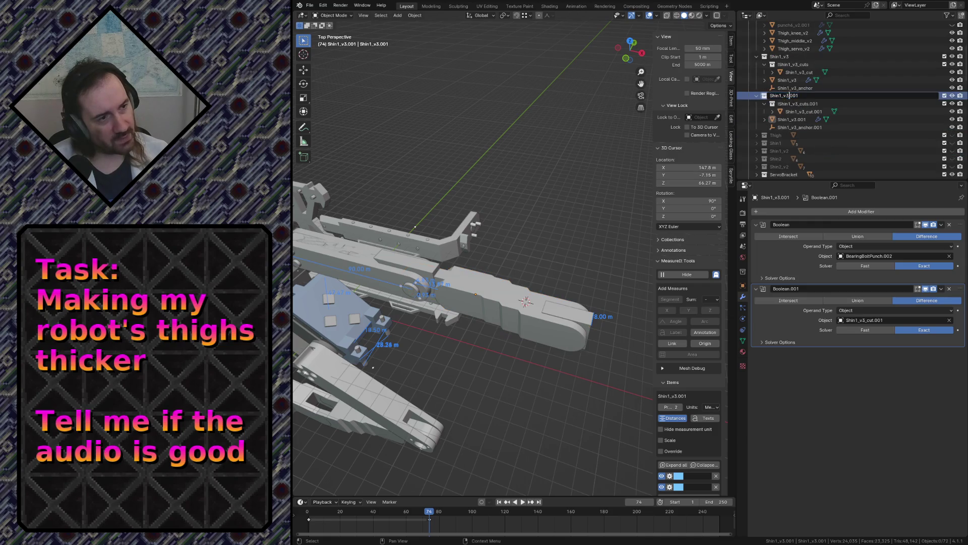
pyautogui.write('2')
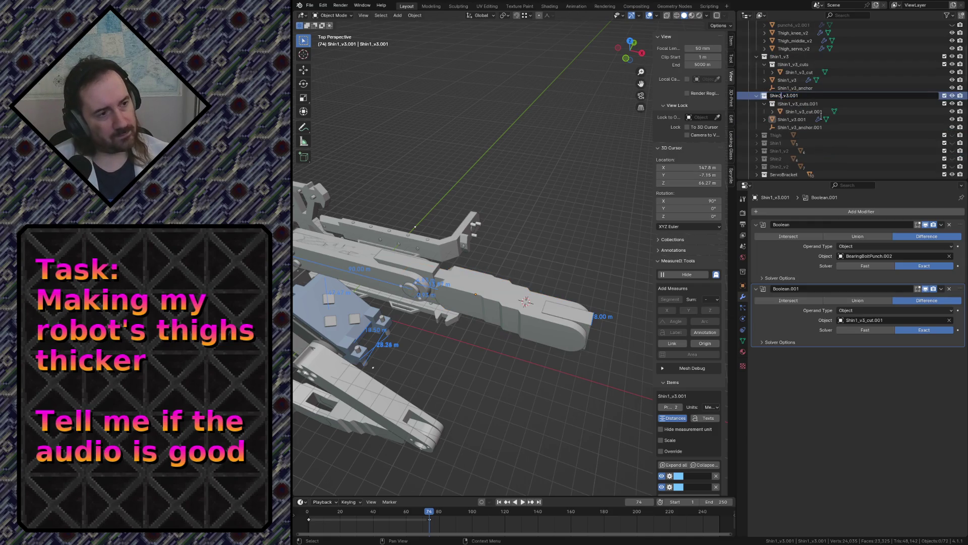
pyautogui.press('Return')
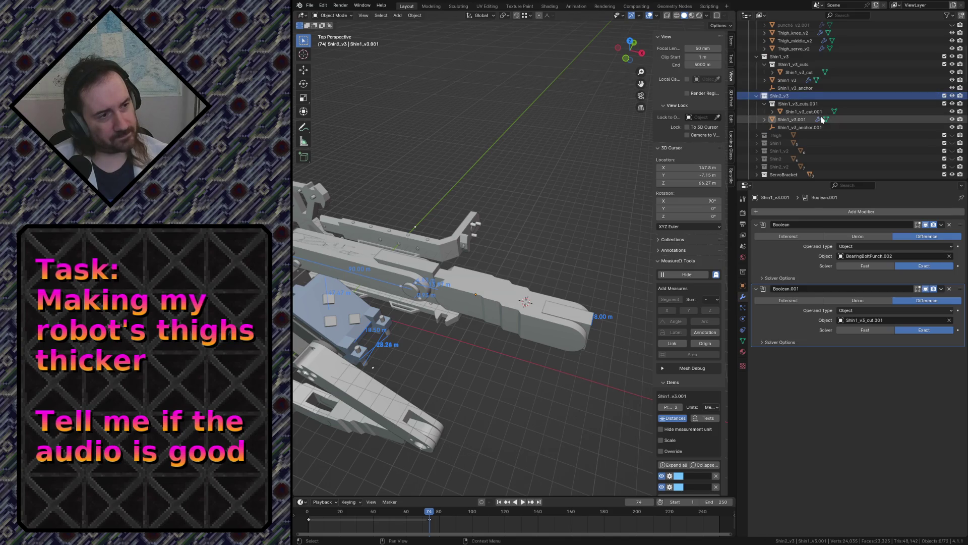
pyautogui.press('Down')
pyautogui.press('F2')
pyautogui.scroll(-1, 823, 120)
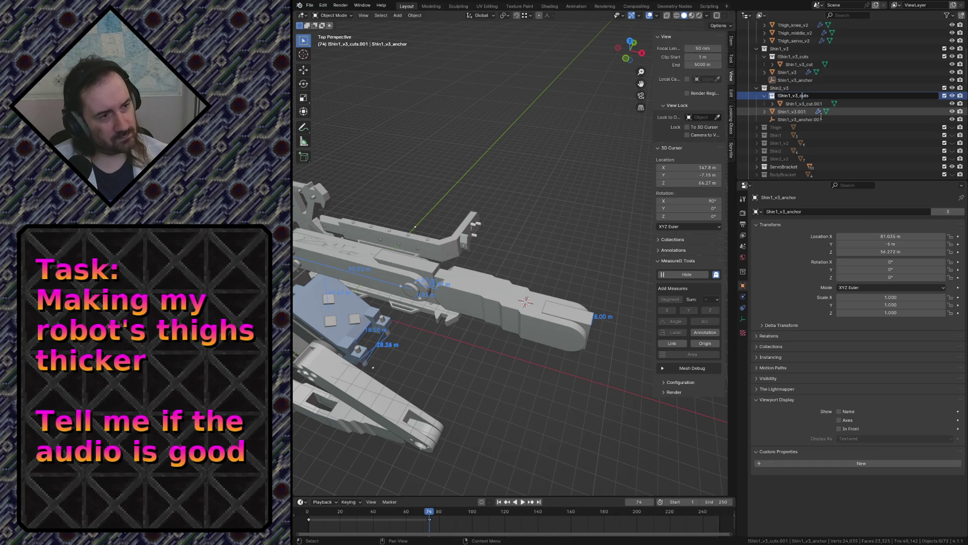
pyautogui.press('Delete')
pyautogui.write('2')
pyautogui.press('Return')
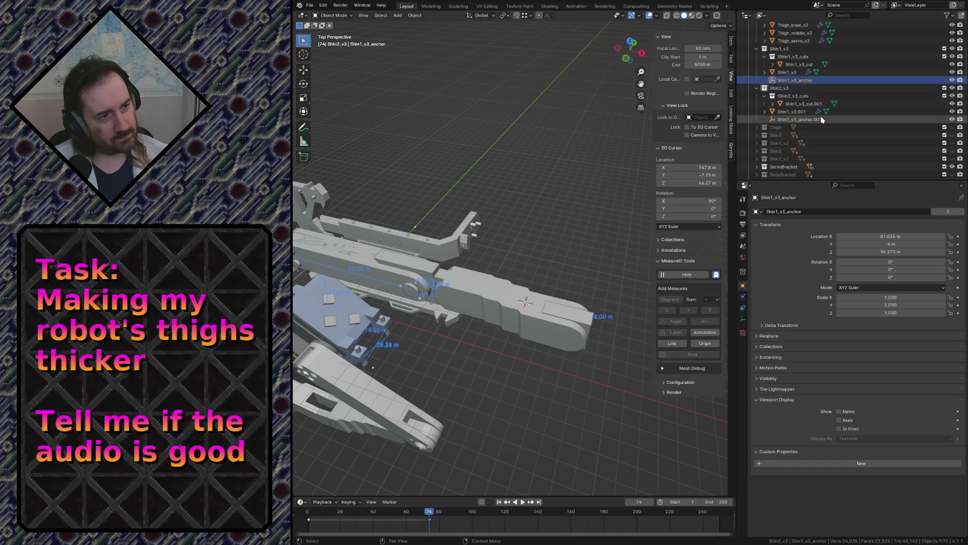
pyautogui.press('Down')
# Rename the duplicated cutter, shin and anchor to Shin2_v3_cut, Shin2_v3 and Shin2_v3_anchor
pyautogui.press('F2')
pyautogui.scroll(-1, 821, 115)
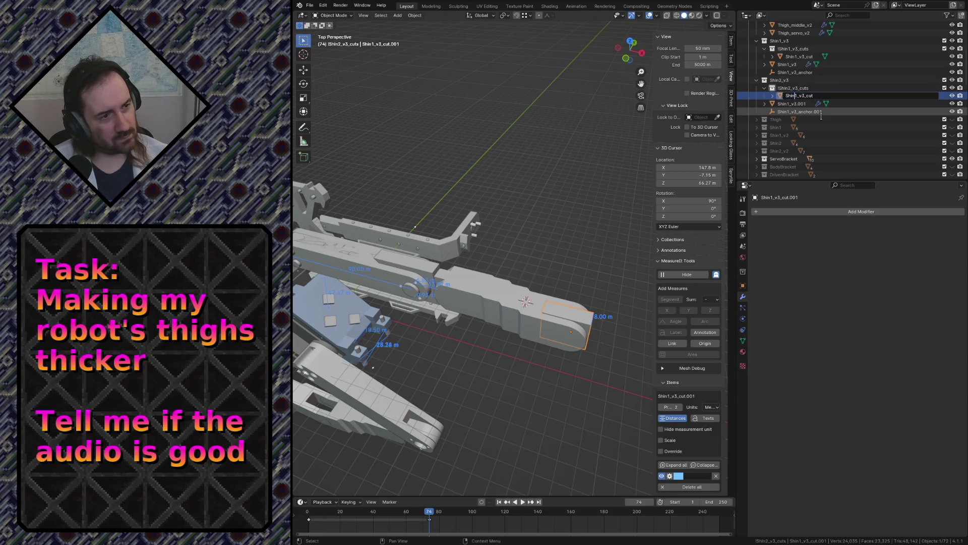
pyautogui.press('Delete')
pyautogui.write('2')
pyautogui.press('Return')
pyautogui.press('Down')
pyautogui.press('F2')
pyautogui.scroll(-1, 821, 116)
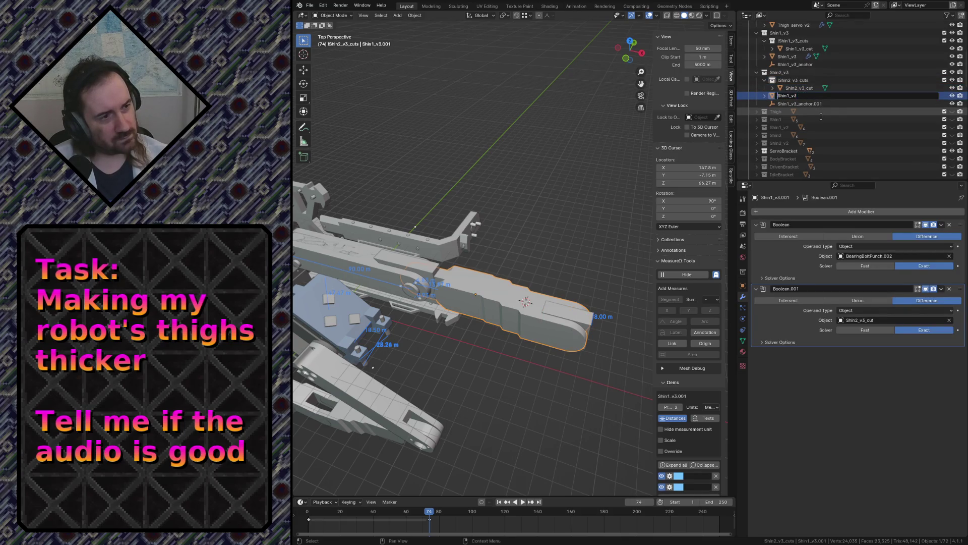
pyautogui.write('2')
pyautogui.press('Return')
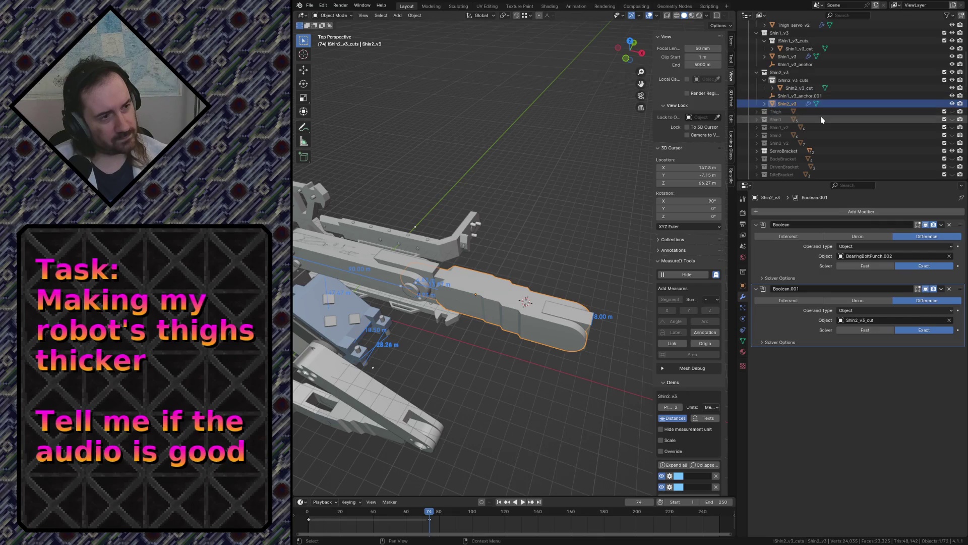
pyautogui.press('Down')
pyautogui.press('F2')
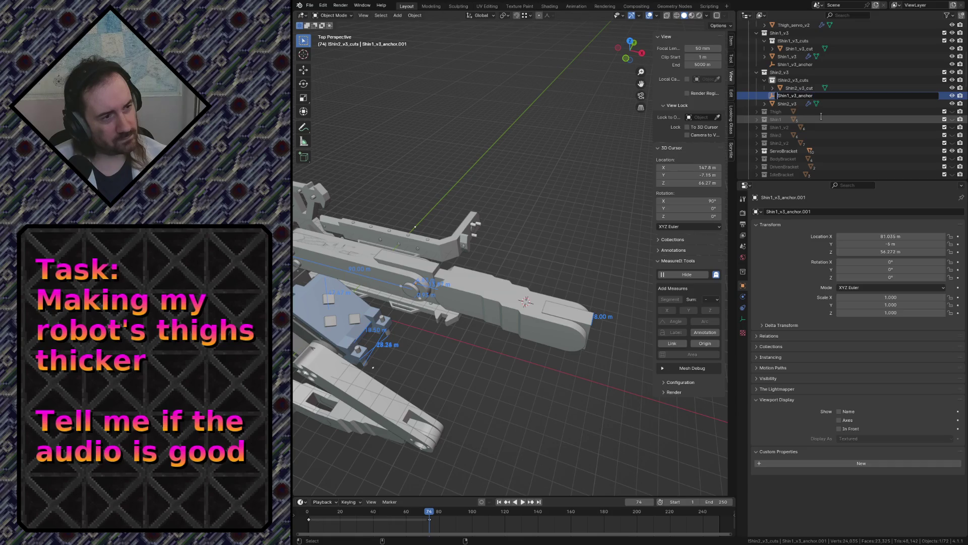
pyautogui.write('2')
pyautogui.press('Return')
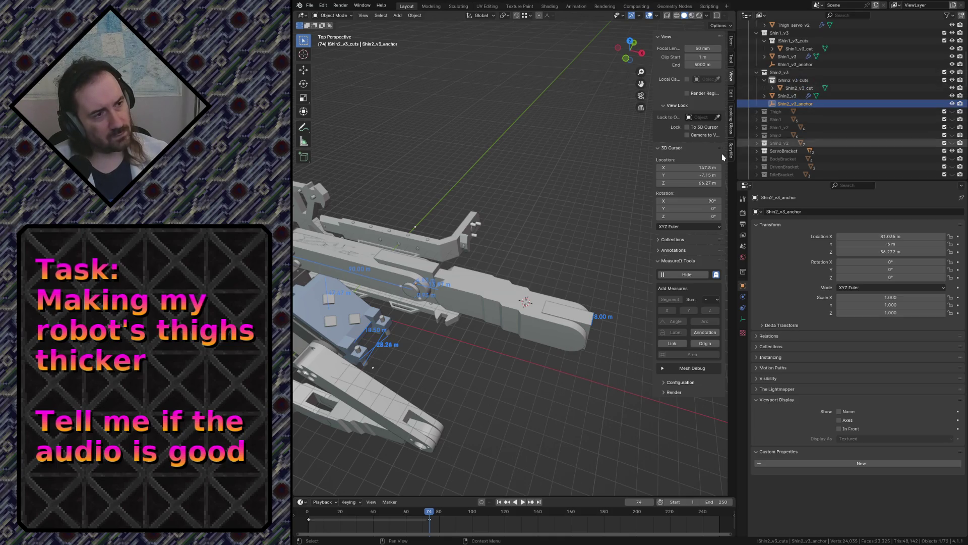
# Finish renaming and reselect the Shin1_v3 collection and its shin object
pyautogui.hotkey('alt', 'a')
pyautogui.click(580, 318)
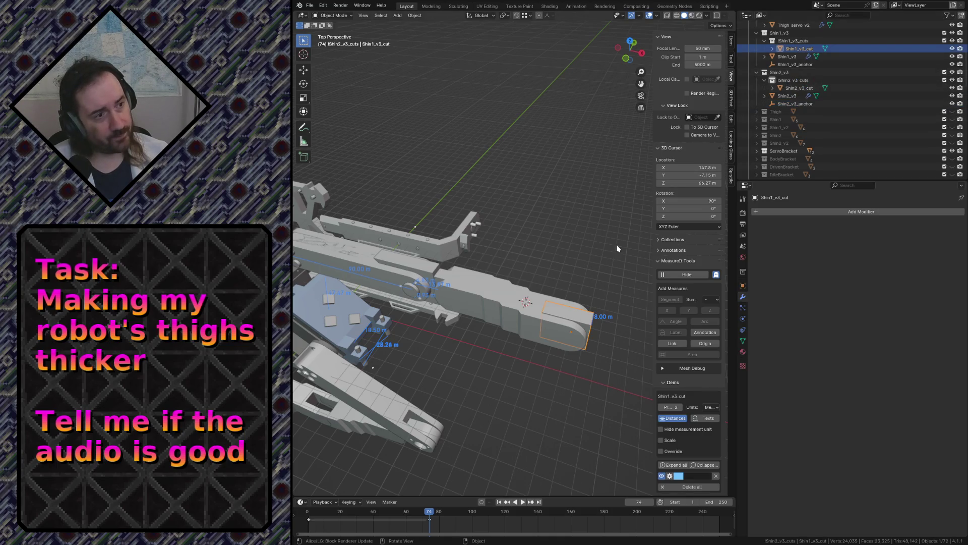
pyautogui.click(779, 33)
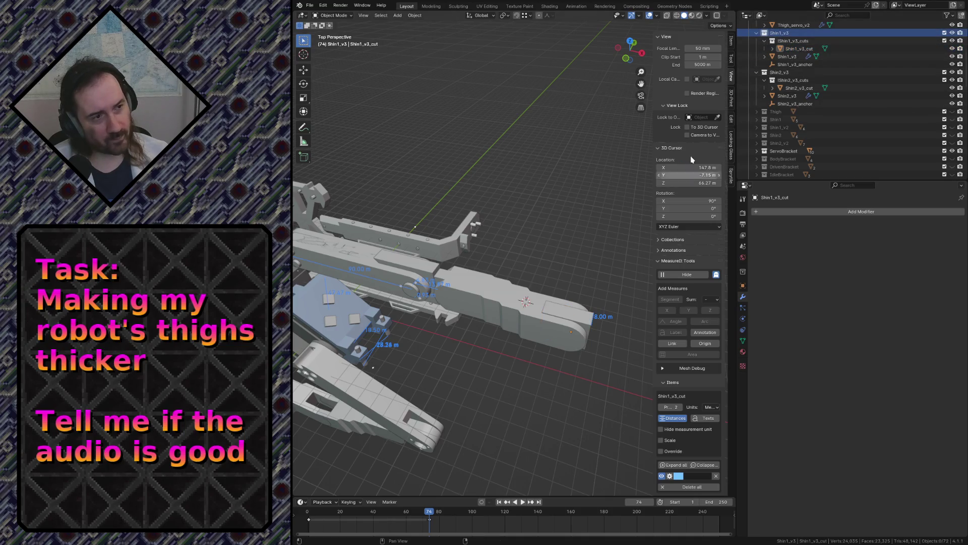
pyautogui.click(482, 303)
pyautogui.hotkey('shift', '`')
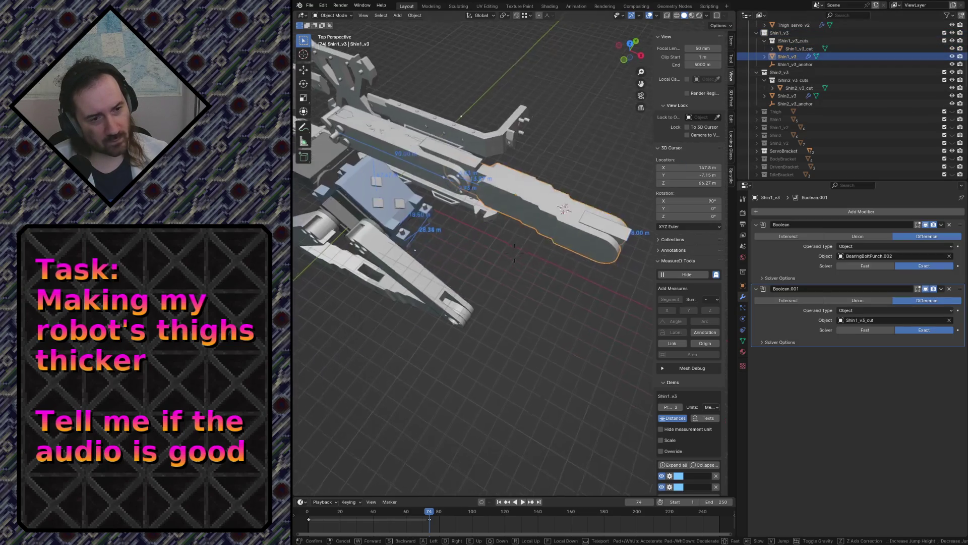
# Select all parts of the Shin1_v3 set and view the leg from the front
pyautogui.press('w')
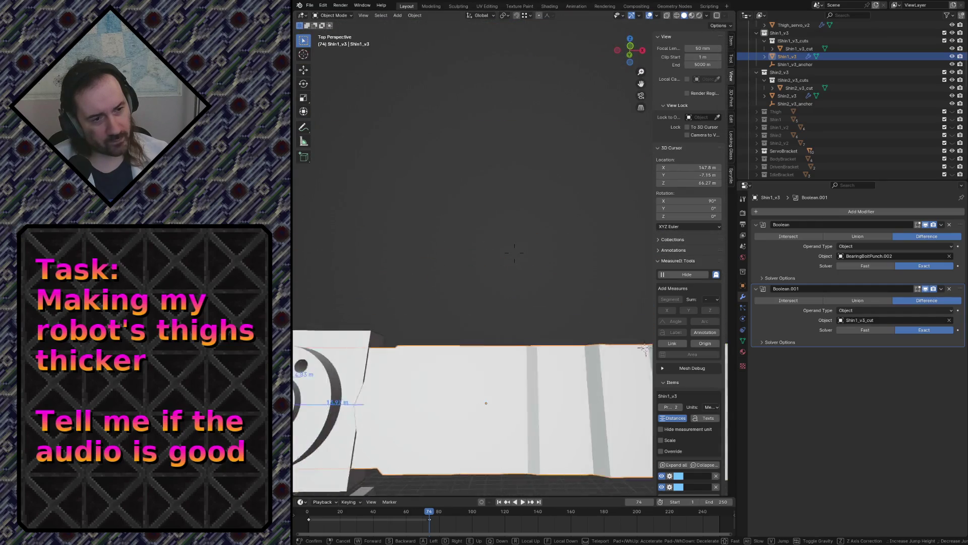
pyautogui.press('Escape')
pyautogui.click(796, 49)
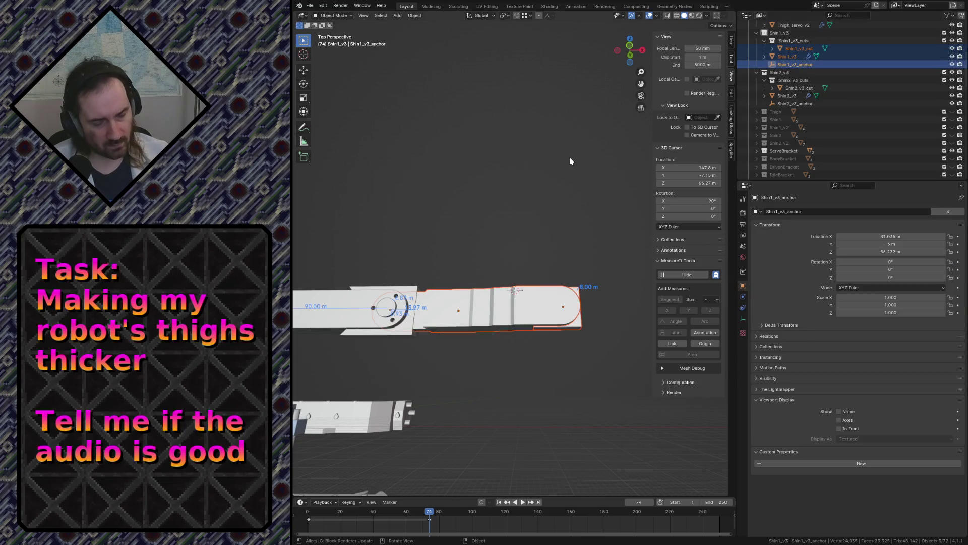
pyautogui.press('KP_1')
pyautogui.scroll(-2, 499, 167)
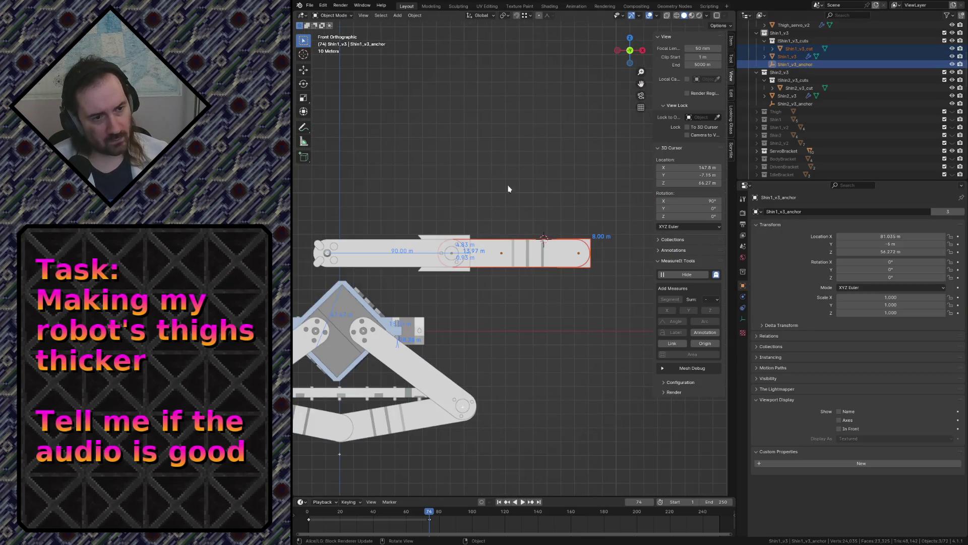
# Move the Shin1_v3 set exactly 40 m up along Z, directly above the other shin copy
pyautogui.press('g')
pyautogui.press('z')
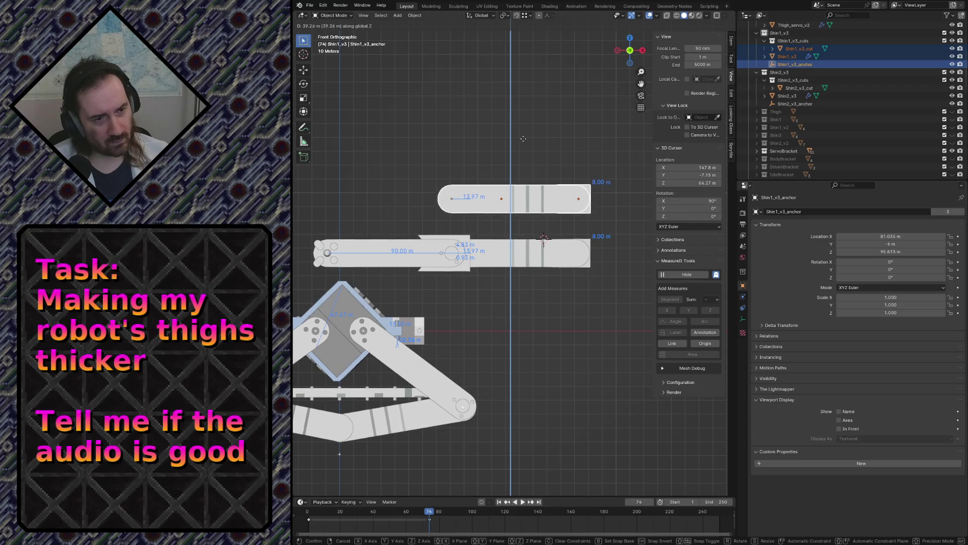
pyautogui.click(523, 143)
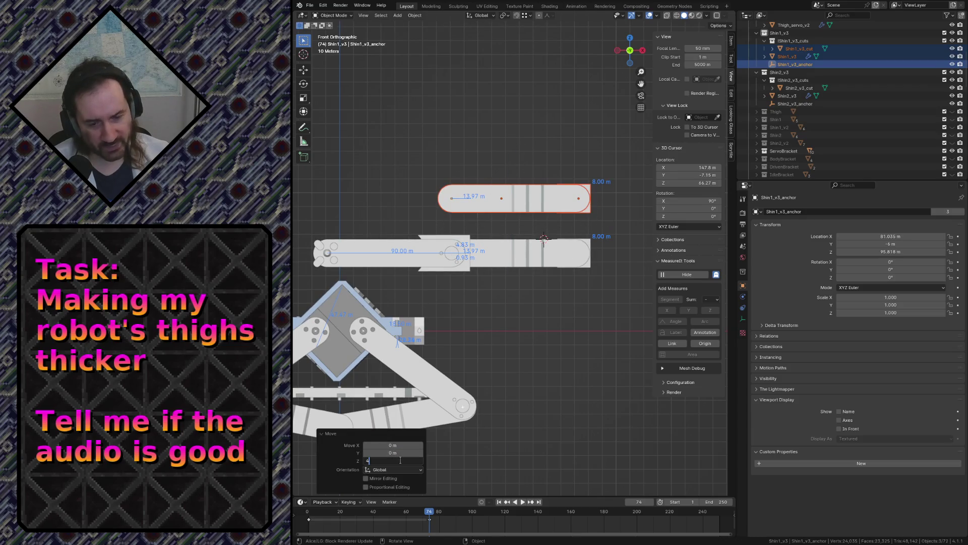
pyautogui.write('40')
pyautogui.press('Return')
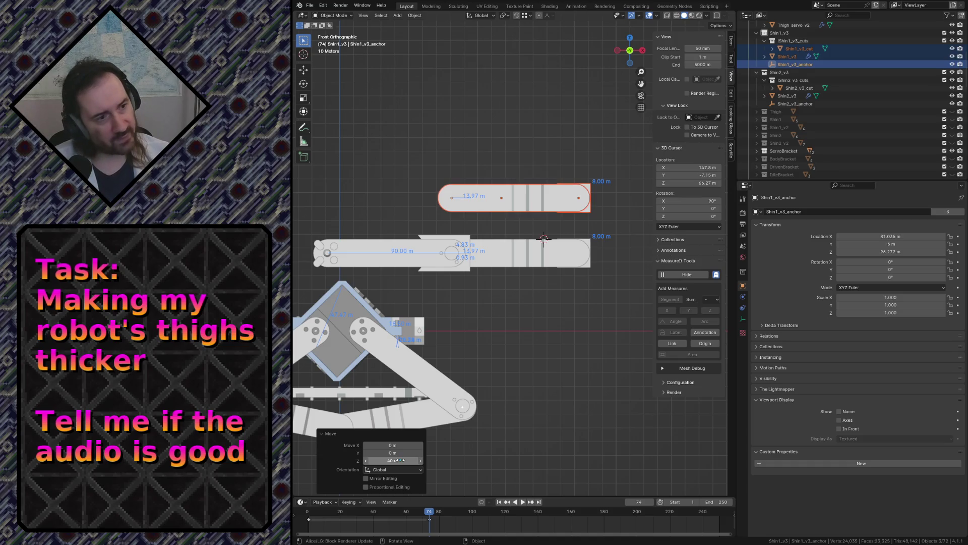
pyautogui.click(689, 182)
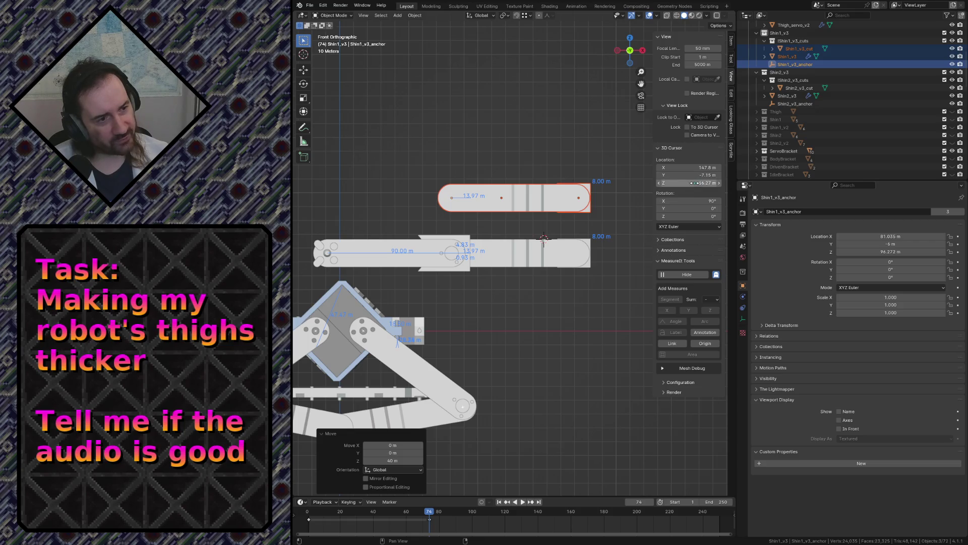
pyautogui.hotkey('shift', '`')
pyautogui.press('w')
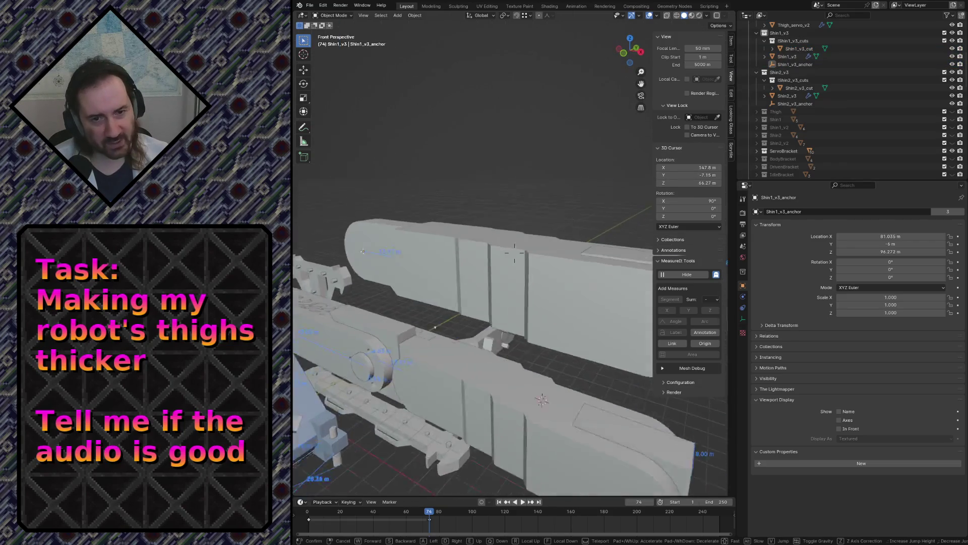
pyautogui.press('s')
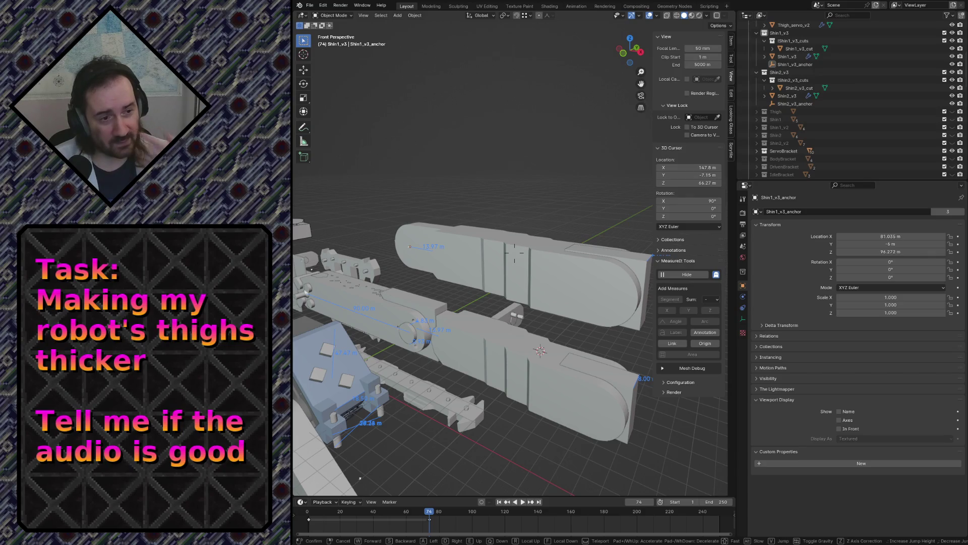
pyautogui.press('w')
# Inspect the Shin1_v3 cutter, then hide the Shin1_v3 set and edit the Shin2_v3_cut mesh
pyautogui.click(433, 243)
pyautogui.press('Tab')
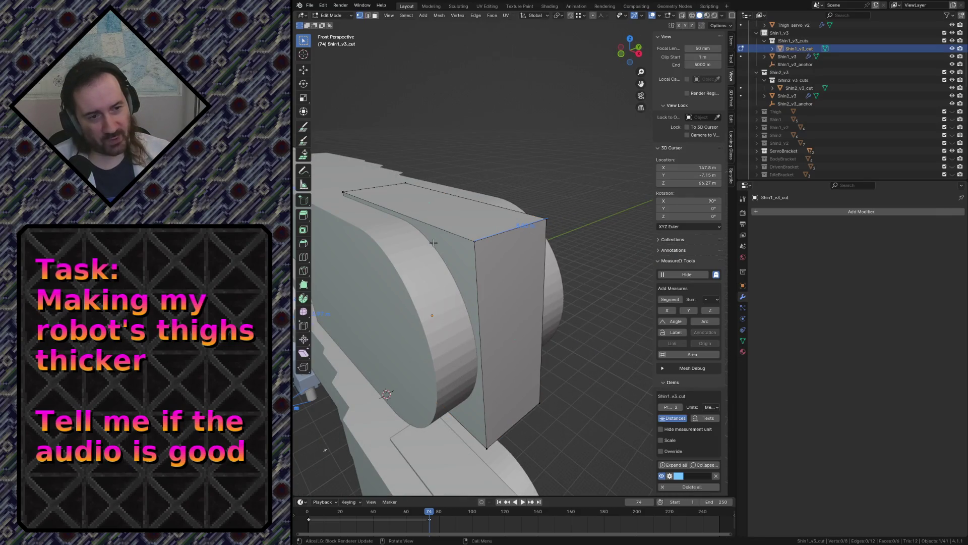
pyautogui.hotkey('shift', '`')
pyautogui.press('s')
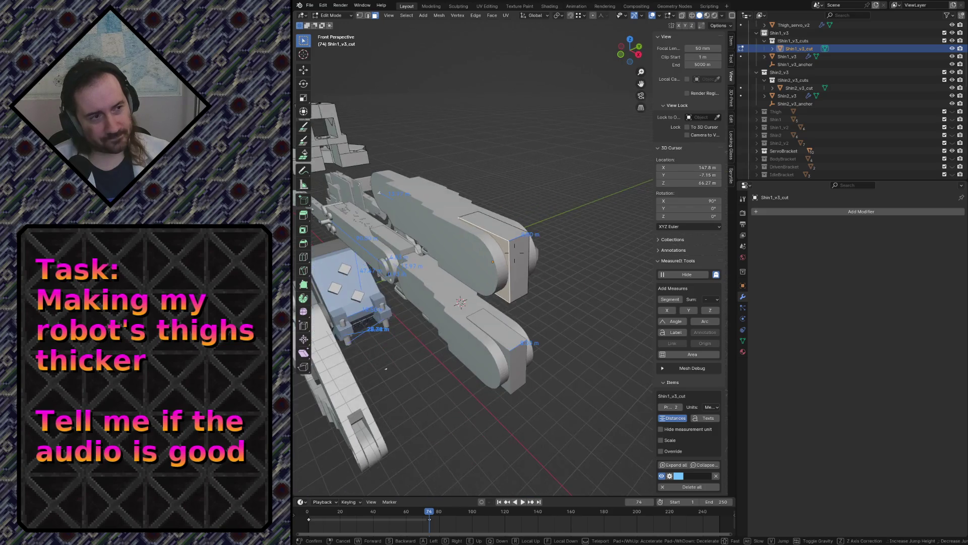
pyautogui.click(451, 252)
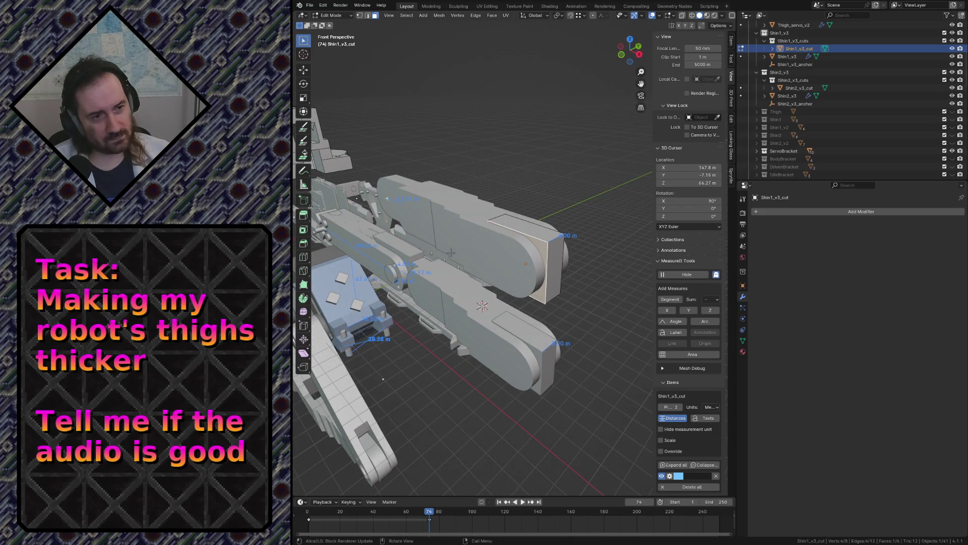
pyautogui.click(537, 337)
pyautogui.press('Tab')
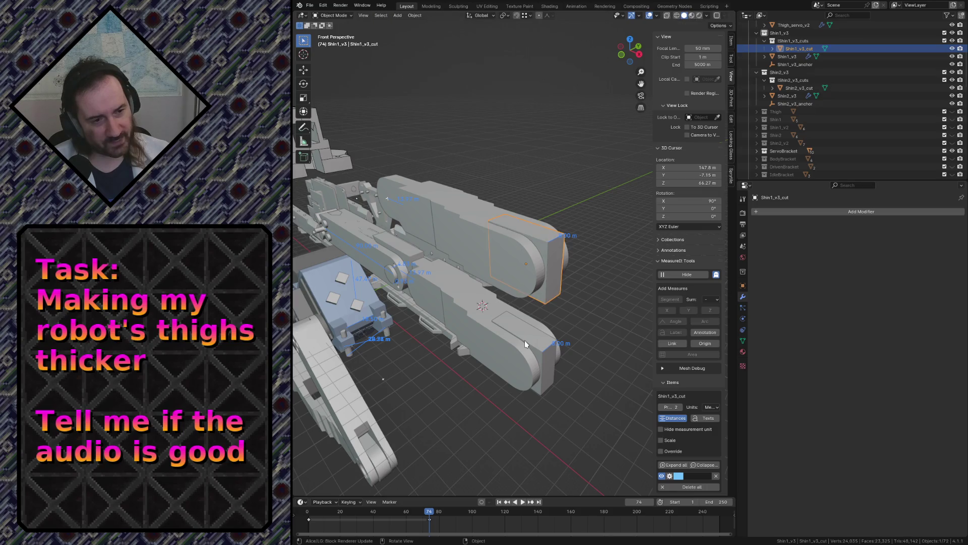
pyautogui.click(524, 340)
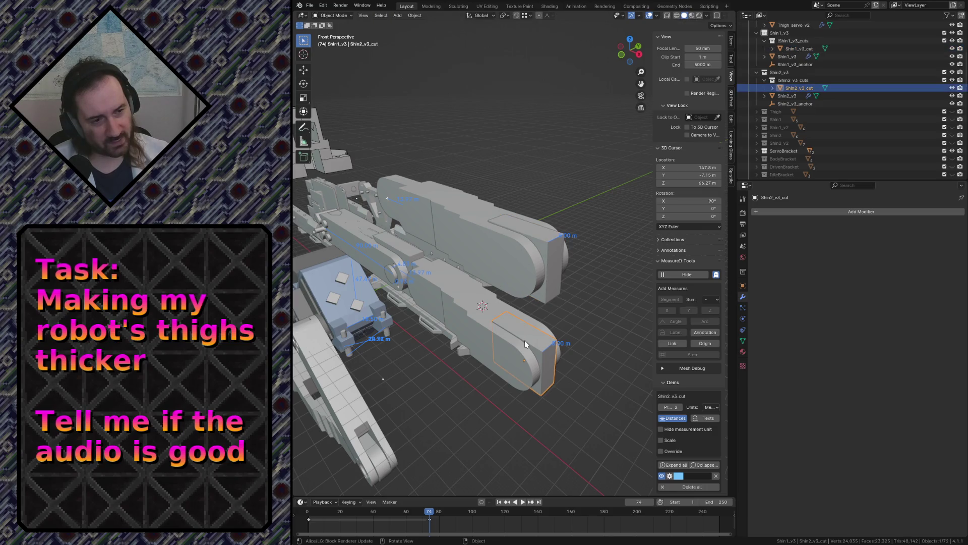
pyautogui.click(945, 32)
pyautogui.press('Tab')
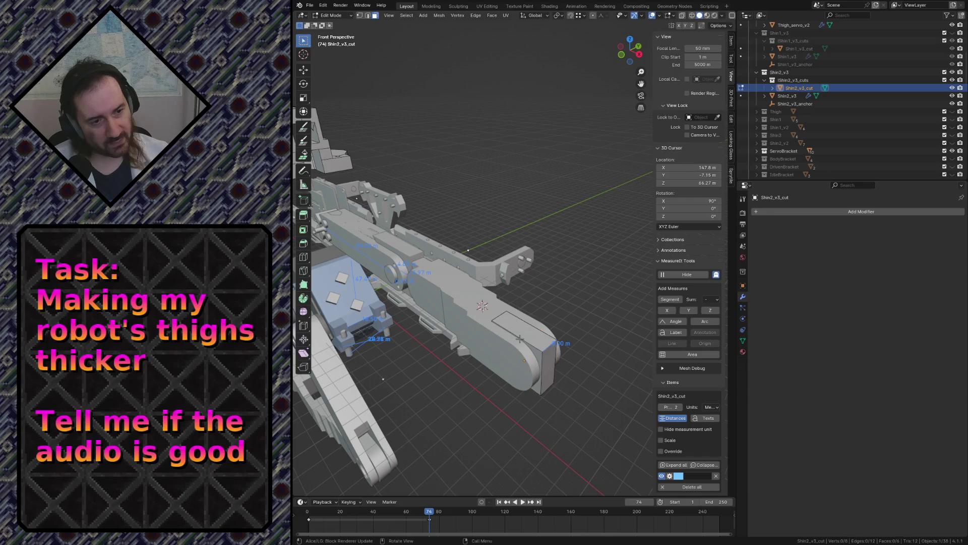
# Try extruding a cutter face outward and cancel the extrusion
pyautogui.hotkey('shift', '`')
pyautogui.press('s')
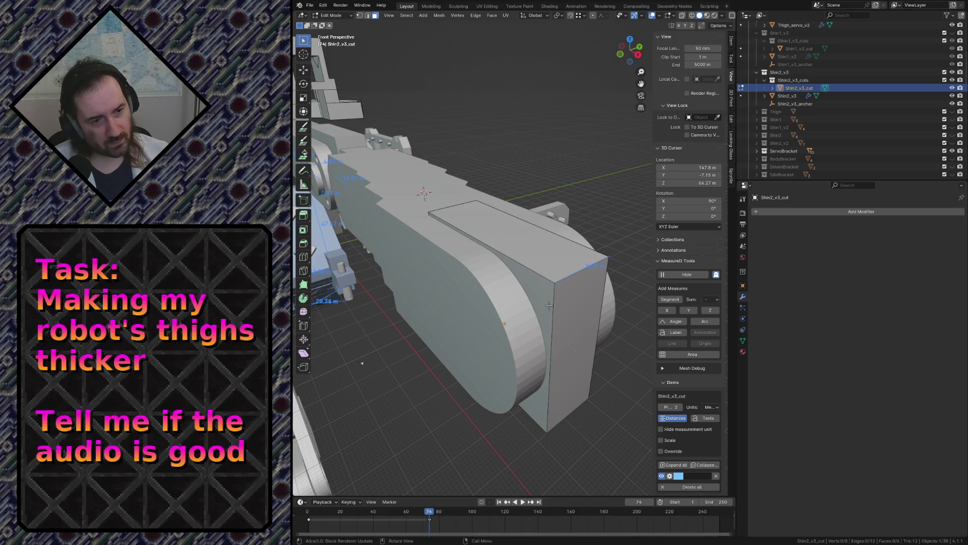
pyautogui.press('e')
pyautogui.press('Return')
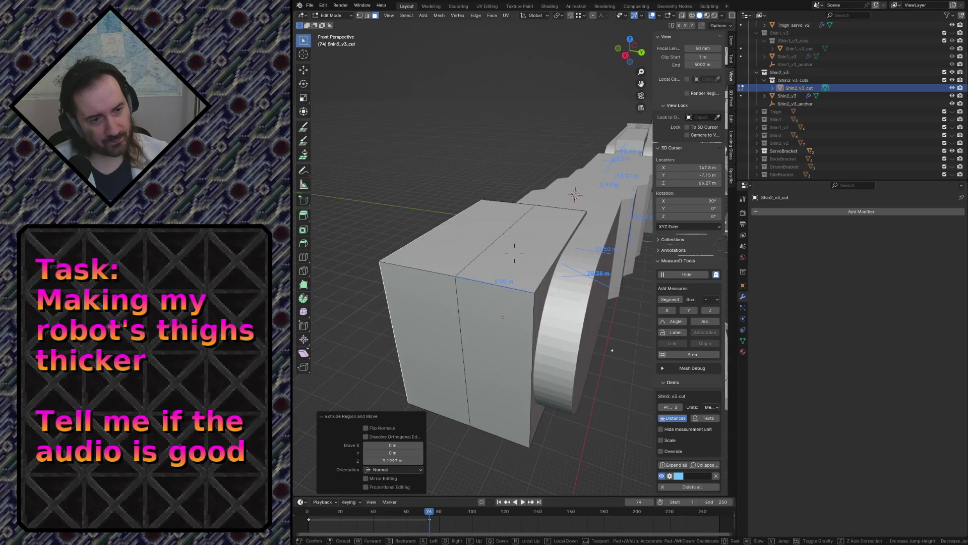
pyautogui.click(514, 253)
pyautogui.press('e')
pyautogui.rightClick(596, 314)
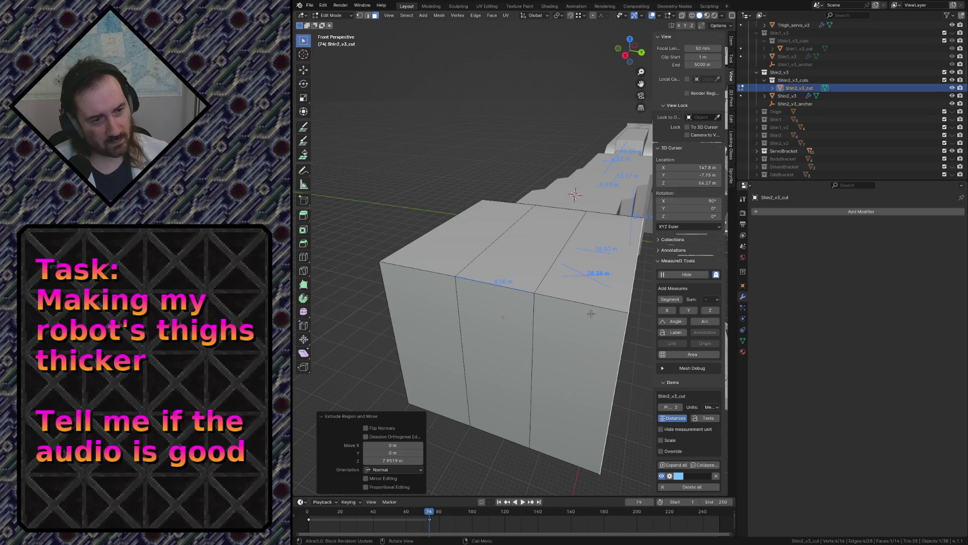
# Delete the cutter's middle front face, leaving two separate blocks
pyautogui.click(499, 291)
pyautogui.keyDown('shift'); pyautogui.click(506, 284); pyautogui.keyUp('shift')
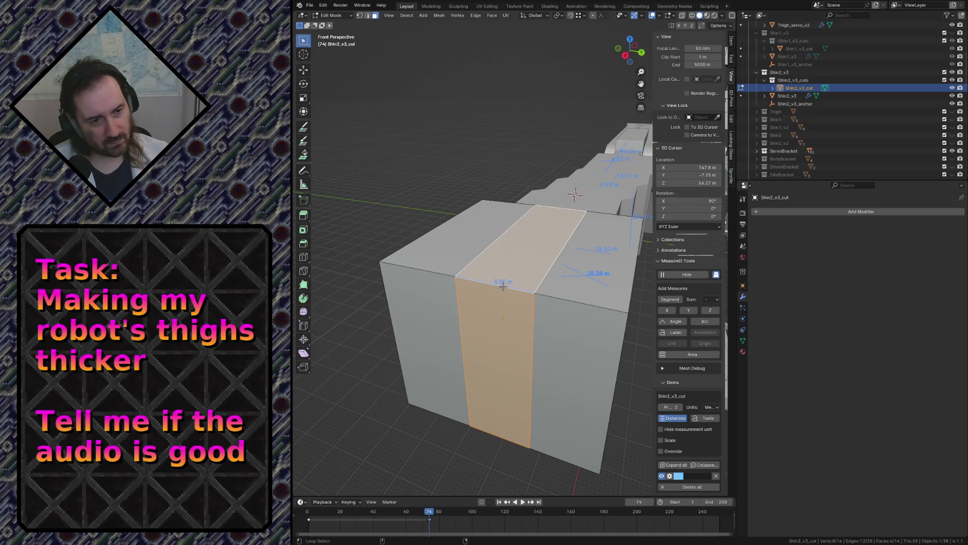
pyautogui.press('x')
pyautogui.click(500, 285)
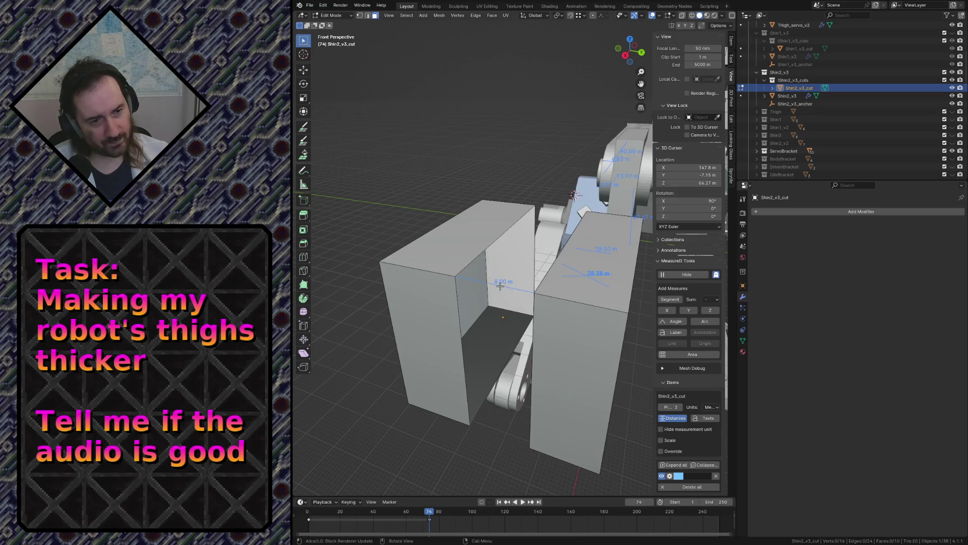
pyautogui.click(488, 246)
pyautogui.moveTo(488, 246); pyautogui.dragTo(467, 237, button='middle')
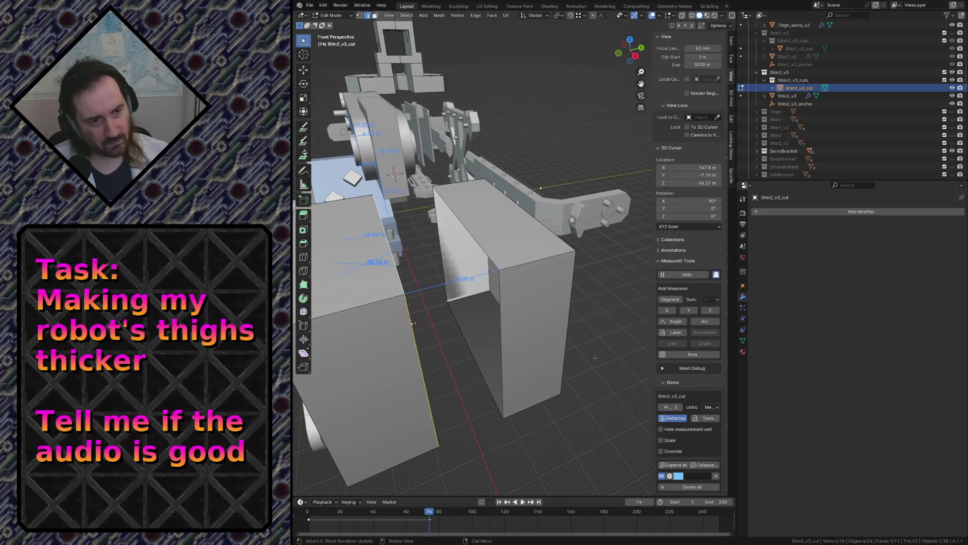
pyautogui.click(482, 244)
# Fly around the leg, return to Object Mode and select the Shin_v3_inst.001 shin instance
pyautogui.hotkey('shift', '`')
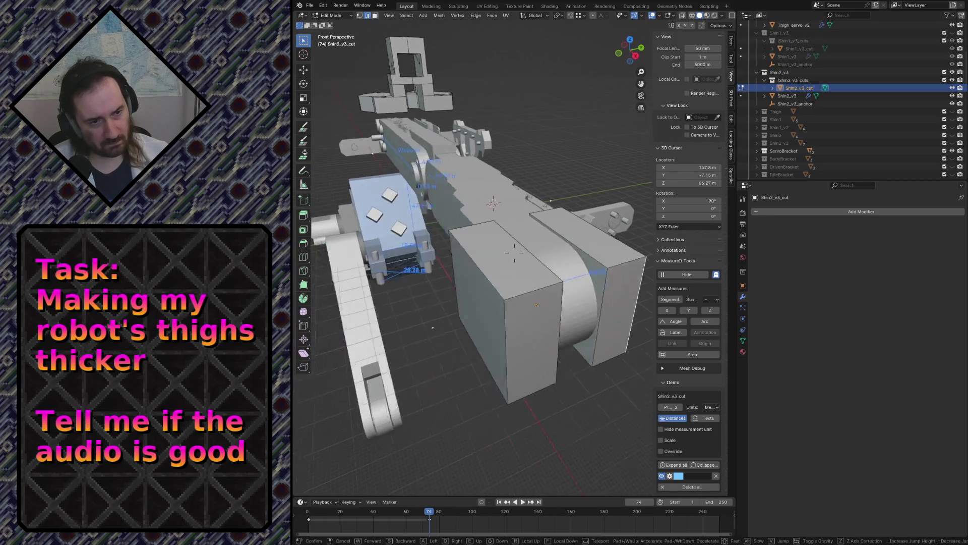
pyautogui.press('w')
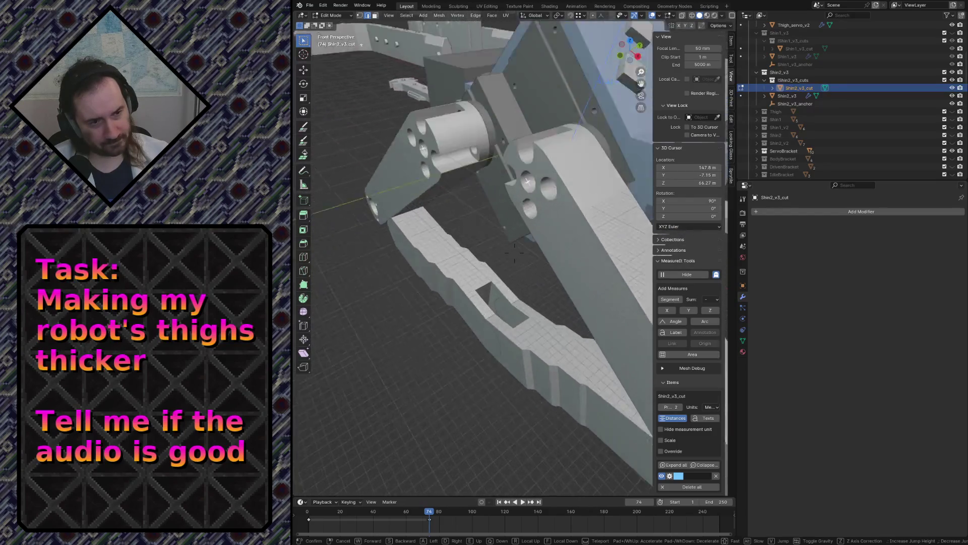
pyautogui.press('s')
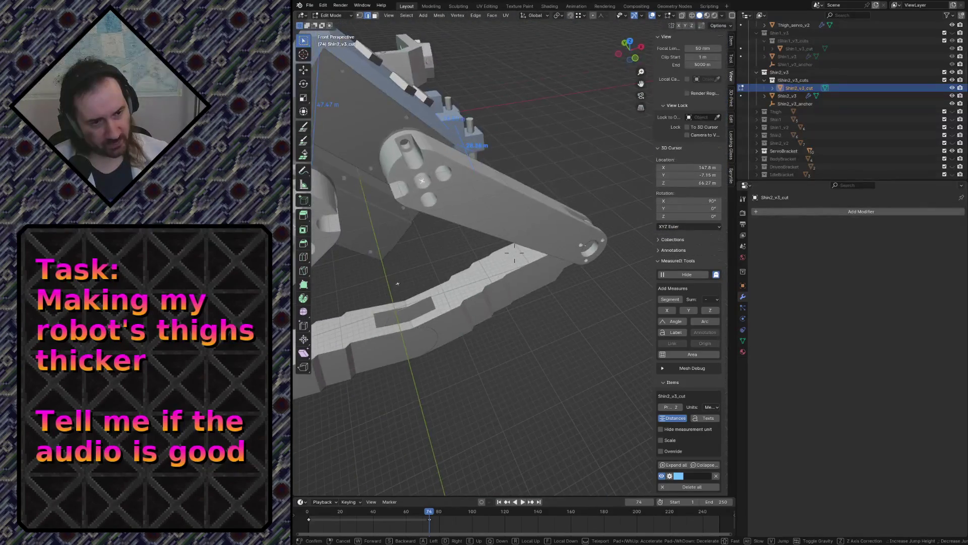
pyautogui.press('w')
pyautogui.press('Escape')
pyautogui.press('Tab')
pyautogui.click(443, 348)
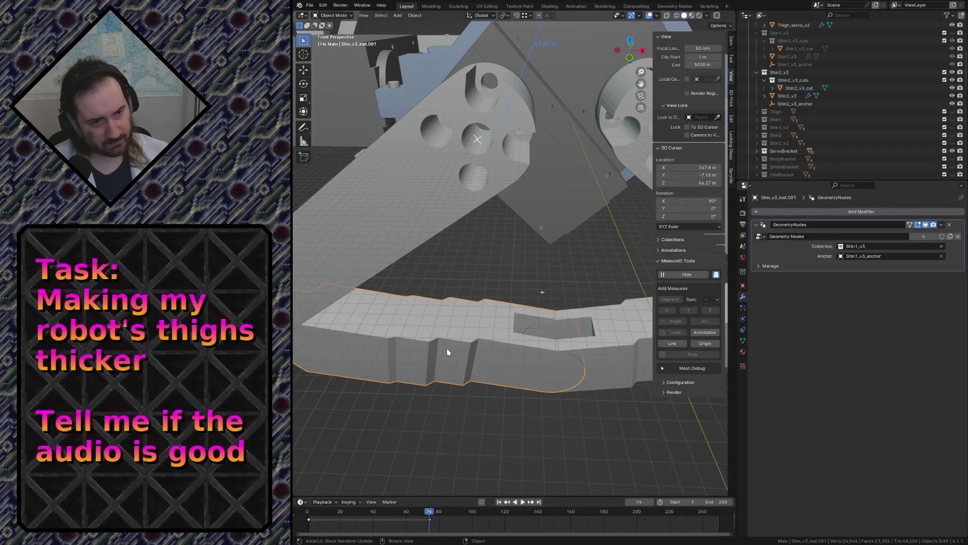
# Point the instance's Geometry Nodes modifier at the Shin2_v3 collection and Shin2_v3_anchor
pyautogui.click(868, 247)
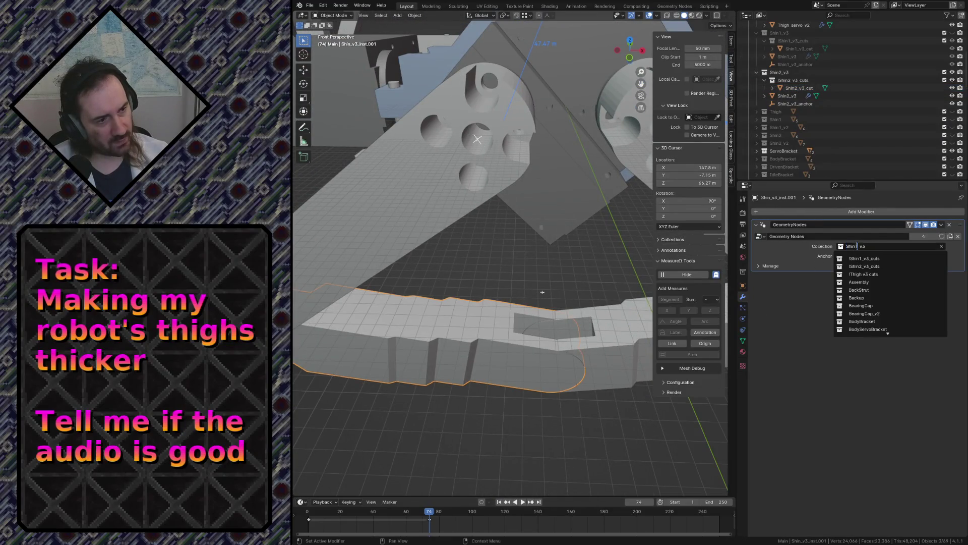
pyautogui.write('2')
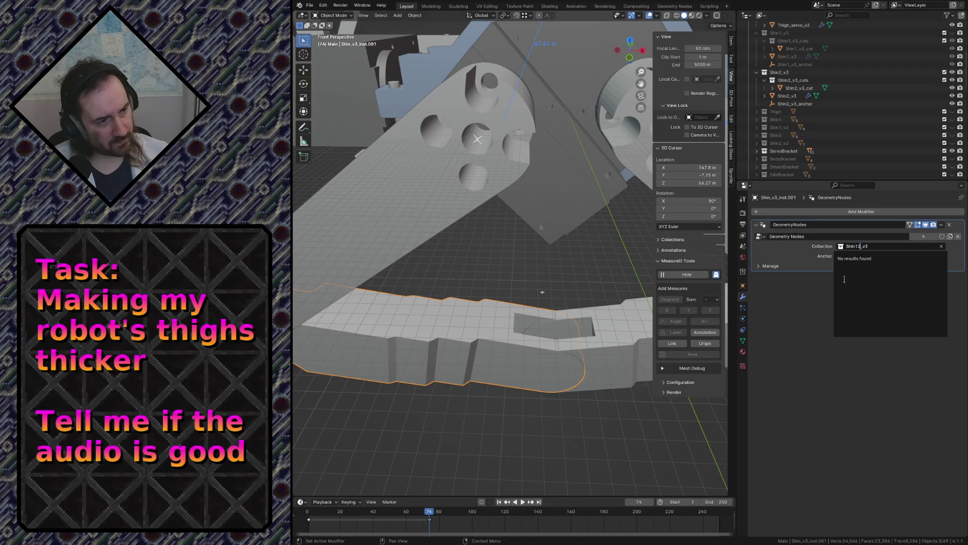
pyautogui.press('Left')
pyautogui.press('BackSpace')
pyautogui.press('Return')
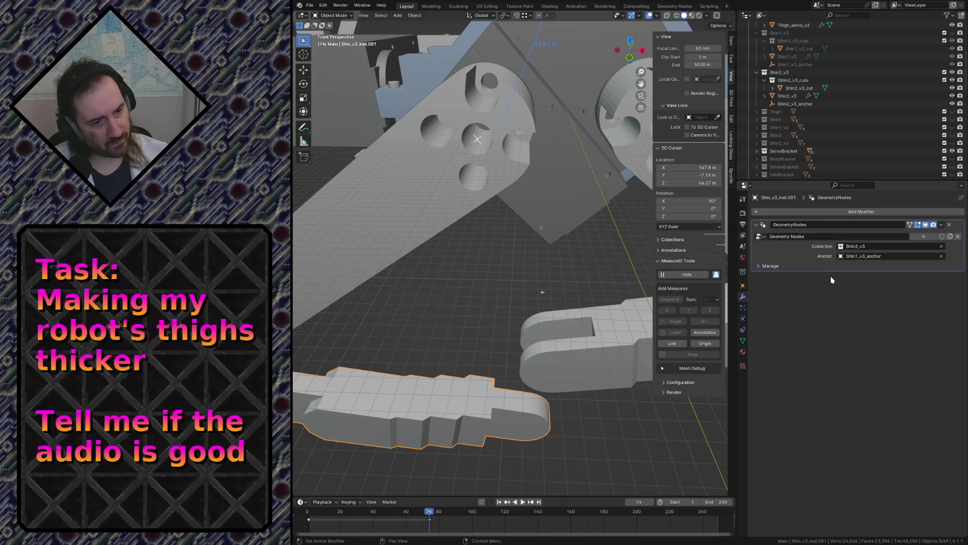
pyautogui.click(863, 257)
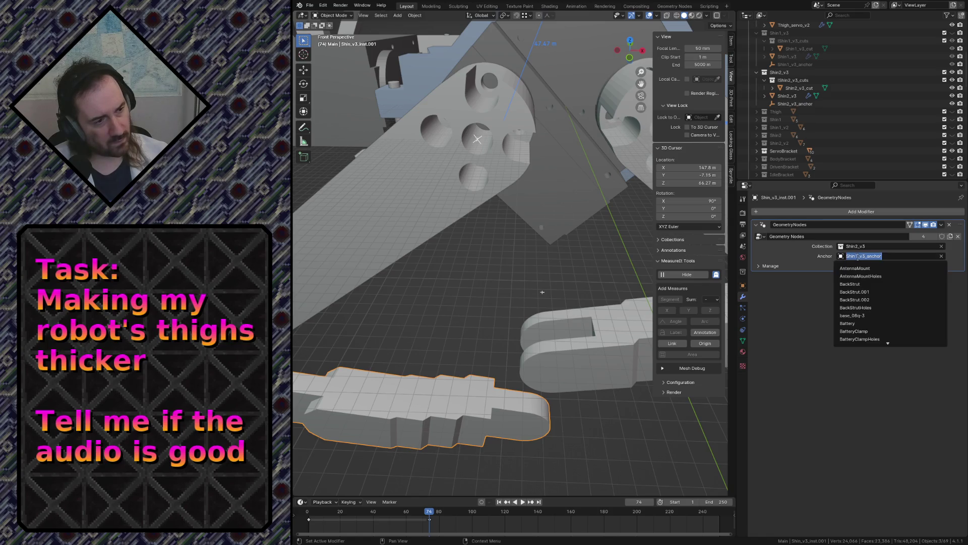
pyautogui.press('BackSpace')
pyautogui.write('2')
pyautogui.press('Return')
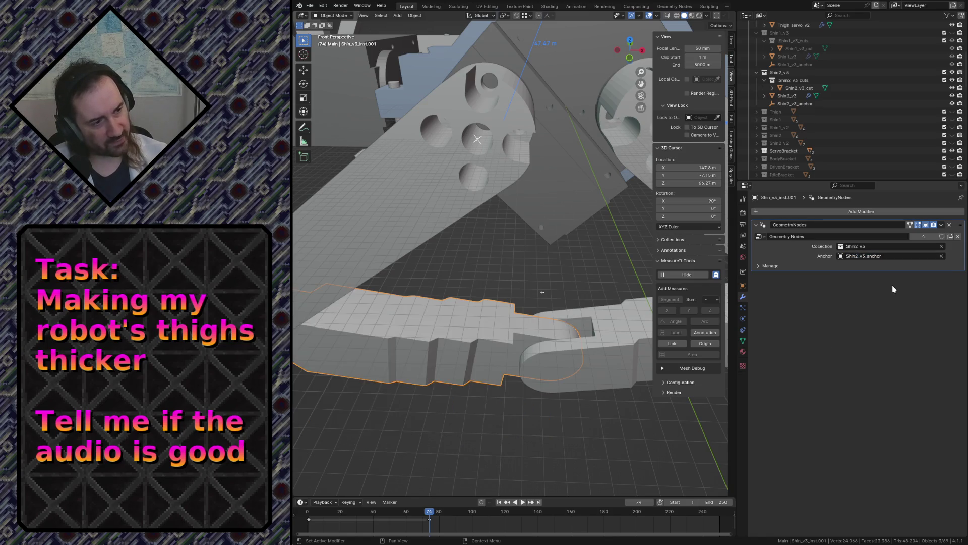
# Fly around the leg to inspect the shin and thigh brackets
pyautogui.hotkey('shift', '`')
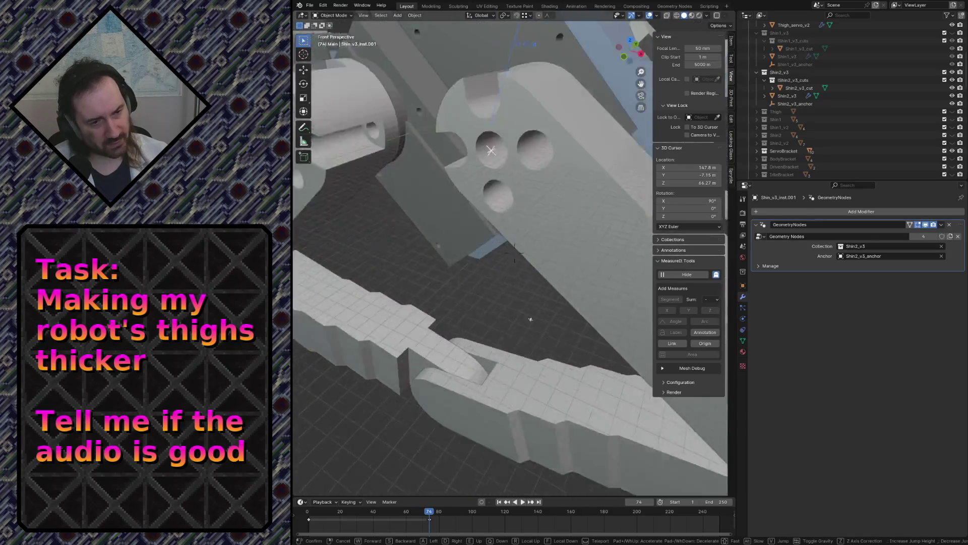
pyautogui.press('s')
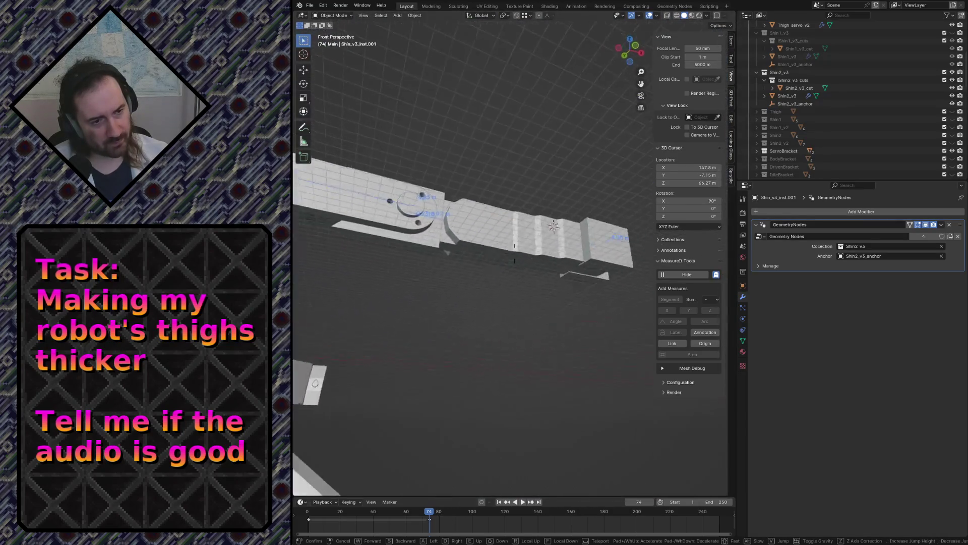
pyautogui.press('s')
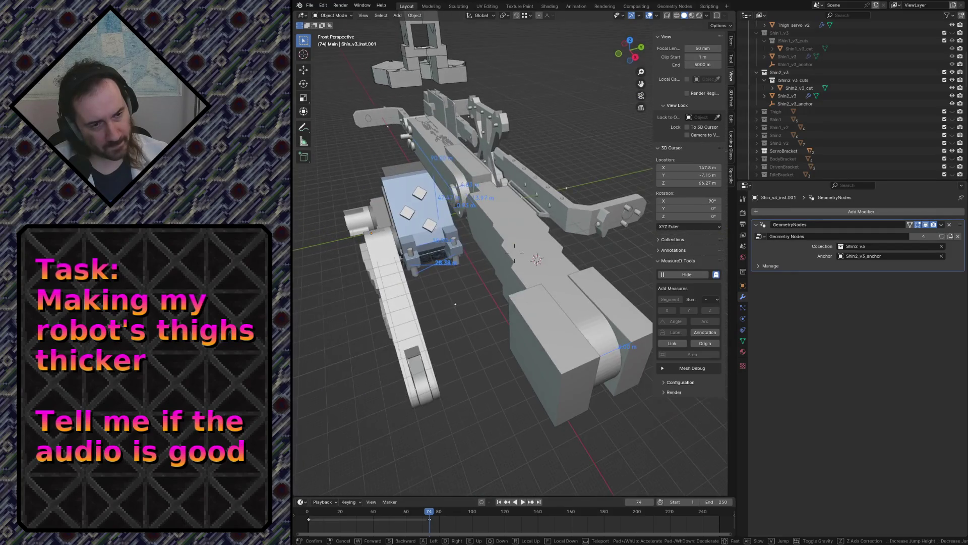
pyautogui.press('w')
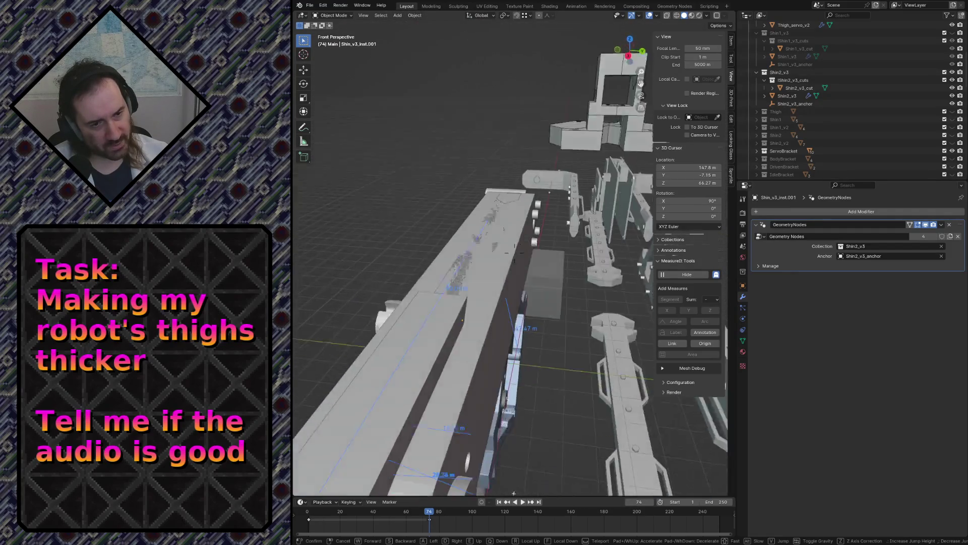
pyautogui.press('s')
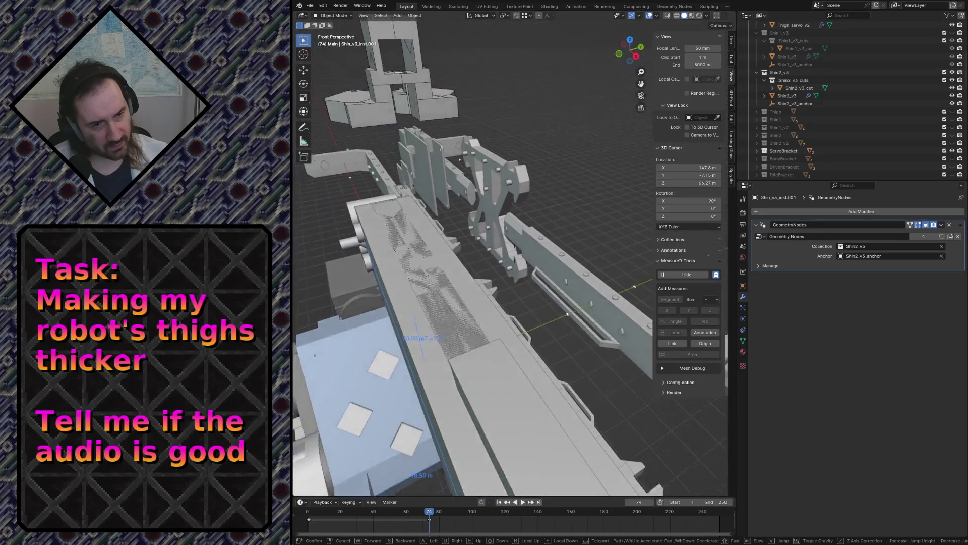
pyautogui.press('w')
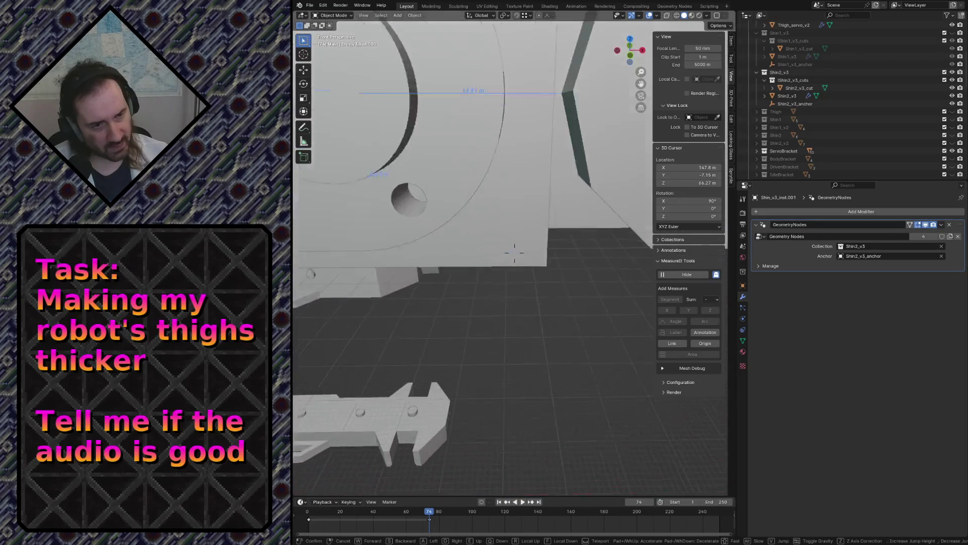
pyautogui.press('s')
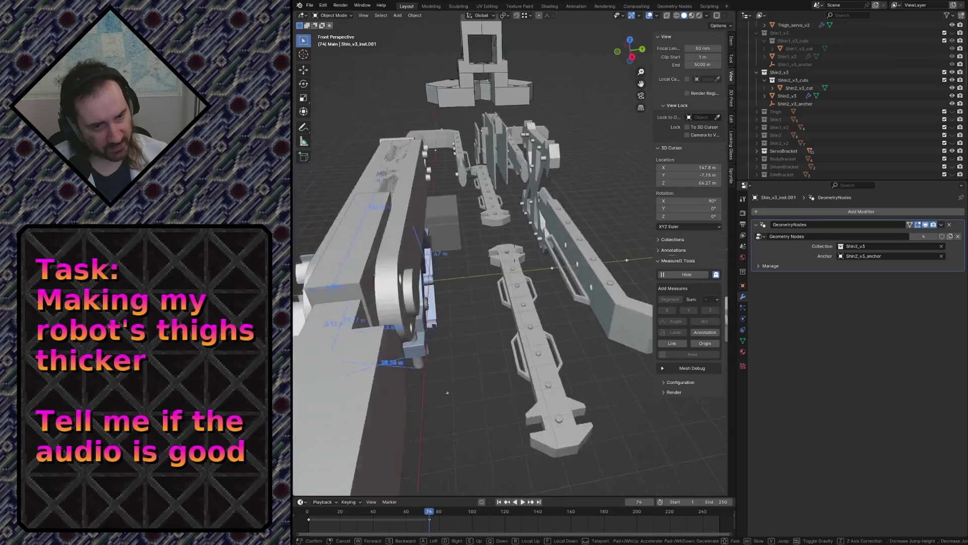
pyautogui.press('w')
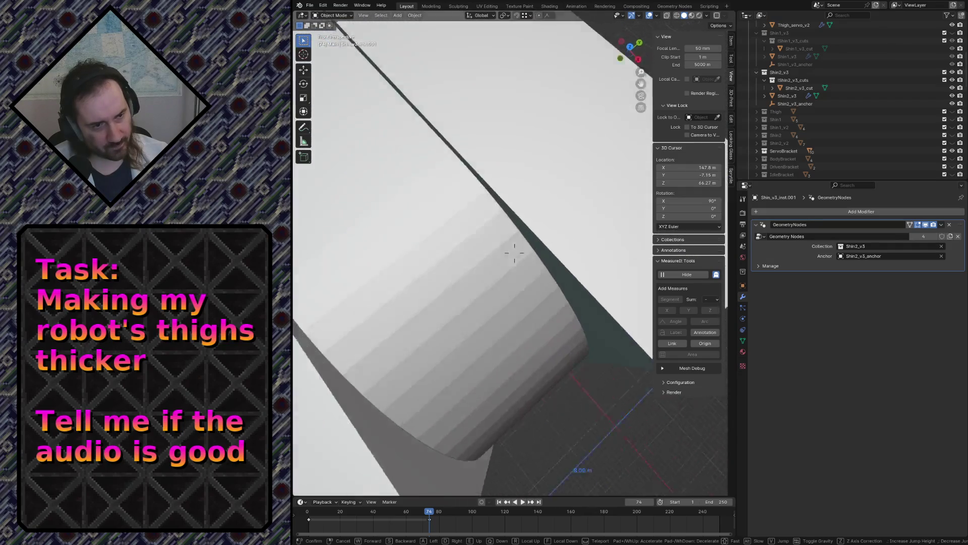
pyautogui.click(587, 439)
# Move the curved face of Shin2_v3_cut exactly -0.5 m along Y, giving a 7.50 m length
pyautogui.click(559, 413)
pyautogui.press('Tab')
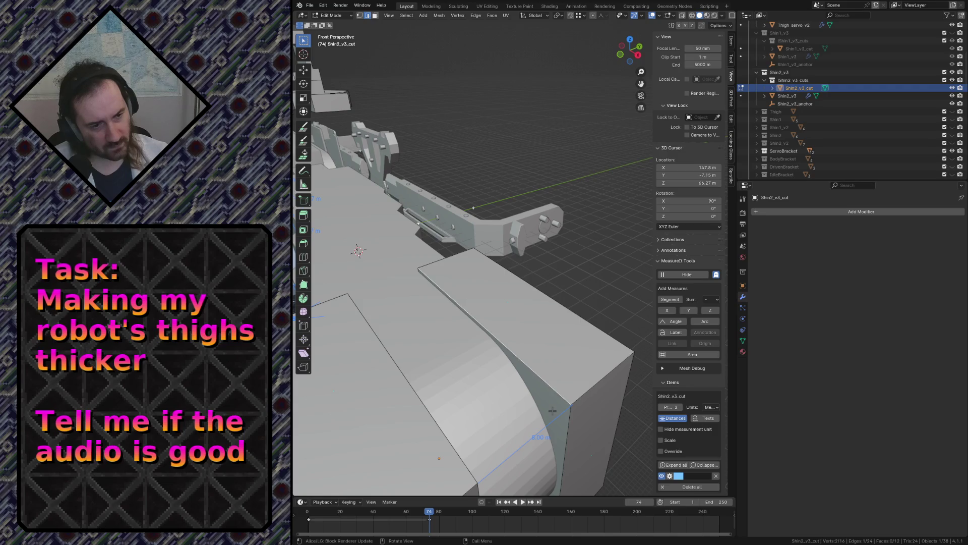
pyautogui.click(553, 411)
pyautogui.press('g')
pyautogui.press('y')
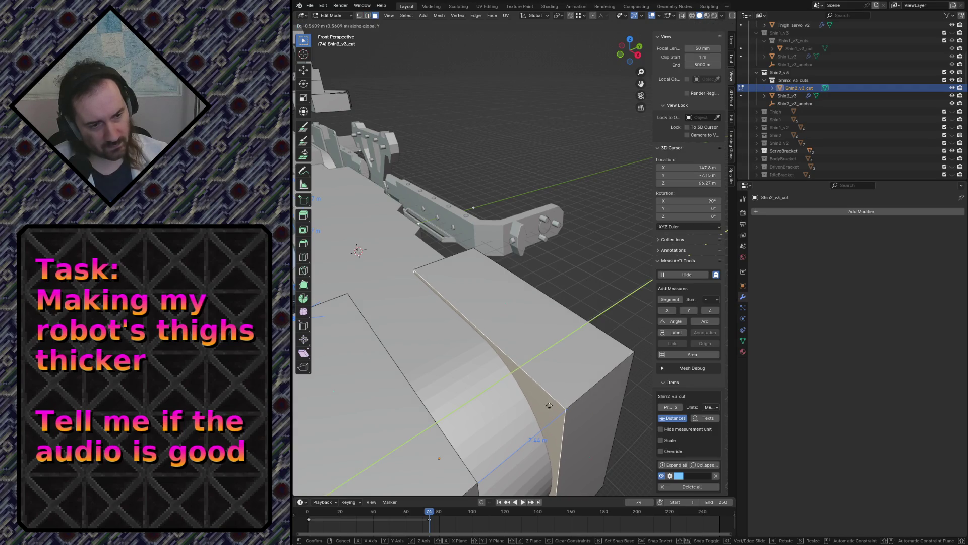
pyautogui.click(408, 473)
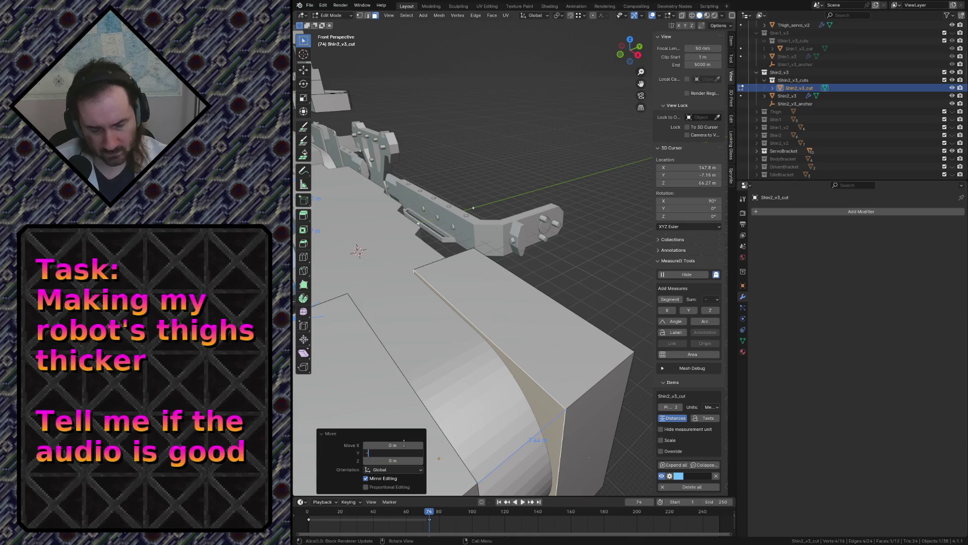
pyautogui.write('-0.5')
pyautogui.press('Return')
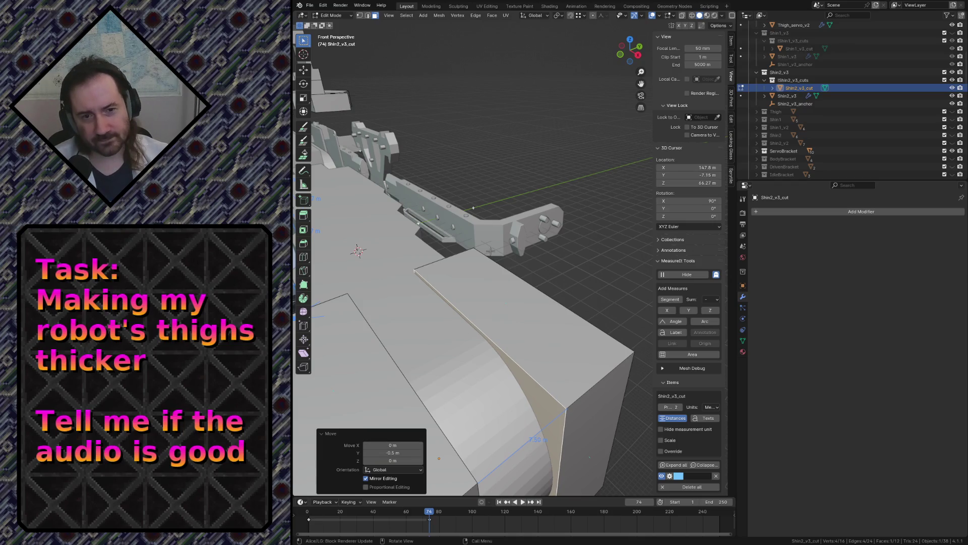
pyautogui.moveTo(476, 195); pyautogui.dragTo(477, 195, button='middle')
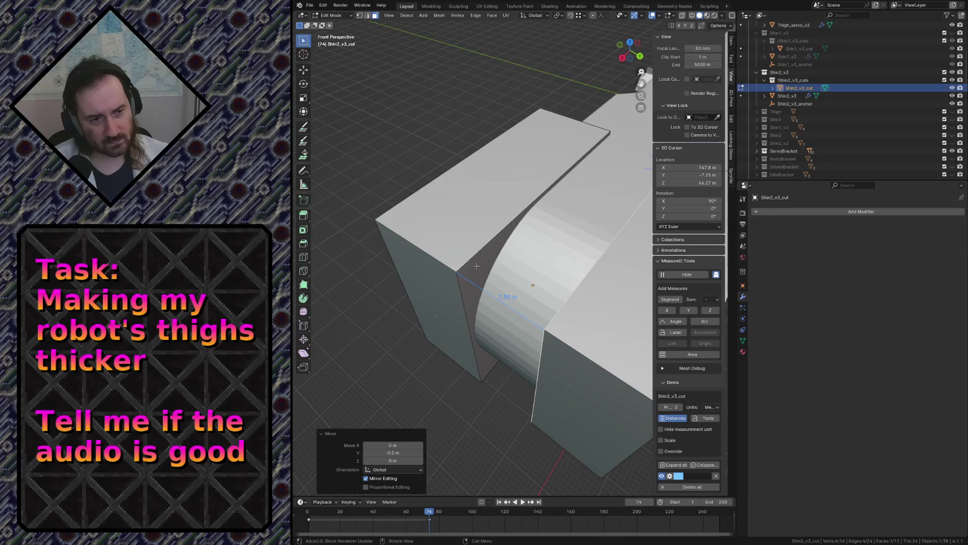